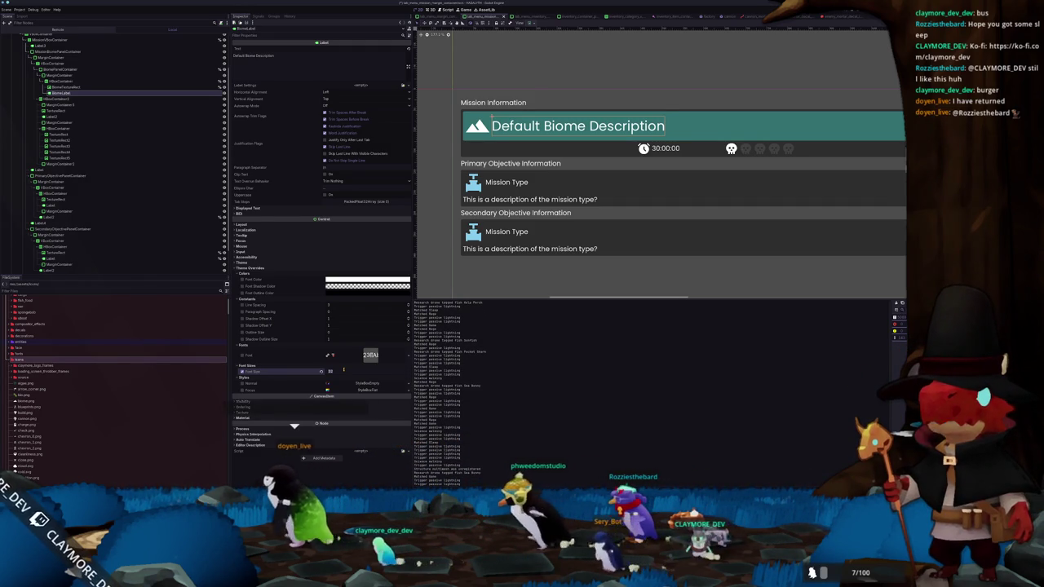
# Select the Primary Objective Information label and expose its Theme Overrides font size setting
pyautogui.scroll(-2, 564, 190)
pyautogui.scroll(1, 564, 189)
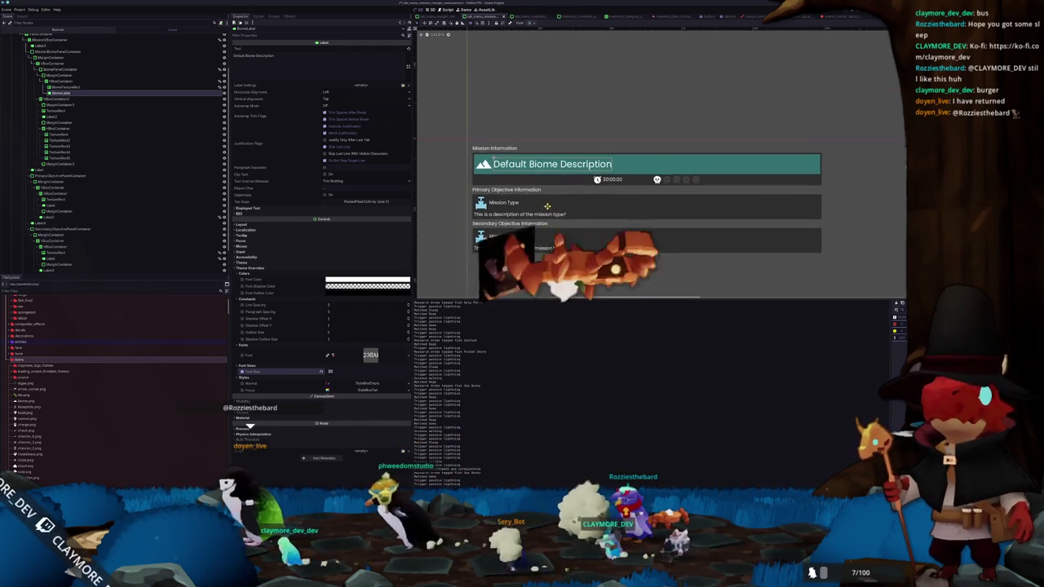
pyautogui.scroll(-1, 620, 184)
pyautogui.click(608, 183)
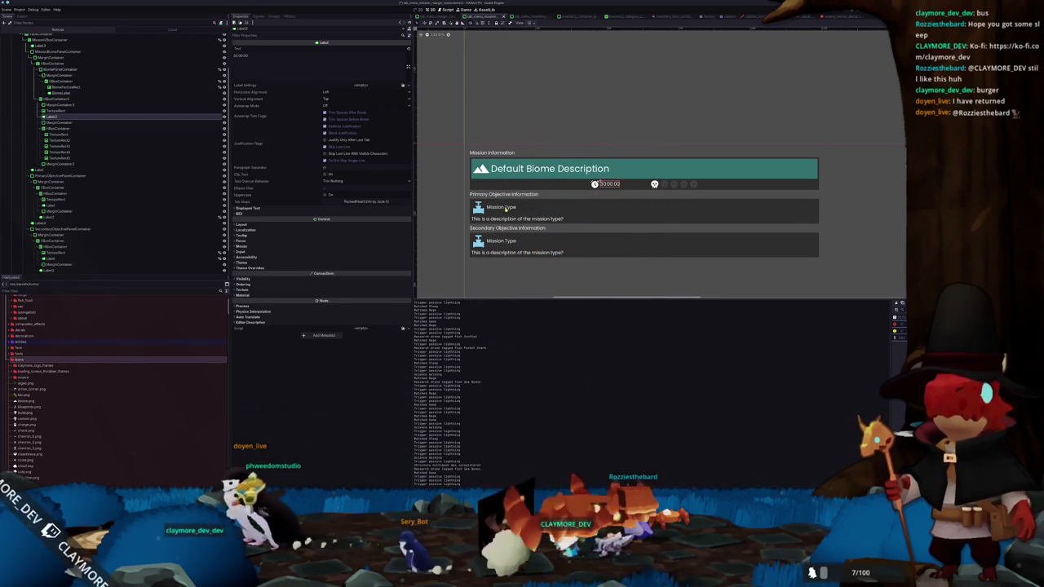
pyautogui.click(492, 166)
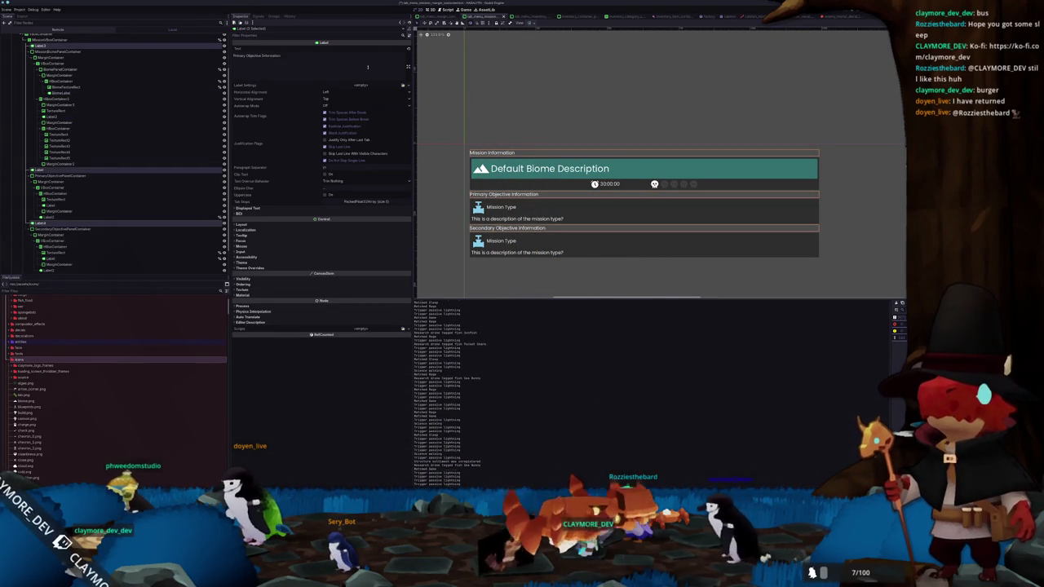
pyautogui.click(249, 267)
pyautogui.click(243, 284)
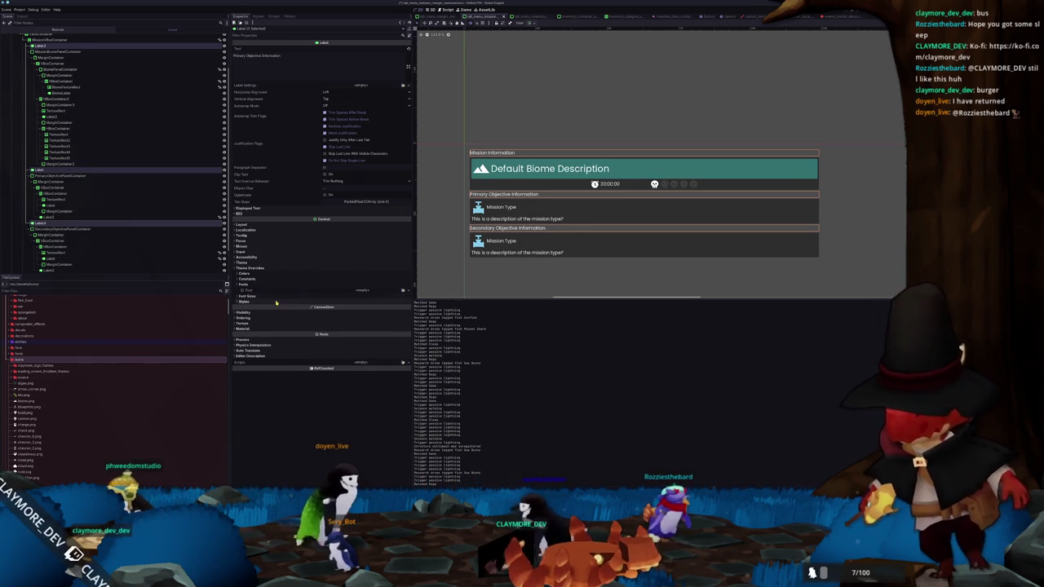
pyautogui.click(315, 296)
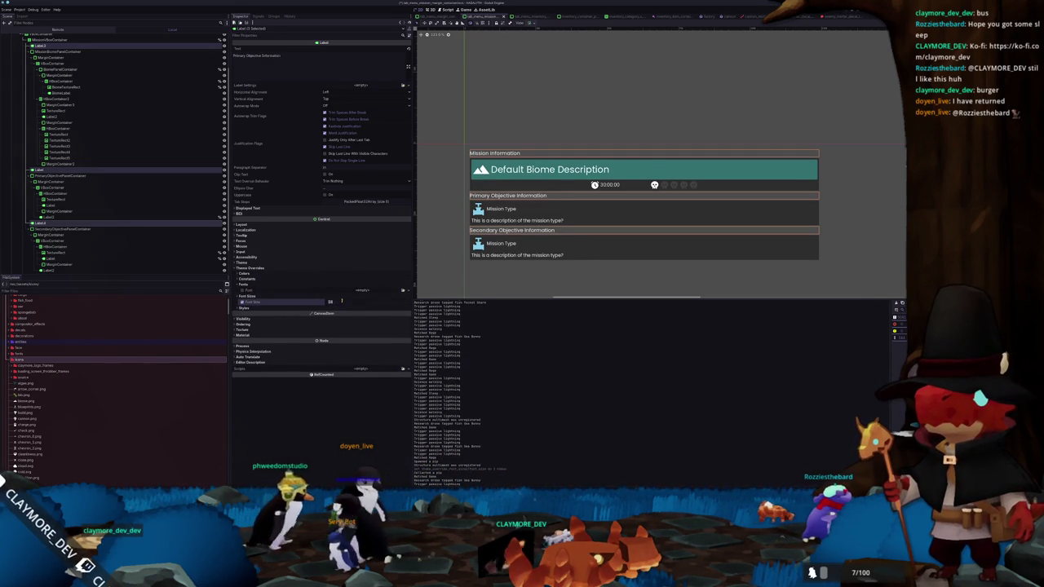
# Try several font sizes, settle the override at 14, and save the scene
pyautogui.scroll(6, 341, 301)
pyautogui.scroll(6, 341, 301)
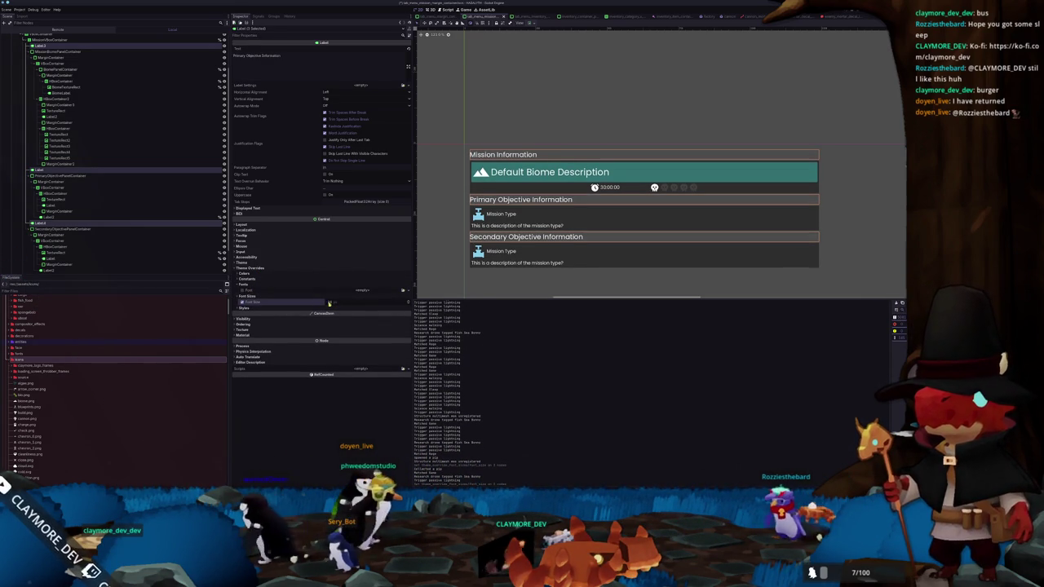
pyautogui.scroll(-10, 338, 304)
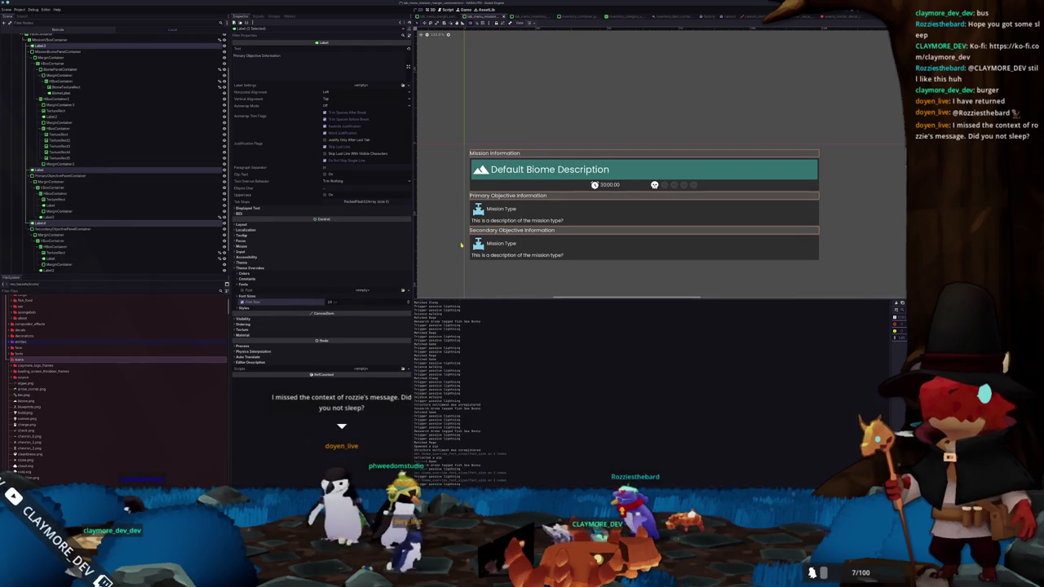
pyautogui.hotkey('ctrl', 's')
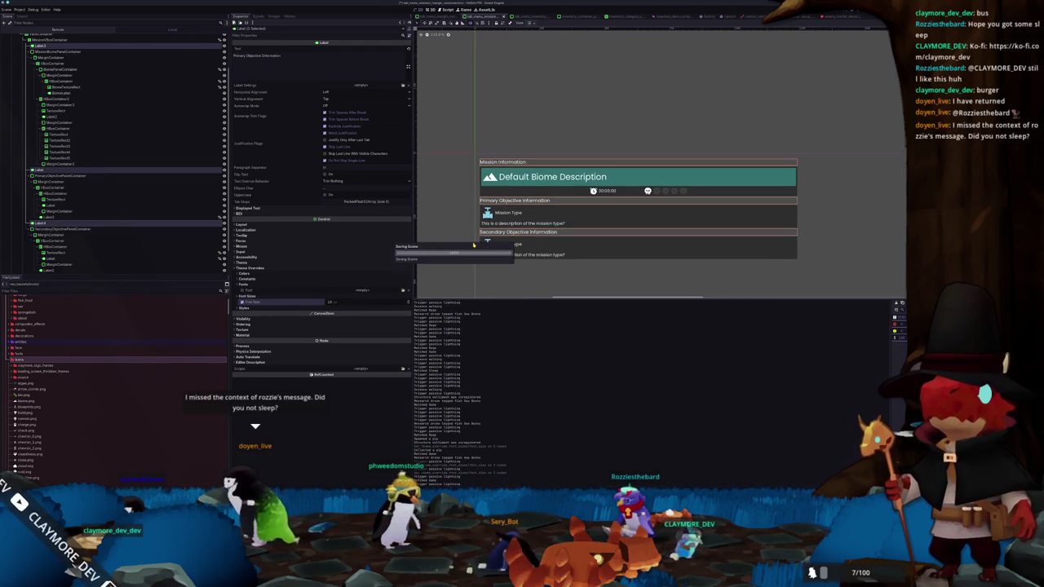
# Delete the trailing '?' from both mission description labels' text, then run the game
pyautogui.click(500, 243)
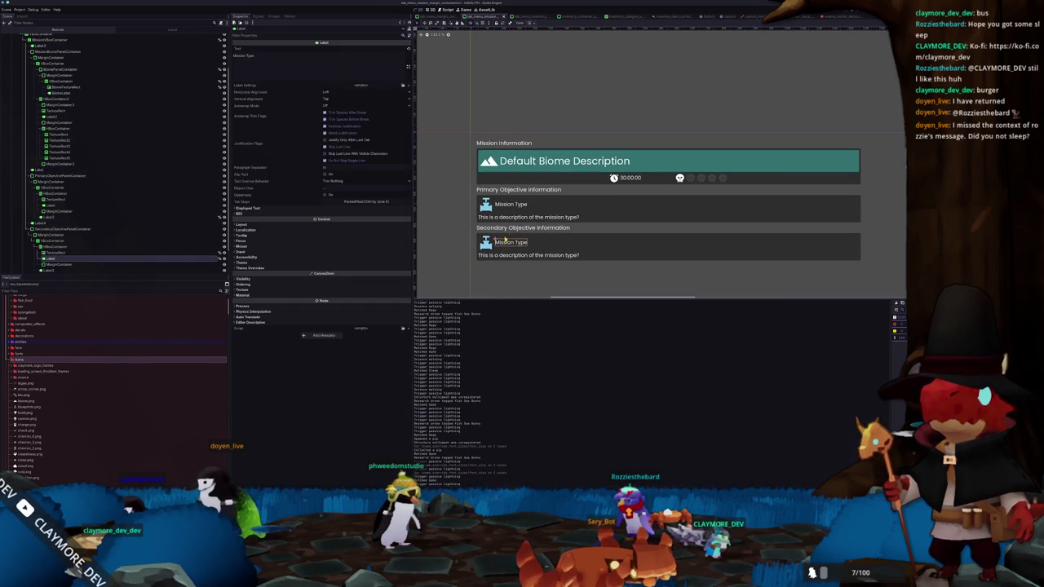
pyautogui.click(513, 204)
pyautogui.click(505, 244)
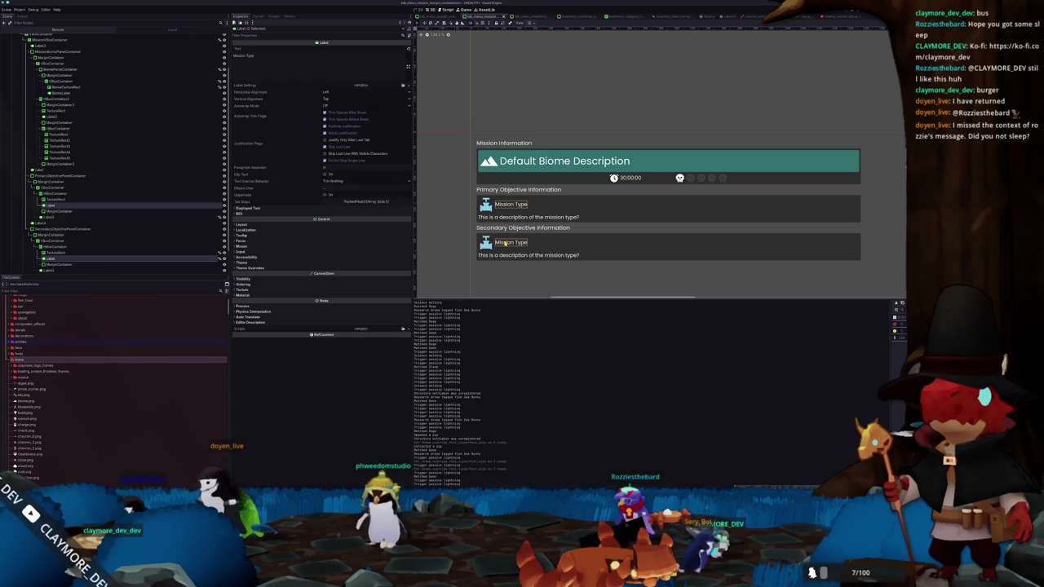
pyautogui.click(497, 255)
pyautogui.keyDown('shift'); pyautogui.click(522, 217); pyautogui.keyUp('shift')
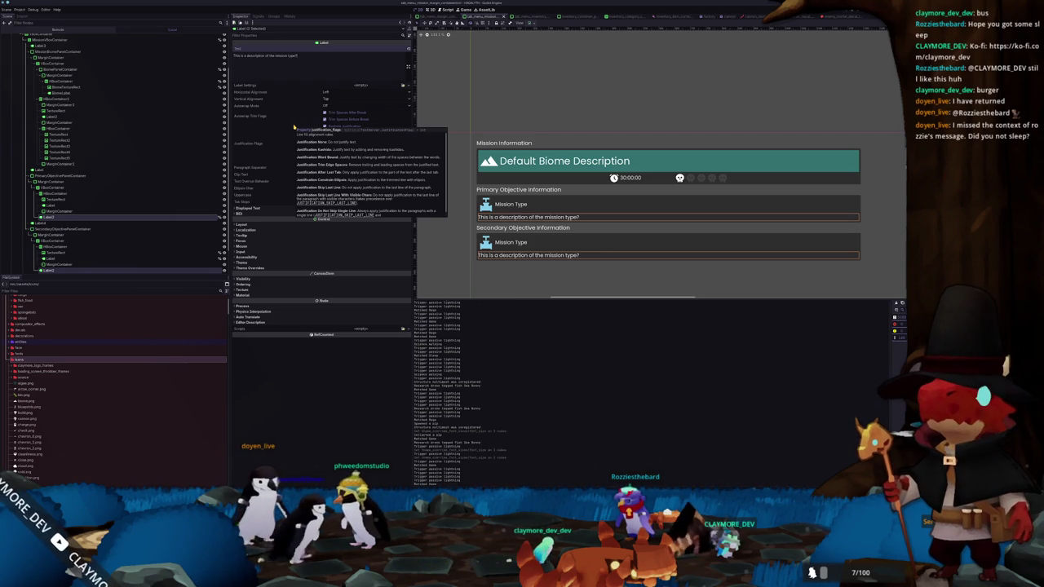
pyautogui.press('BackSpace')
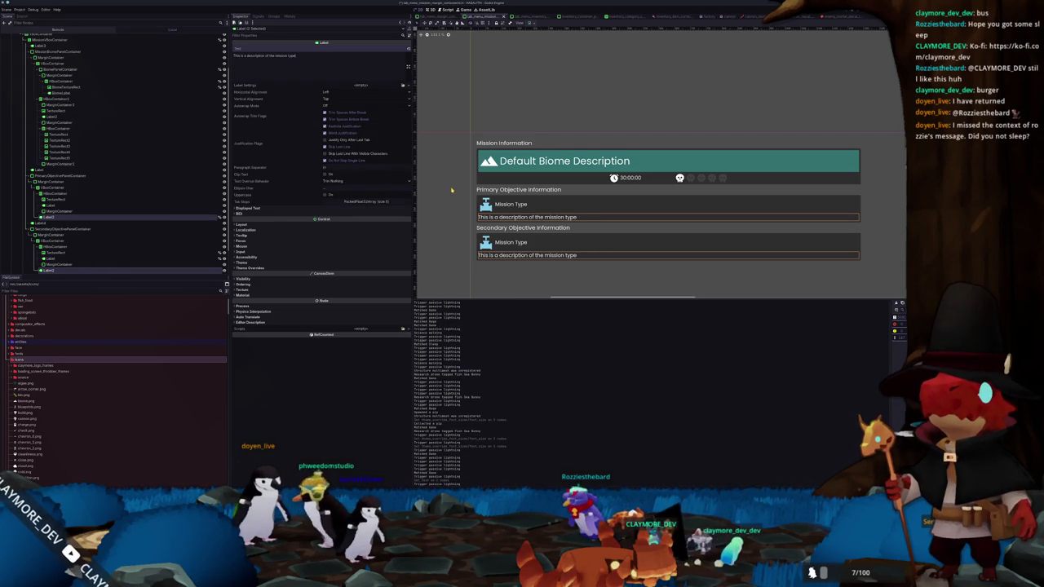
pyautogui.scroll(-3, 453, 172)
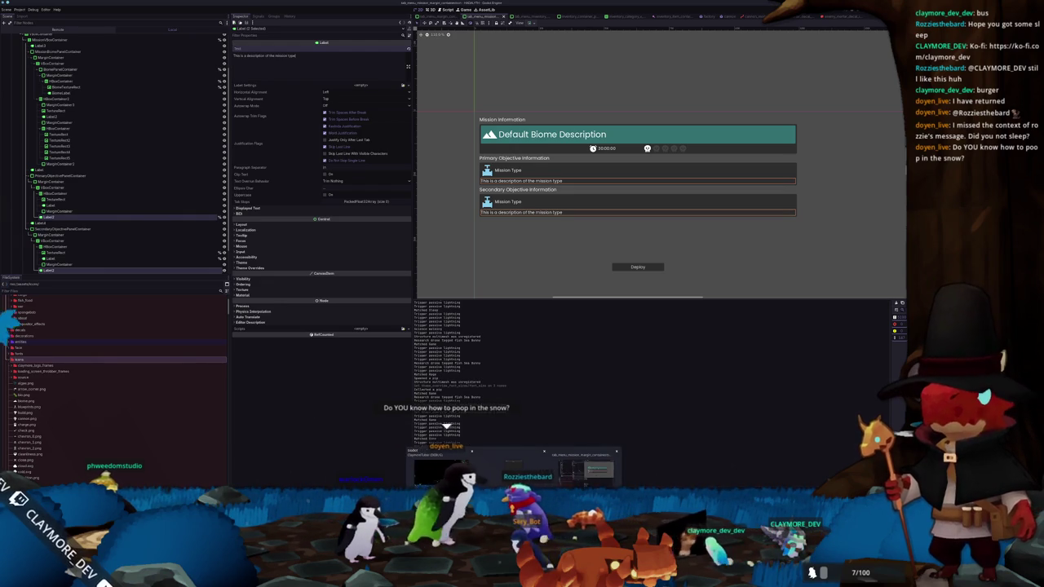
pyautogui.press('F5')
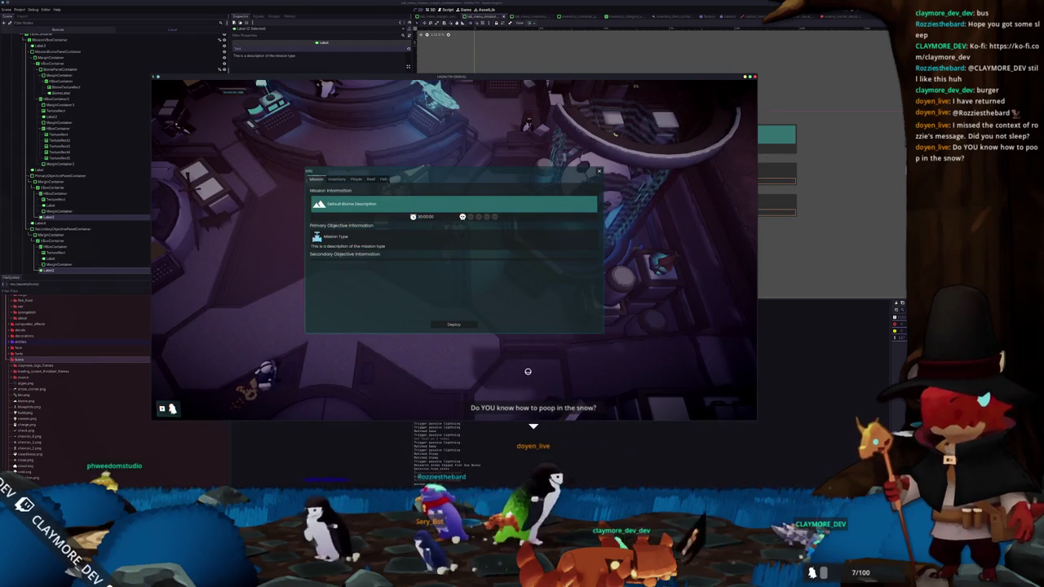
# Close the running game and inspect the theme settings of both Mission Type labels
pyautogui.press('F8')
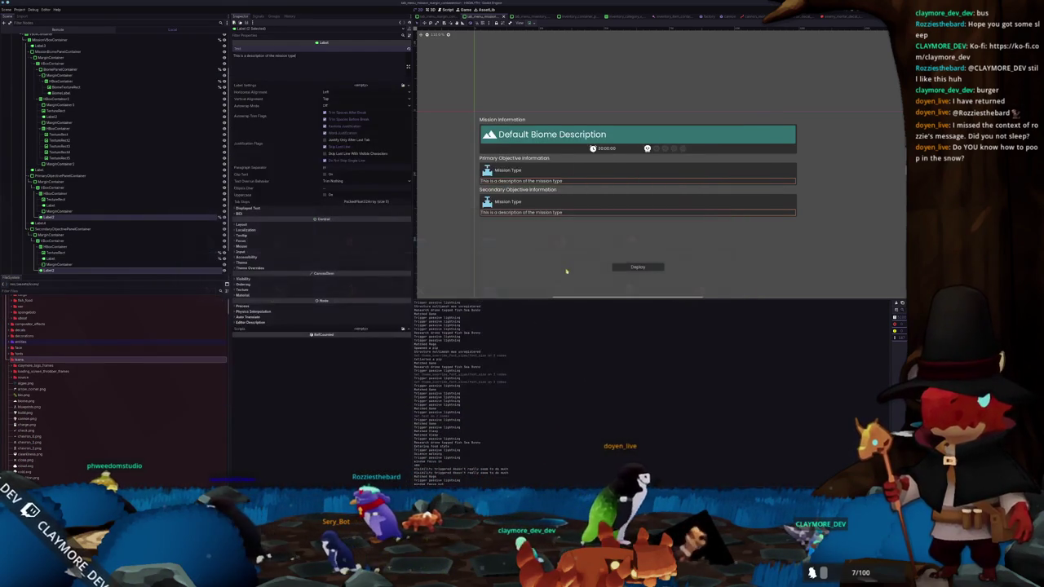
pyautogui.click(507, 187)
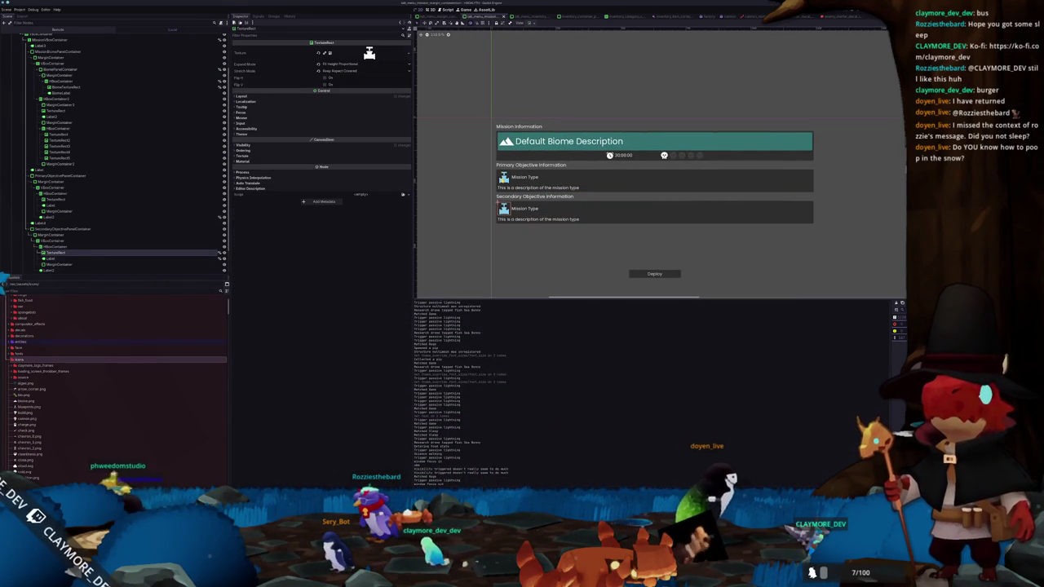
pyautogui.keyDown('shift'); pyautogui.click(525, 178); pyautogui.keyUp('shift')
pyautogui.keyDown('shift'); pyautogui.click(527, 208); pyautogui.keyUp('shift')
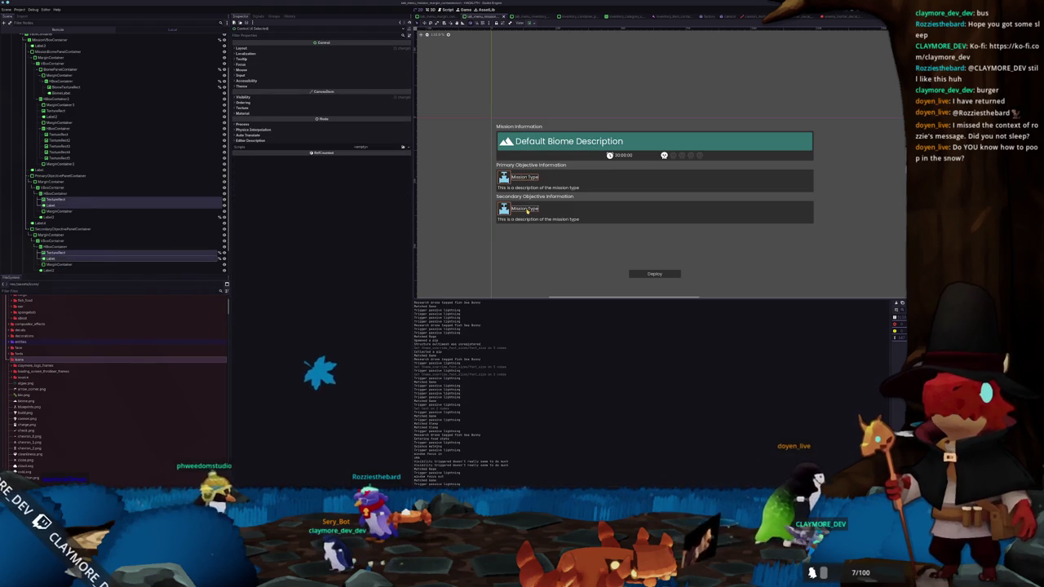
pyautogui.click(527, 209)
pyautogui.keyDown('shift'); pyautogui.click(527, 177); pyautogui.keyUp('shift')
pyautogui.click(261, 263)
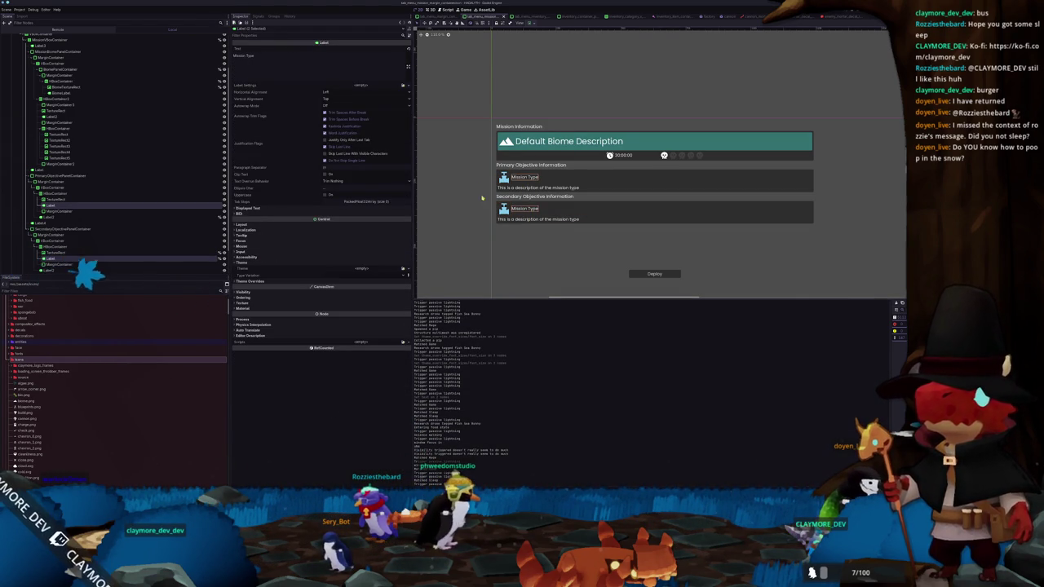
# Select both objective icons and reduce their custom minimum size in Visibility and Layout settings
pyautogui.click(79, 199)
pyautogui.keyDown('shift'); pyautogui.click(503, 209); pyautogui.keyUp('shift')
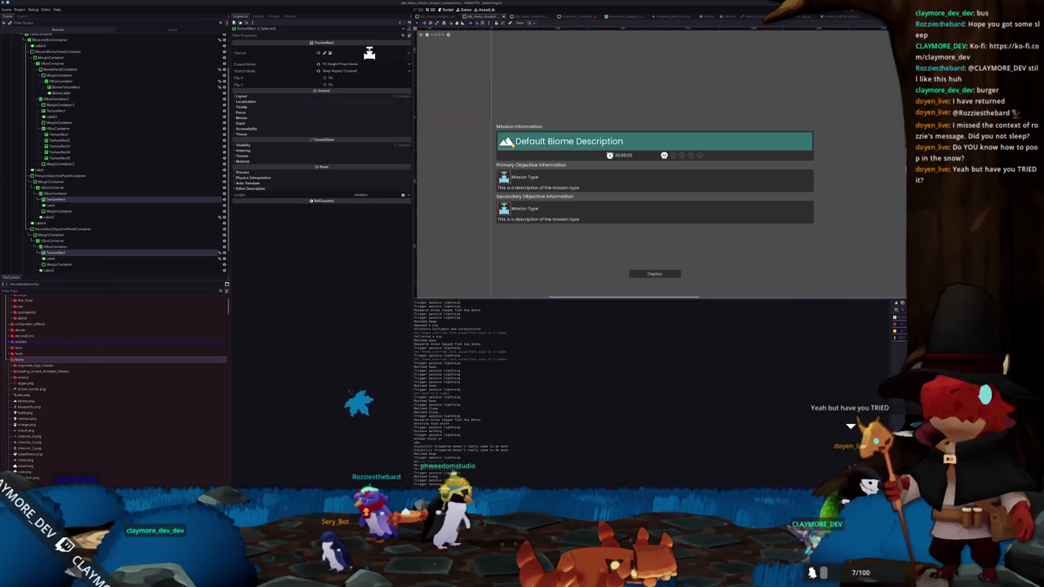
pyautogui.click(506, 142)
pyautogui.click(503, 177)
pyautogui.keyDown('shift'); pyautogui.click(504, 209); pyautogui.keyUp('shift')
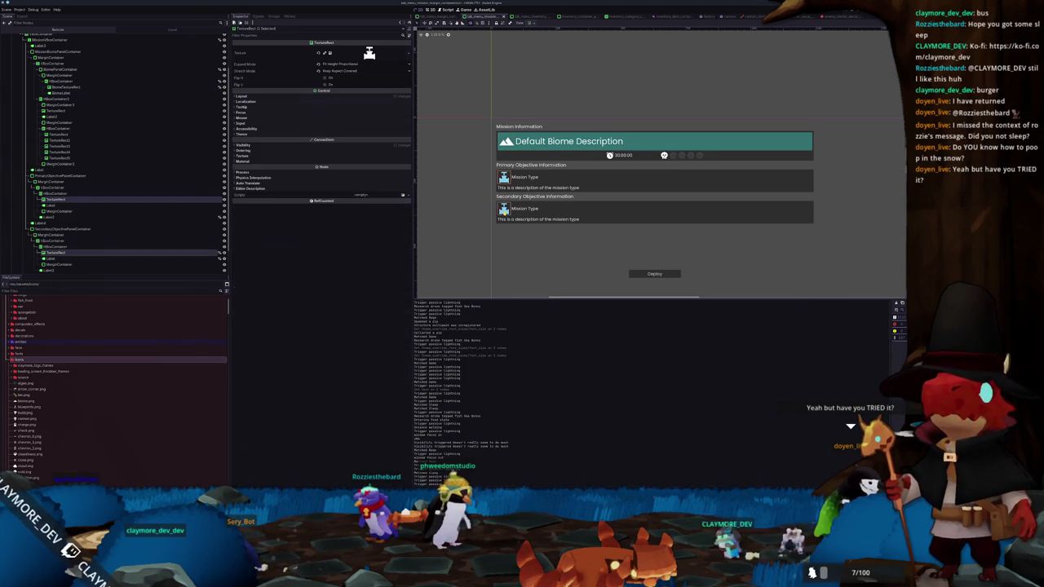
pyautogui.click(244, 144)
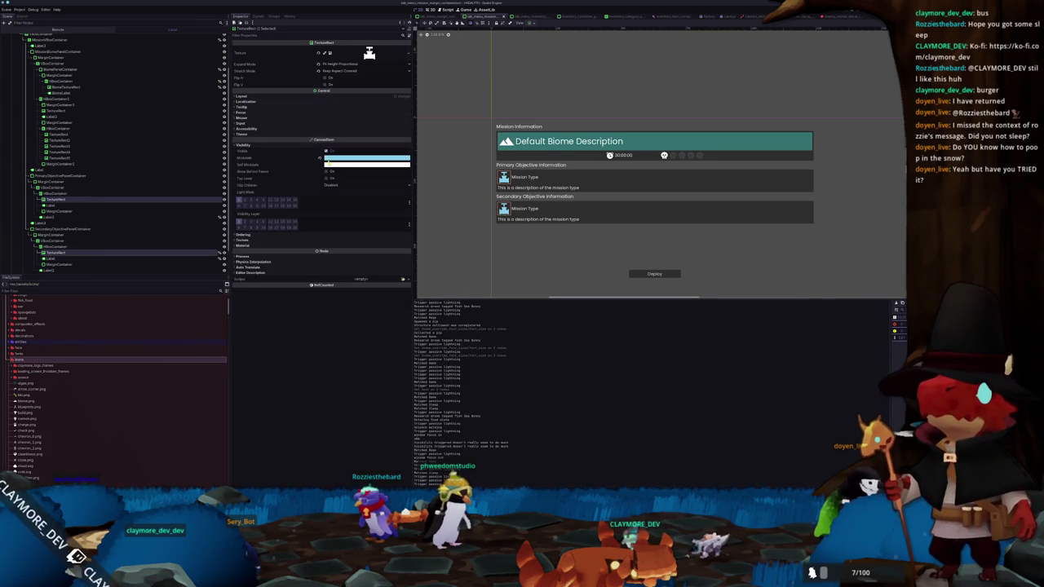
pyautogui.click(337, 97)
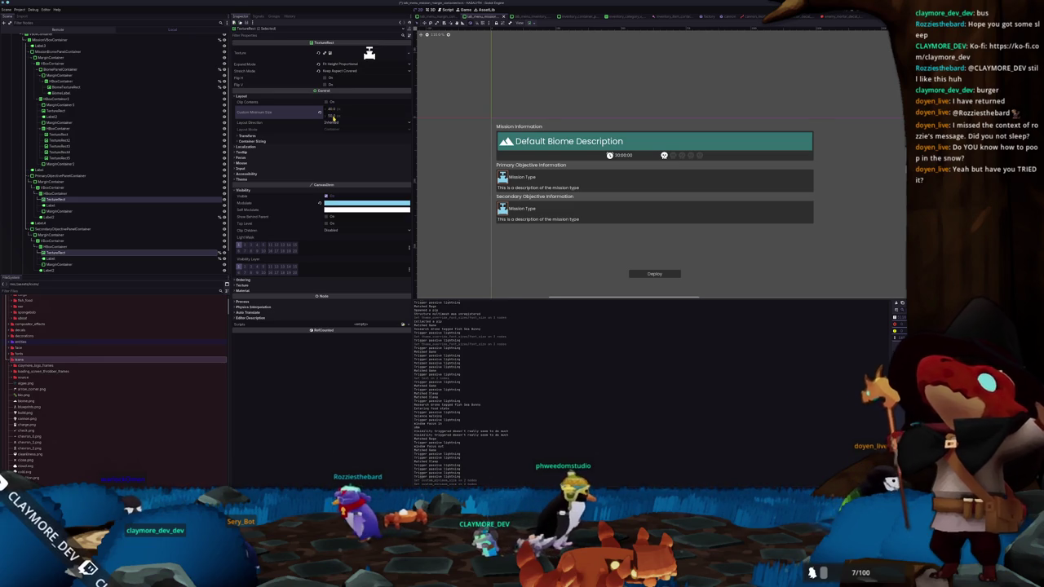
pyautogui.click(462, 243)
pyautogui.moveTo(473, 233); pyautogui.dragTo(470, 246)
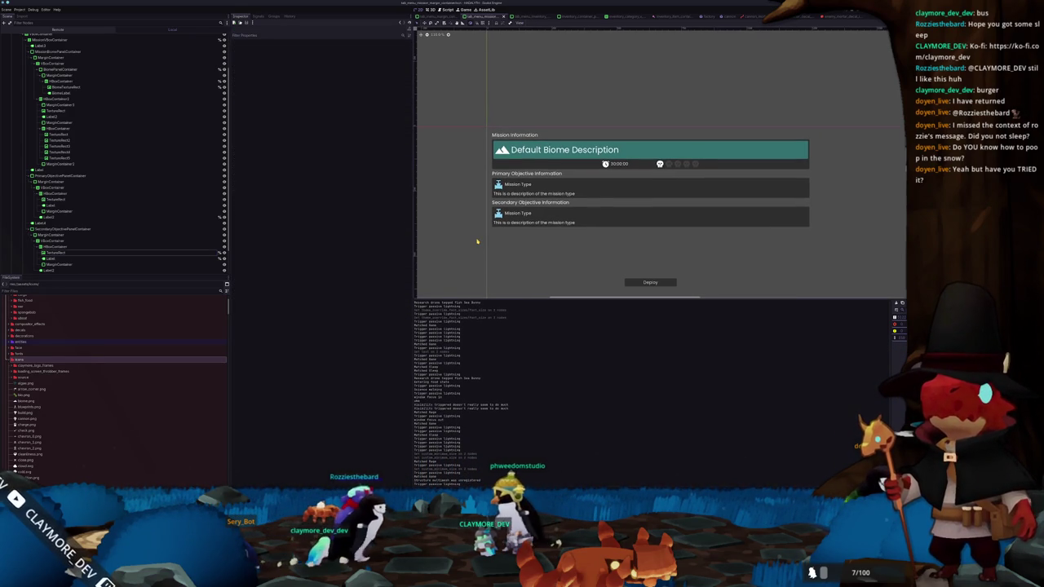
# Select both objective information headers, briefly hide them, then undo the hiding
pyautogui.click(519, 213)
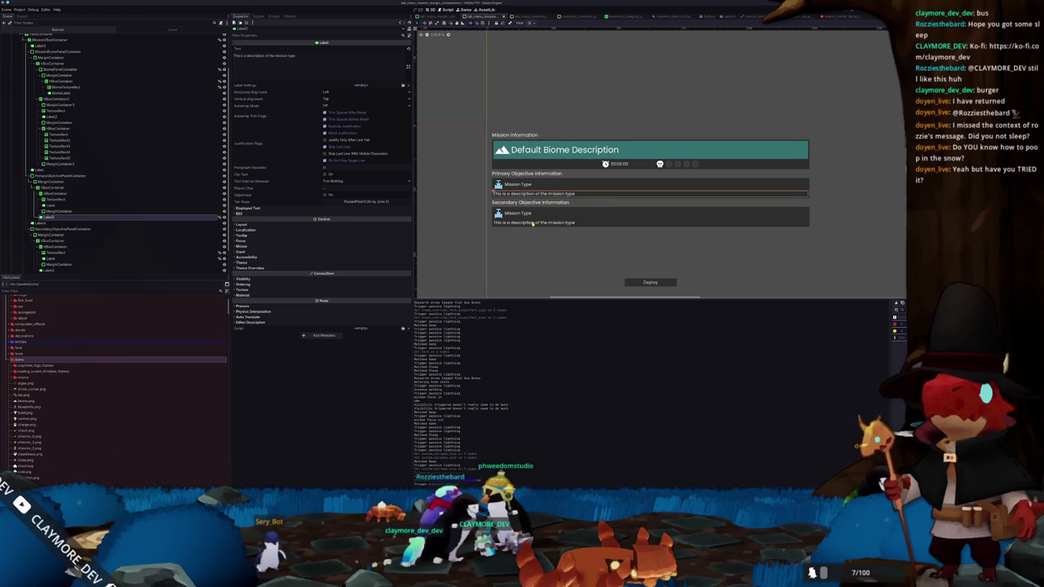
pyautogui.click(520, 201)
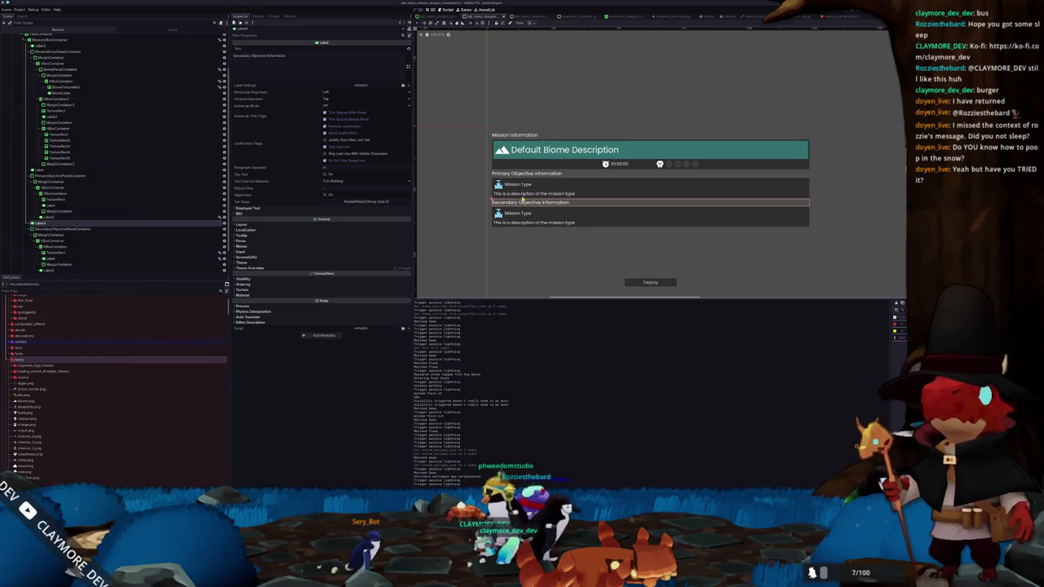
pyautogui.click(532, 174)
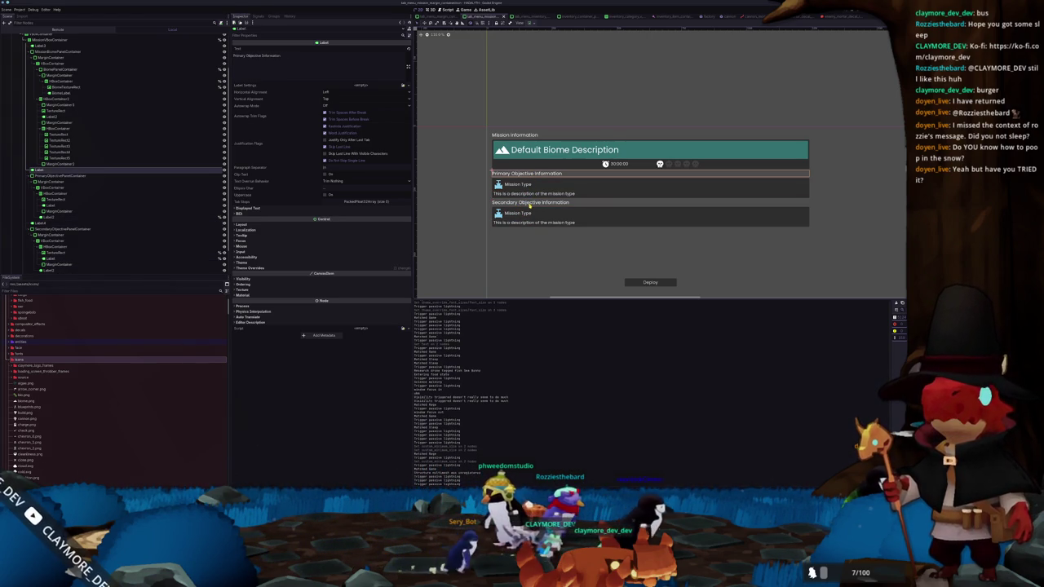
pyautogui.click(527, 203)
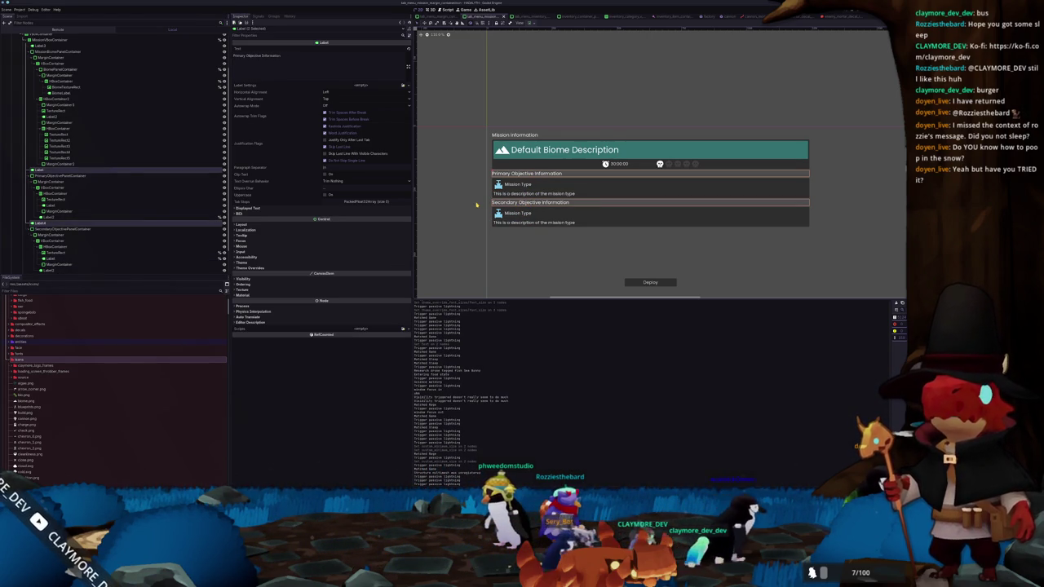
pyautogui.click(223, 207)
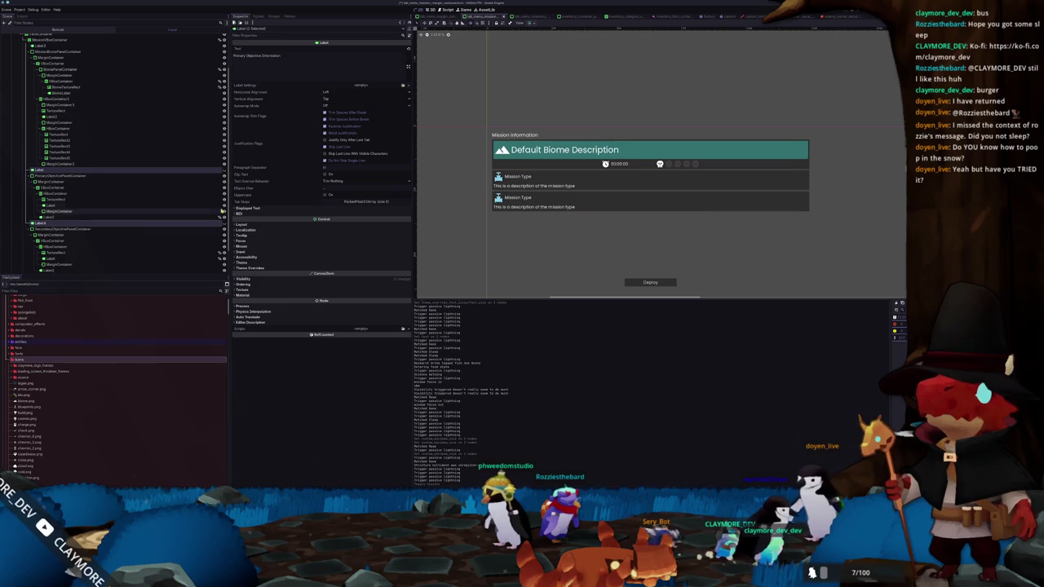
pyautogui.scroll(1, 454, 200)
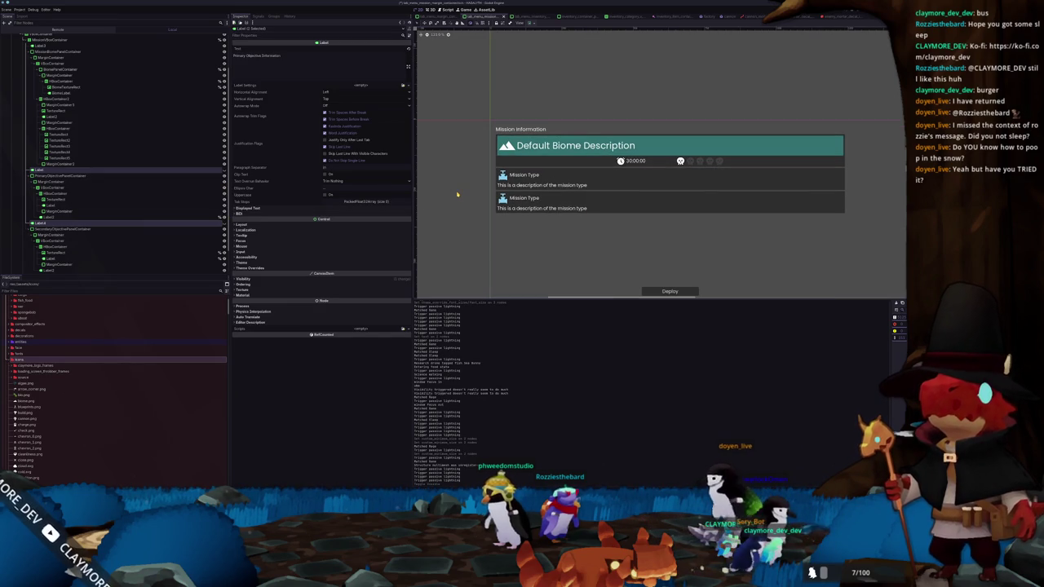
pyautogui.hotkey('ctrl', 'z')
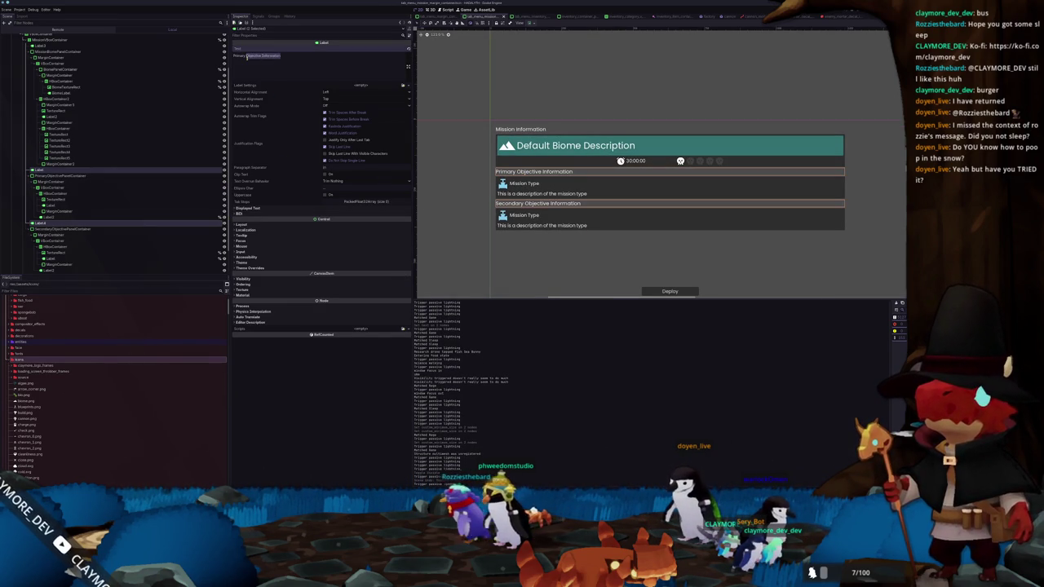
# Remove 'Information' from the headers and retitle the second one 'Secondary Objective'
pyautogui.click(284, 57)
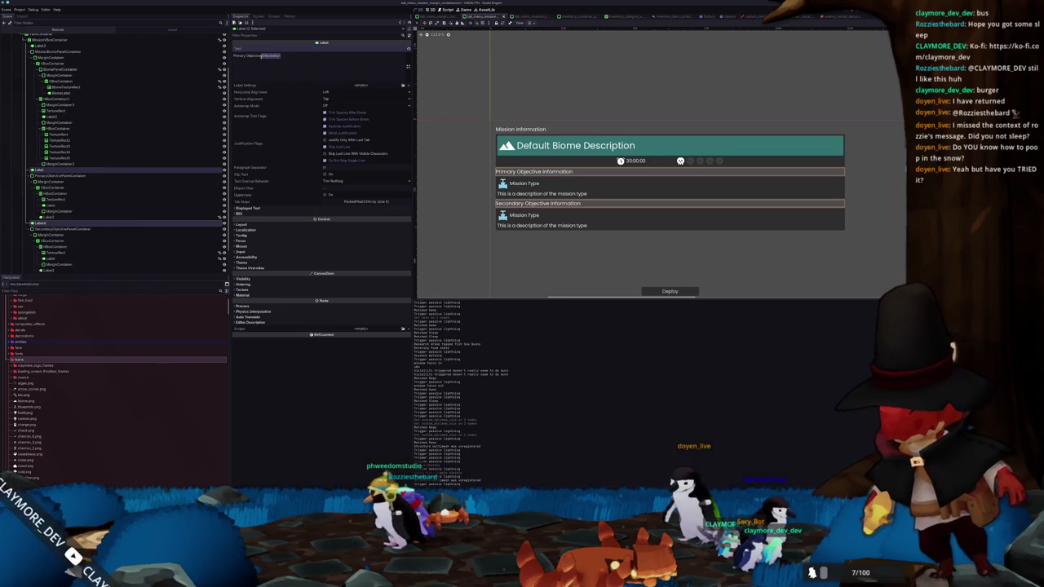
pyautogui.press('BackSpace')
pyautogui.click(506, 203)
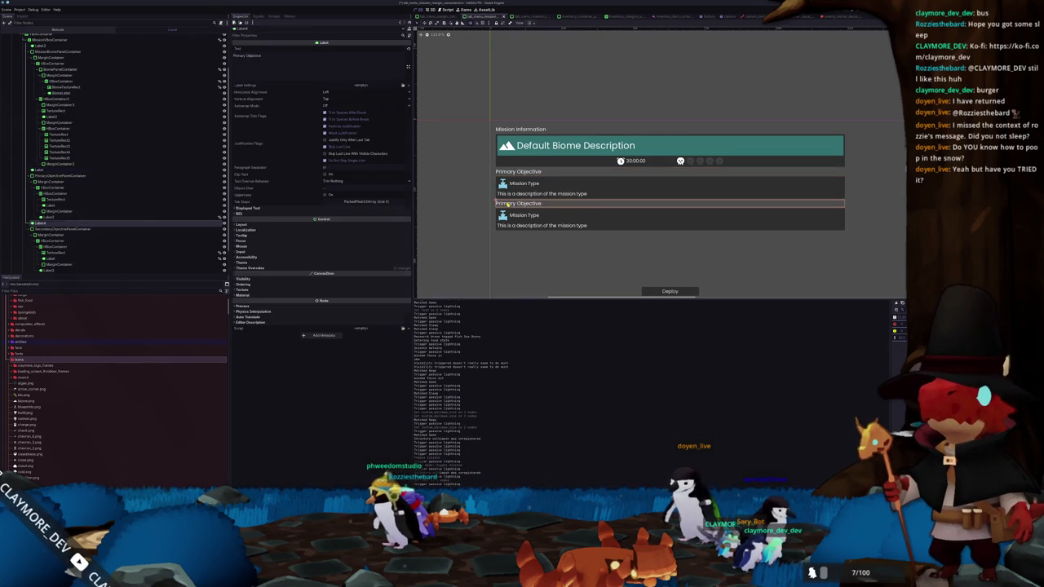
pyautogui.write('Secon')
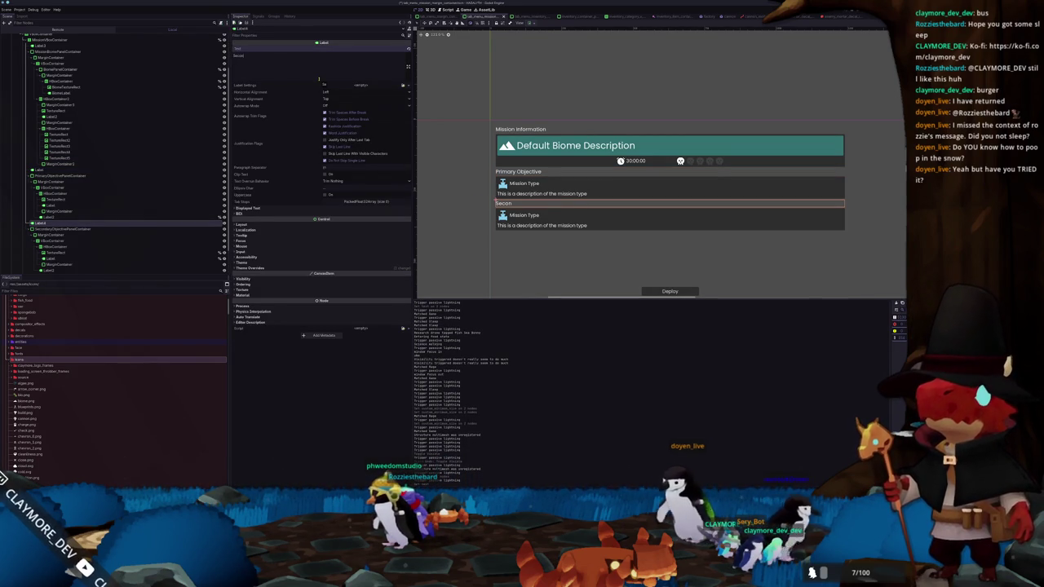
pyautogui.write('dary O')
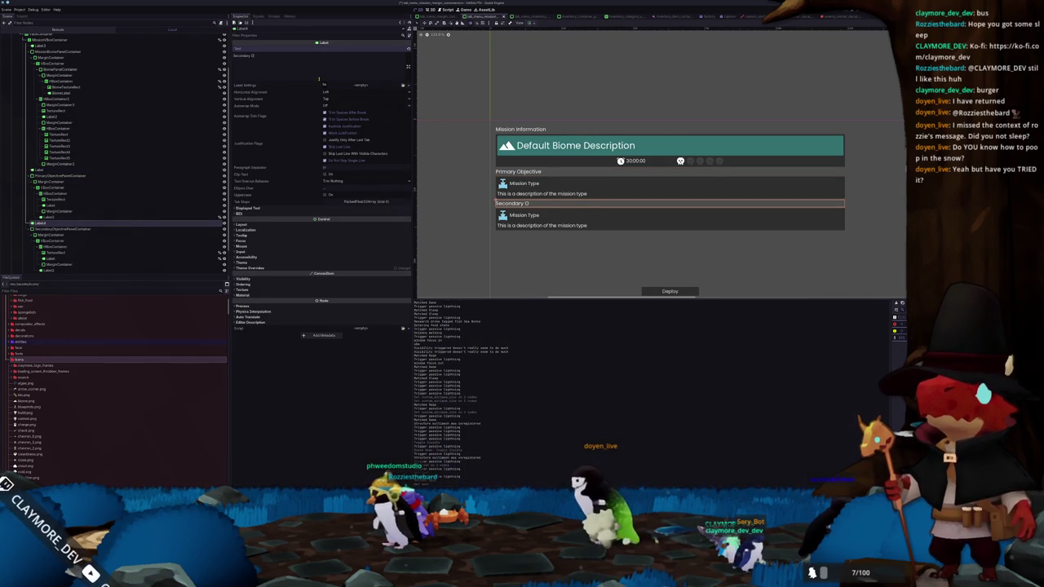
pyautogui.write('bjective')
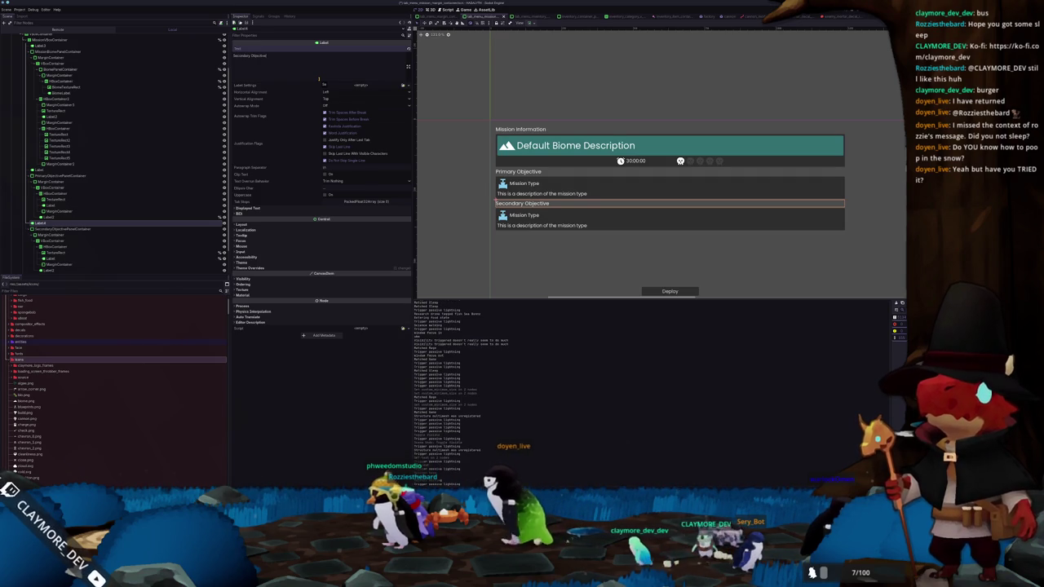
# Check the Secondary Objective heading and the labels around it
pyautogui.click(473, 210)
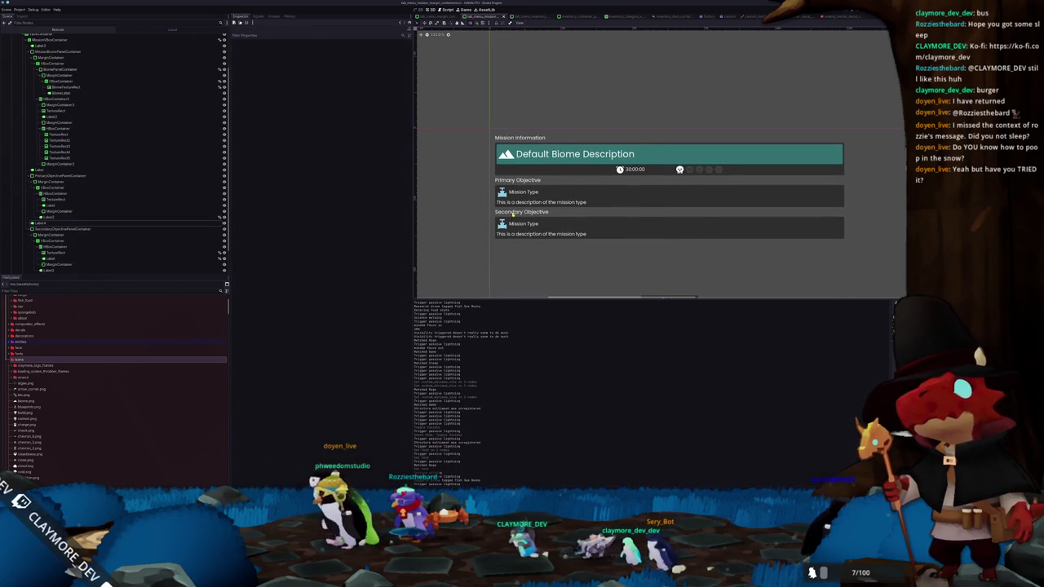
pyautogui.click(534, 211)
pyautogui.click(523, 224)
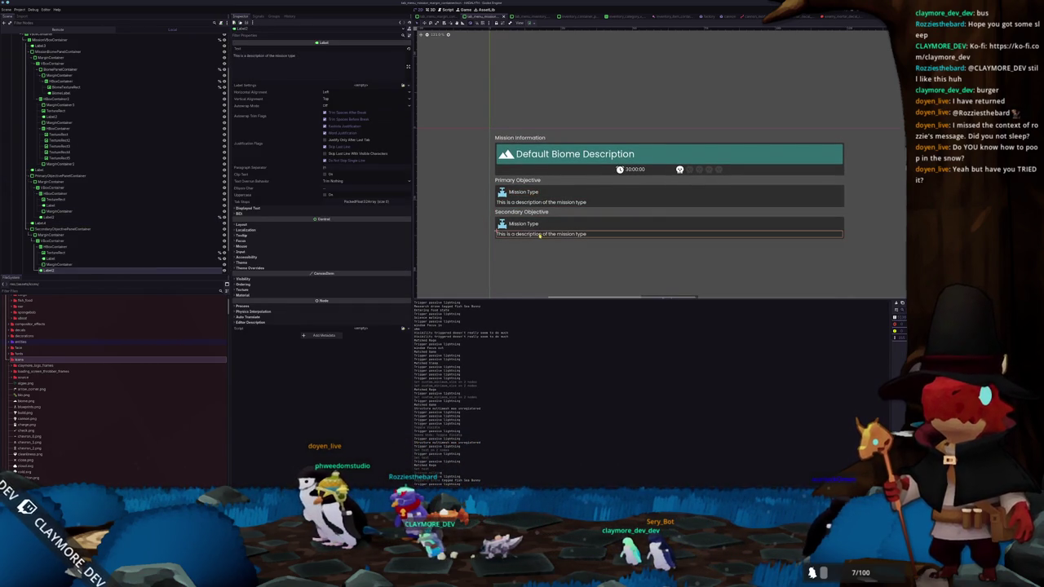
pyautogui.click(515, 193)
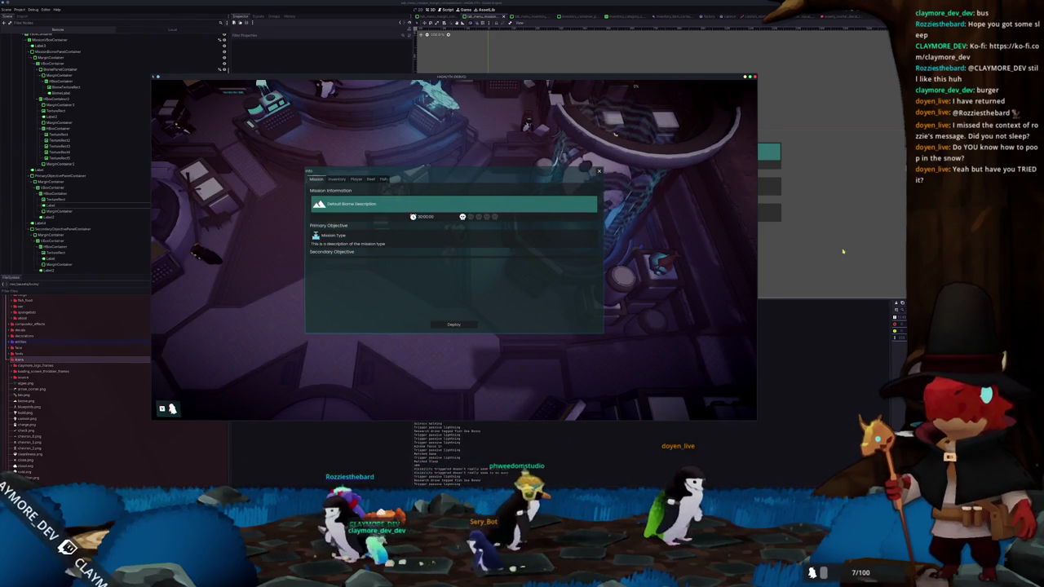
pyautogui.click(561, 192)
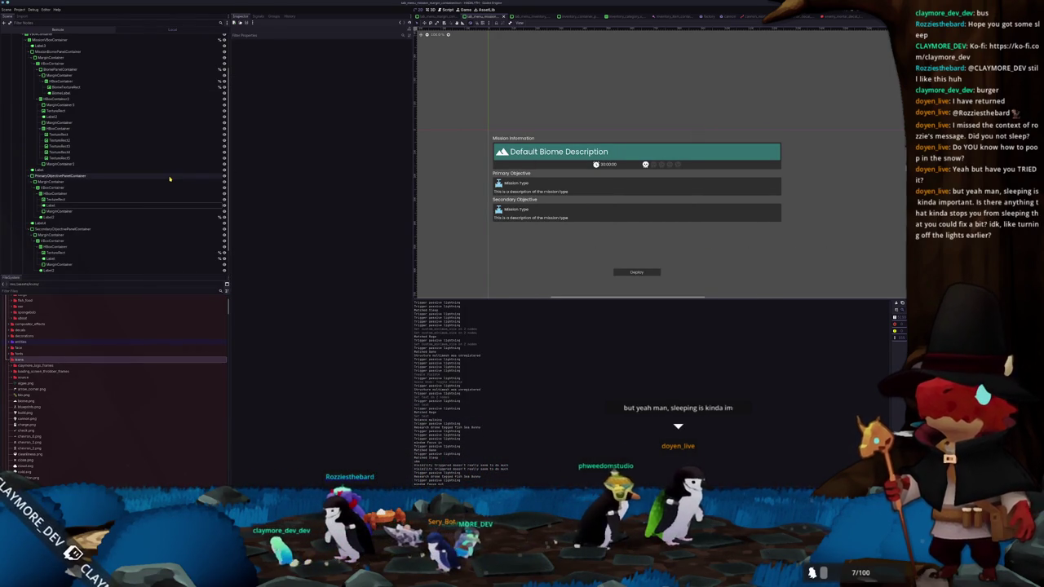
pyautogui.scroll(2, 171, 171)
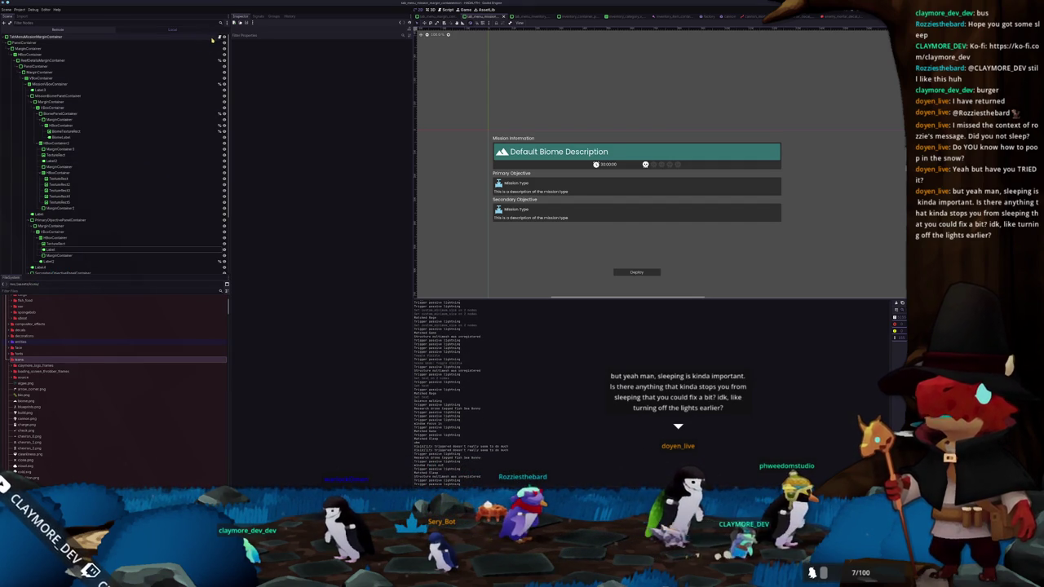
# Rename the timer's label node to TimerLabel
pyautogui.scroll(-3, 90, 139)
pyautogui.click(87, 118)
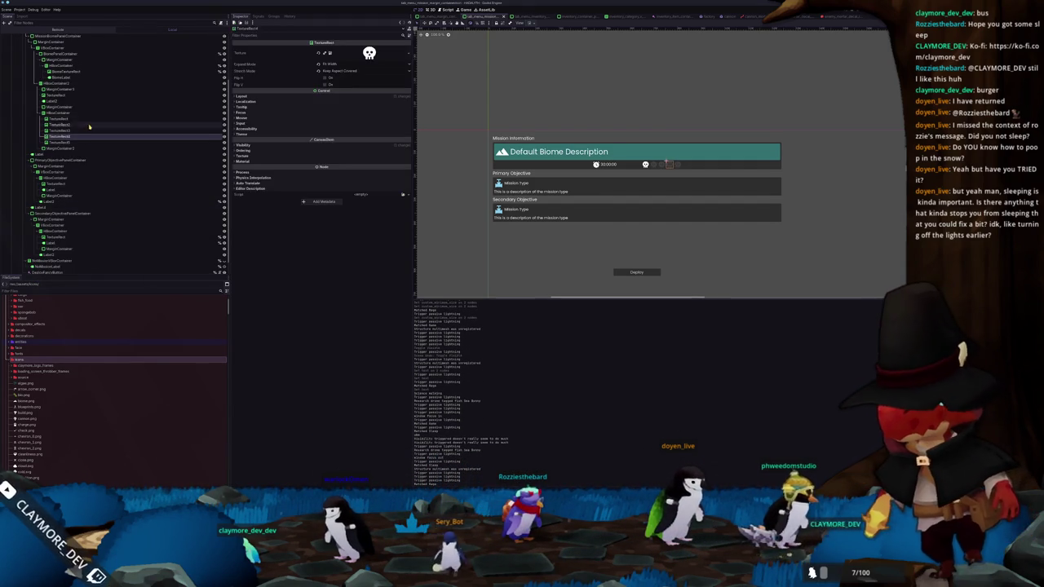
pyautogui.click(87, 114)
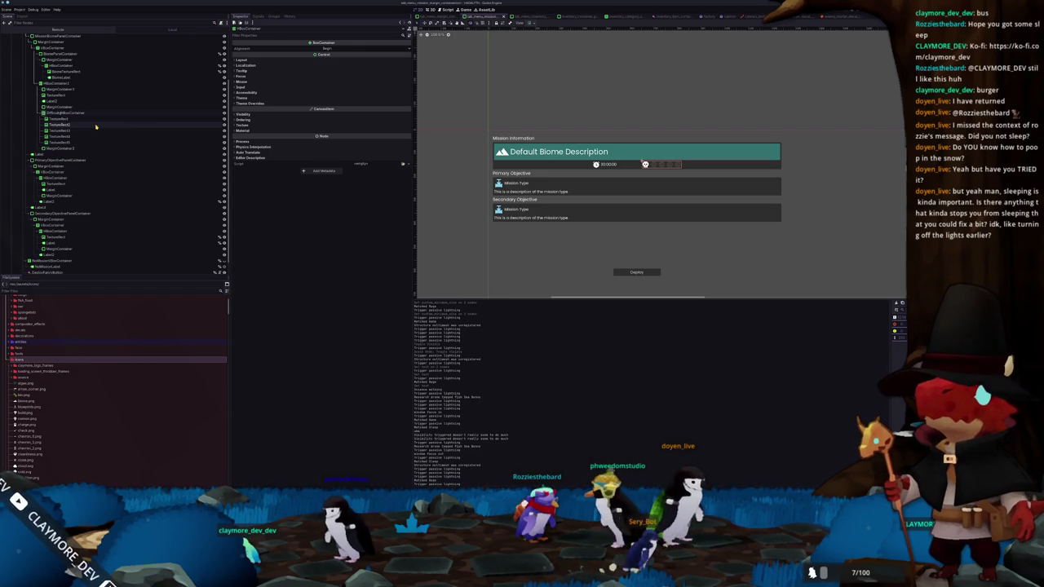
pyautogui.press('Up')
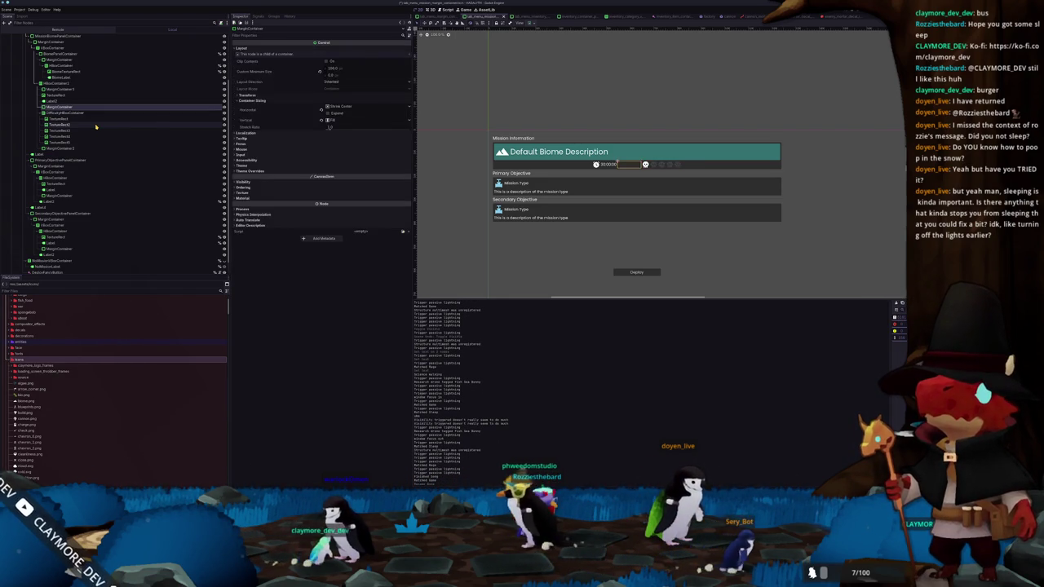
pyautogui.press('Up')
pyautogui.write('merLabel')
pyautogui.press('Return')
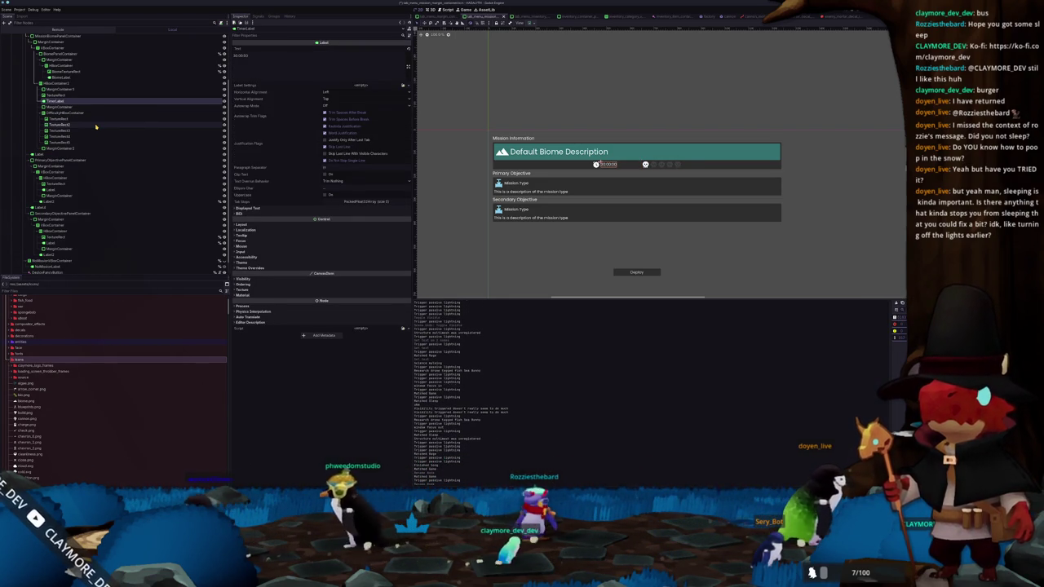
# Rename the padding containers LeftPad, CenterPad and RightPadMarginContainer
pyautogui.press('Up')
pyautogui.press('Up')
pyautogui.press('F2')
pyautogui.write('LeftPanel')
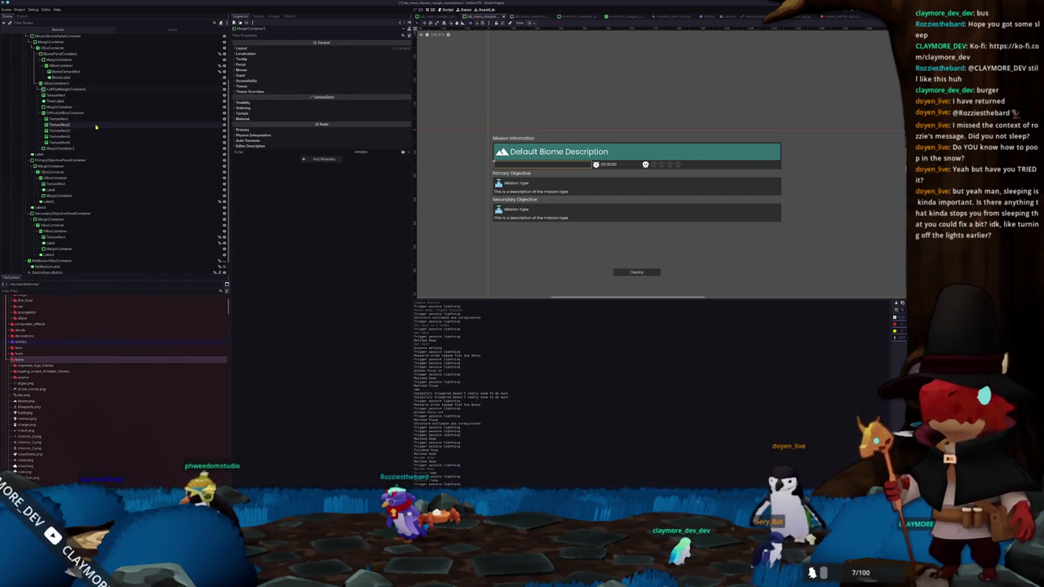
pyautogui.press('Return')
pyautogui.press('Down')
pyautogui.press('Down')
pyautogui.press('Down')
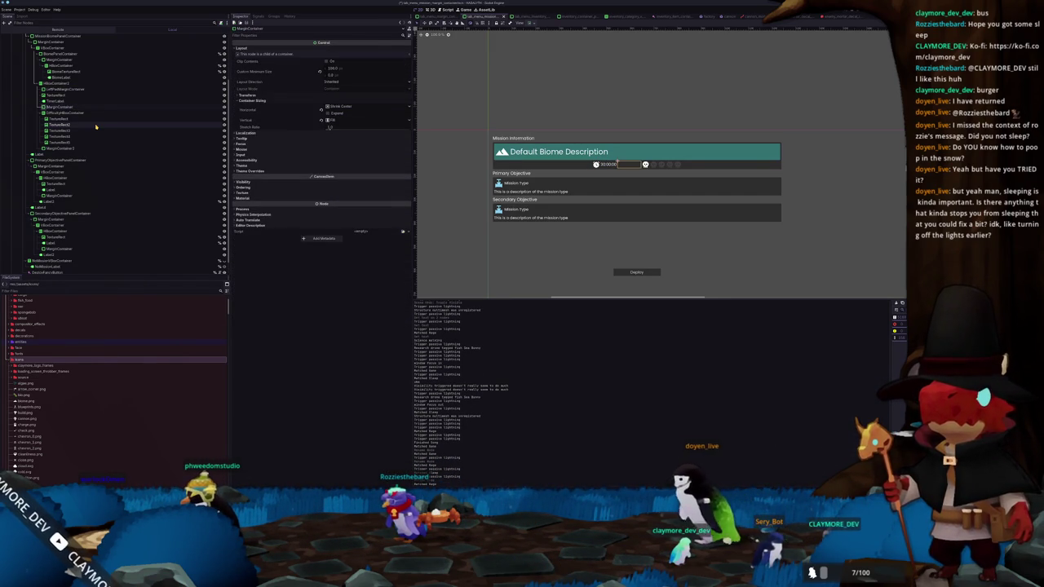
pyautogui.press('F2')
pyautogui.press('Home')
pyautogui.write('CenterPad')
pyautogui.press('Return')
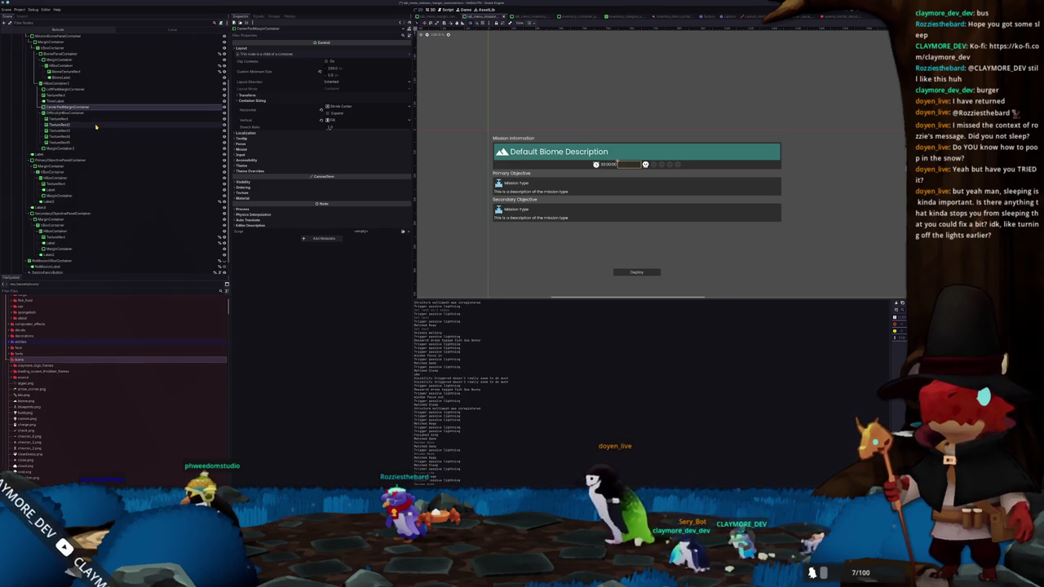
pyautogui.press('Down')
pyautogui.press('Down')
pyautogui.press('Down')
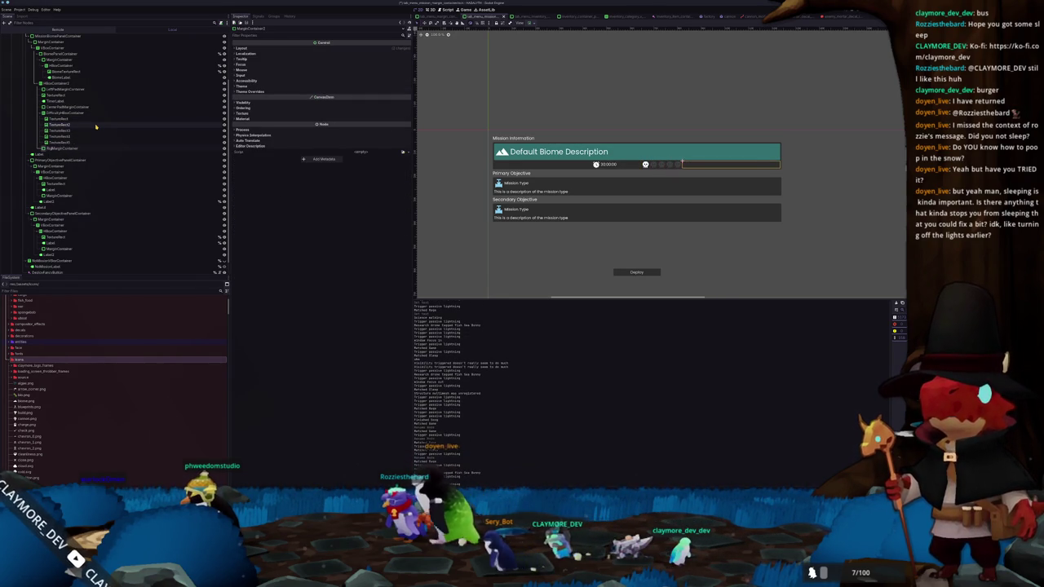
pyautogui.press('Return')
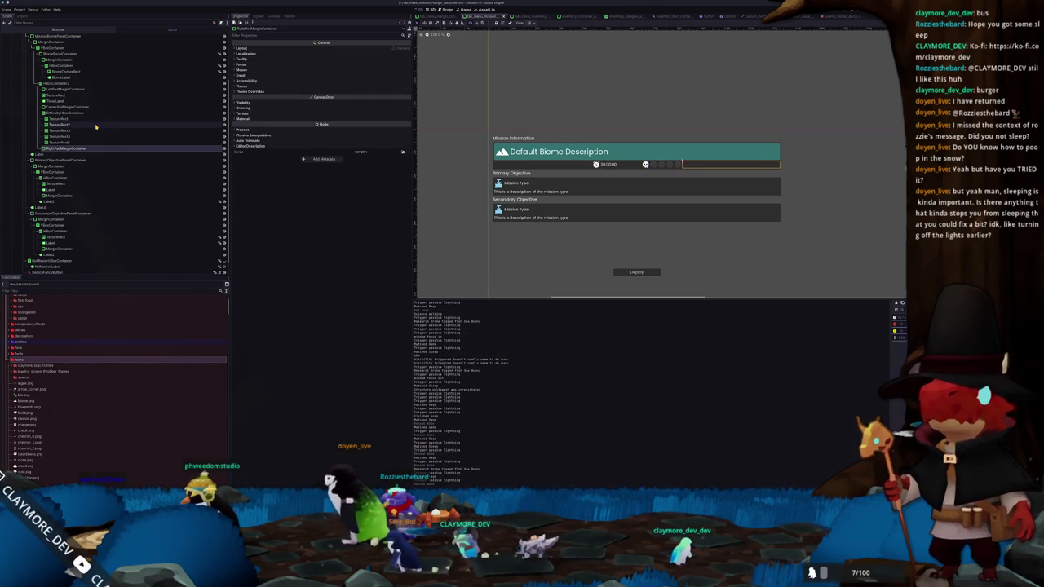
# Rename headings PrimaryLabel and SecondaryLabel, and primary labels PrimaryTypeLabel and PrimaryDescriptionLabel
pyautogui.press('Down')
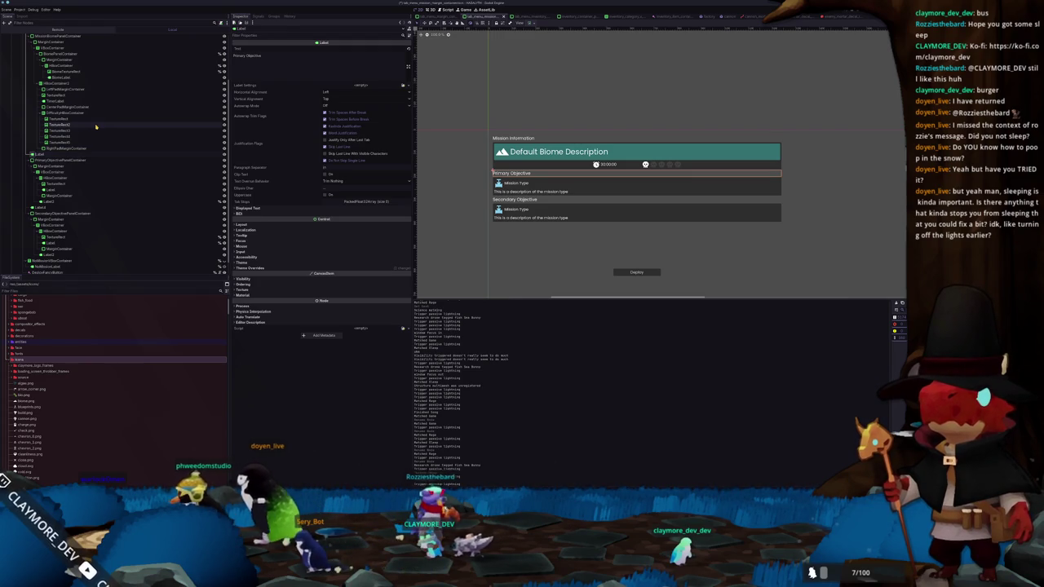
pyautogui.write('Primary')
pyautogui.press('Return')
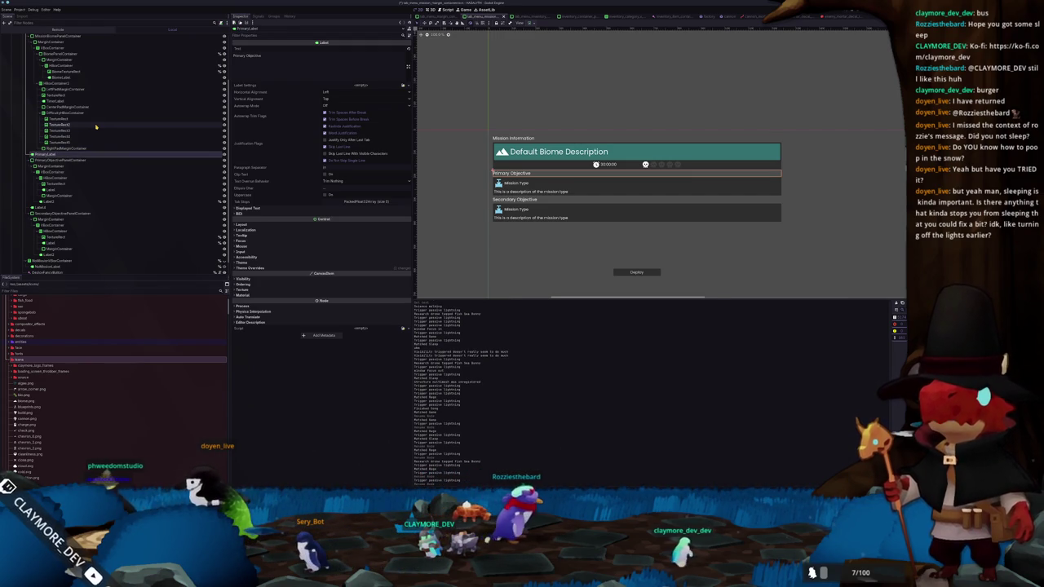
pyautogui.press('Down')
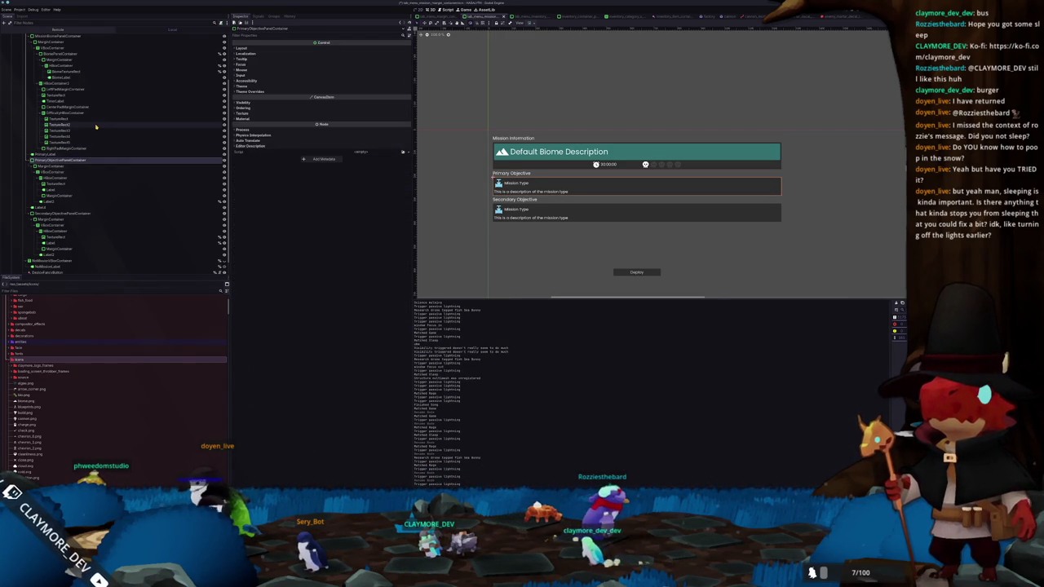
pyautogui.press('Down')
pyautogui.press('Down')
pyautogui.press('Down')
pyautogui.press('Down')
pyautogui.press('Down')
pyautogui.press('Down')
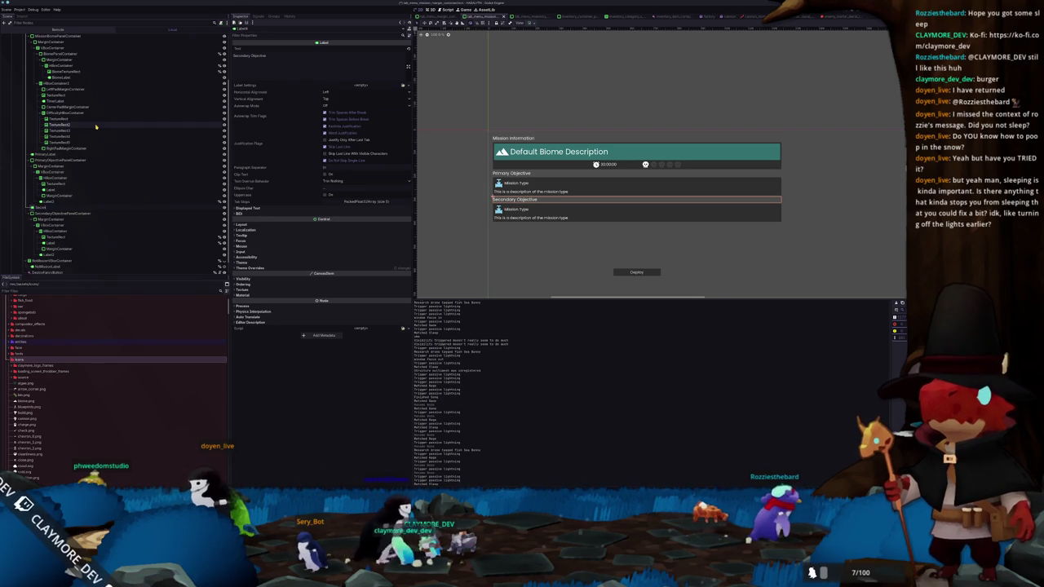
pyautogui.write('aryLabel')
pyautogui.press('Return')
pyautogui.press('Up')
pyautogui.press('Up')
pyautogui.press('Up')
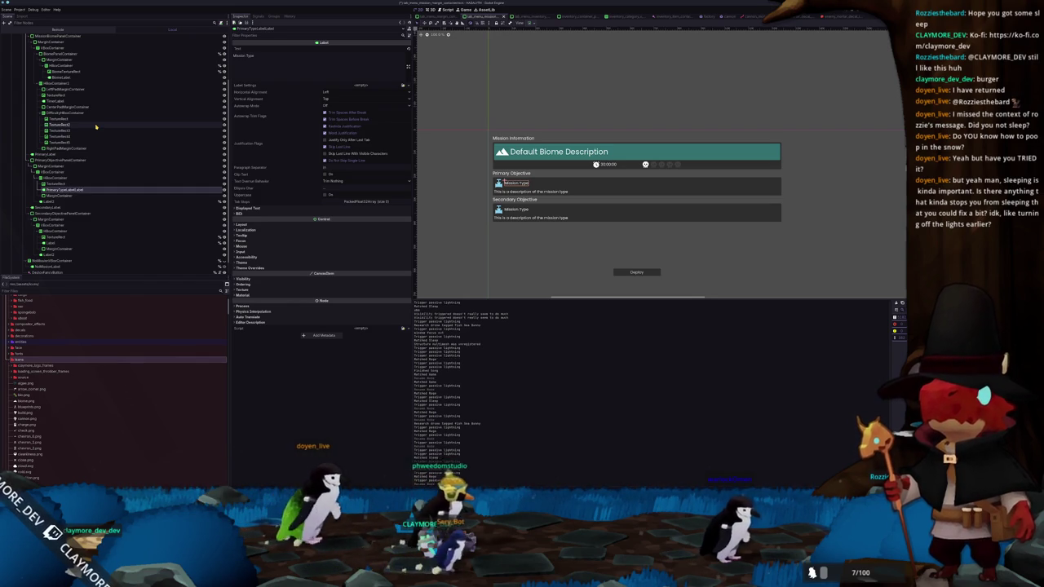
pyautogui.press('Down')
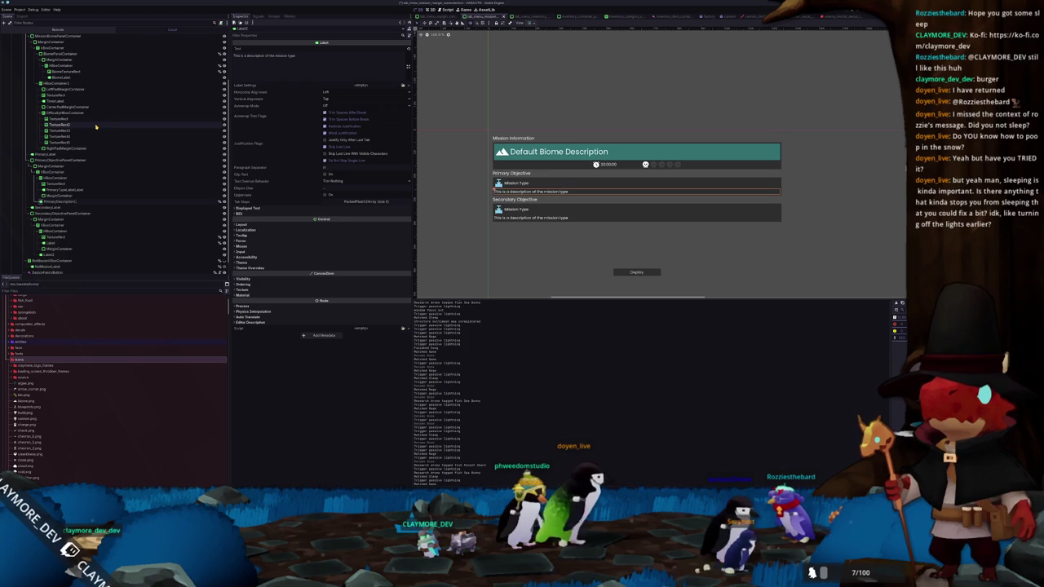
pyautogui.press('Up')
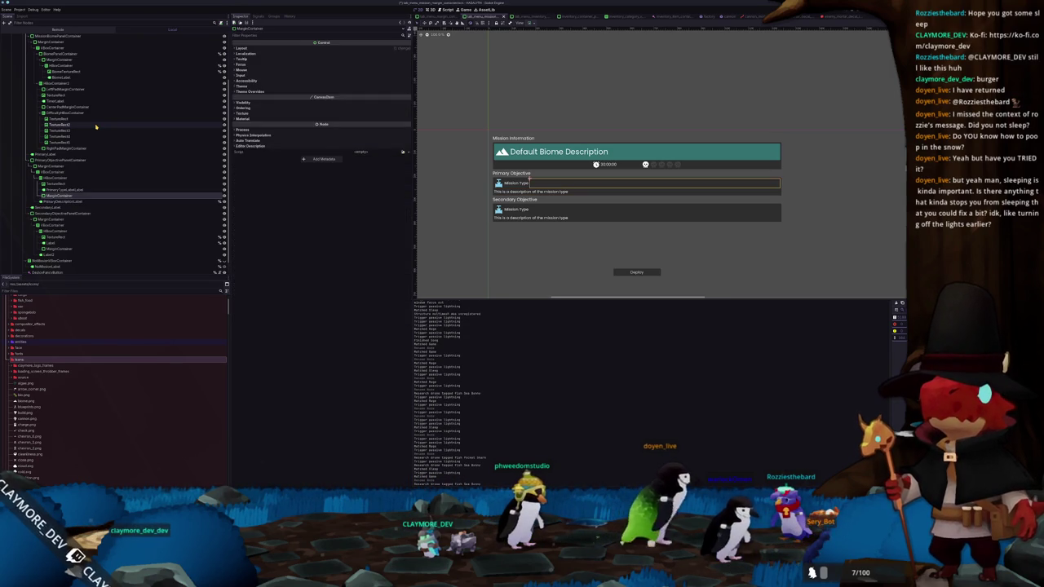
# Rename icons PrimaryTextureRect and SecondaryTextureRect, and secondary labels SecondaryTypeLabel and SecondaryDescriptionLabel
pyautogui.press('Up')
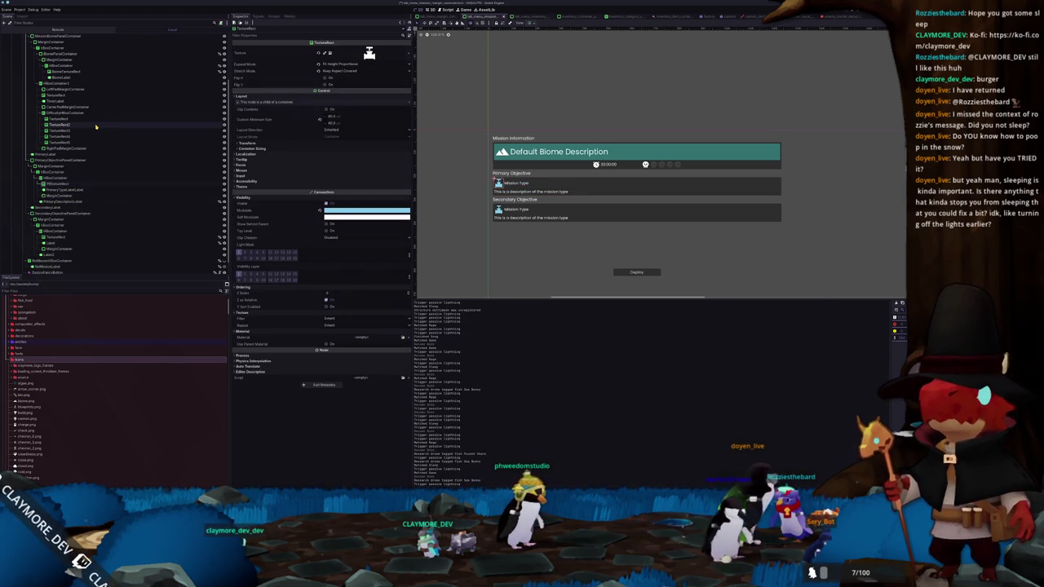
pyautogui.press('Down')
pyautogui.press('Down')
pyautogui.press('Down')
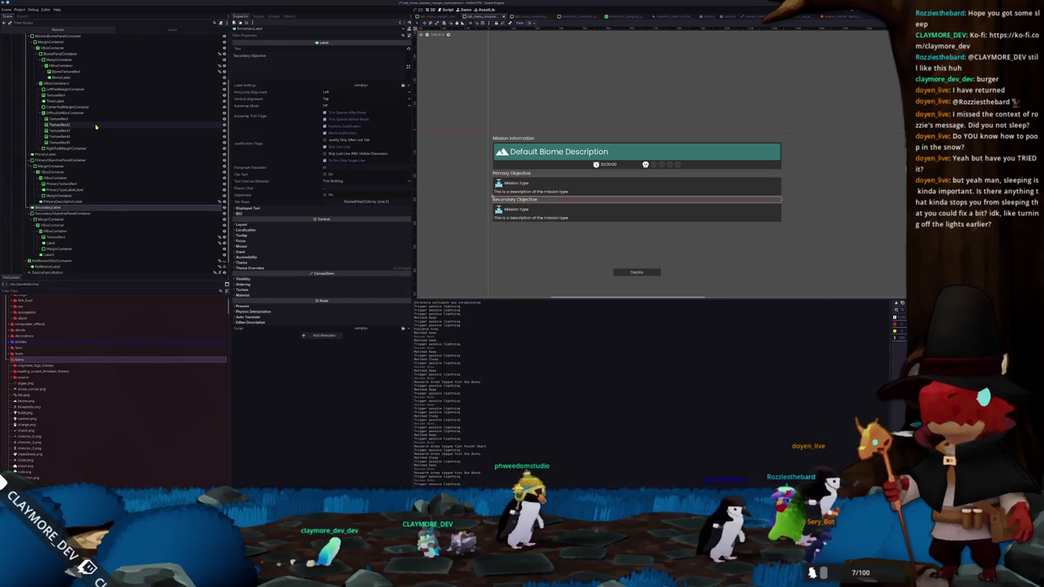
pyautogui.press('Down')
pyautogui.press('Down')
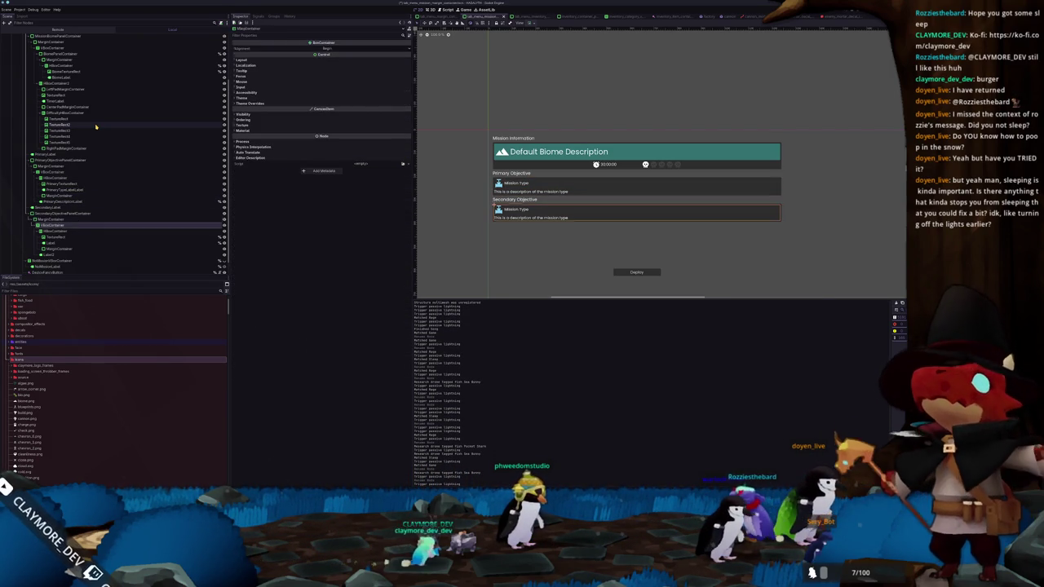
pyautogui.press('Down')
pyautogui.press('Down')
pyautogui.press('Down')
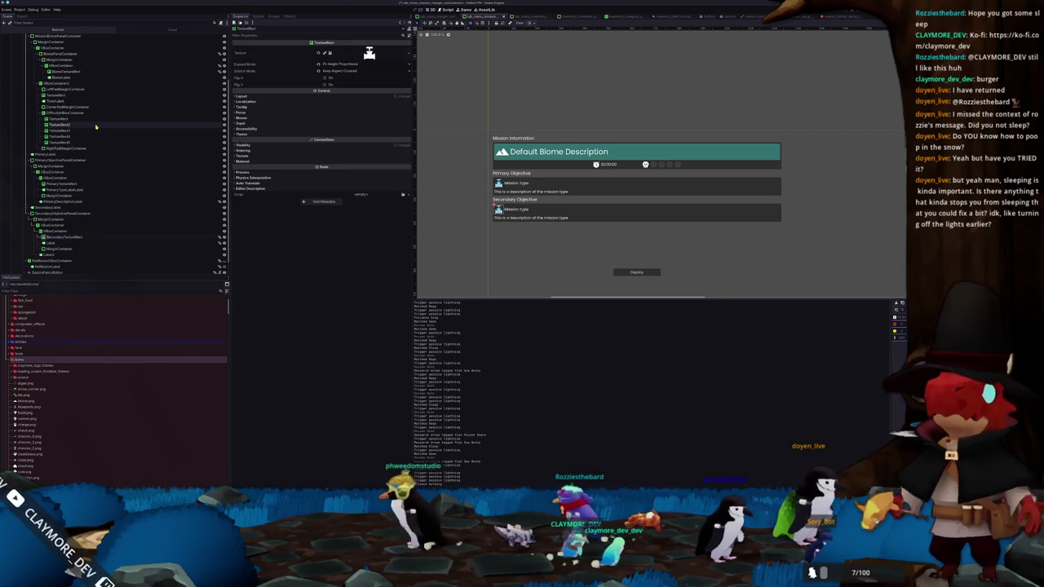
pyautogui.press('Down')
pyautogui.press('Down')
pyautogui.press('Down')
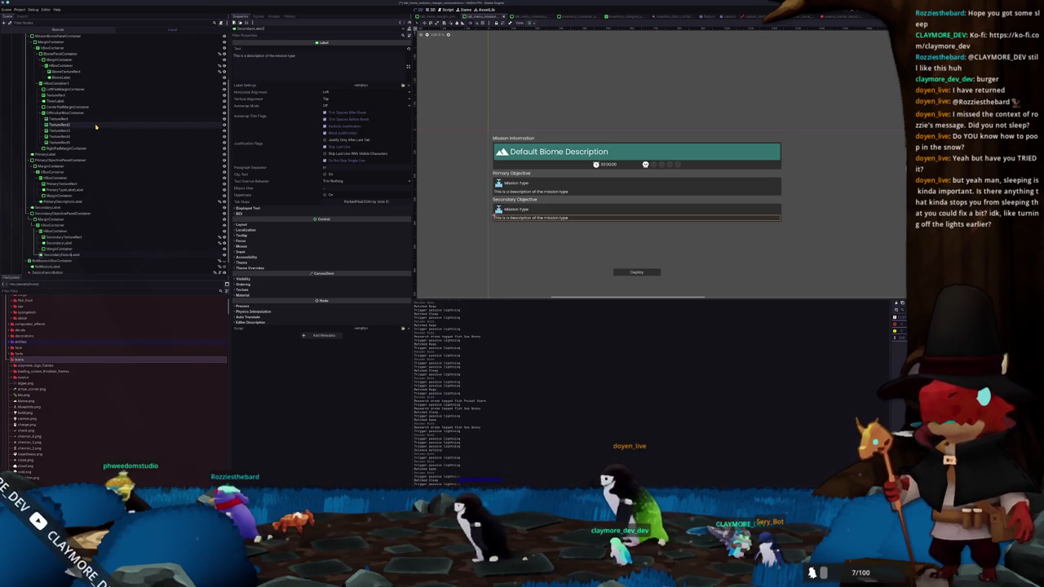
pyautogui.press('Up')
pyautogui.press('Up')
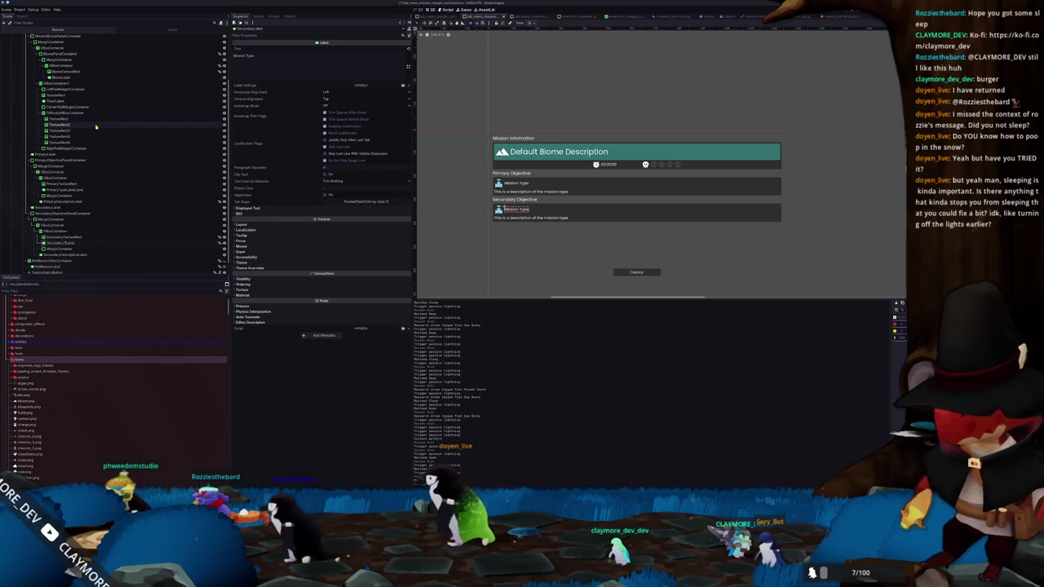
pyautogui.write('Type')
pyautogui.press('Return')
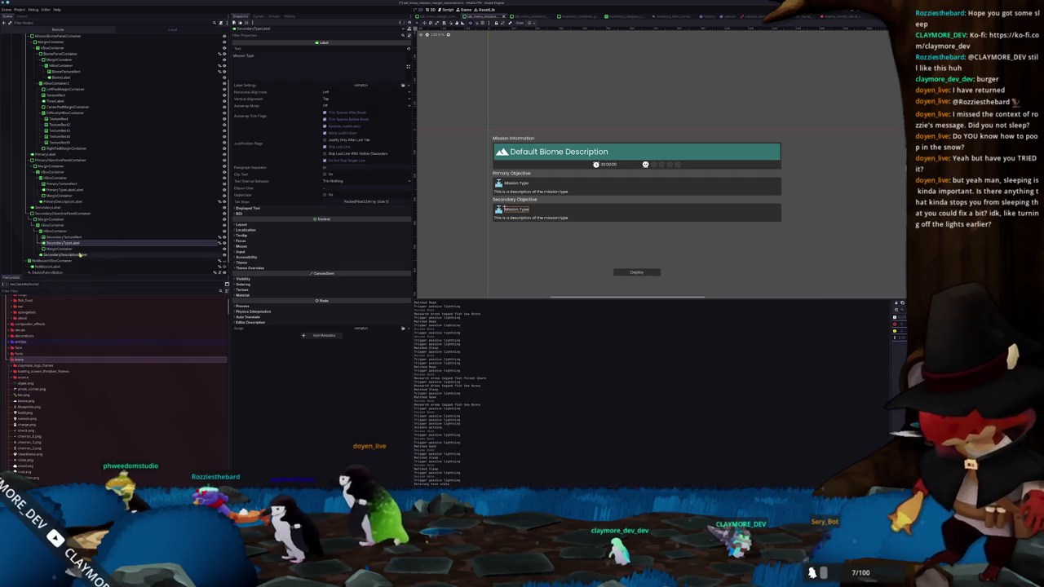
pyautogui.click(79, 255)
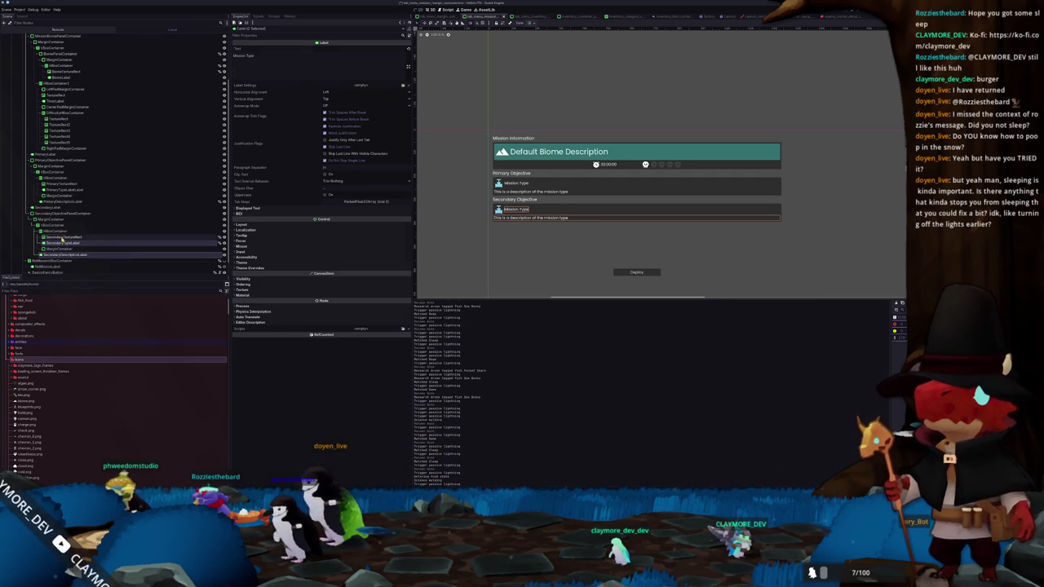
pyautogui.keyDown('ctrl'); pyautogui.click(62, 237); pyautogui.keyUp('ctrl')
pyautogui.keyDown('ctrl'); pyautogui.click(52, 207); pyautogui.keyUp('ctrl')
pyautogui.keyDown('ctrl'); pyautogui.click(59, 213); pyautogui.keyUp('ctrl')
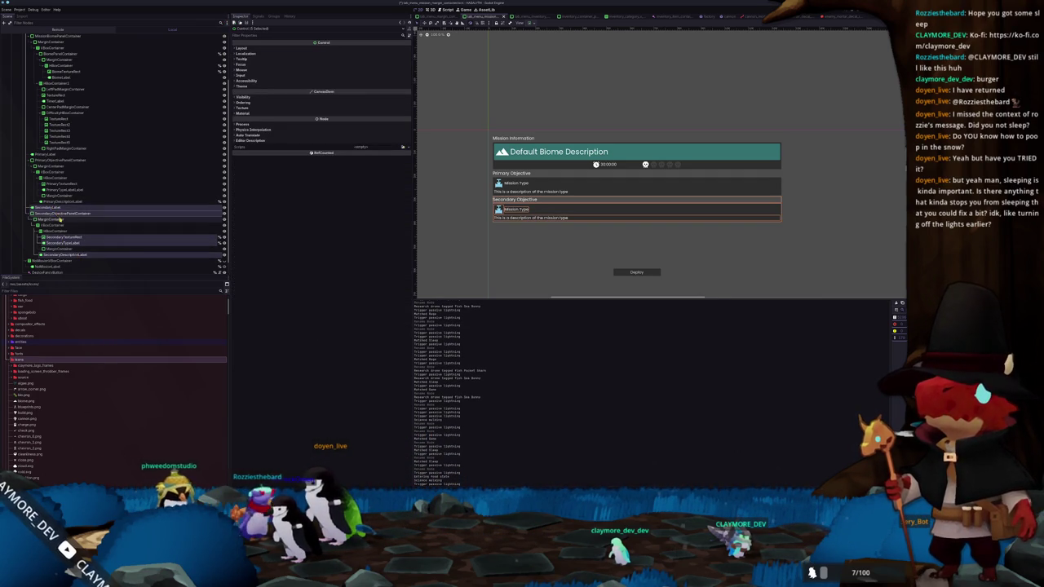
pyautogui.scroll(2, 67, 214)
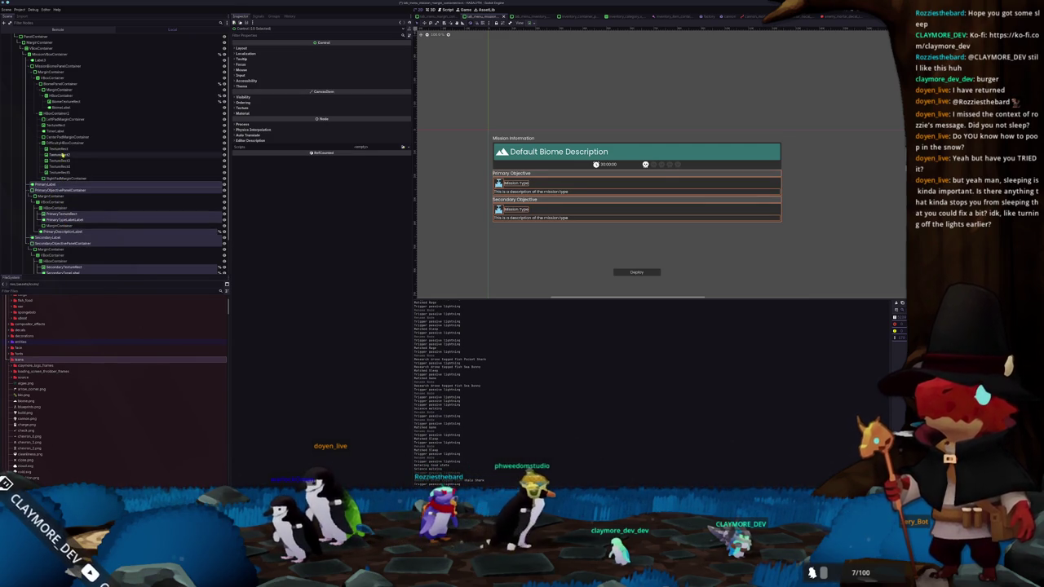
pyautogui.click(64, 132)
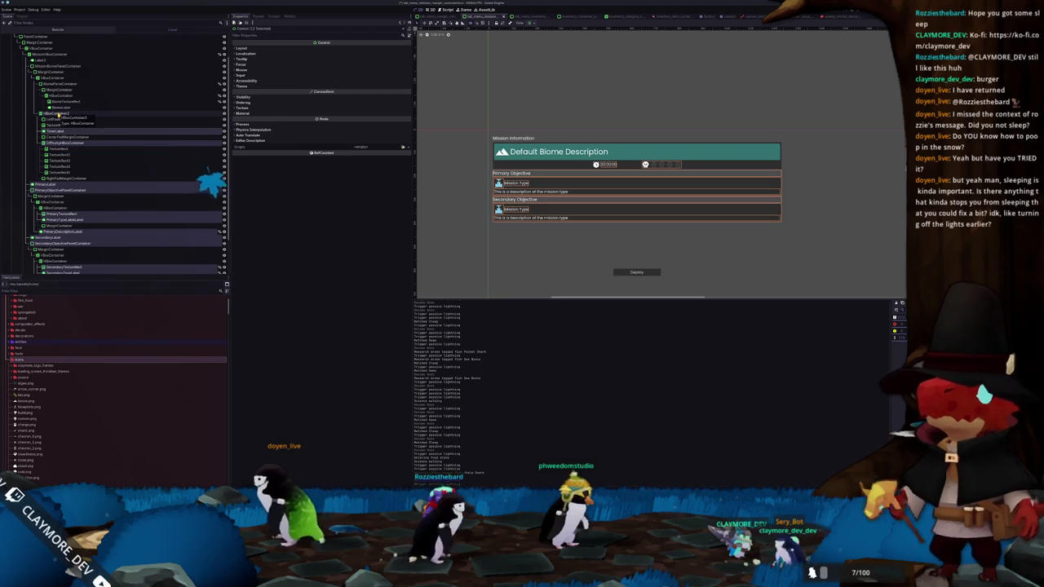
pyautogui.scroll(2, 218, 218)
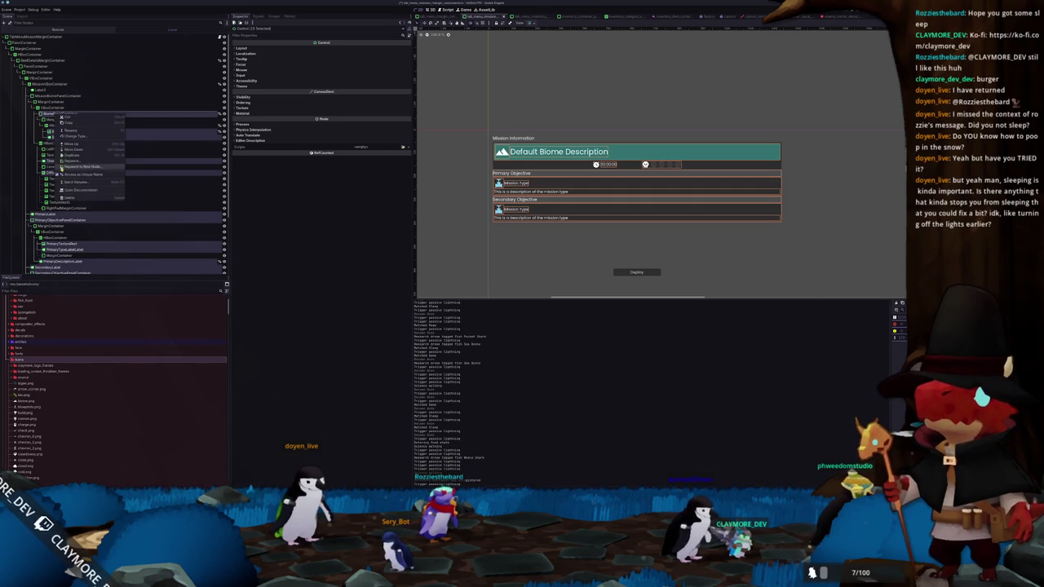
pyautogui.rightClick(71, 119)
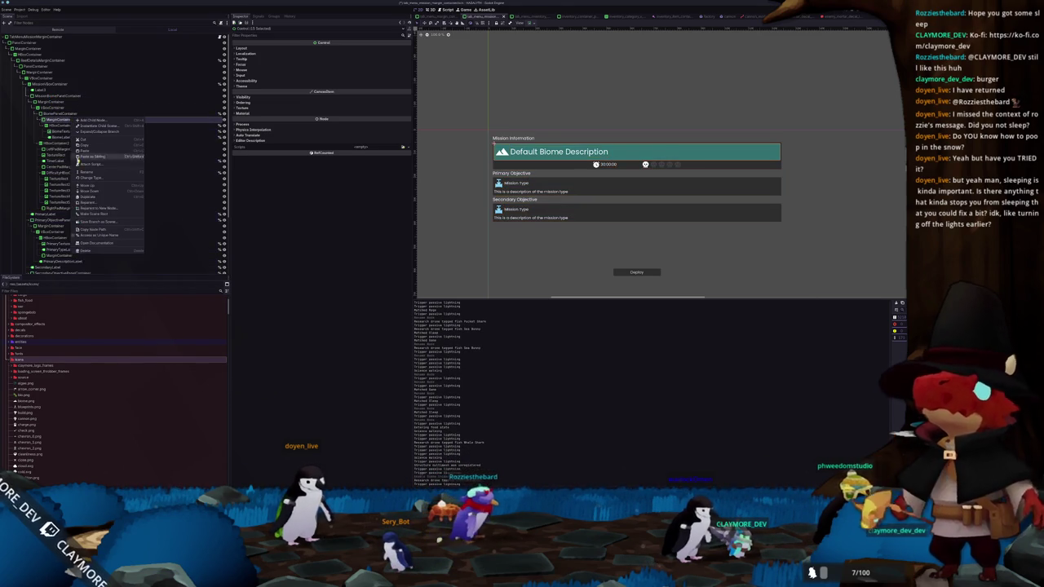
pyautogui.click(175, 222)
pyautogui.click(175, 220)
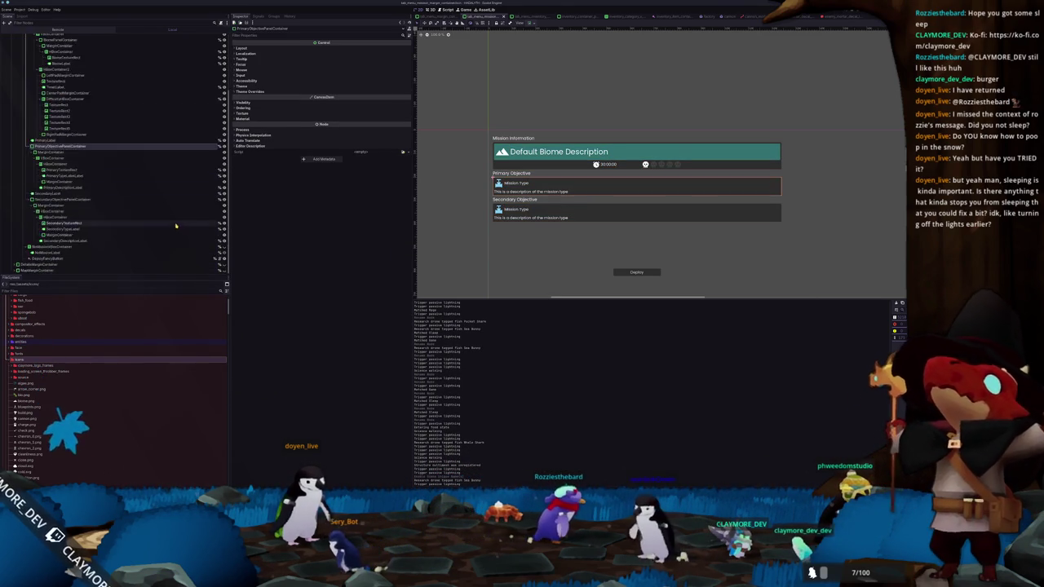
# Switch to VS Code to review weather_stats.gd's WeatherStats export variables, then return to Godot
pyautogui.hotkey('alt', 'Tab')
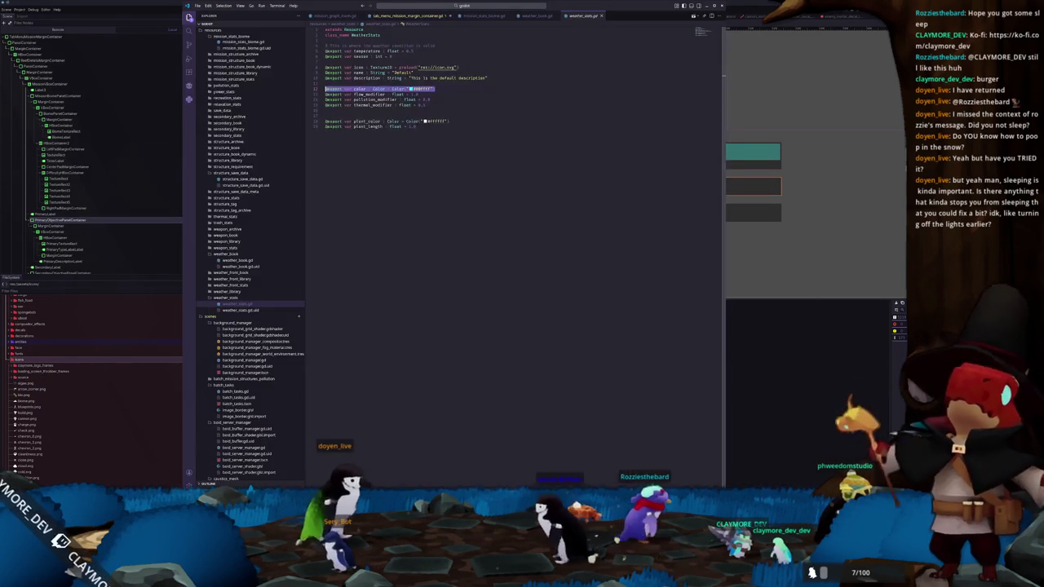
pyautogui.moveTo(564, 6)
pyautogui.mouseDown()
pyautogui.moveTo(673, 87)
pyautogui.moveTo(694, 88)
pyautogui.mouseUp()
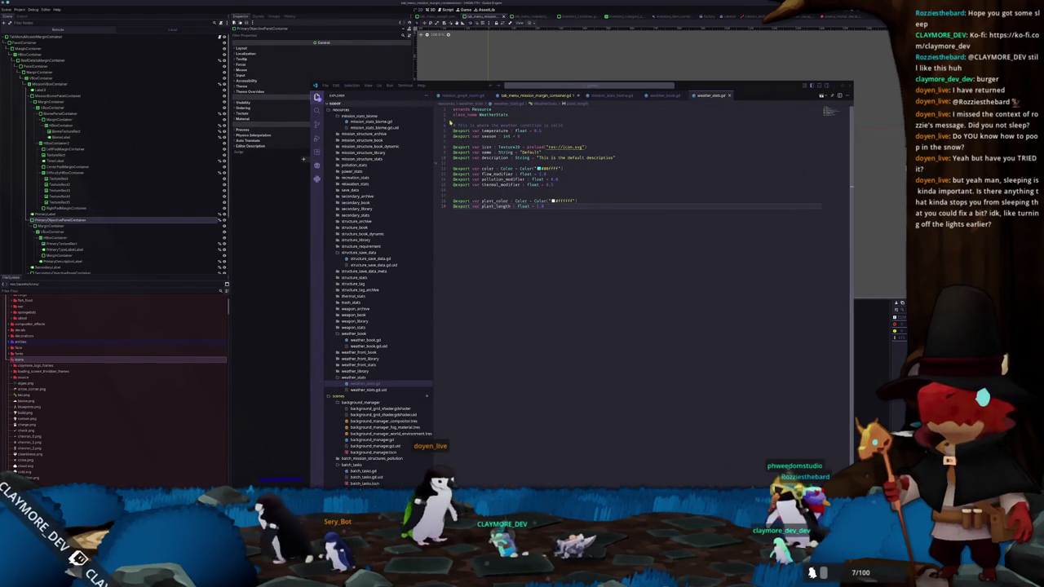
pyautogui.click(447, 10)
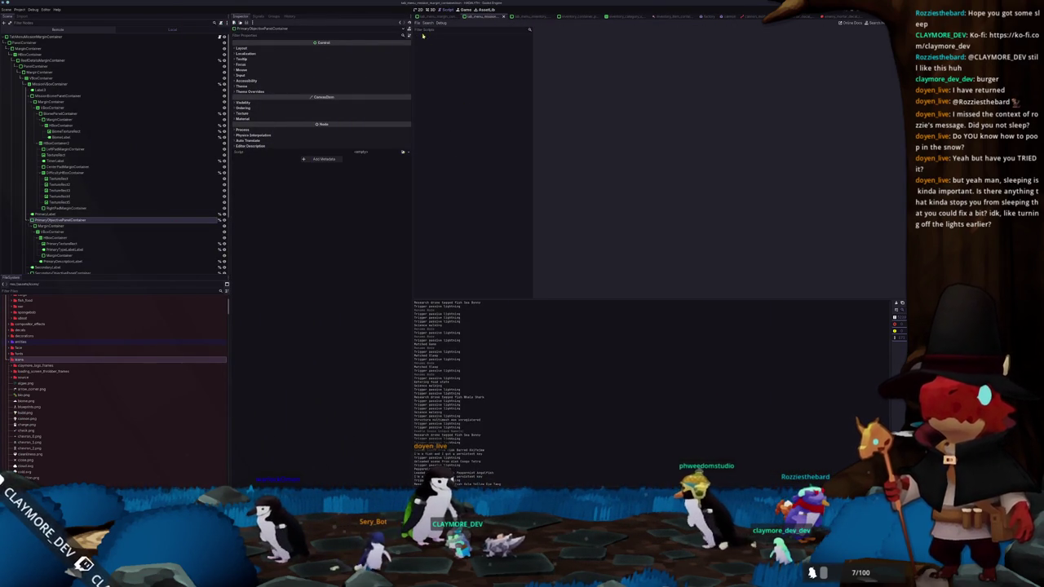
# Browse the project files in File > Open and close it without opening anything
pyautogui.click(418, 23)
pyautogui.click(424, 41)
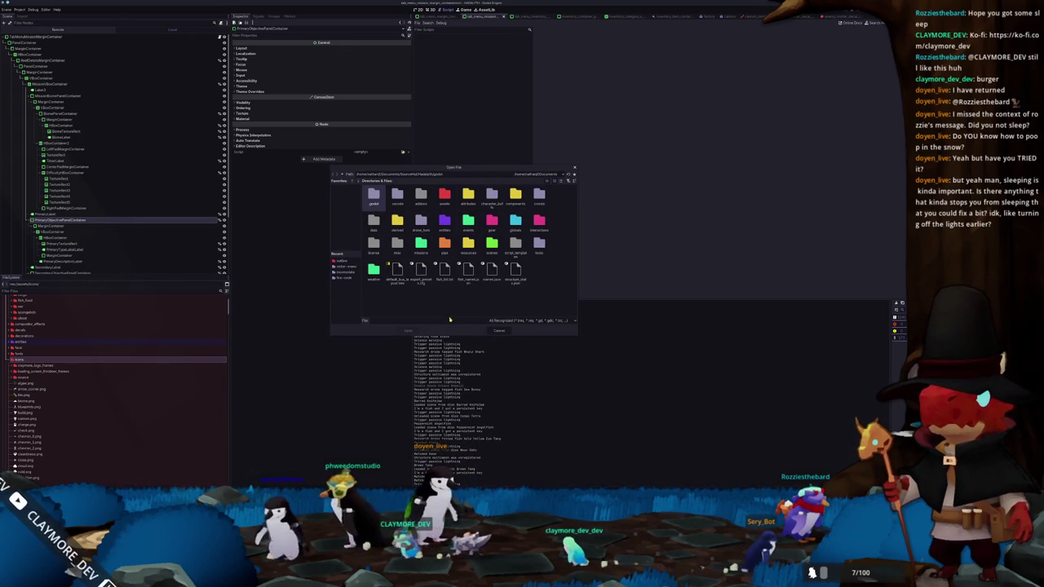
pyautogui.click(561, 181)
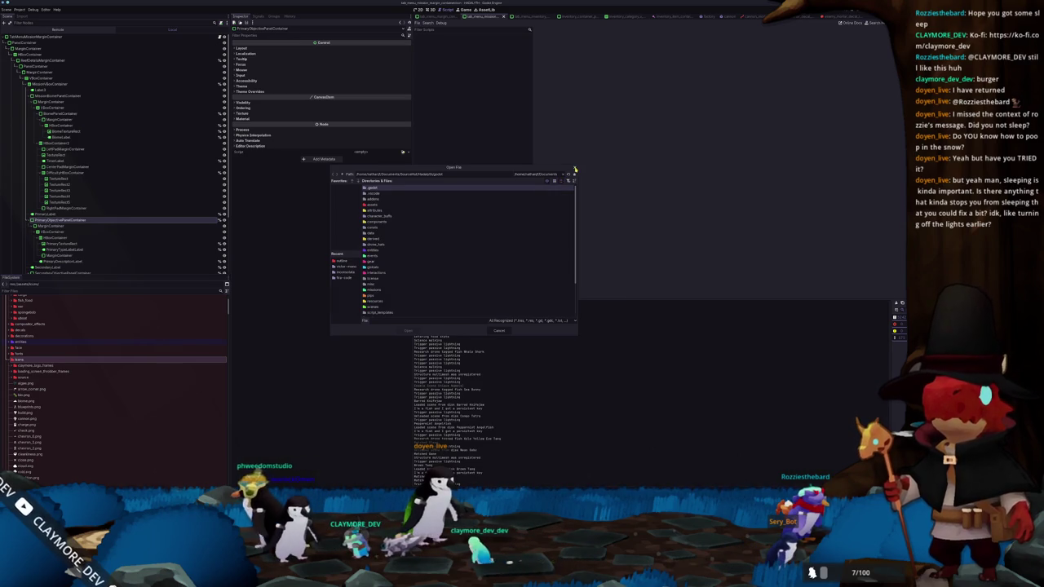
pyautogui.click(575, 169)
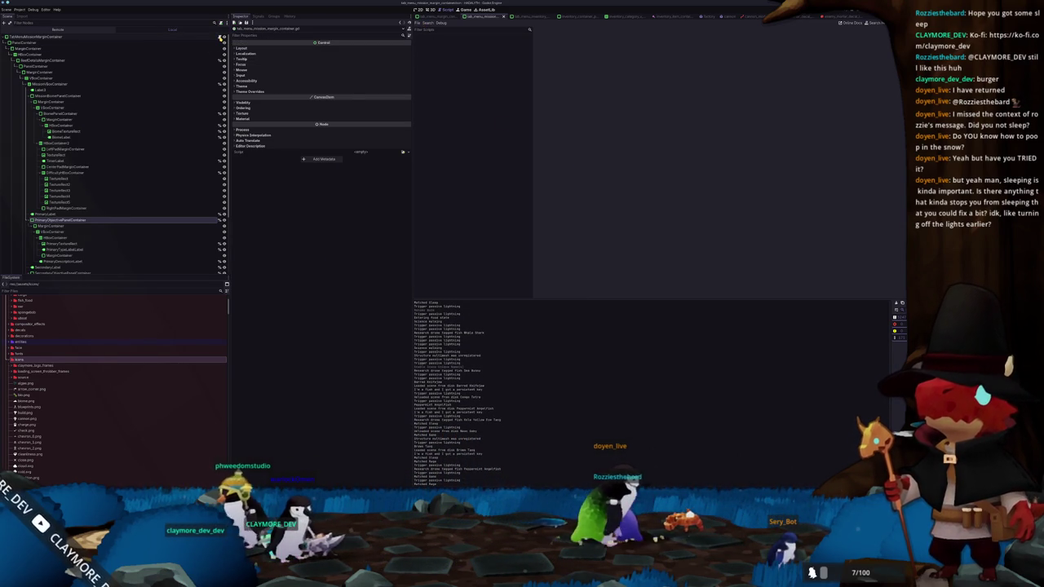
# Filter the FileSystem dock by 'tab_menu' and select tab_menu_inventory_margin_container.gd
pyautogui.click(106, 290)
pyautogui.write('tab_menu')
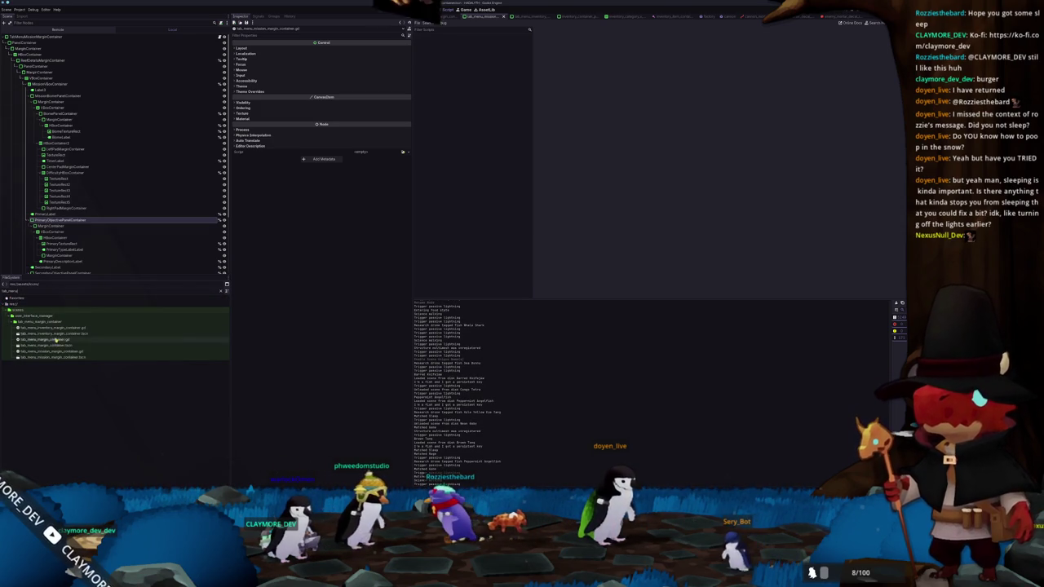
pyautogui.click(51, 327)
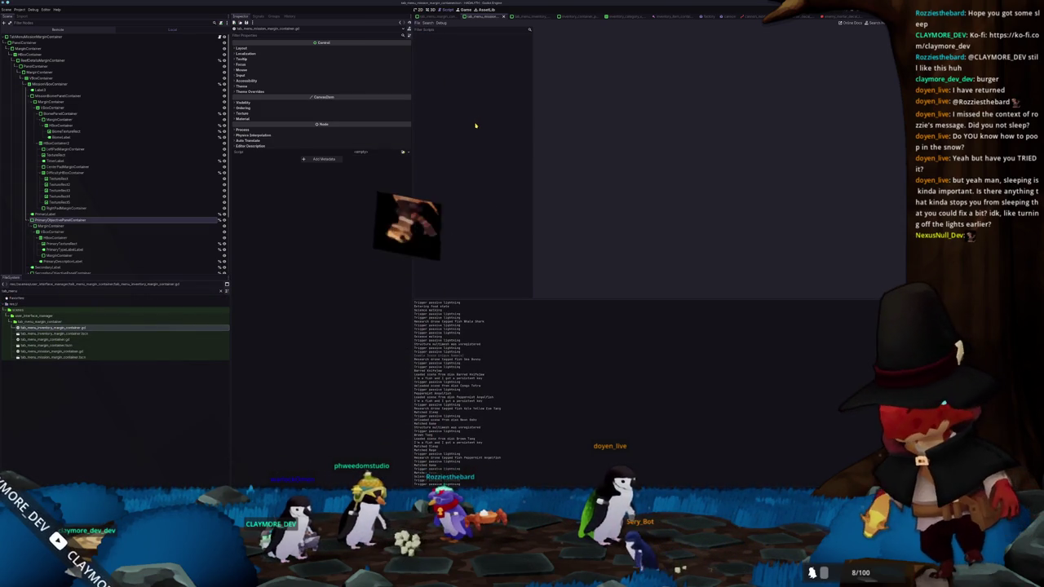
pyautogui.click(432, 23)
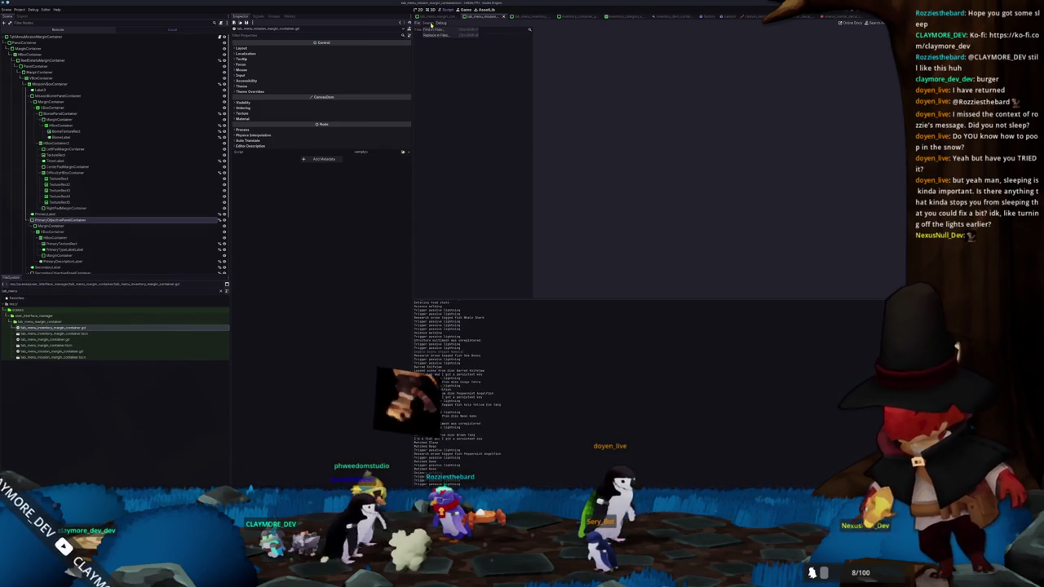
pyautogui.click(417, 23)
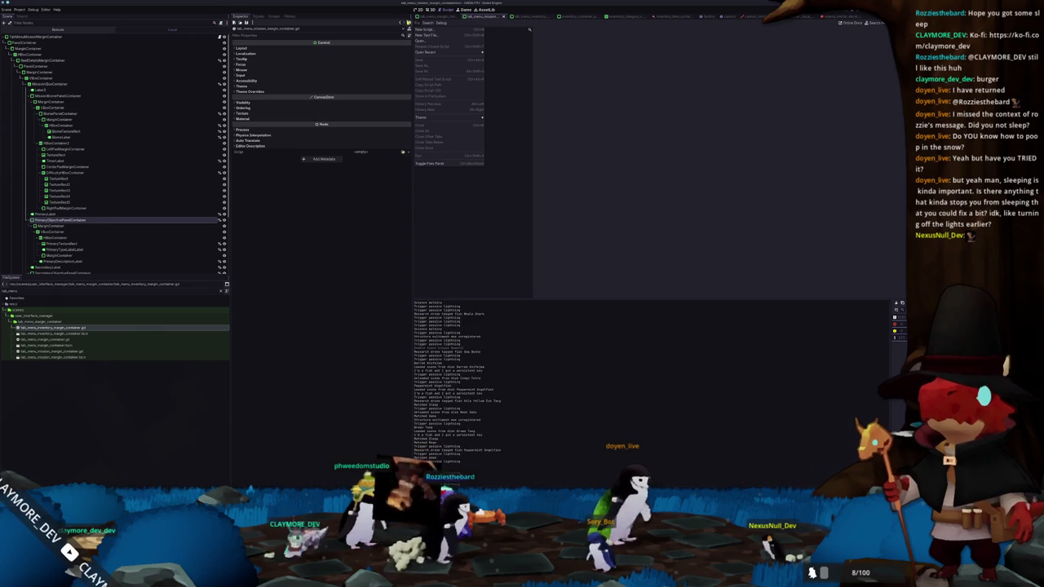
pyautogui.click(56, 10)
pyautogui.click(61, 36)
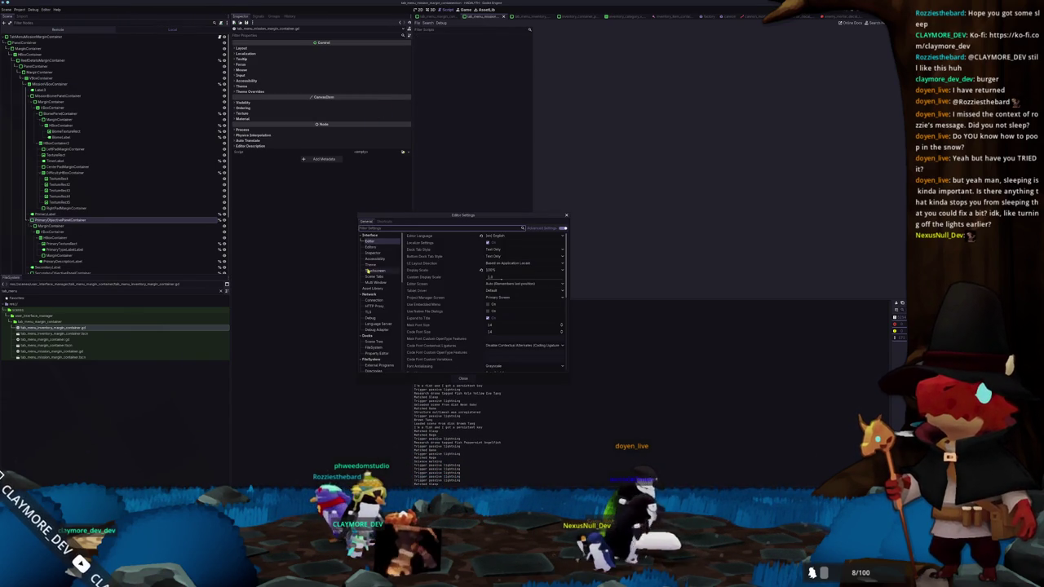
pyautogui.scroll(-3, 379, 332)
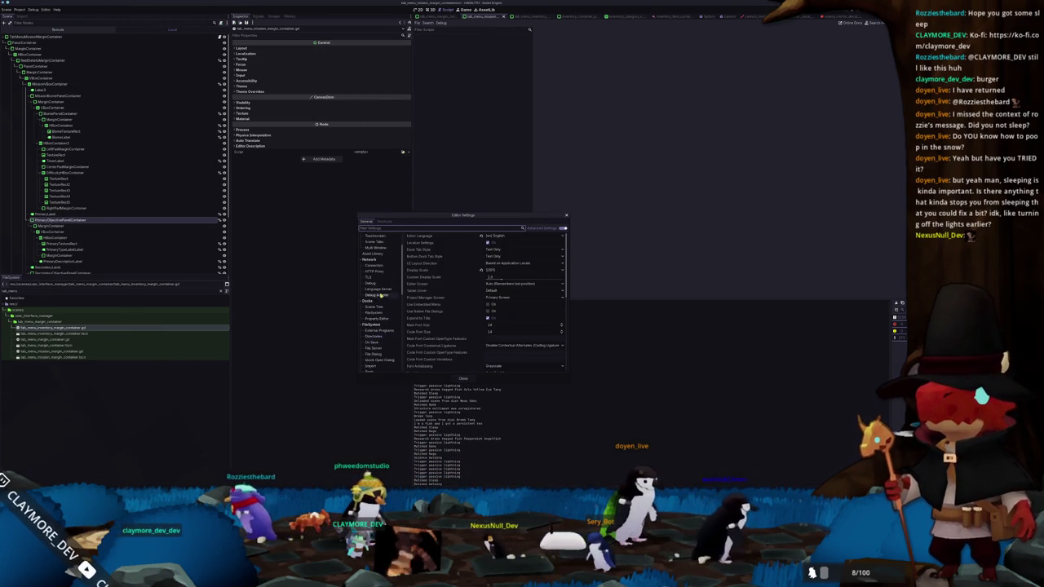
pyautogui.scroll(-2, 376, 319)
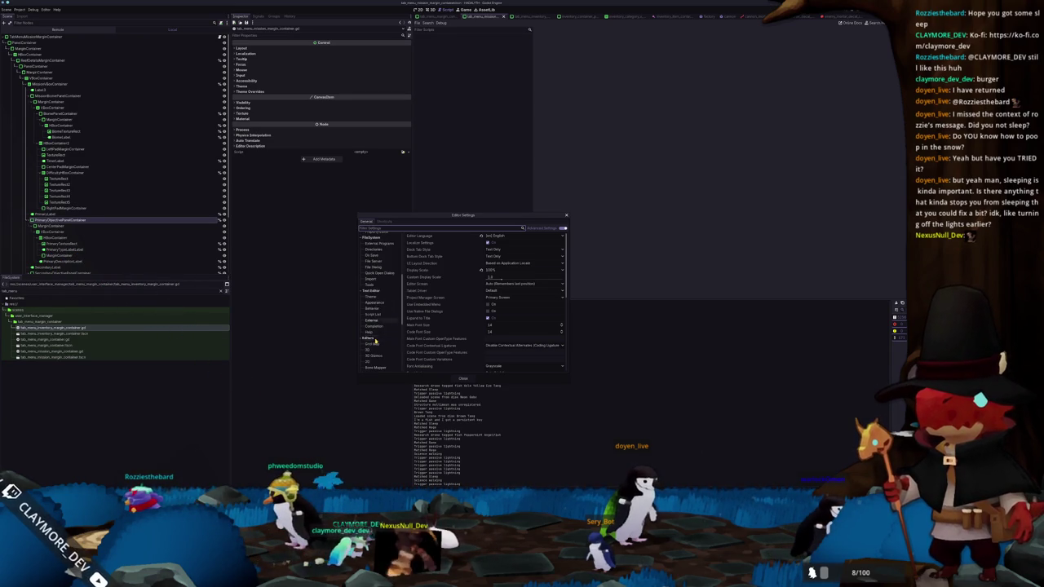
pyautogui.scroll(-2, 377, 341)
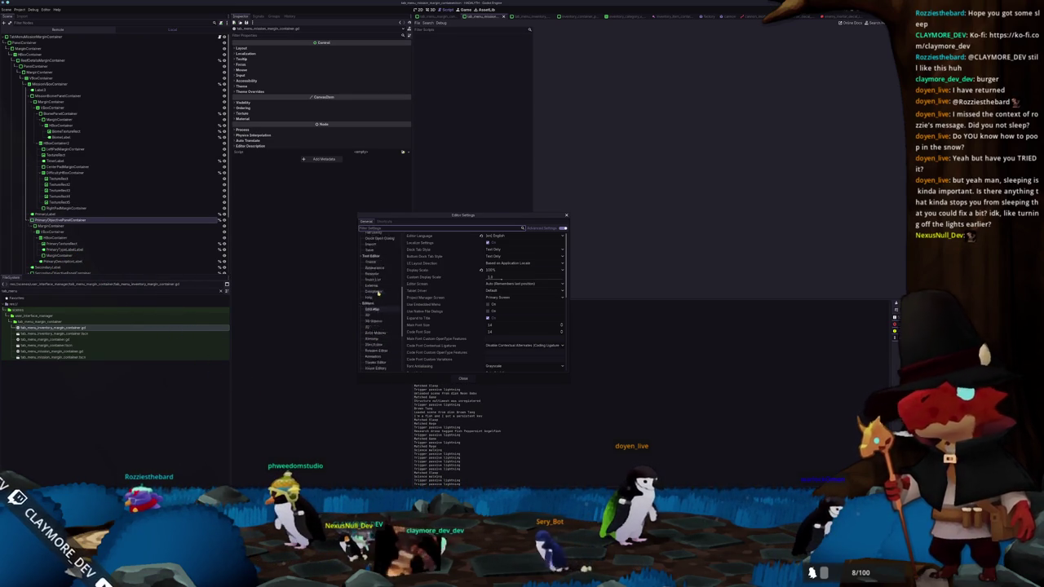
pyautogui.scroll(2, 377, 295)
pyautogui.click(375, 302)
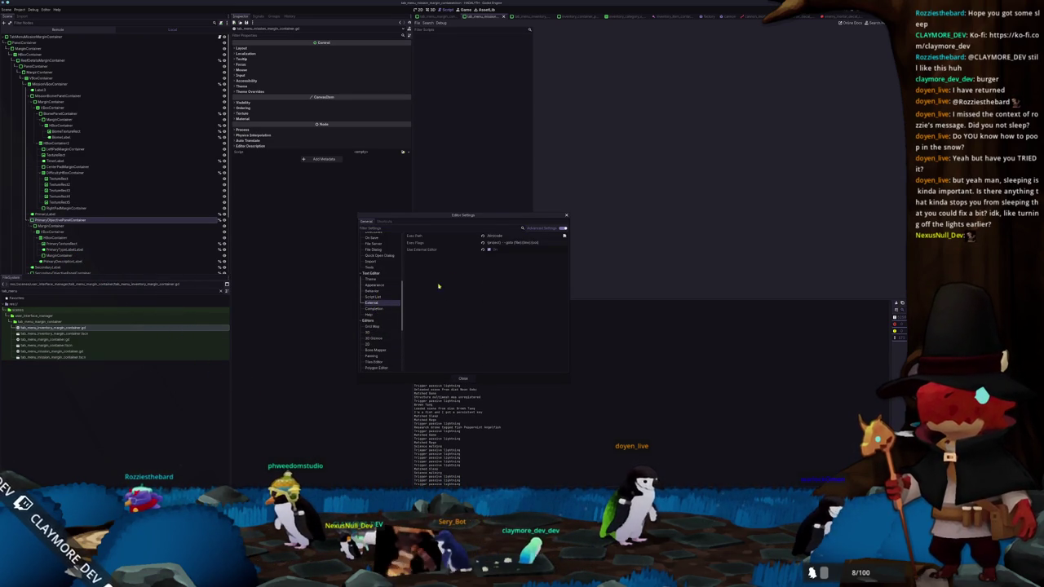
pyautogui.click(464, 378)
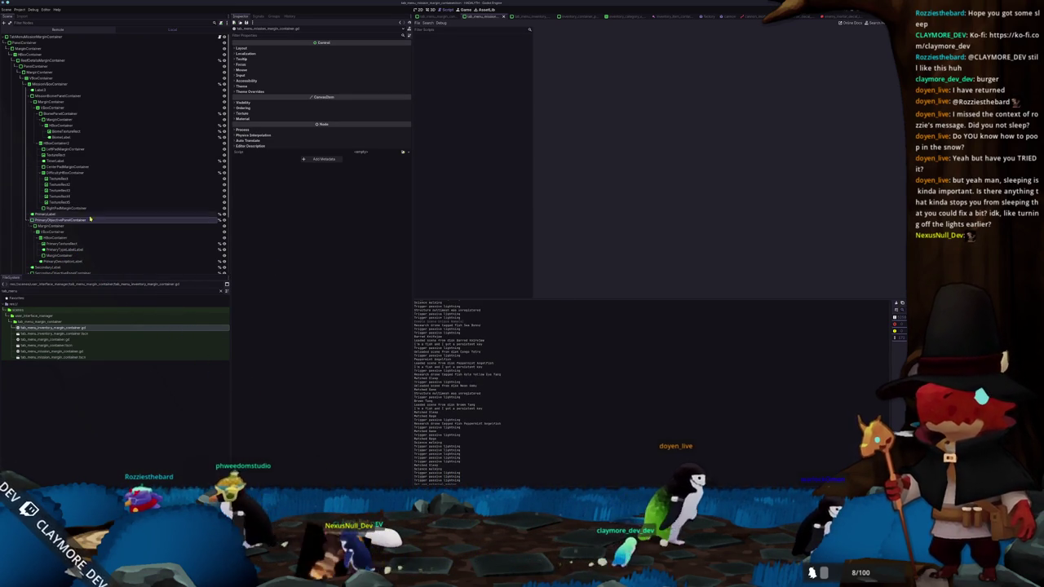
# Select the primary and secondary objective icons and labels and drop them into the script as references
pyautogui.moveTo(49, 328); pyautogui.dragTo(465, 160)
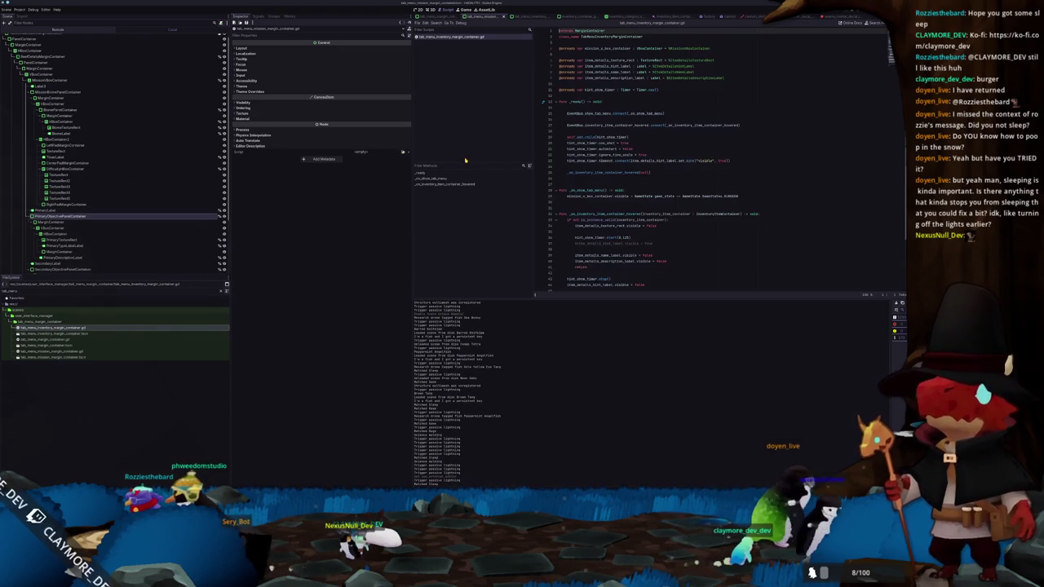
pyautogui.click(140, 240)
pyautogui.keyDown('shift'); pyautogui.click(140, 245); pyautogui.keyUp('shift')
pyautogui.scroll(-2, 140, 246)
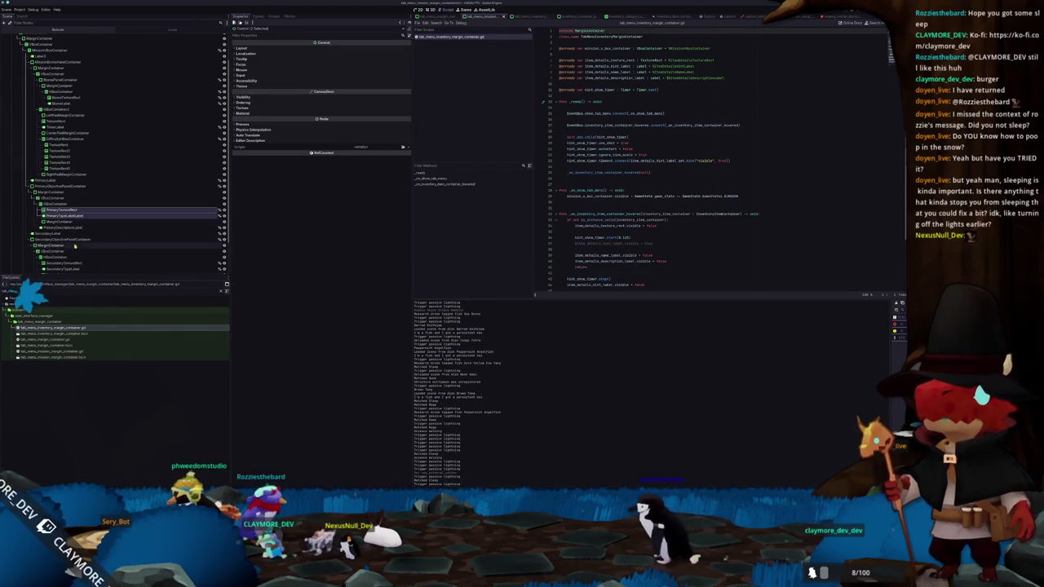
pyautogui.keyDown('shift'); pyautogui.click(87, 227); pyautogui.keyUp('shift')
pyautogui.scroll(-2, 87, 231)
pyautogui.keyDown('ctrl'); pyautogui.click(83, 223); pyautogui.keyUp('ctrl')
pyautogui.keyDown('ctrl'); pyautogui.click(83, 229); pyautogui.keyUp('ctrl')
pyautogui.keyDown('ctrl'); pyautogui.click(79, 242); pyautogui.keyUp('ctrl')
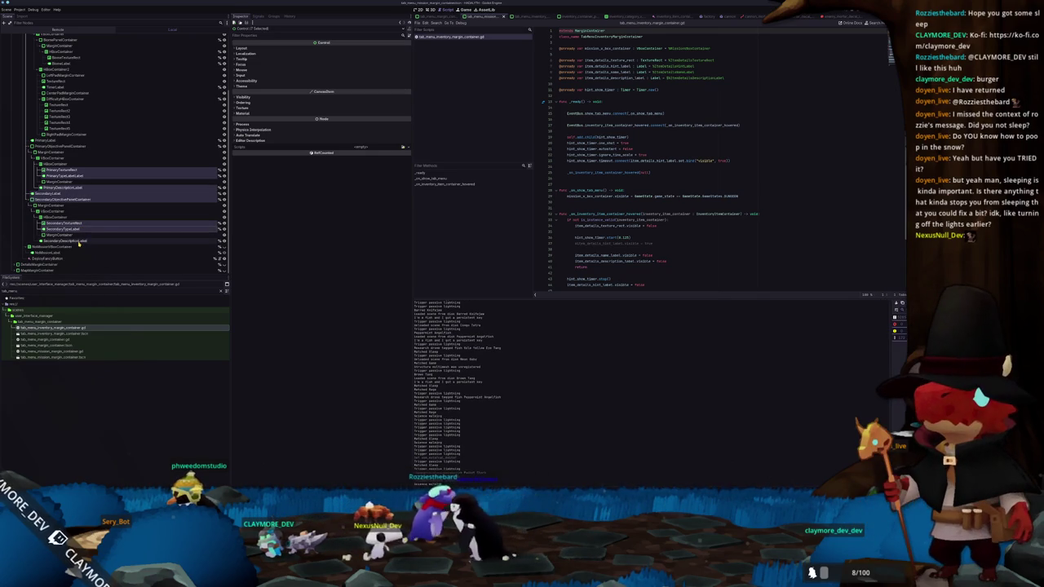
pyautogui.scroll(2, 81, 237)
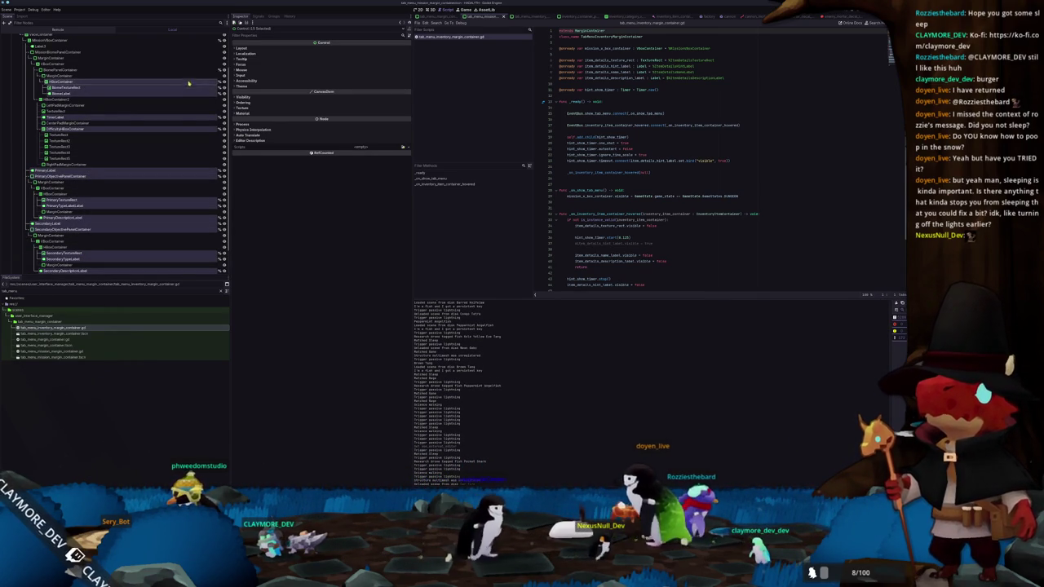
pyautogui.scroll(3, 188, 84)
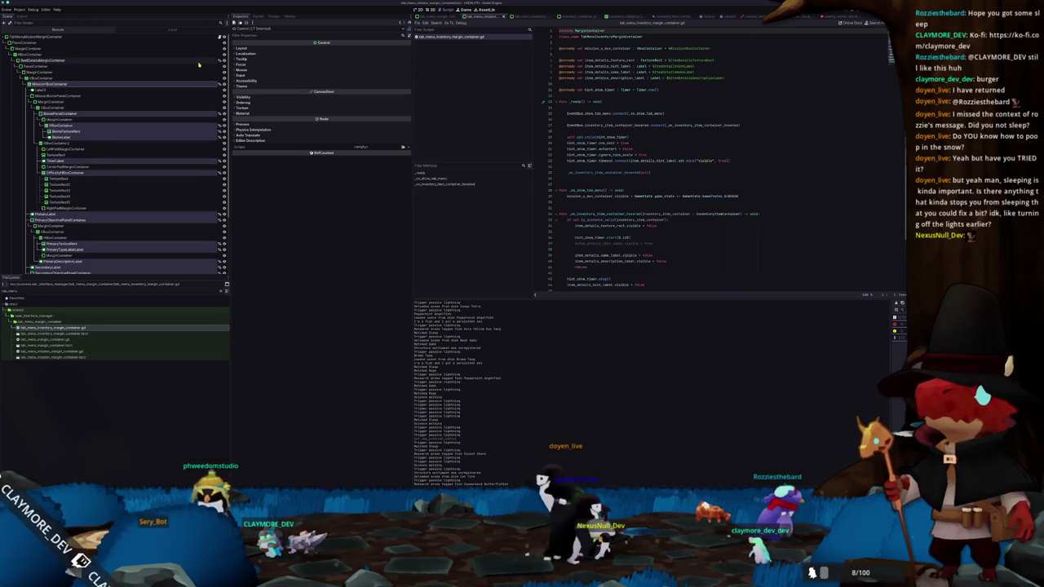
pyautogui.moveTo(81, 131)
pyautogui.mouseDown()
pyautogui.moveTo(652, 161)
pyautogui.moveTo(569, 98)
pyautogui.moveTo(578, 84)
pyautogui.moveTo(584, 123)
pyautogui.moveTo(463, 115)
pyautogui.mouseUp()
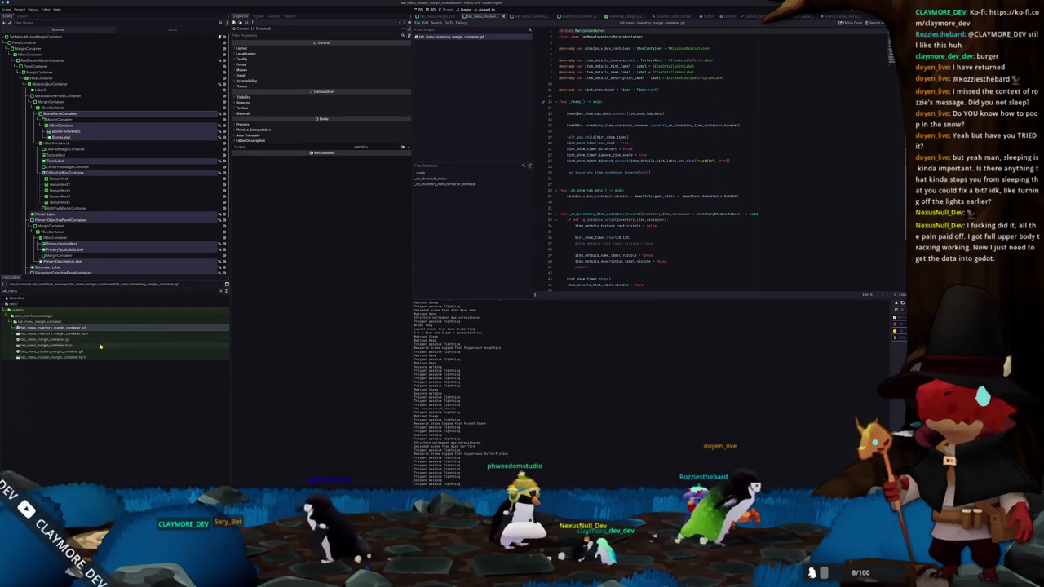
# Open tab_menu_margin_container.gd and drop the selected node references near its top
pyautogui.doubleClick(51, 340)
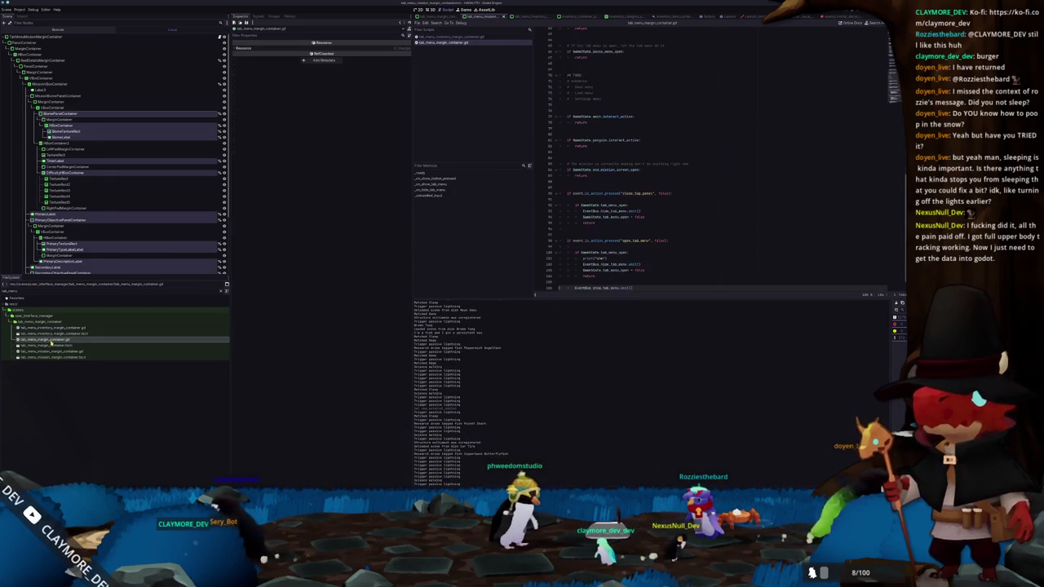
pyautogui.moveTo(75, 119); pyautogui.dragTo(94, 120)
pyautogui.moveTo(437, 153)
pyautogui.mouseDown()
pyautogui.moveTo(582, 159)
pyautogui.moveTo(584, 136)
pyautogui.moveTo(492, 137)
pyautogui.mouseUp()
pyautogui.scroll(15, 582, 155)
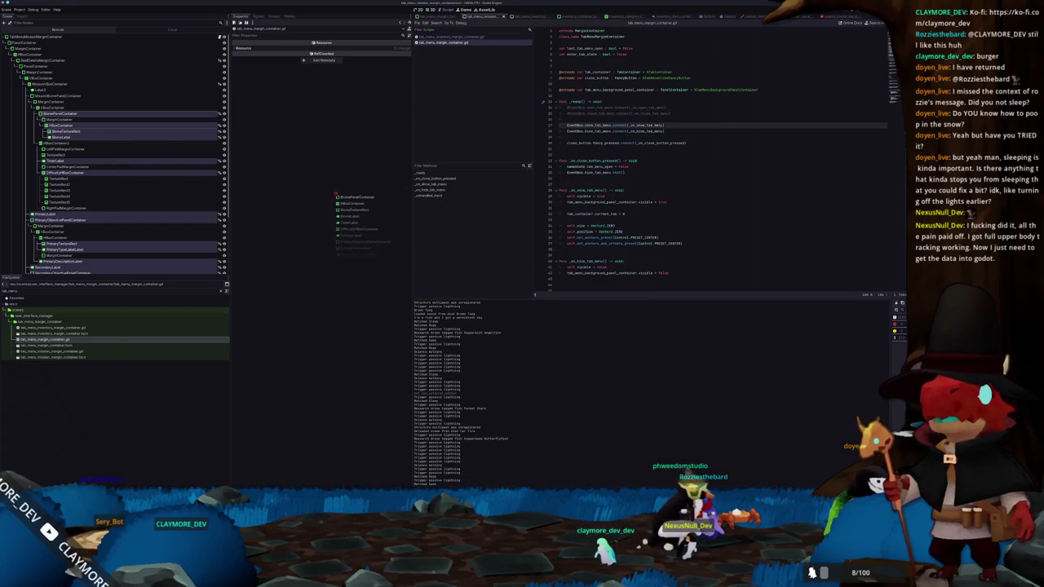
# In tab_menu_mission_margin_container.gd, drop the node references and paste the line two lines lower
pyautogui.doubleClick(57, 351)
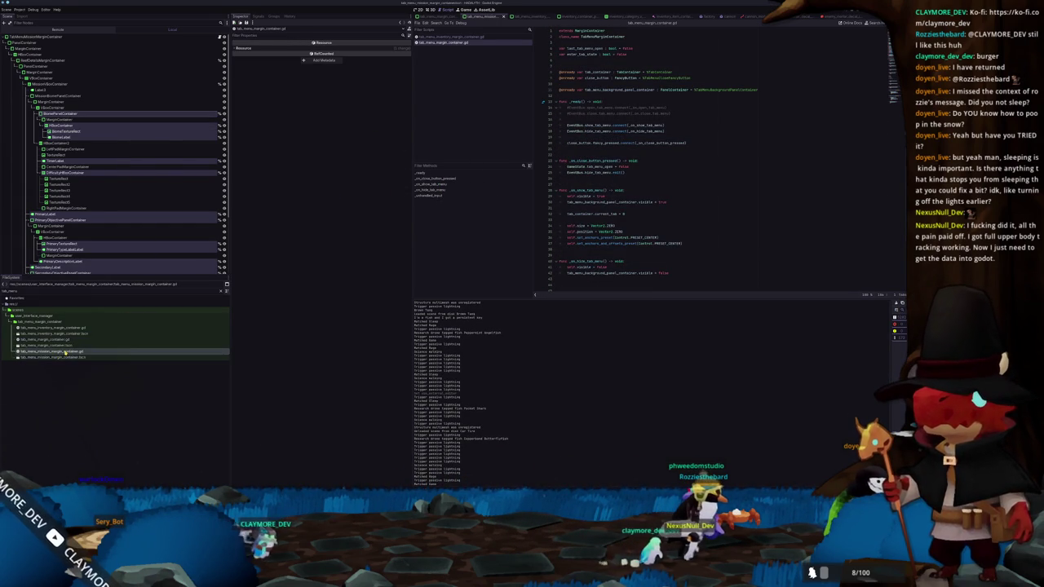
pyautogui.scroll(15, 586, 116)
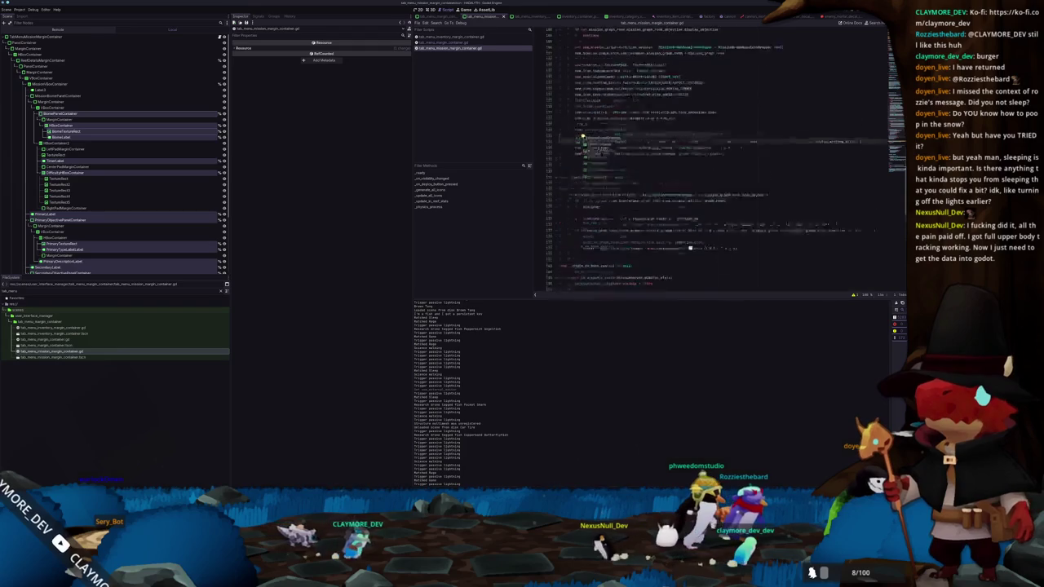
pyautogui.scroll(10, 586, 117)
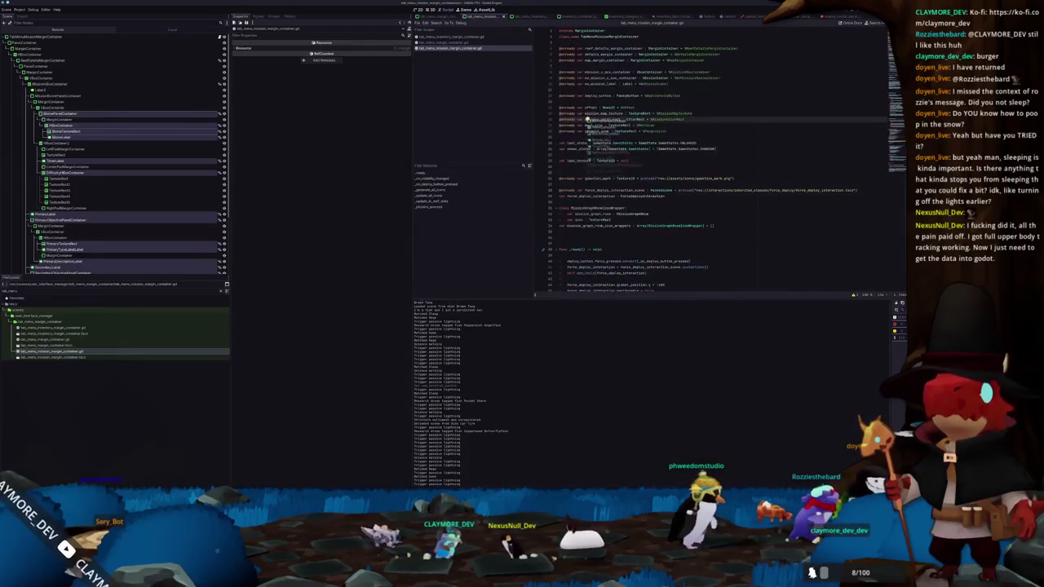
pyautogui.moveTo(642, 72)
pyautogui.mouseDown()
pyautogui.moveTo(705, 86)
pyautogui.moveTo(705, 68)
pyautogui.moveTo(717, 73)
pyautogui.mouseUp()
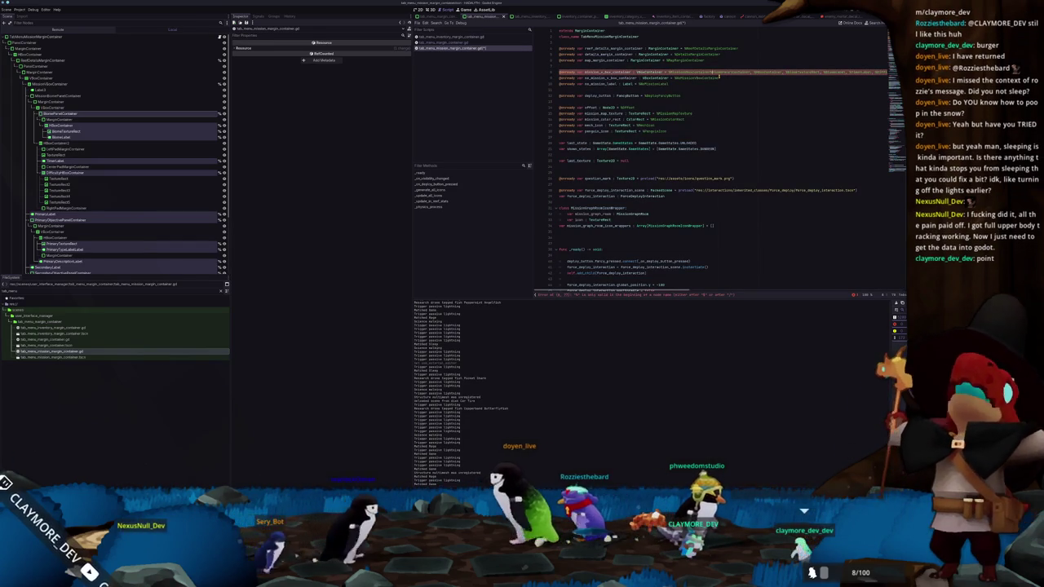
pyautogui.press('Return')
pyautogui.press('Return')
pyautogui.press('Return')
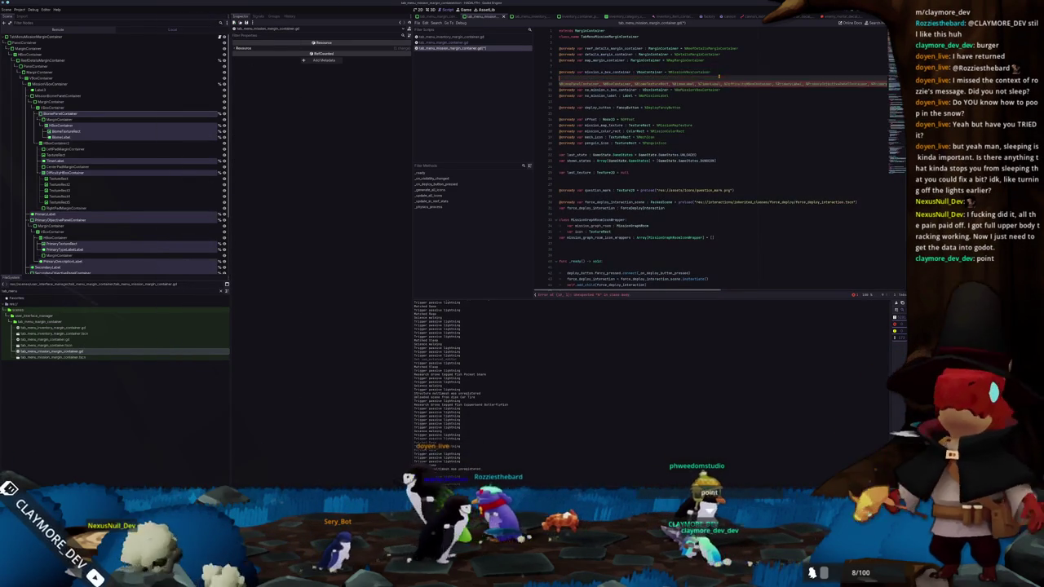
pyautogui.press('Return')
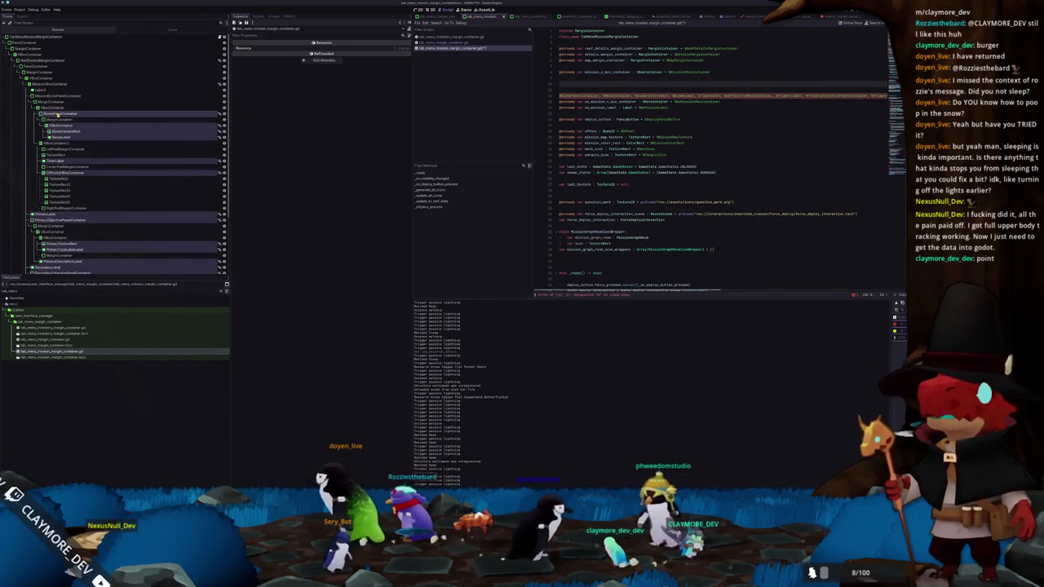
pyautogui.hotkey('ctrl', 'v')
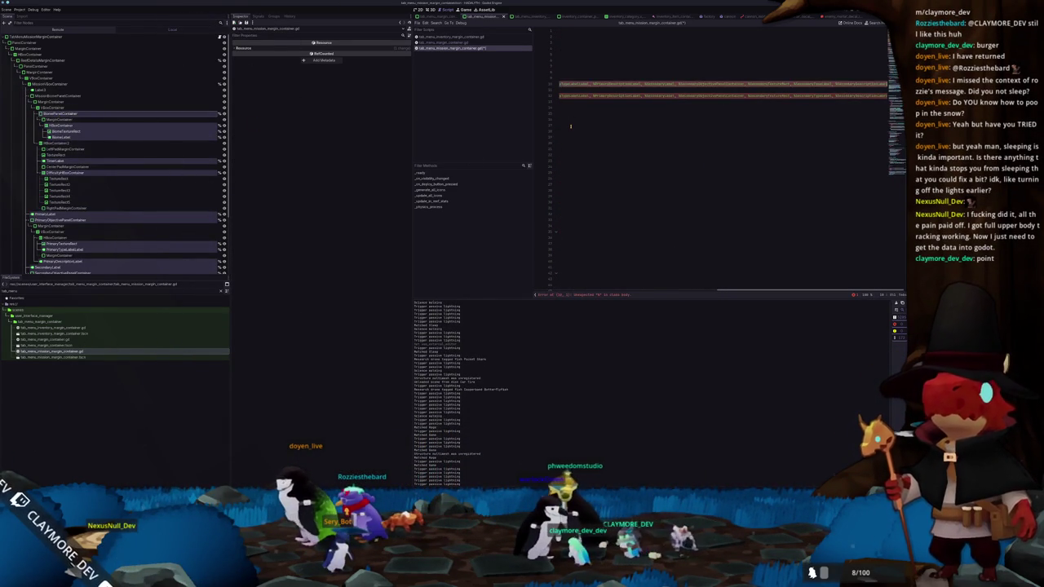
pyautogui.click(581, 124)
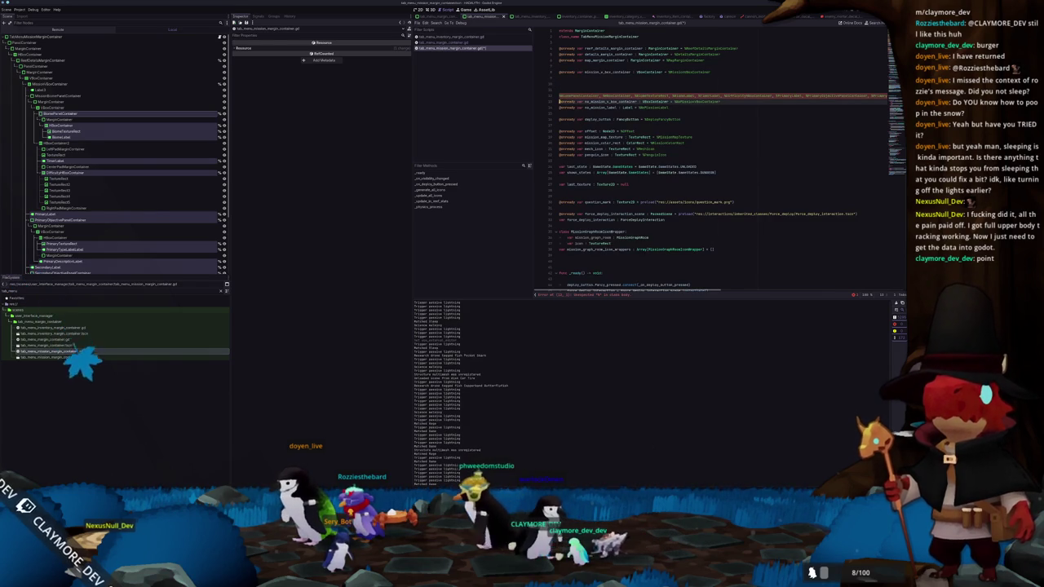
pyautogui.click(47, 10)
# Close Editor Settings and all open scripts (Ctrl+W), then switch to VS Code
pyautogui.click(53, 16)
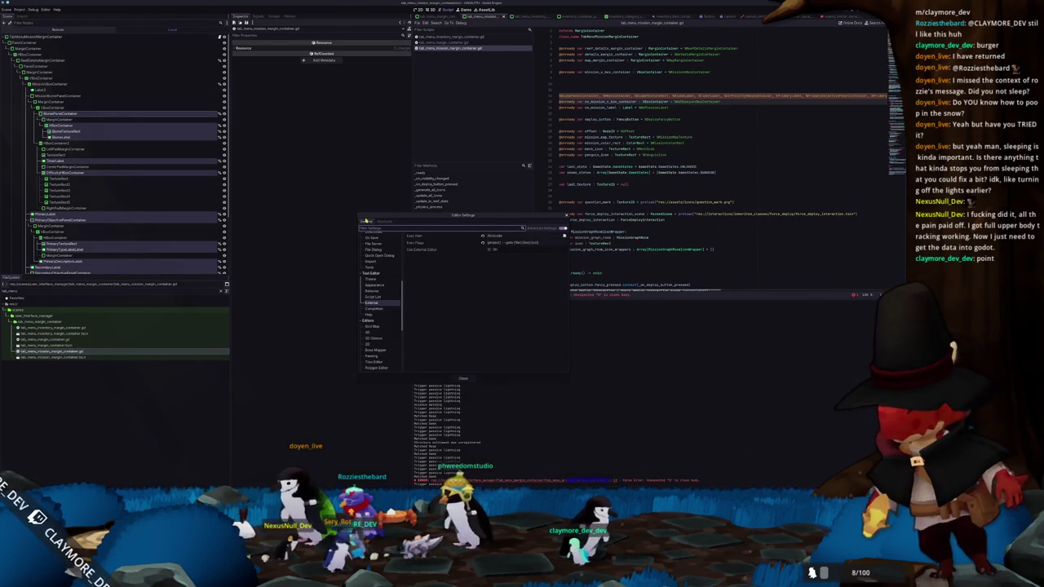
pyautogui.click(465, 380)
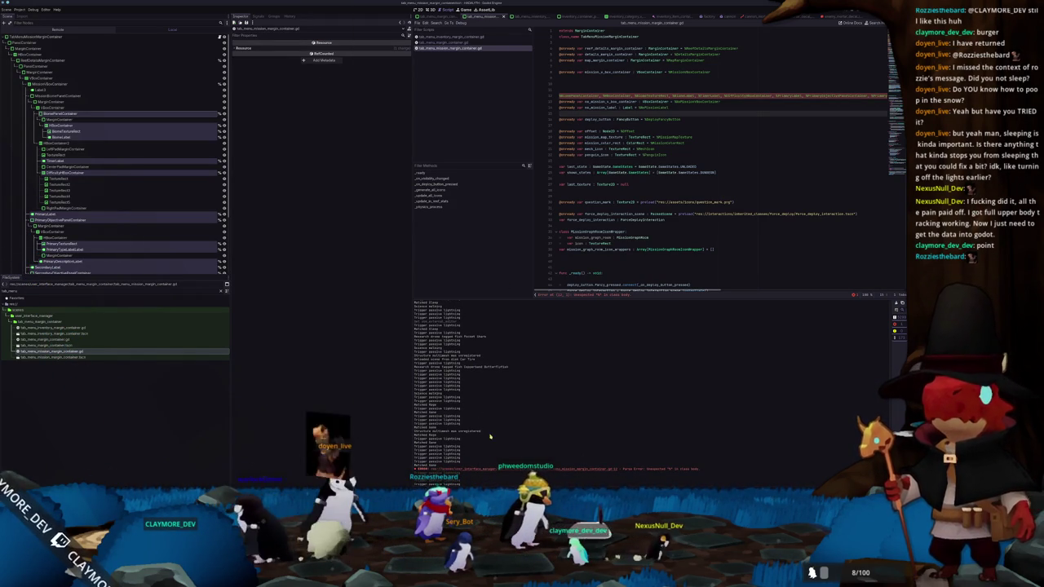
pyautogui.hotkey('ctrl', 'w')
pyautogui.hotkey('ctrl', 'w')
pyautogui.hotkey('ctrl', 'w')
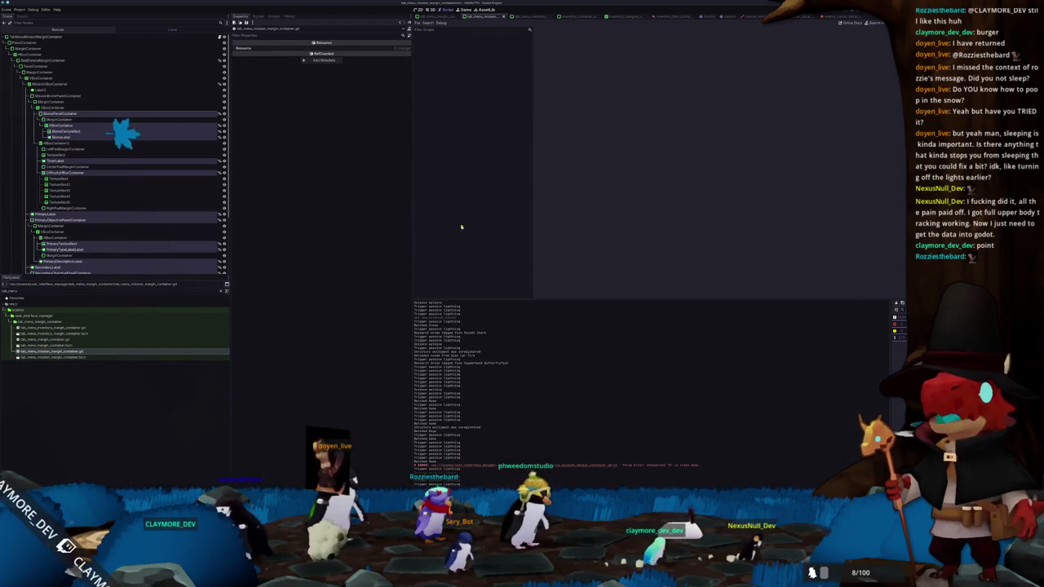
pyautogui.hotkey('alt', 'Tab')
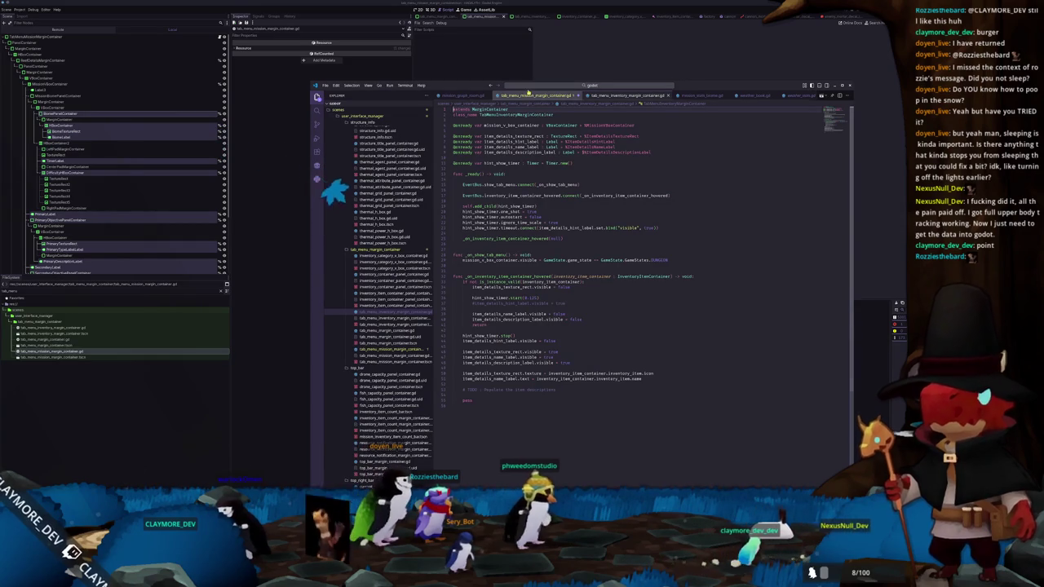
# Close the outdated copy of the mission script and discard its unsaved changes
pyautogui.click(522, 95)
pyautogui.click(485, 239)
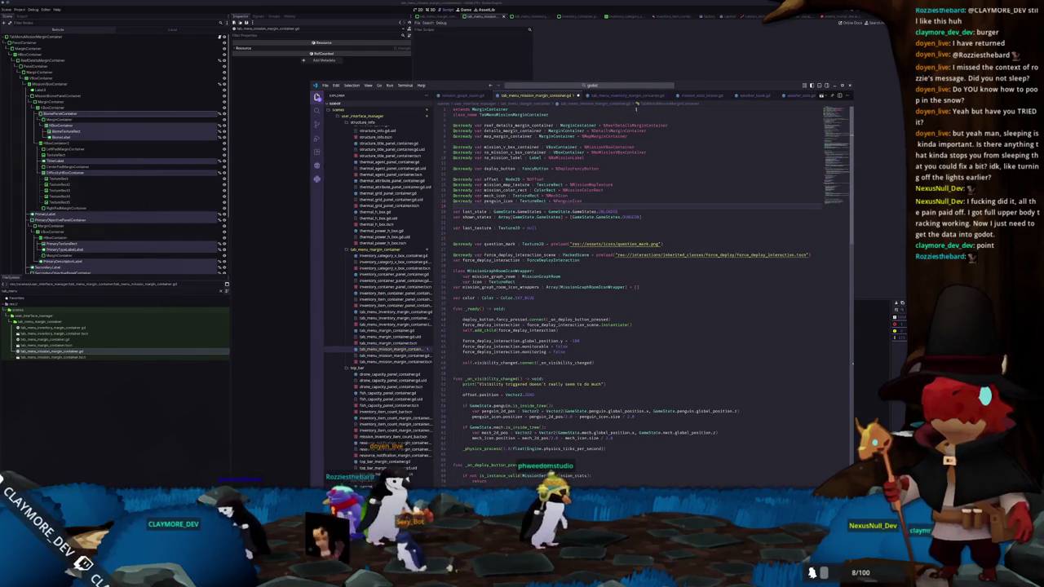
pyautogui.click(576, 95)
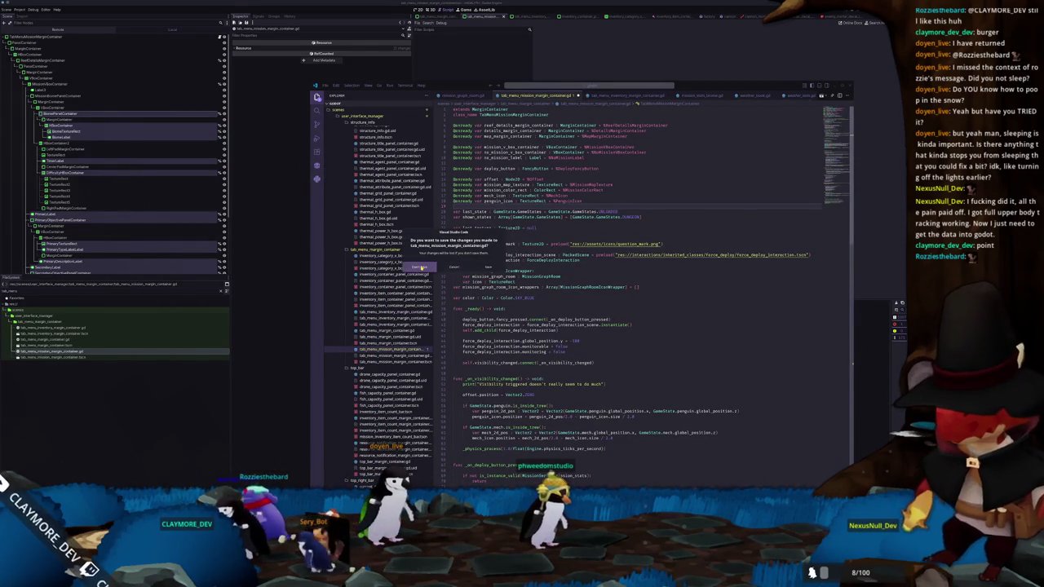
pyautogui.click(422, 267)
# Reopen tab_menu_mission_margin_container.gd through quick open
pyautogui.write('b_')
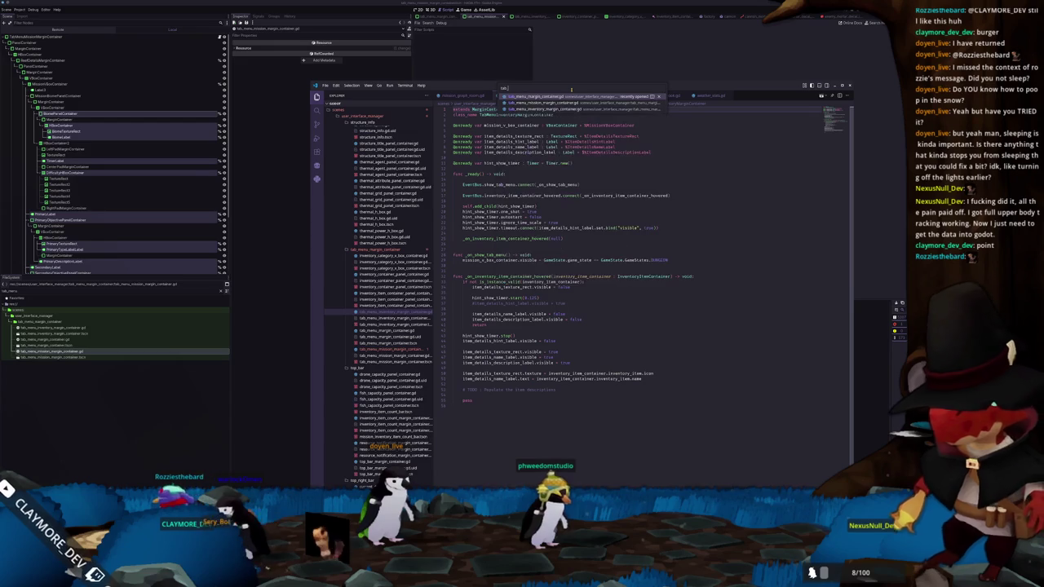
pyautogui.write('menu')
pyautogui.press('Down')
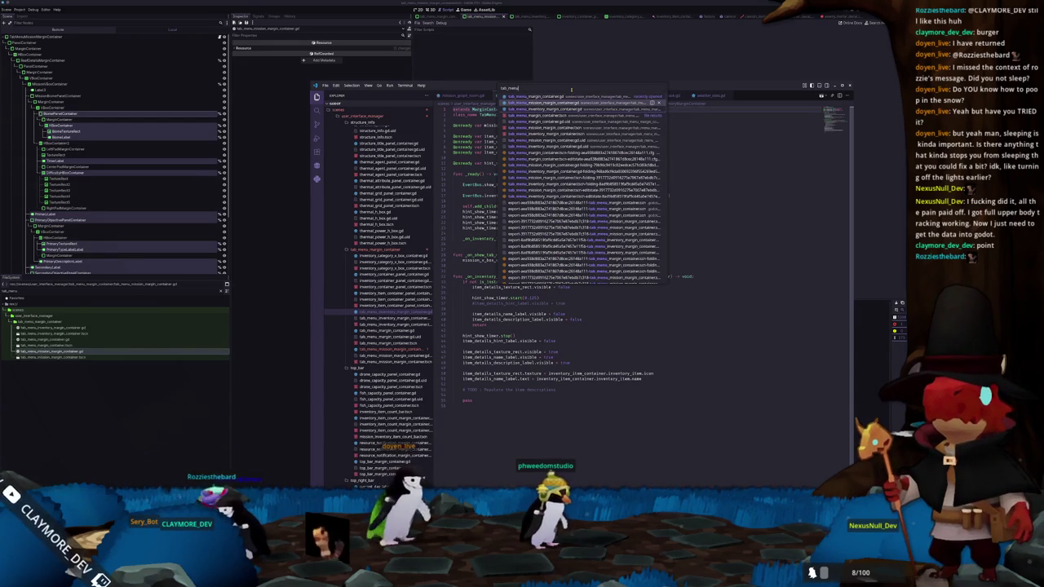
pyautogui.press('Return')
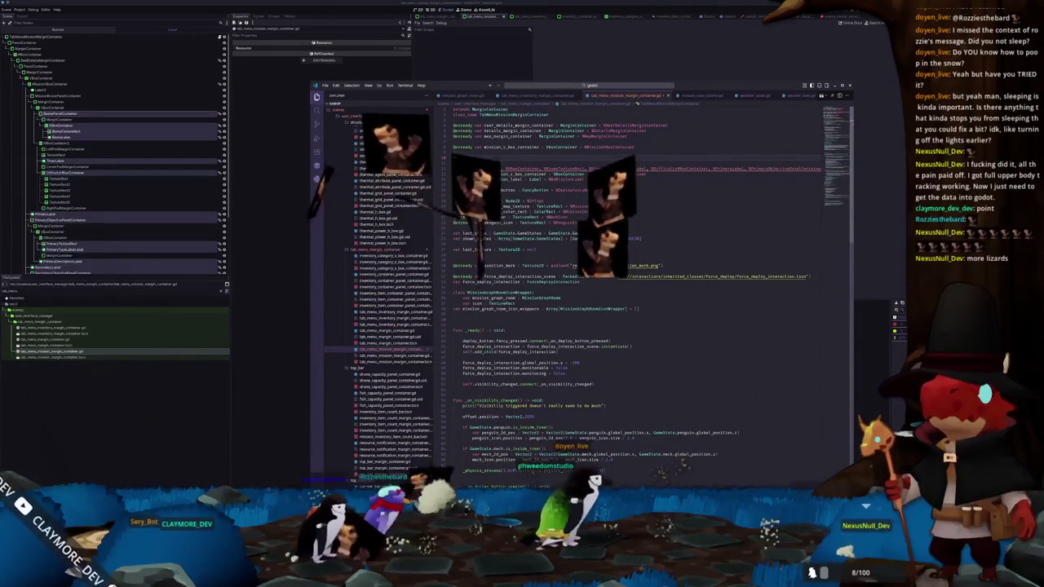
pyautogui.write('onready var ')
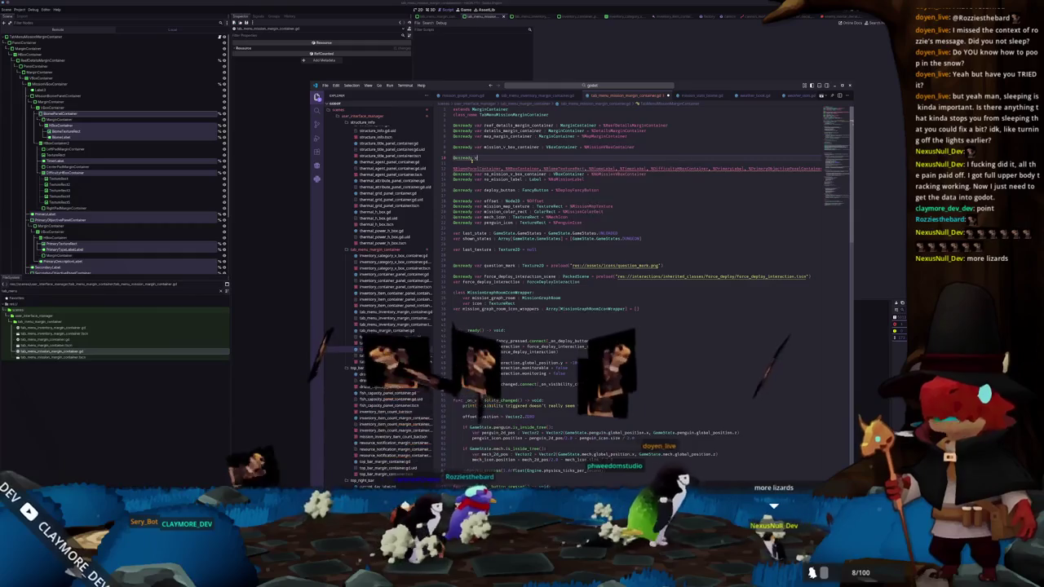
pyautogui.write('biome_panel')
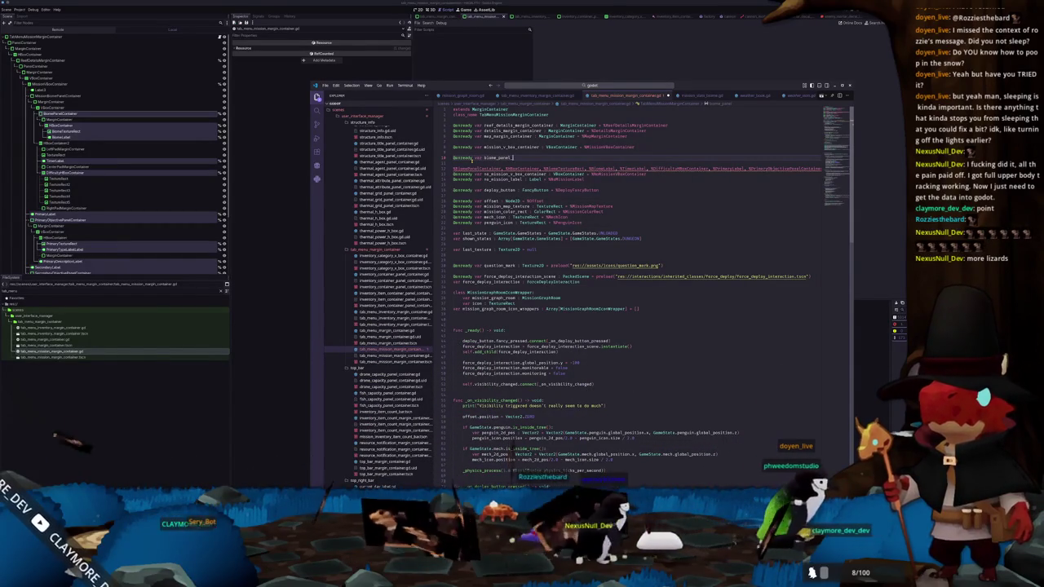
pyautogui.write('_container : Pa')
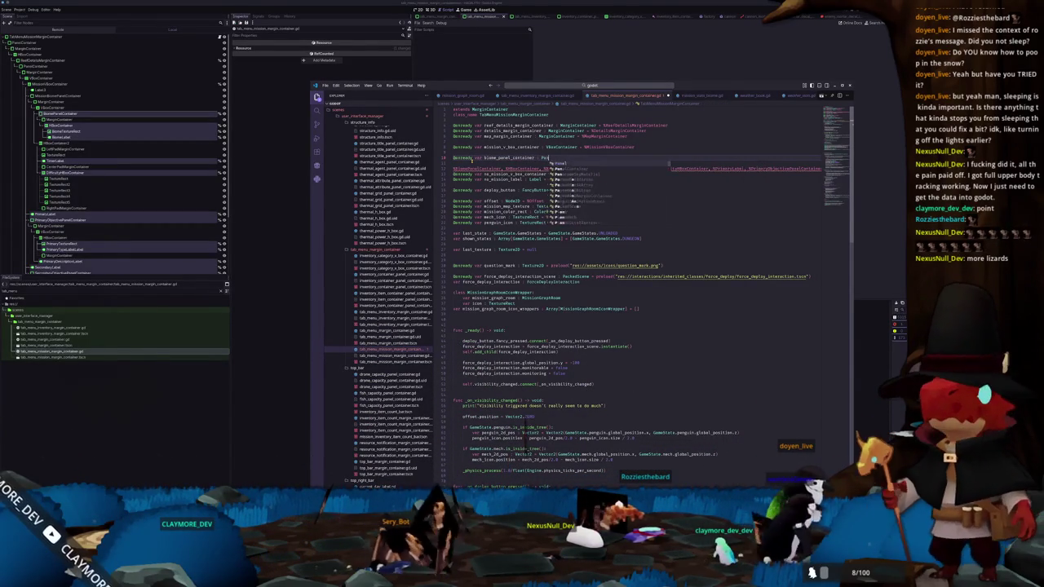
pyautogui.write('nelContainer')
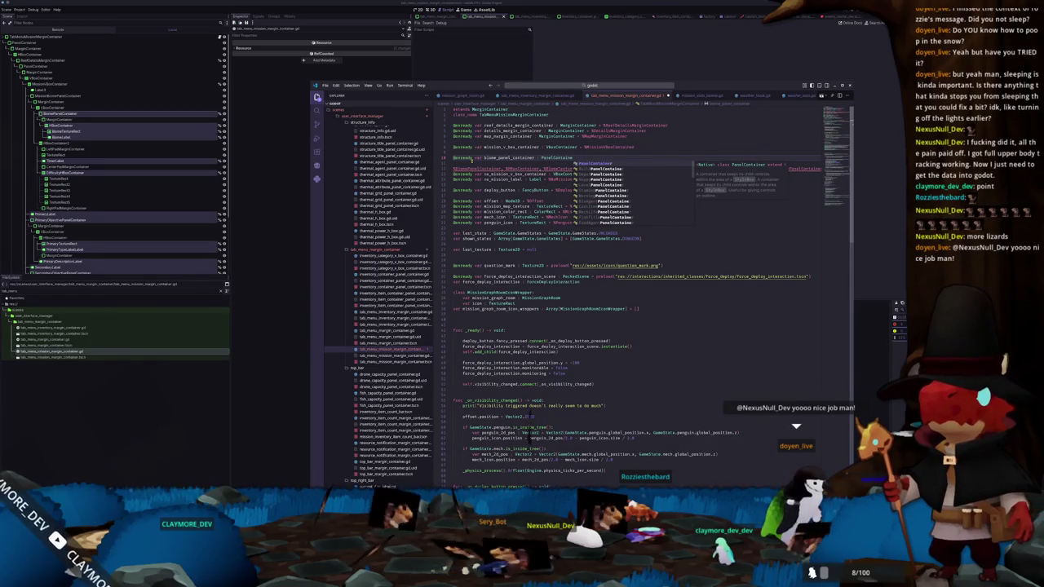
pyautogui.press('Escape')
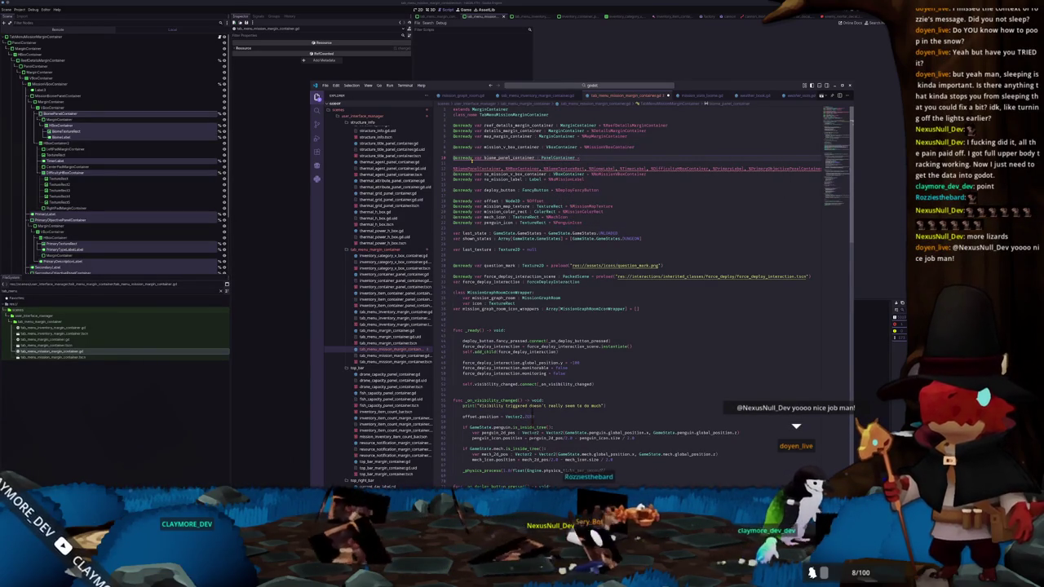
pyautogui.press('Delete')
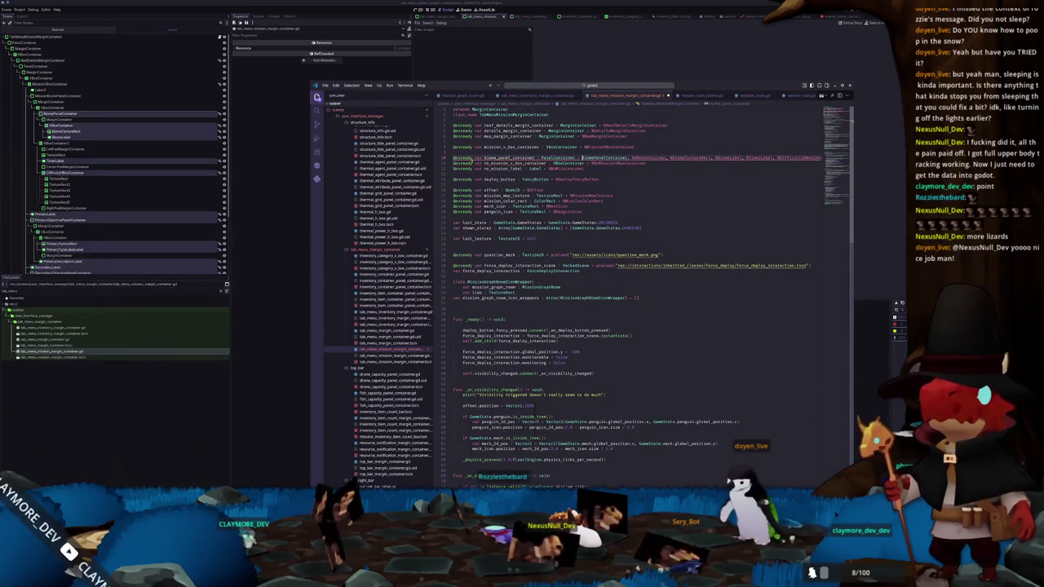
pyautogui.press('Return')
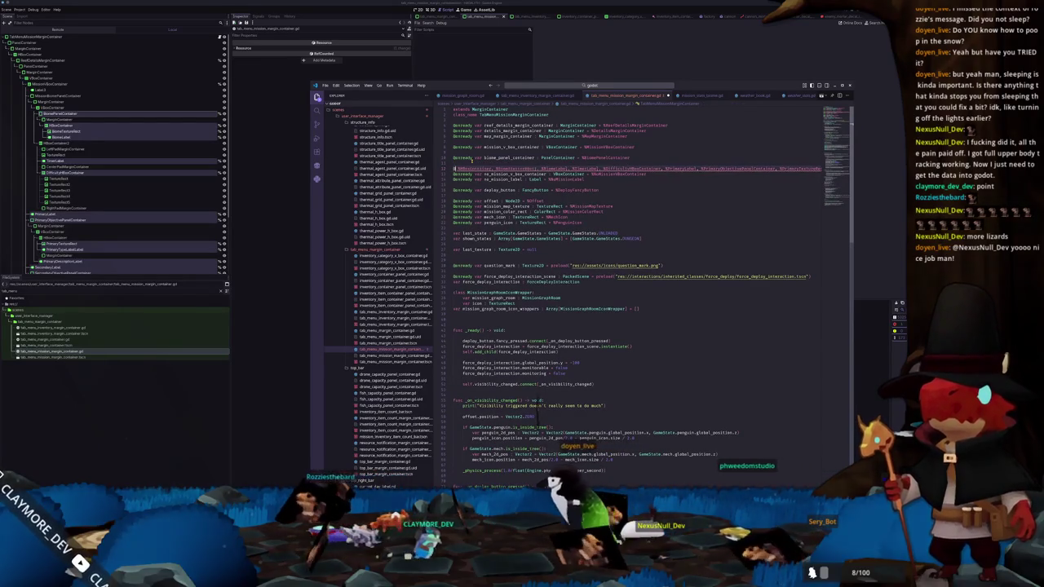
# Declare biome_texture_rect : TextureRect and biome_label : Label, moving the remaining paths onto new lines
pyautogui.write('@onready var biome_texture_rect')
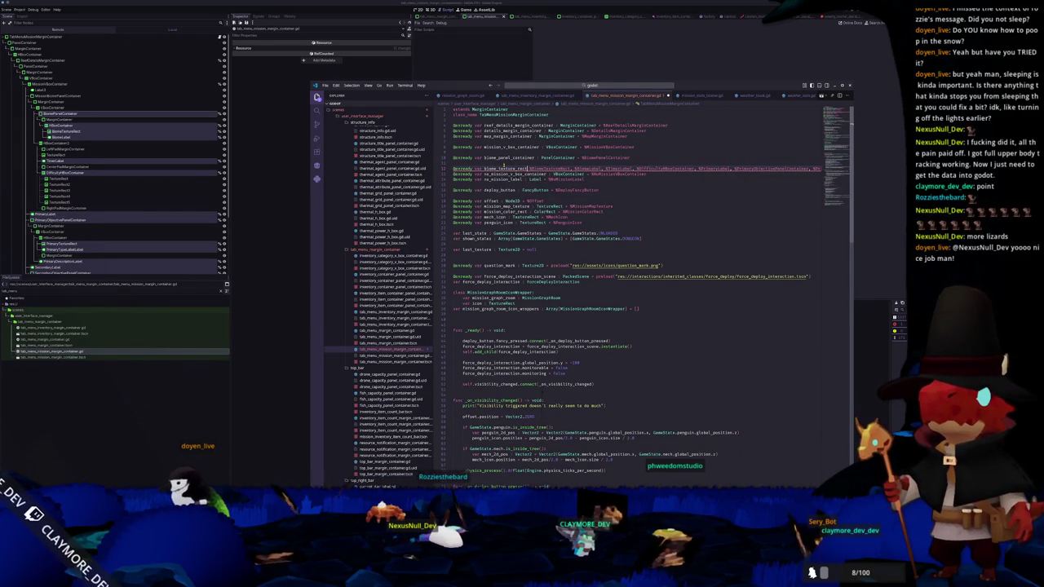
pyautogui.write('xtureRect = %BiomeTextureRect')
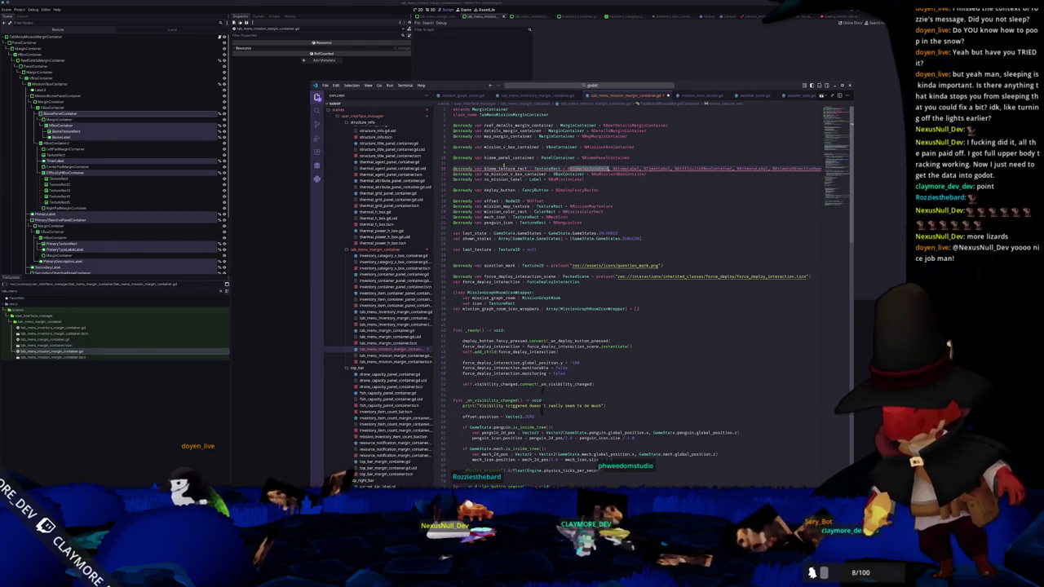
pyautogui.press('Return')
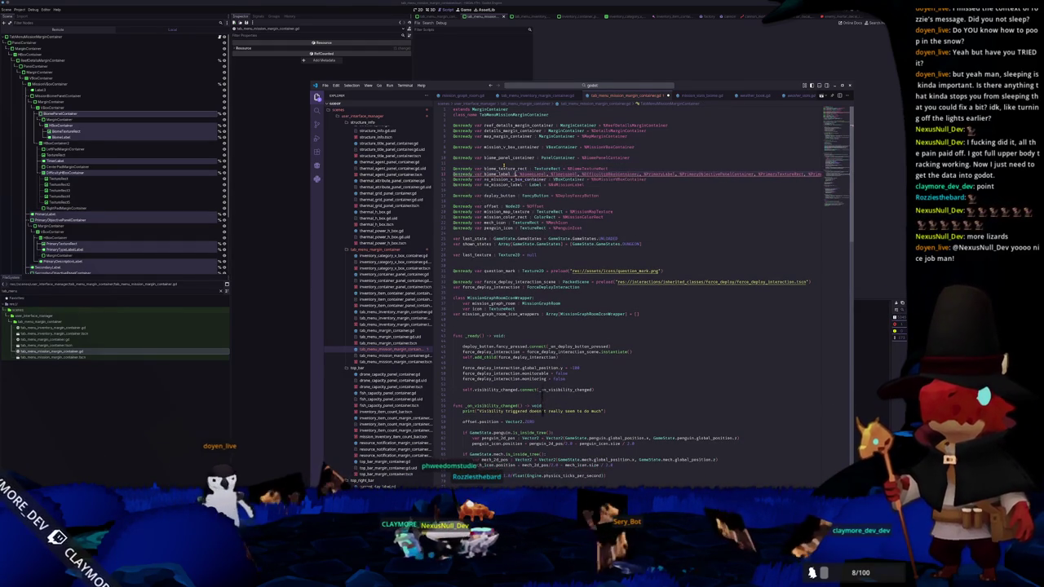
pyautogui.write('Label')
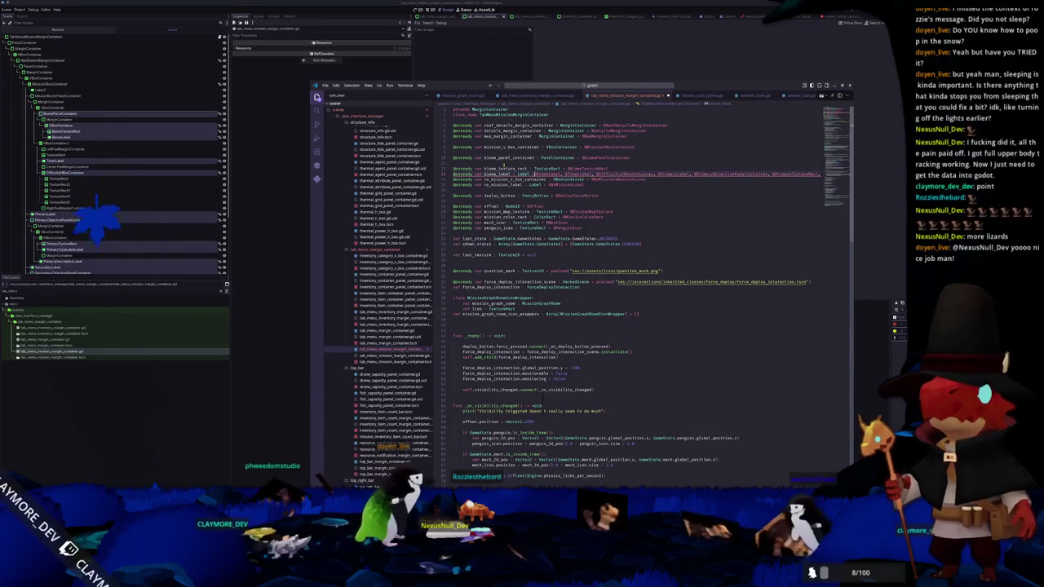
pyautogui.press('Return')
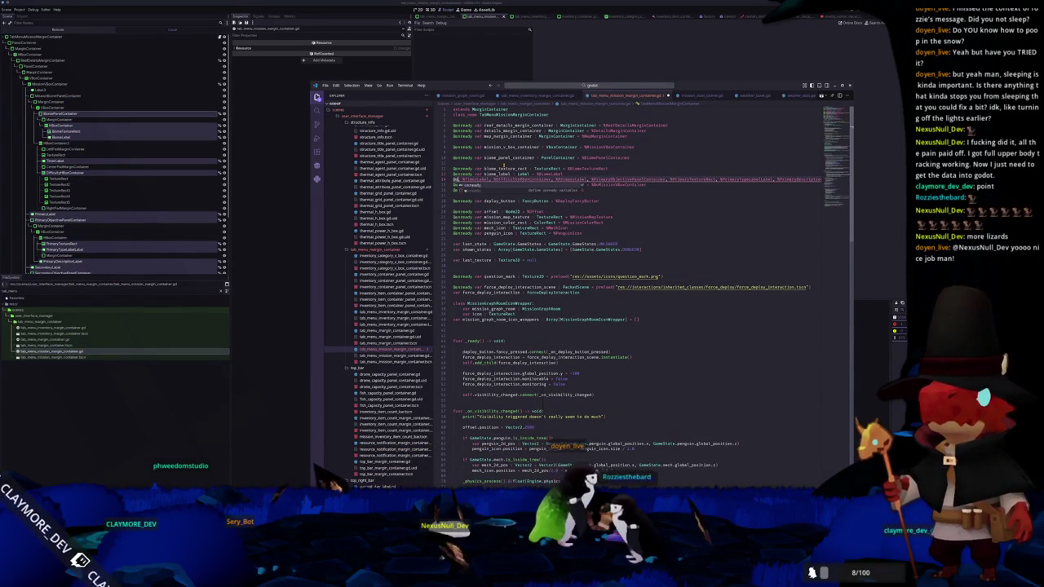
# Declare timer_label : Label, the difficulty HBoxContainer and primary_label : Label variables
pyautogui.write('var t')
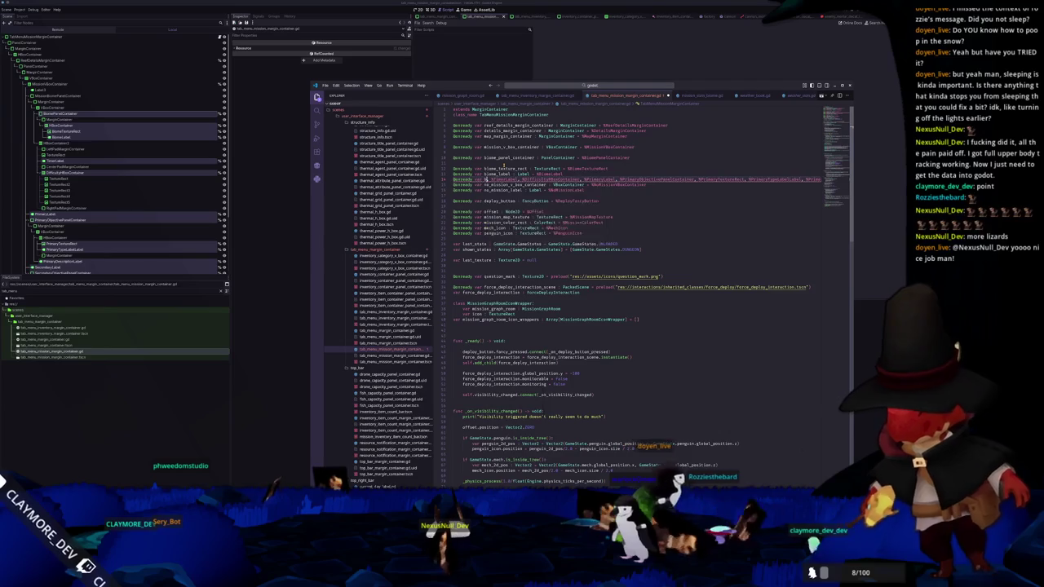
pyautogui.write('imer_label : ')
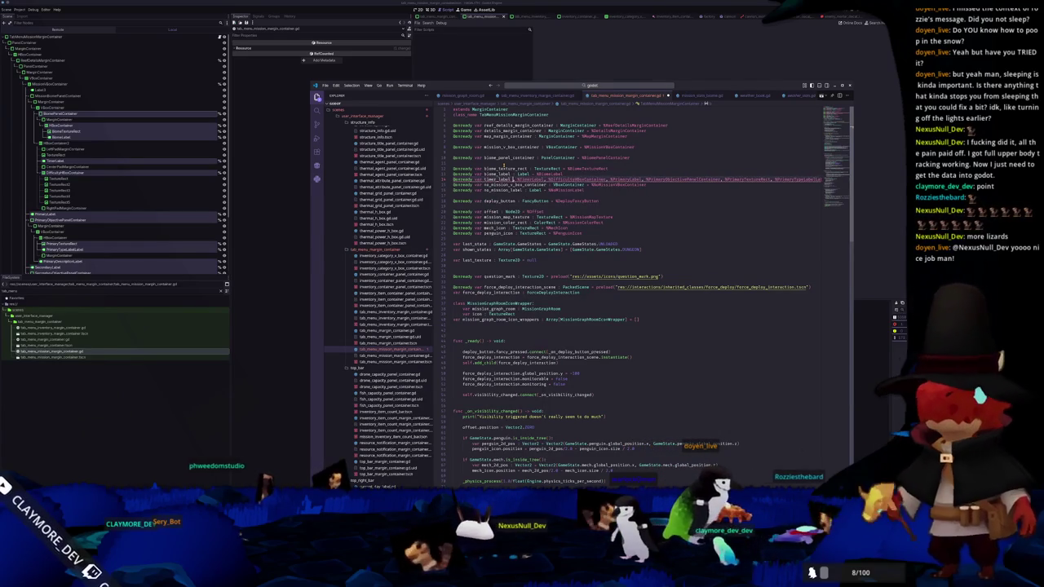
pyautogui.write('Label = $')
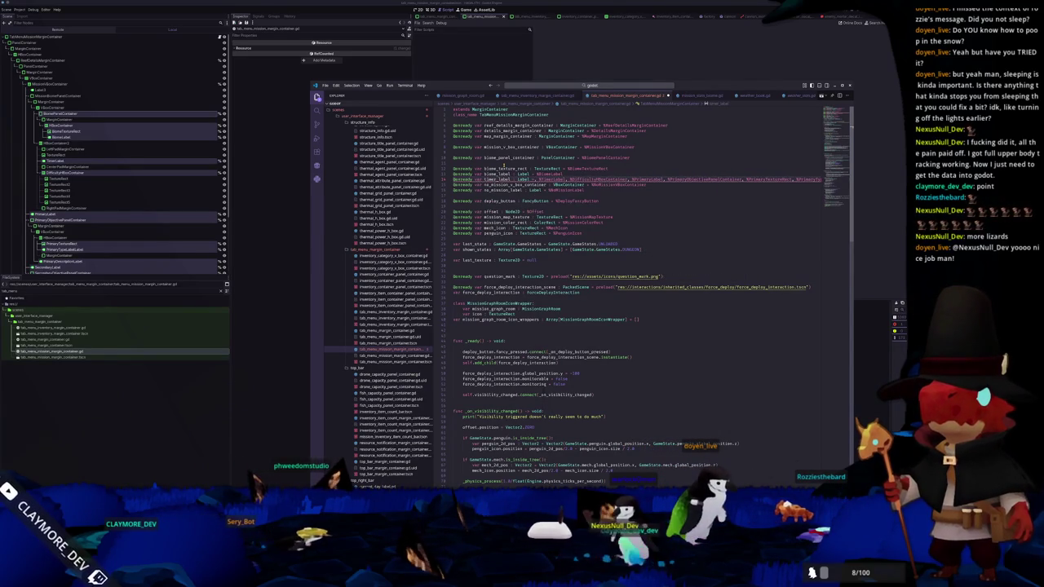
pyautogui.press('Return')
pyautogui.write('@onrea')
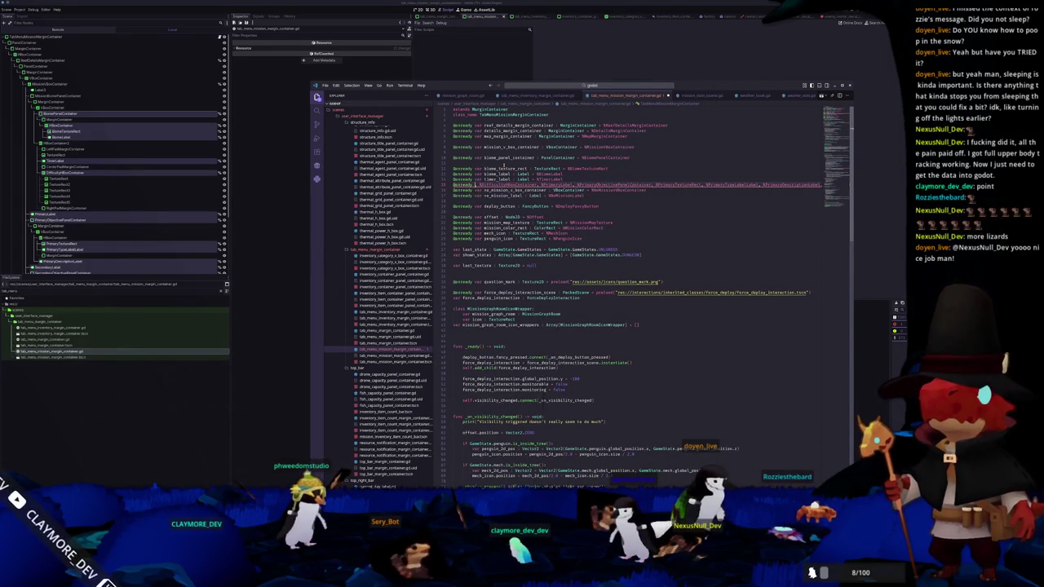
pyautogui.write('dy var difficulty_h_box')
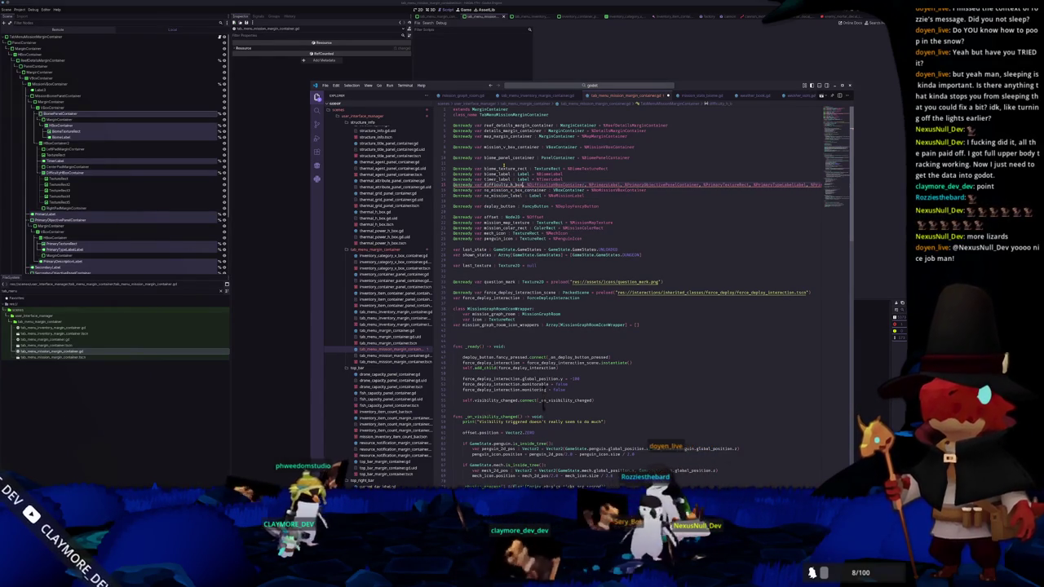
pyautogui.write(' : HBoxContainer')
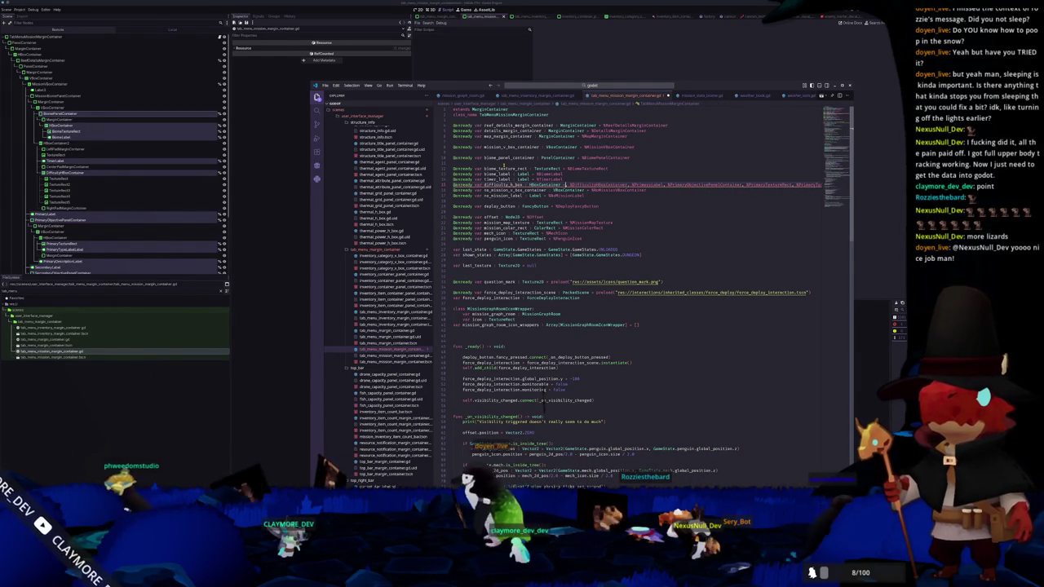
pyautogui.write(' = %DifficultyHBoxContainer')
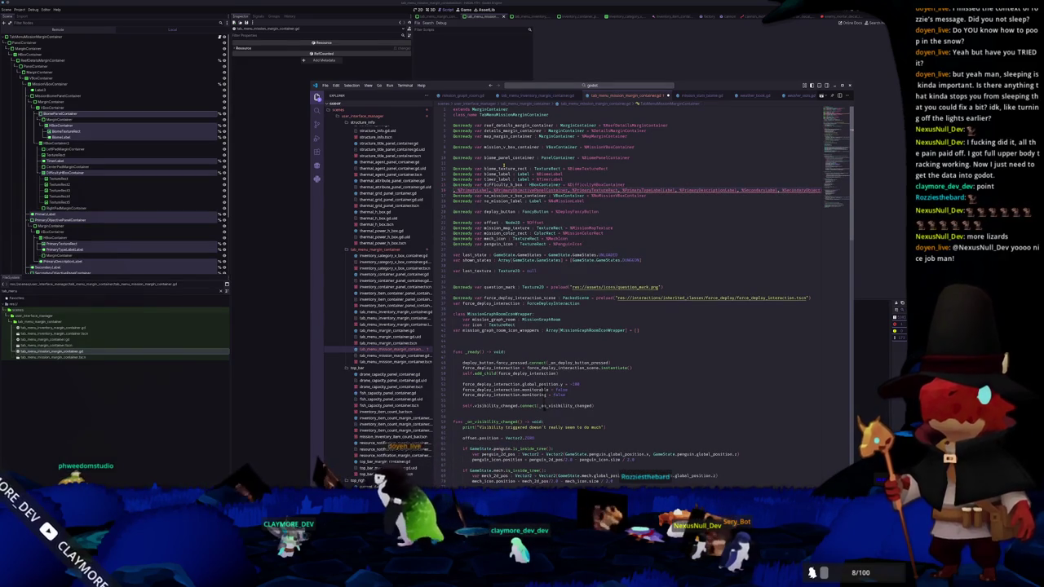
pyautogui.write('@onready var ')
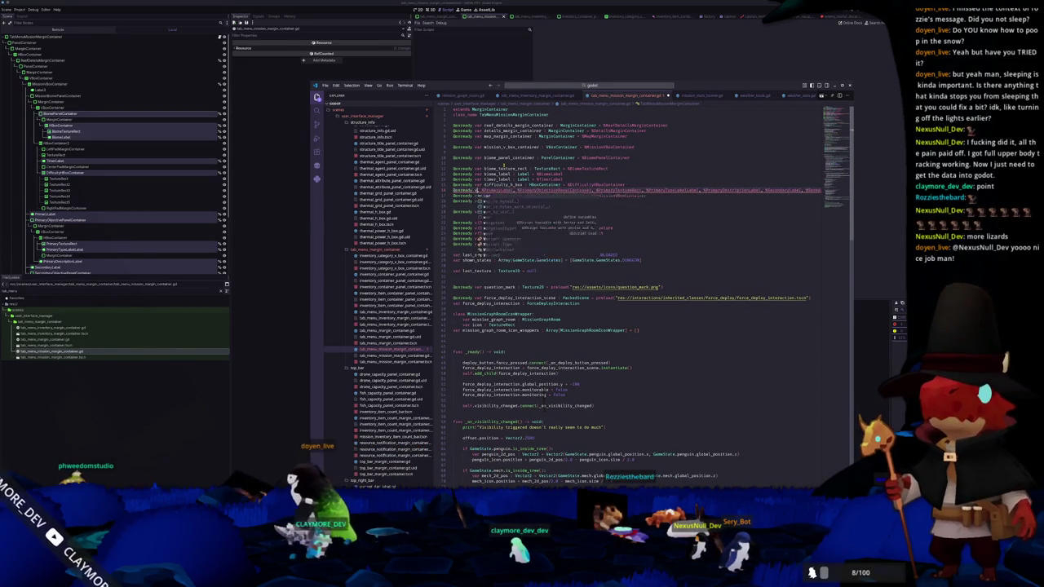
pyautogui.write('primary_label : ')
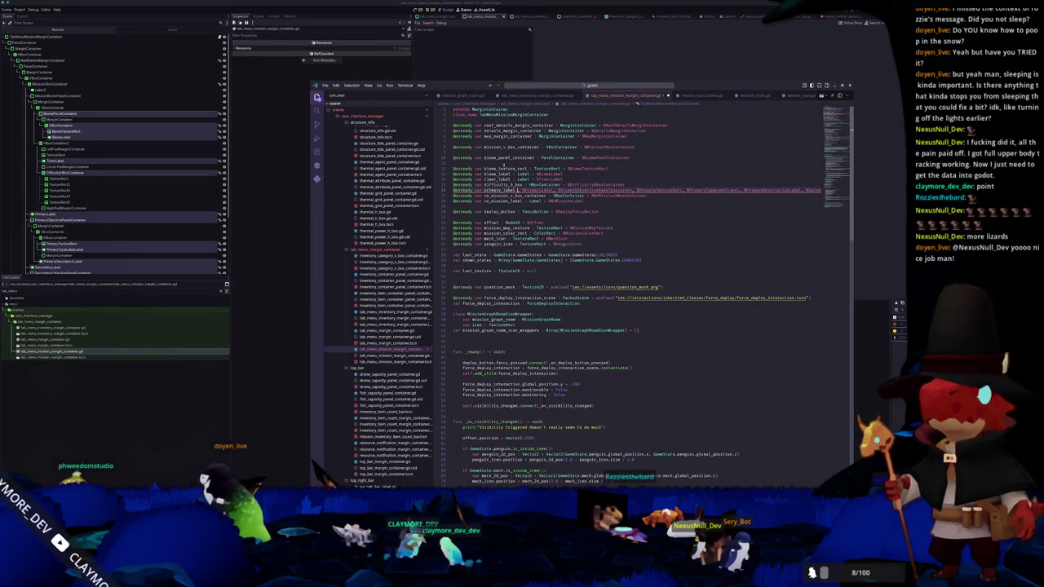
pyautogui.write('Label =')
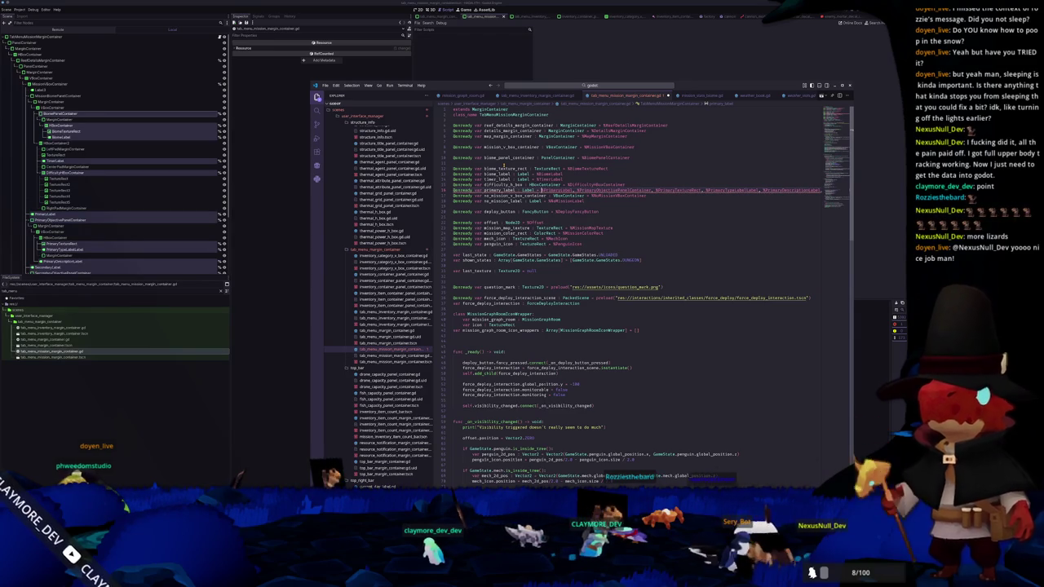
pyautogui.hotkey('ctrl', 'shift', 'Right')
pyautogui.press('Return')
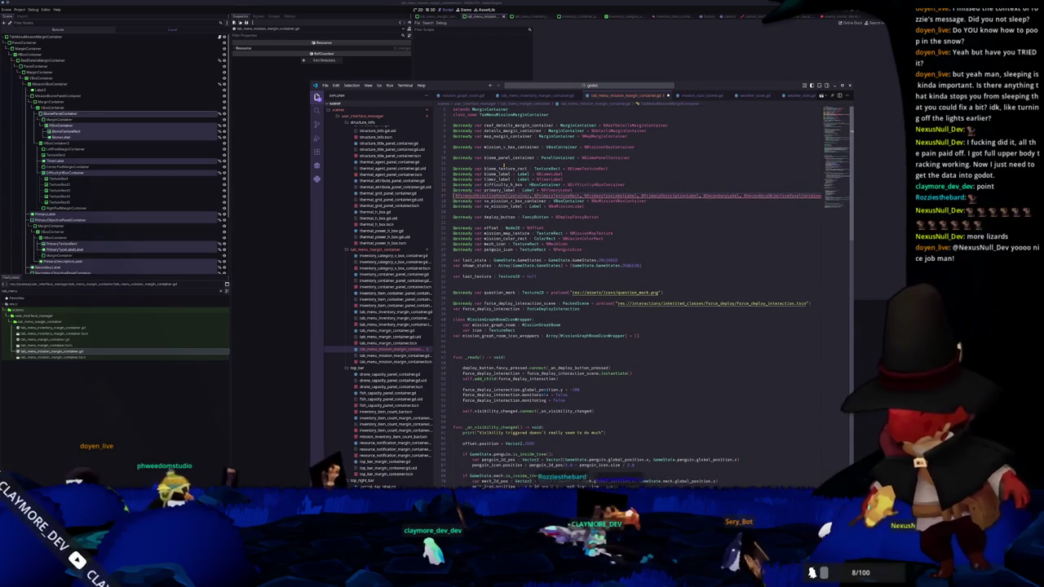
# Declare primary_objective_panel : PanelContainer and primary_texture_rect : TextureRect on separate lines
pyautogui.write('@onready var primar')
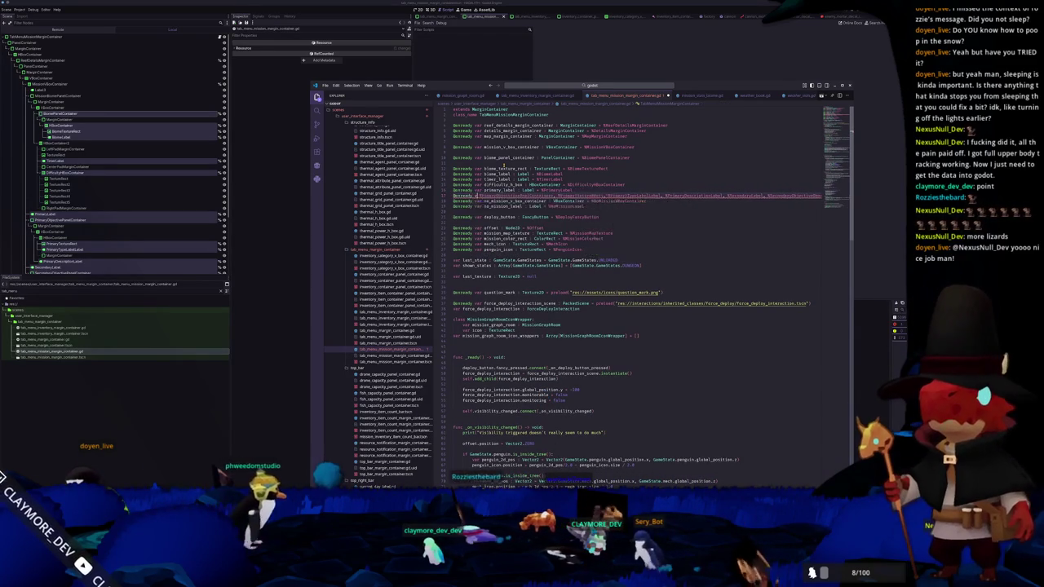
pyautogui.write('y_objec')
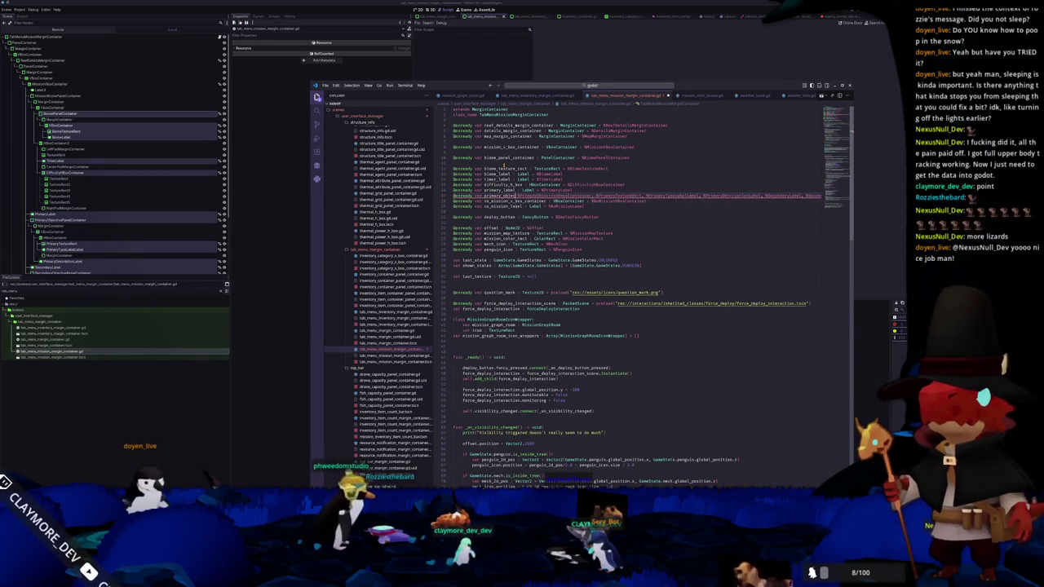
pyautogui.write('tive_panel')
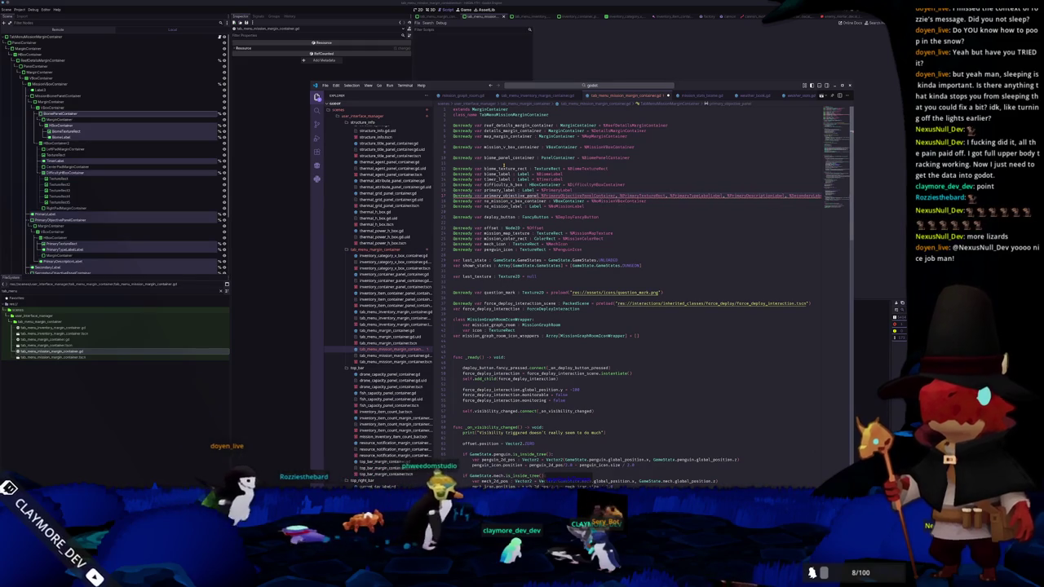
pyautogui.write(' : PanelContainer')
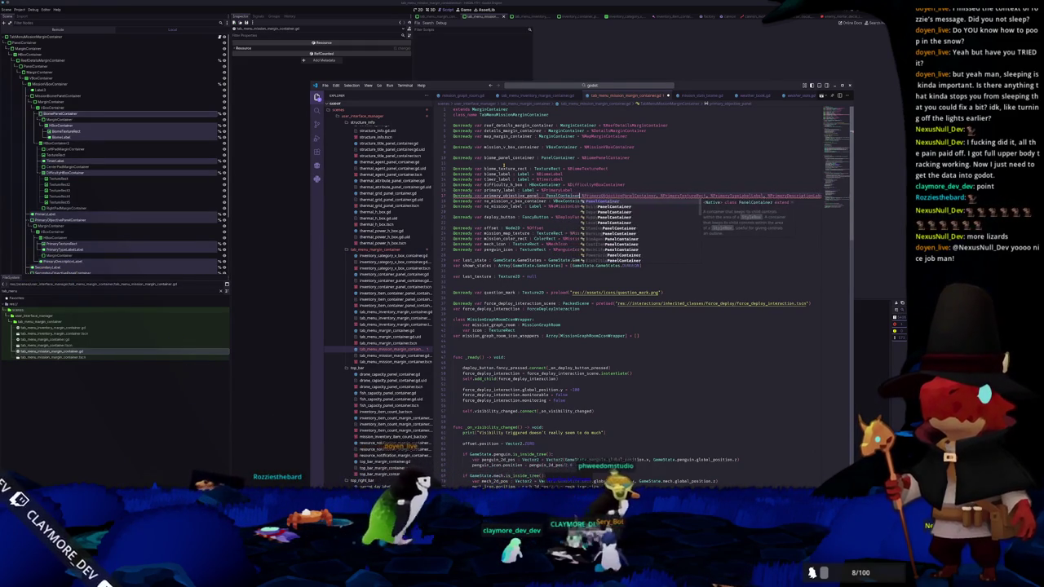
pyautogui.doubleClick(622, 196)
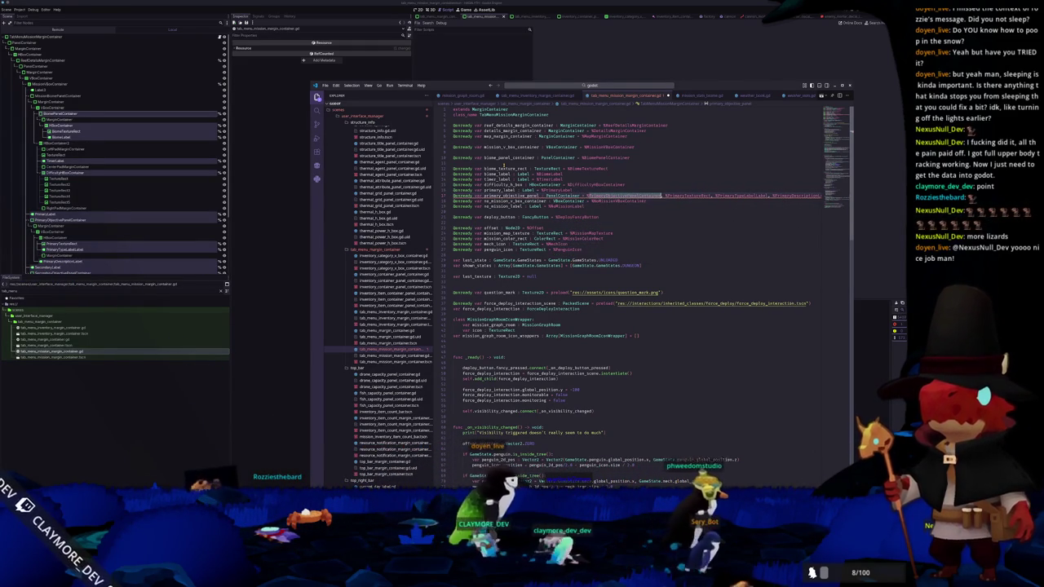
pyautogui.press('End')
pyautogui.press('Return')
pyautogui.write('@onready var ')
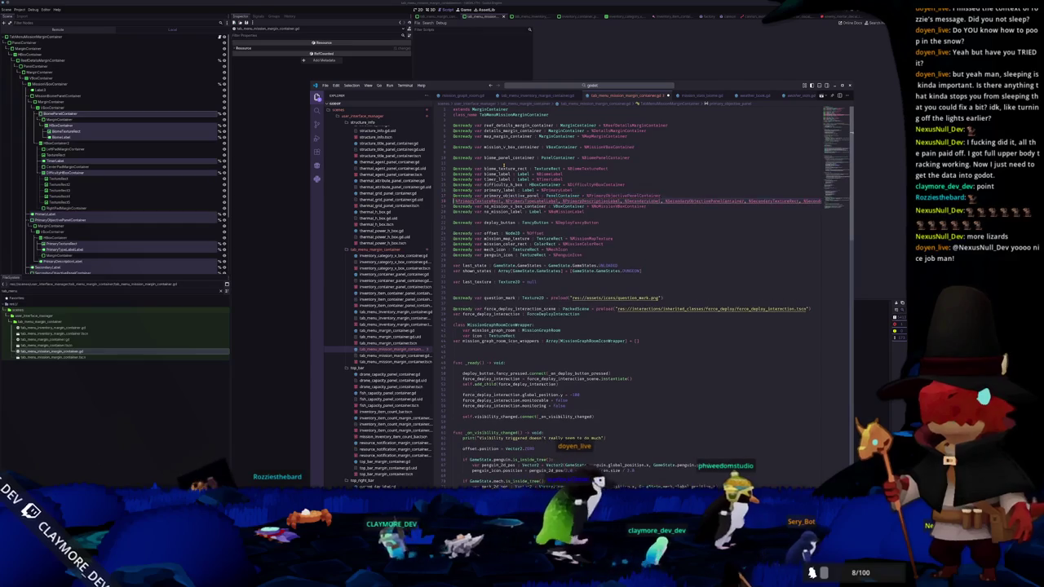
pyautogui.write('primary_texture_')
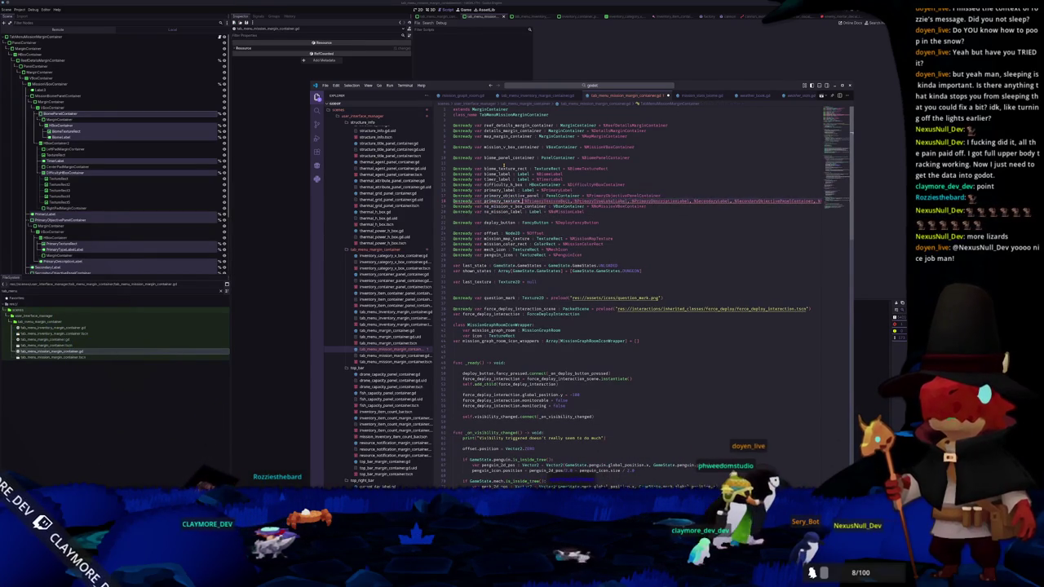
pyautogui.write('rect : TextureRe')
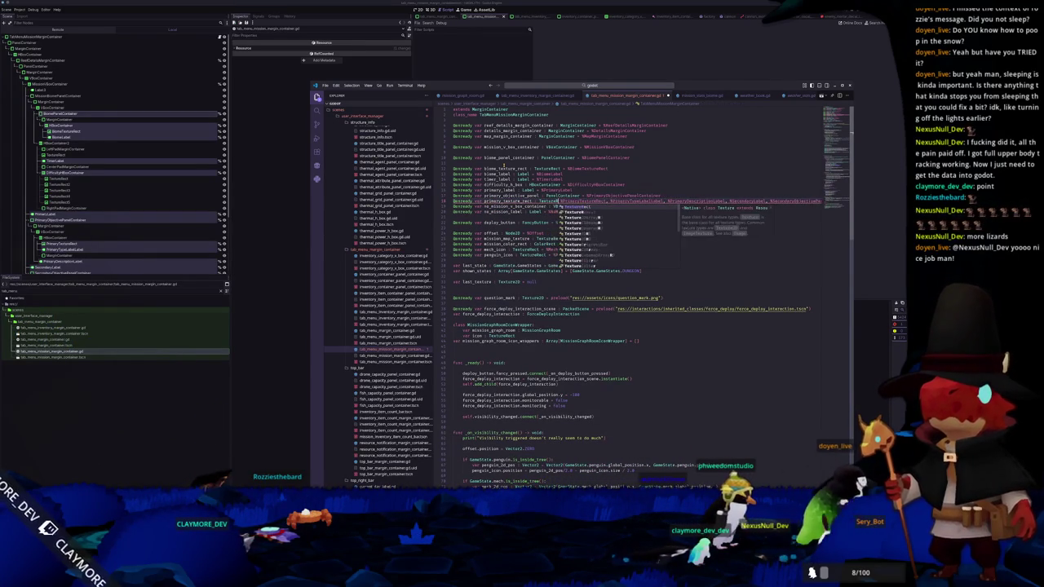
pyautogui.press('Return')
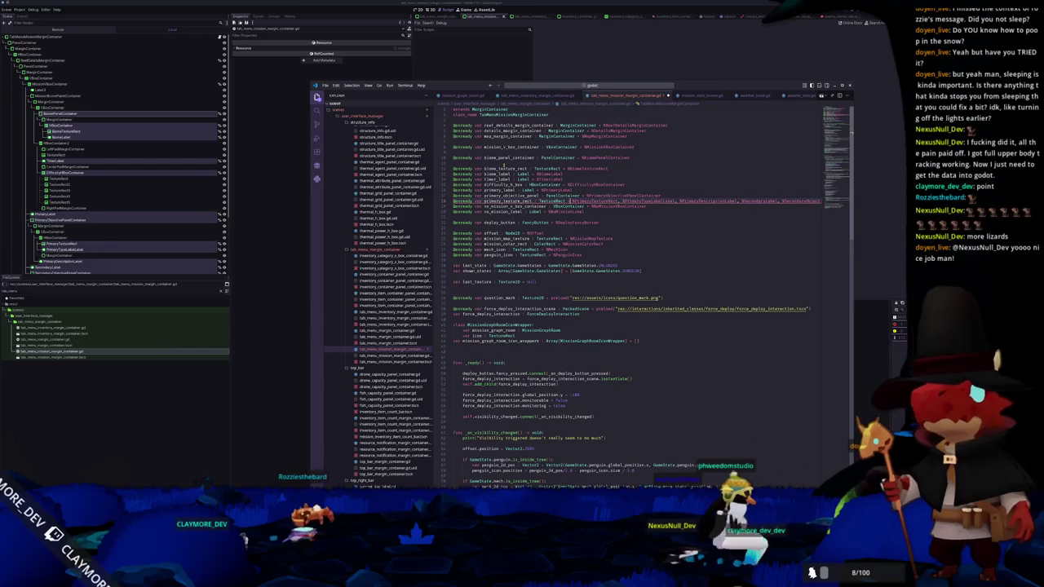
pyautogui.press('Return')
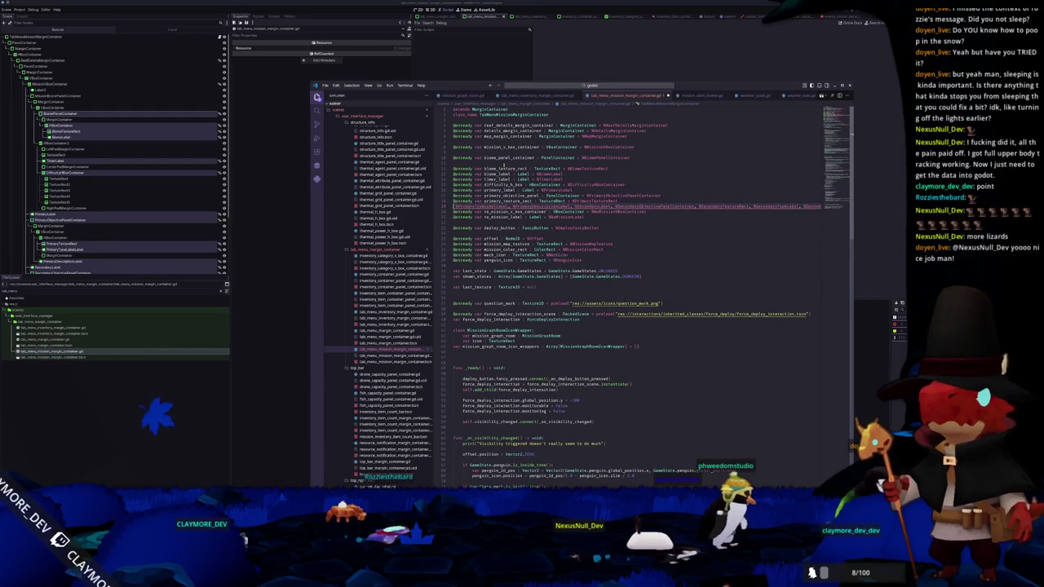
# Declare primary_type_label and the primary description label as Label variables
pyautogui.write('@onready var primary_')
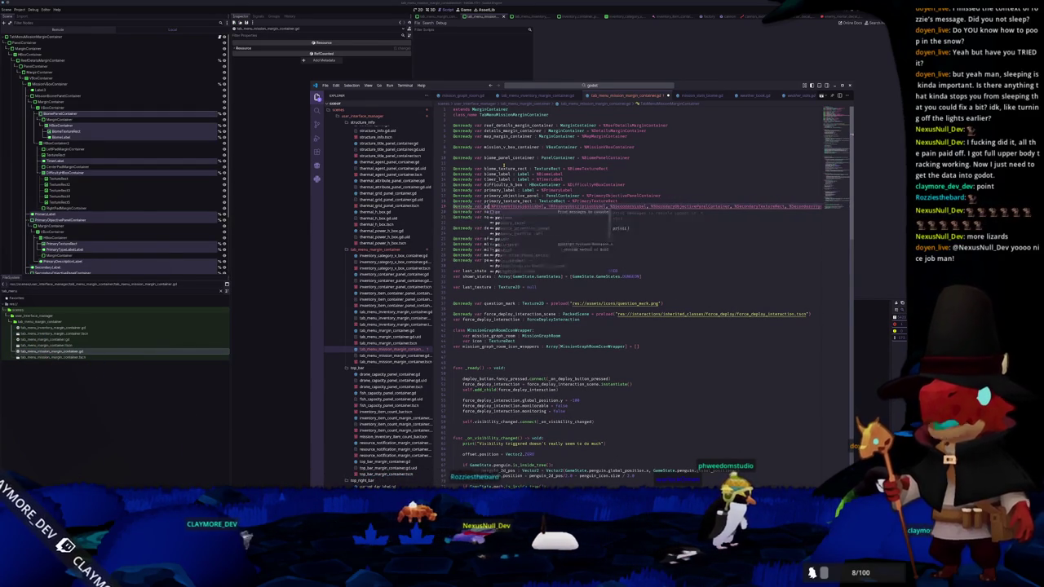
pyautogui.write('type_label')
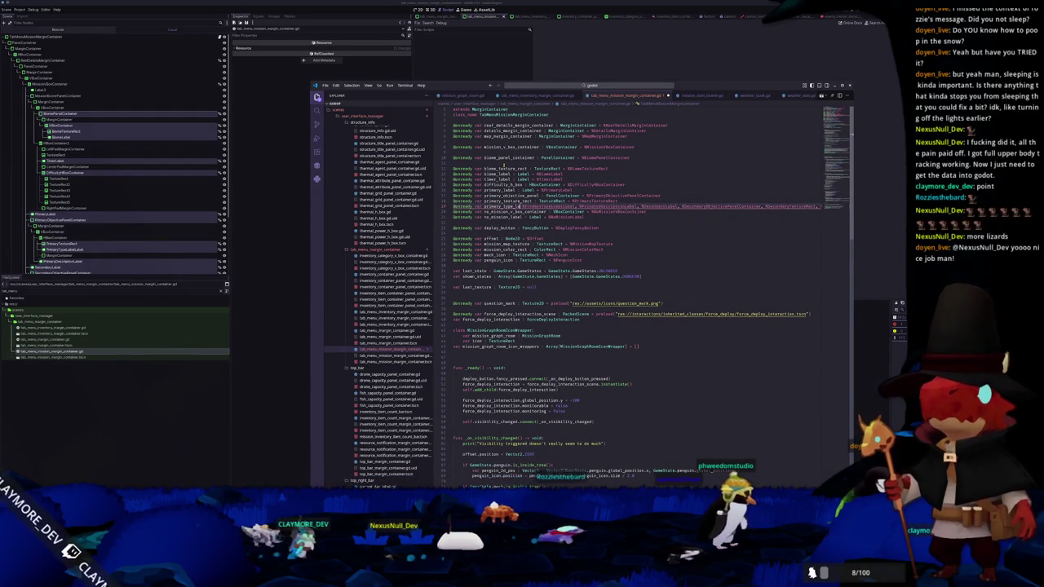
pyautogui.write(' : Label =')
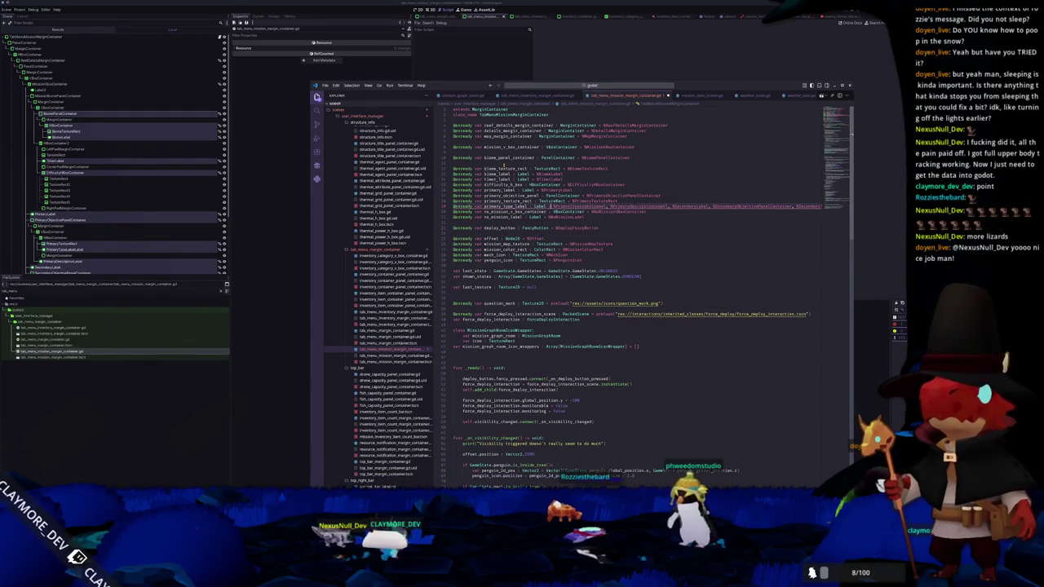
pyautogui.press('Delete')
pyautogui.press('Delete')
pyautogui.press('Return')
pyautogui.write('@onre')
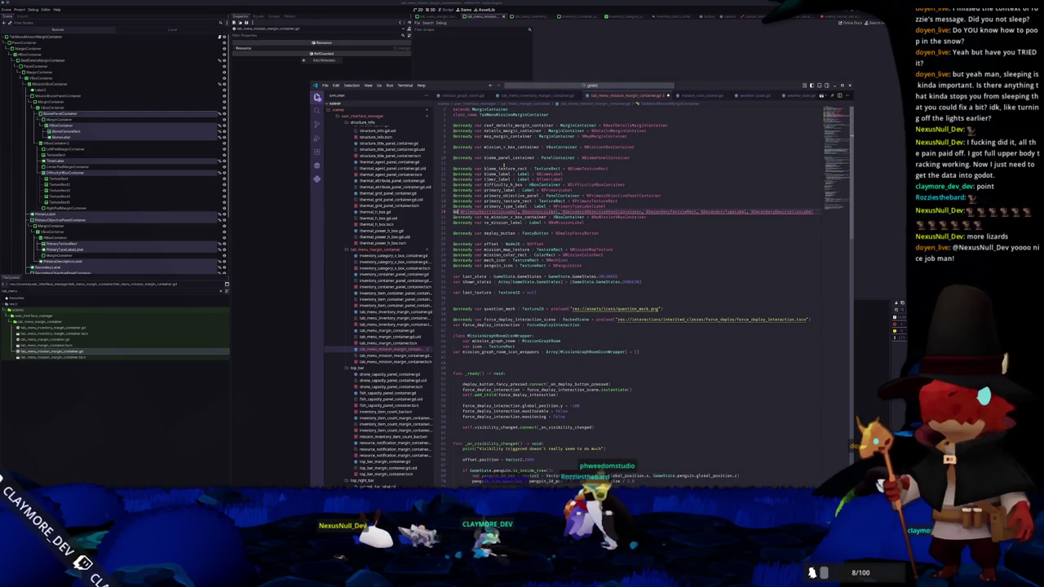
pyautogui.press('Return')
pyautogui.write('ady var primary')
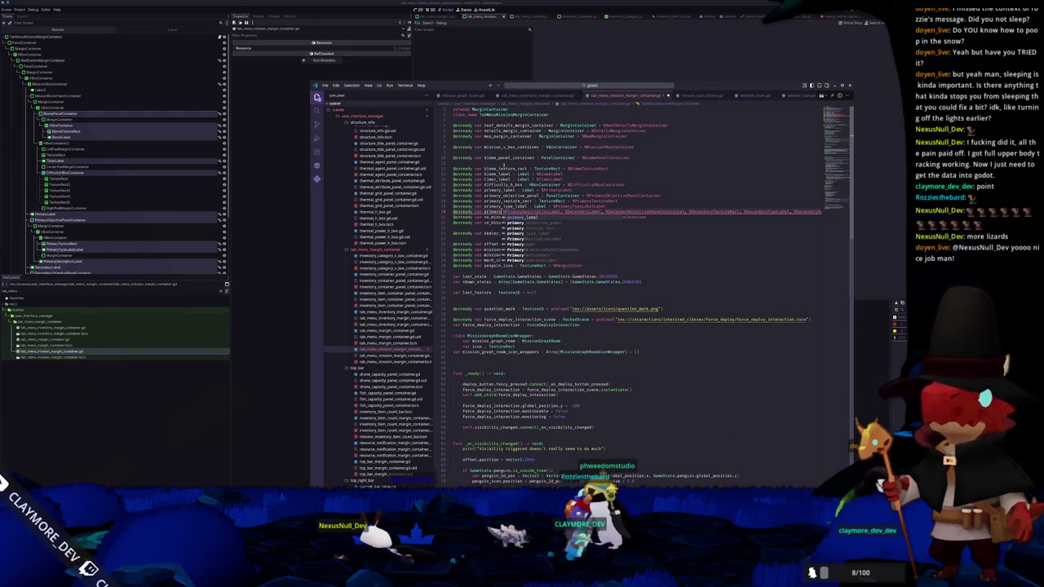
pyautogui.write('de')
pyautogui.write('ription')
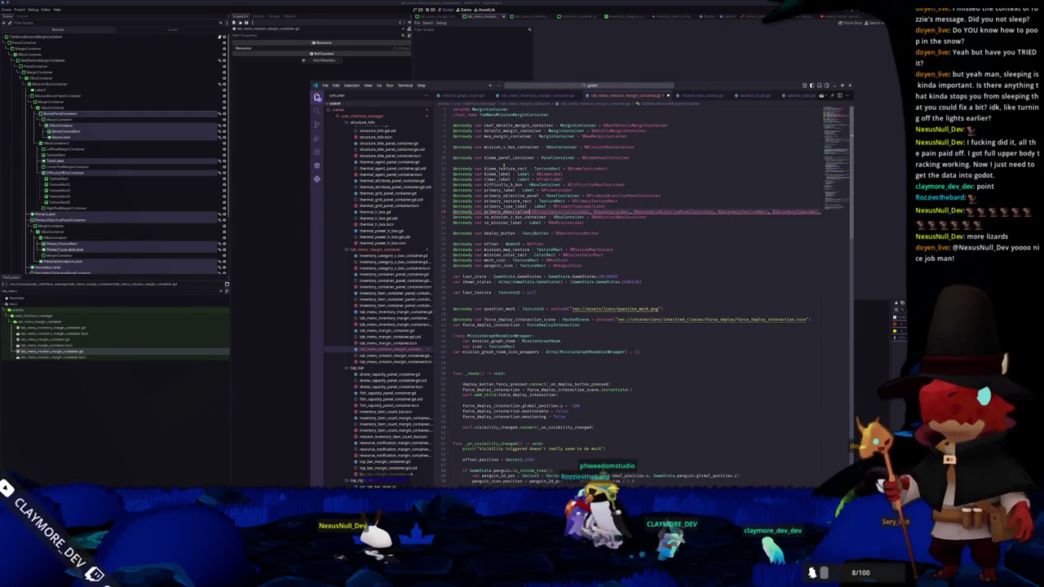
pyautogui.write('Label =')
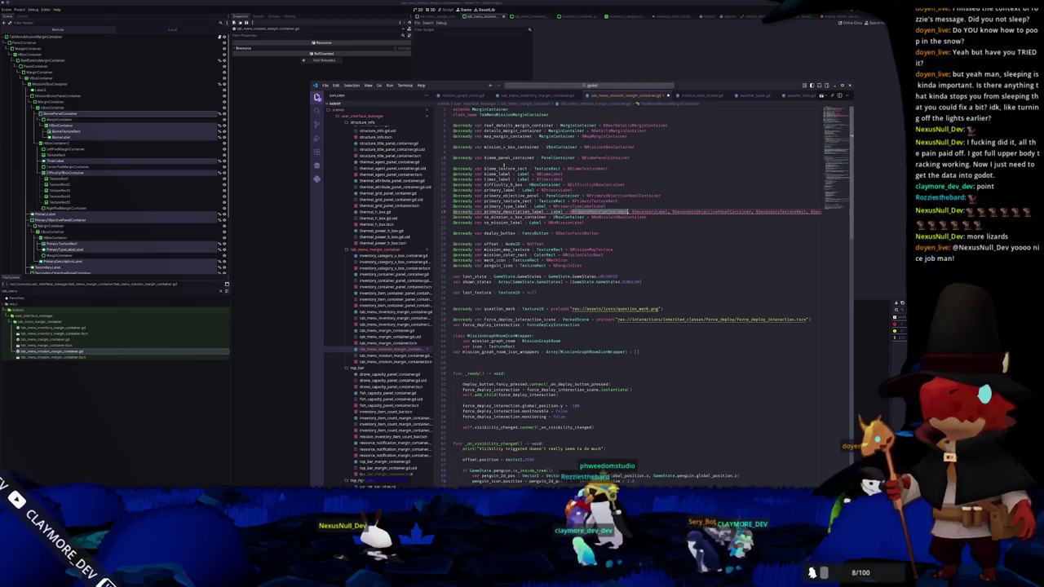
pyautogui.press('Return')
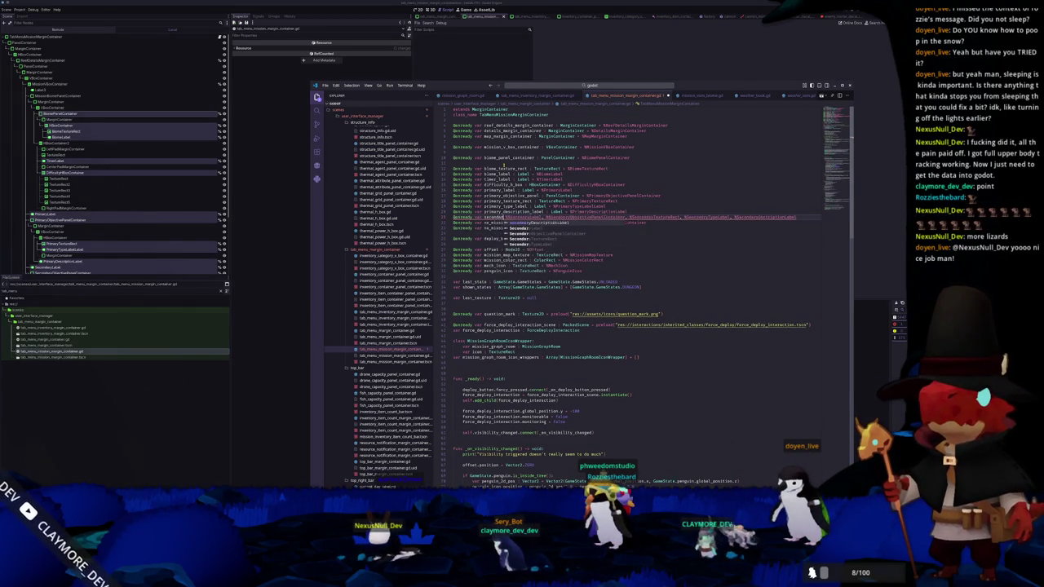
# Declare secondary_label, the secondary objective PanelContainer and secondary_texture_rect : TextureRect
pyautogui.write('abel =')
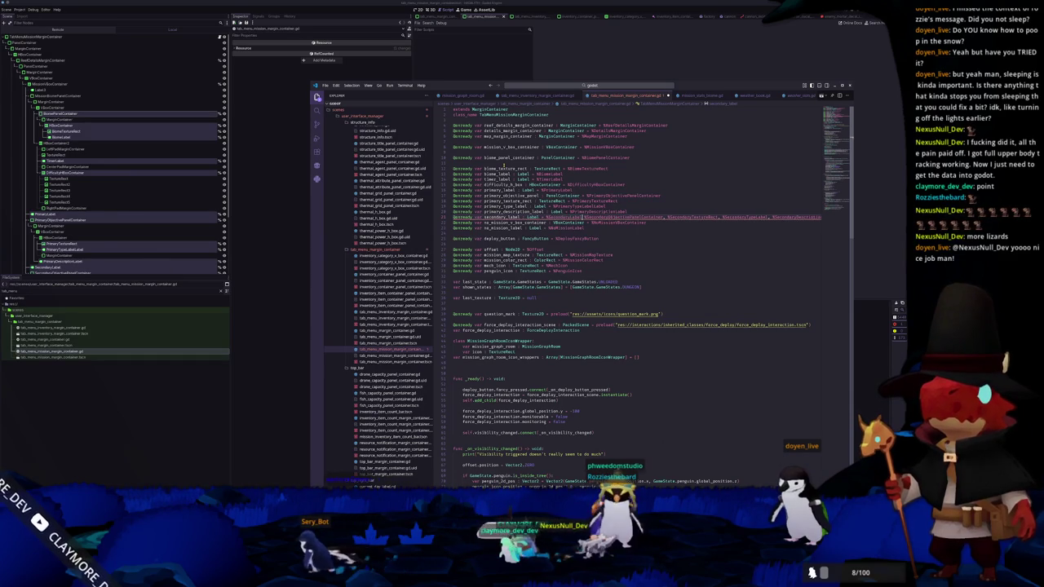
pyautogui.press('Return')
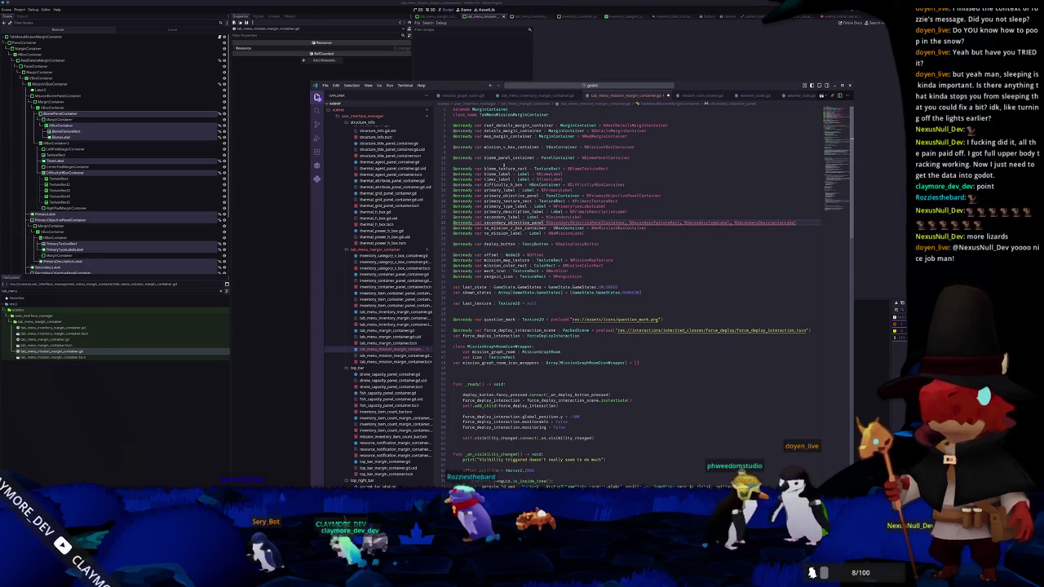
pyautogui.write('= [')
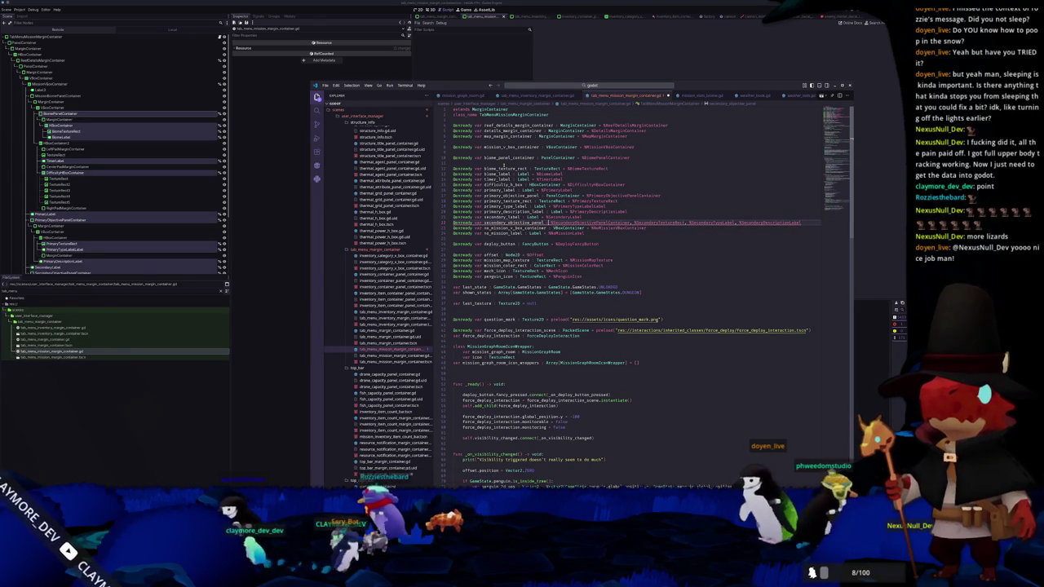
pyautogui.write('PanelContain')
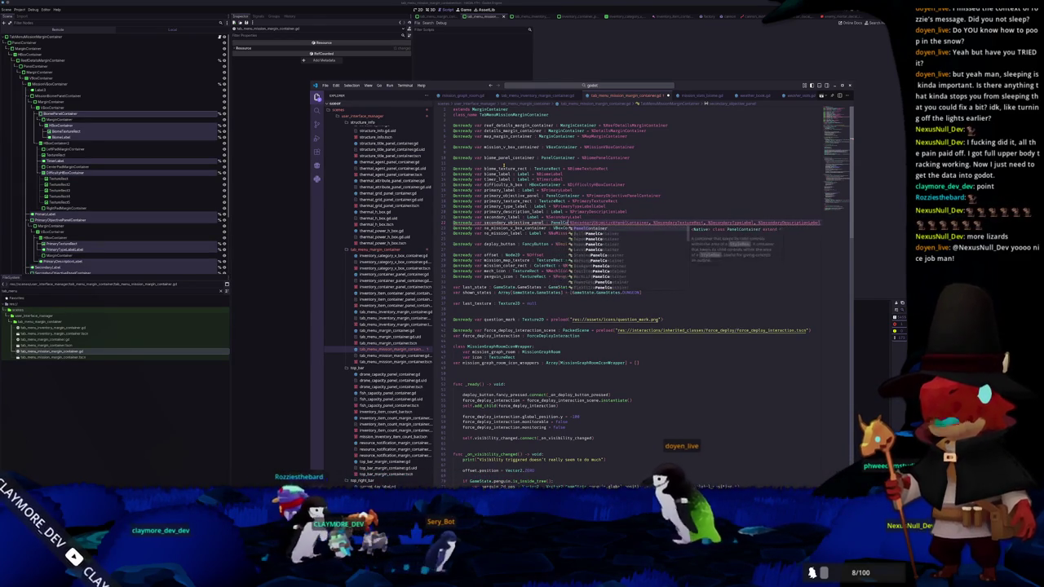
pyautogui.press('Return')
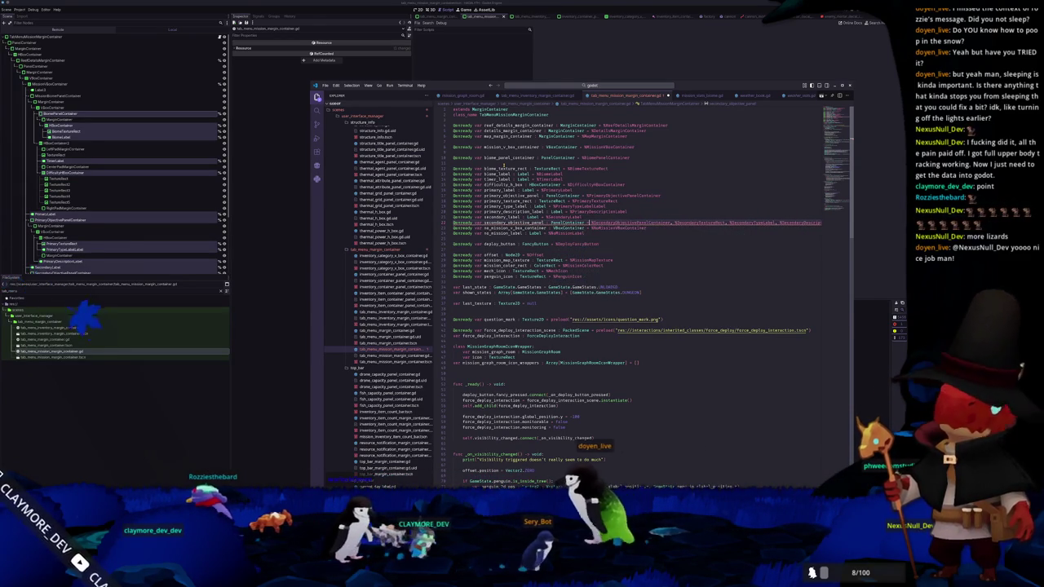
pyautogui.press('Return')
pyautogui.write('@onready')
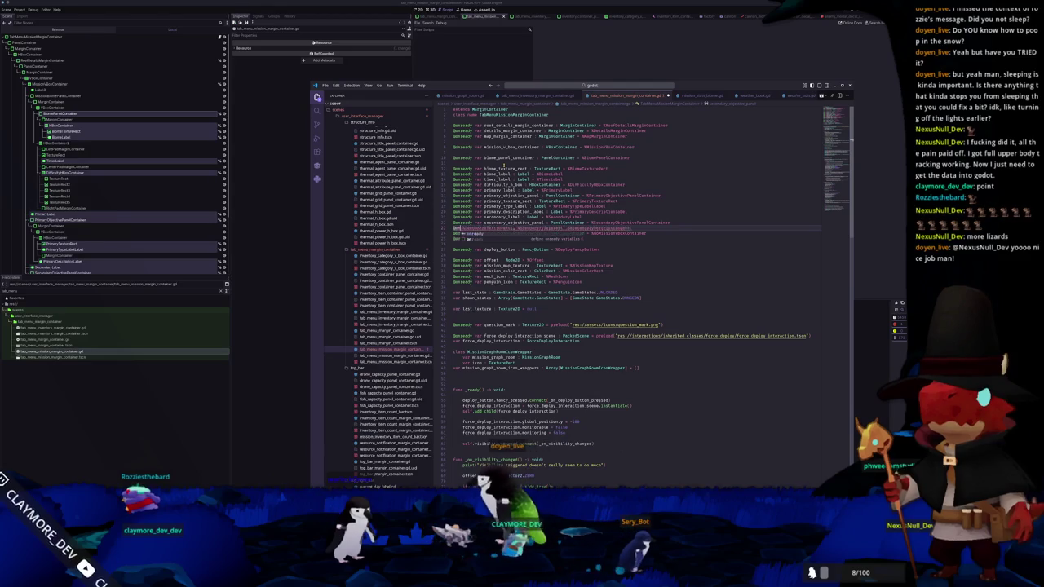
pyautogui.write(' var secondary_texture_rect')
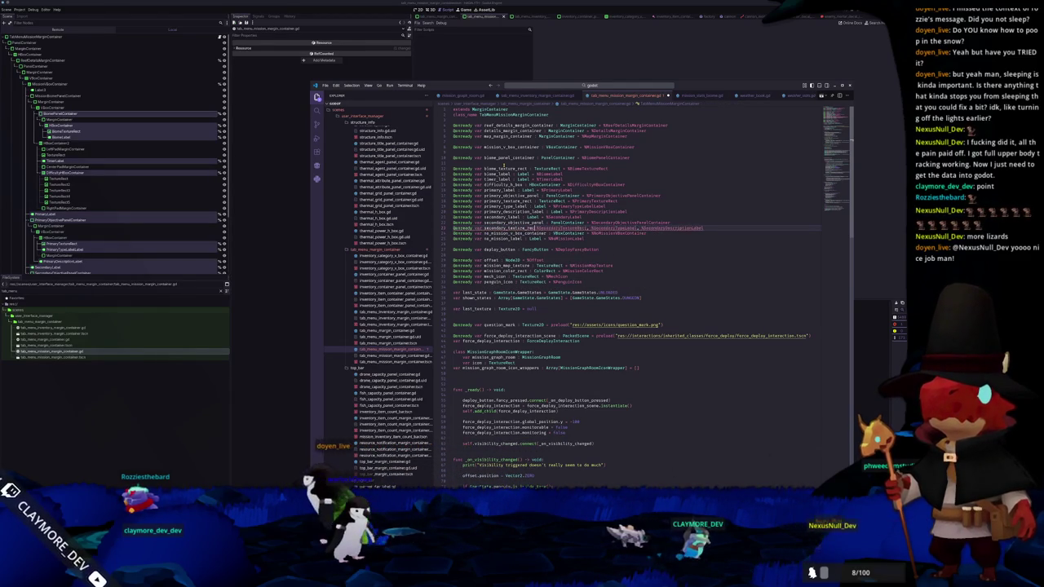
pyautogui.write(' : TextureRe')
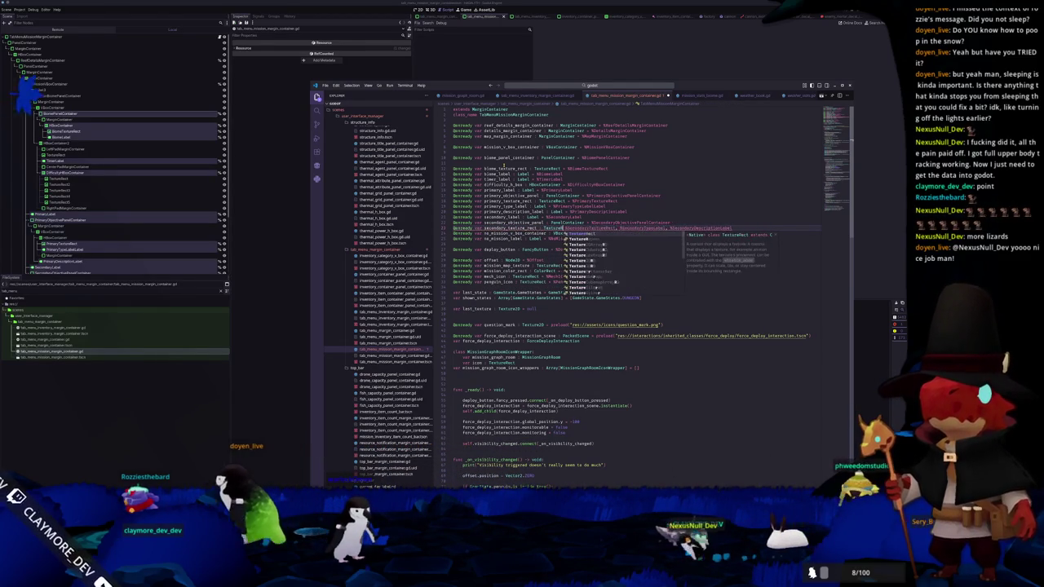
pyautogui.press('Tab')
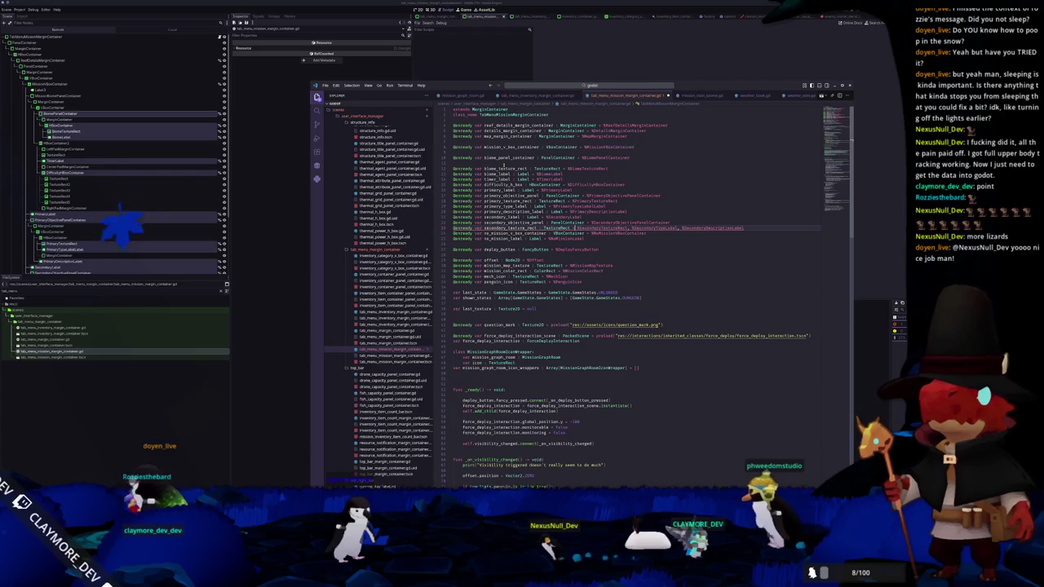
pyautogui.press('Return')
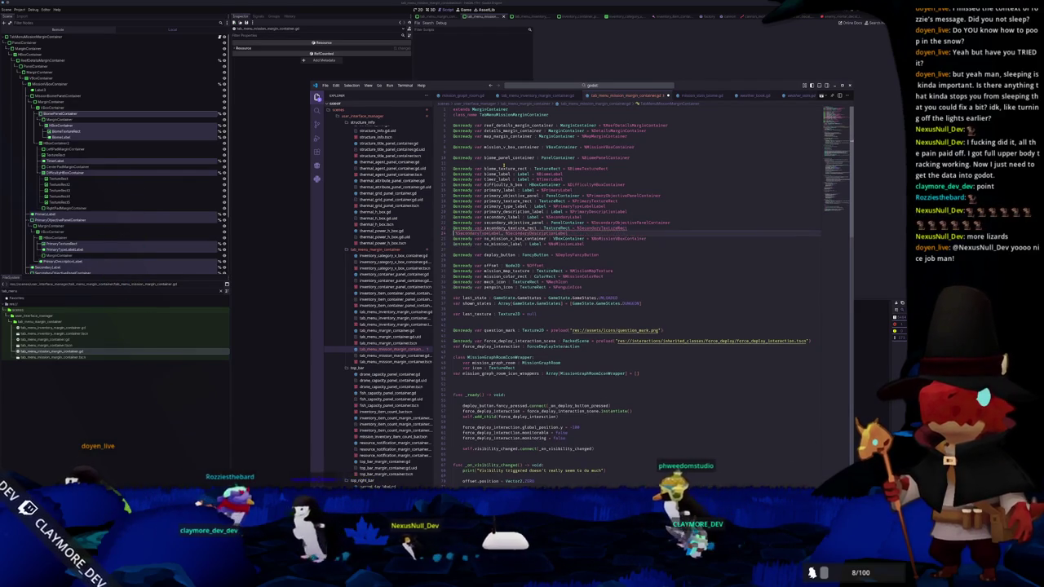
pyautogui.write('onready var secondary')
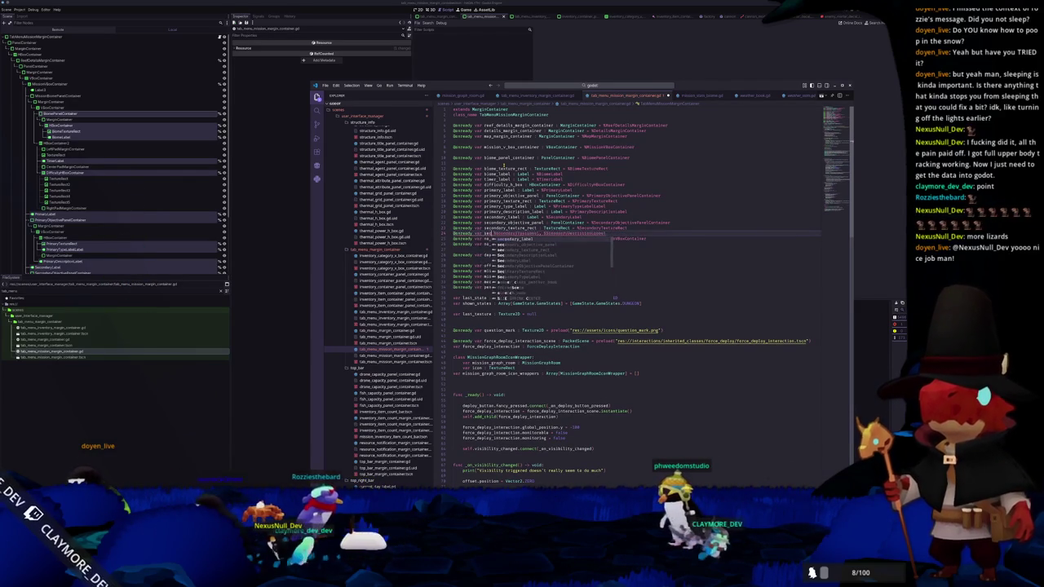
pyautogui.press('Escape')
pyautogui.write(': Label =')
pyautogui.press('BackSpace')
pyautogui.press('BackSpace')
pyautogui.press('Return')
pyautogui.write('@onre')
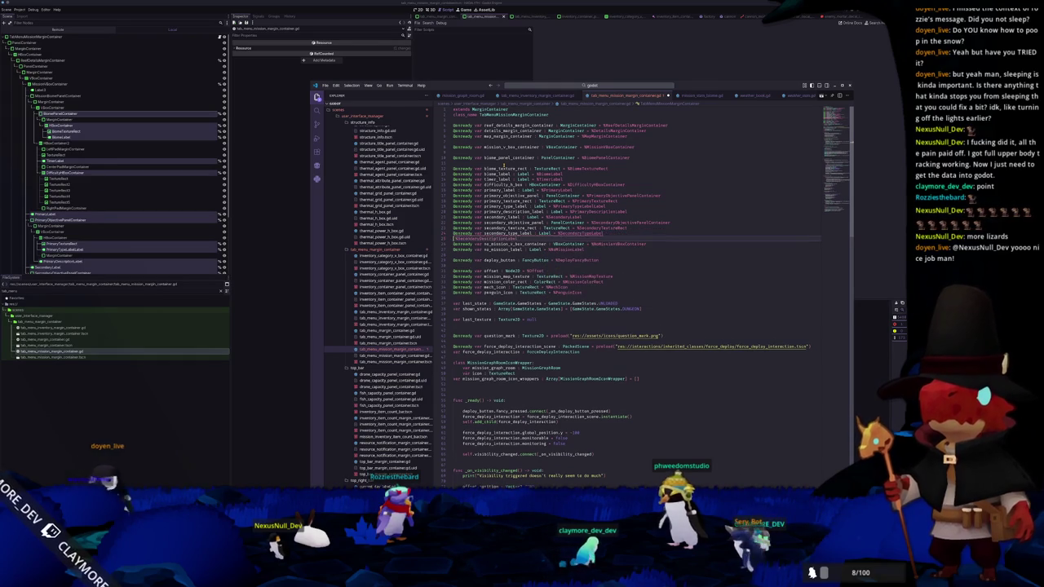
pyautogui.write('ady var secondary')
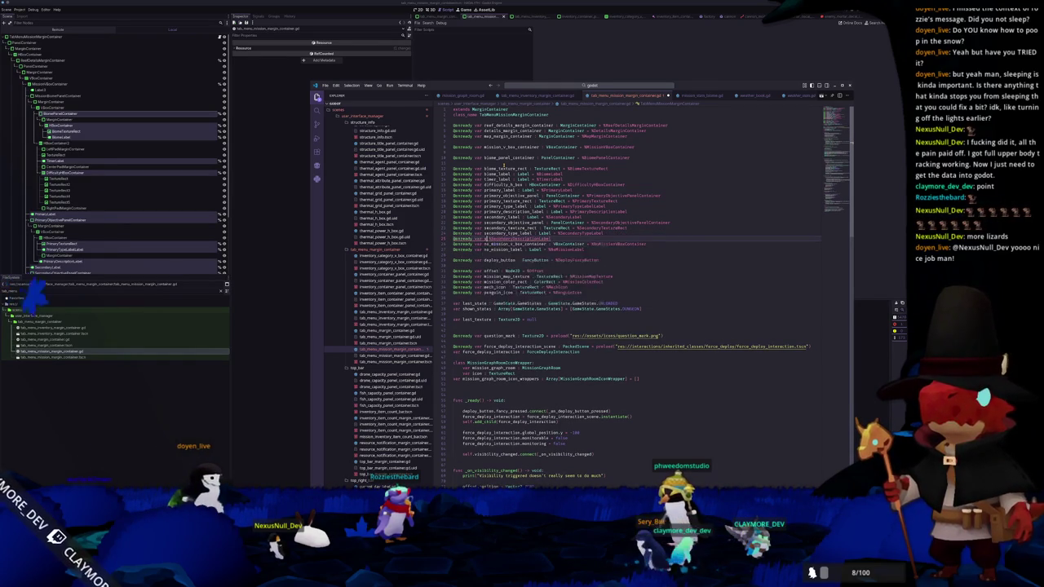
pyautogui.write('_descrip')
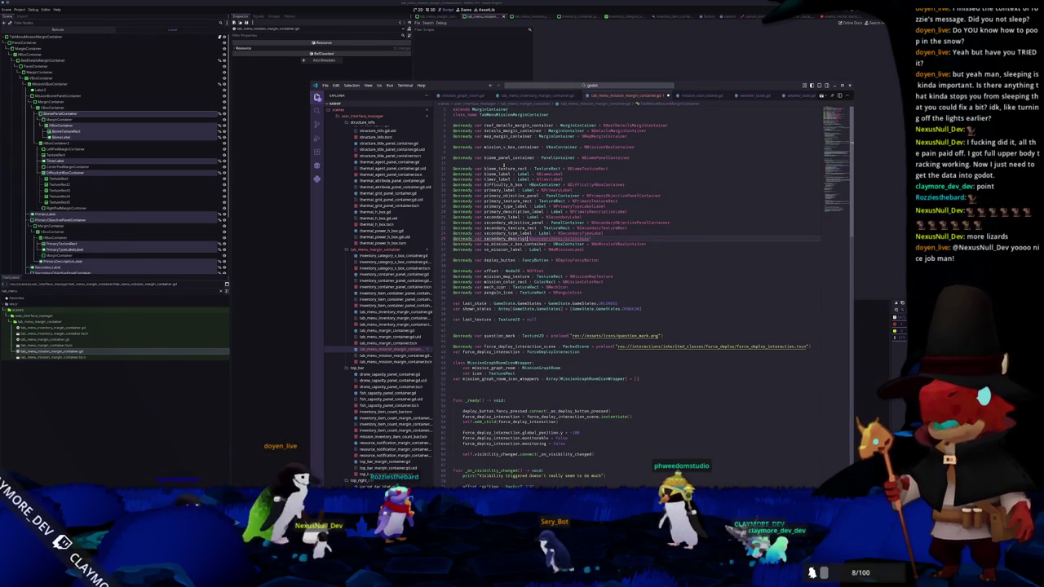
pyautogui.write('tion_label : Label = Label')
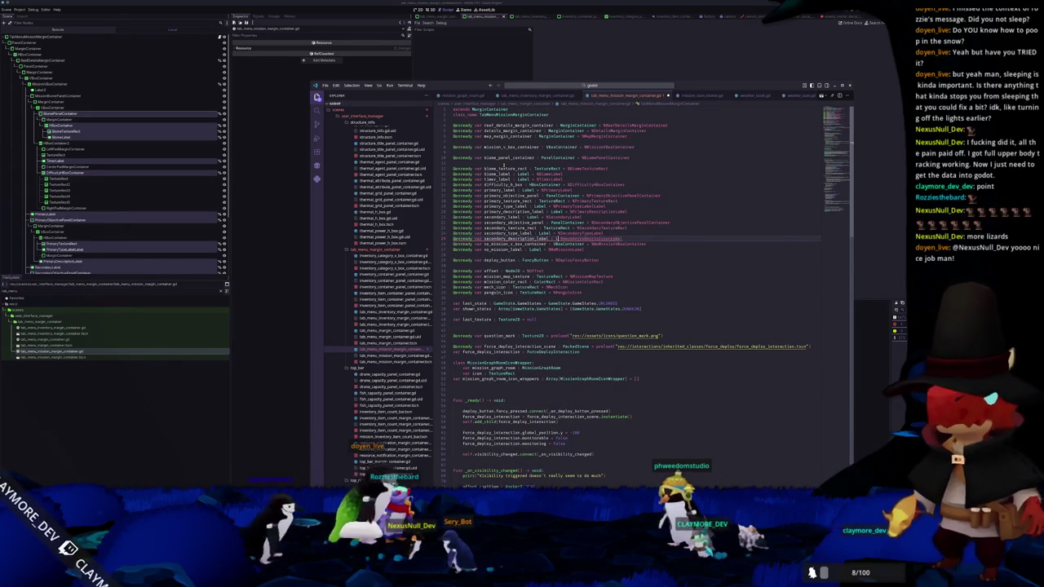
pyautogui.press('Escape')
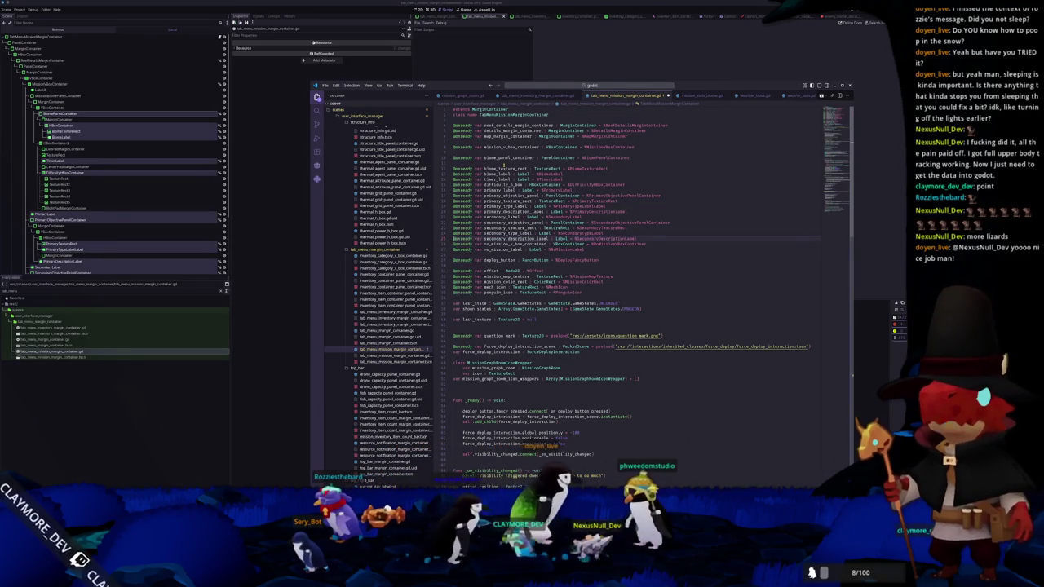
# Insert blank lines separating the biome, primary and secondary declaration groups
pyautogui.press('Return')
pyautogui.click(454, 233)
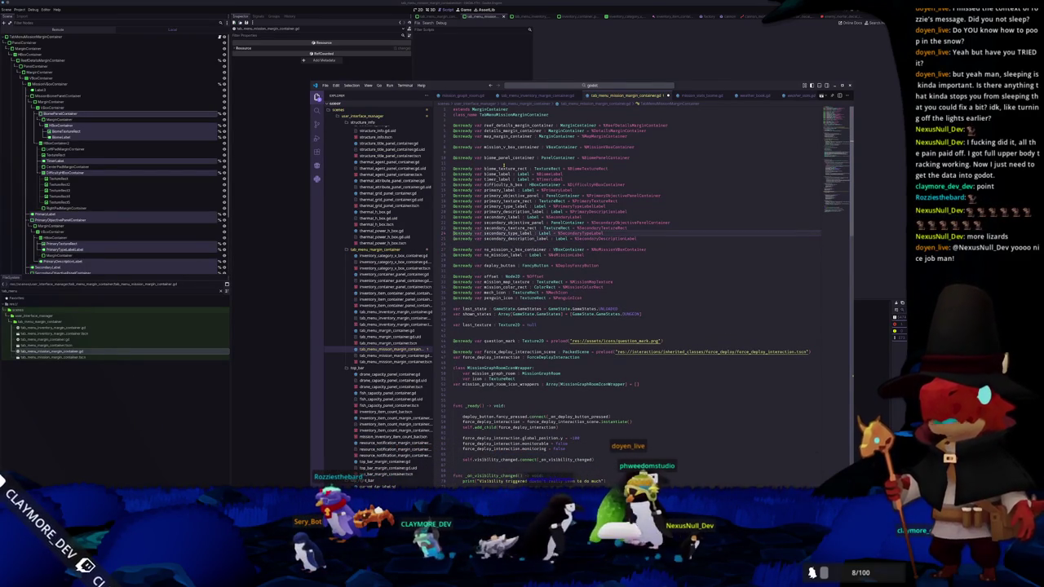
pyautogui.press('Up')
pyautogui.press('Up')
pyautogui.press('Up')
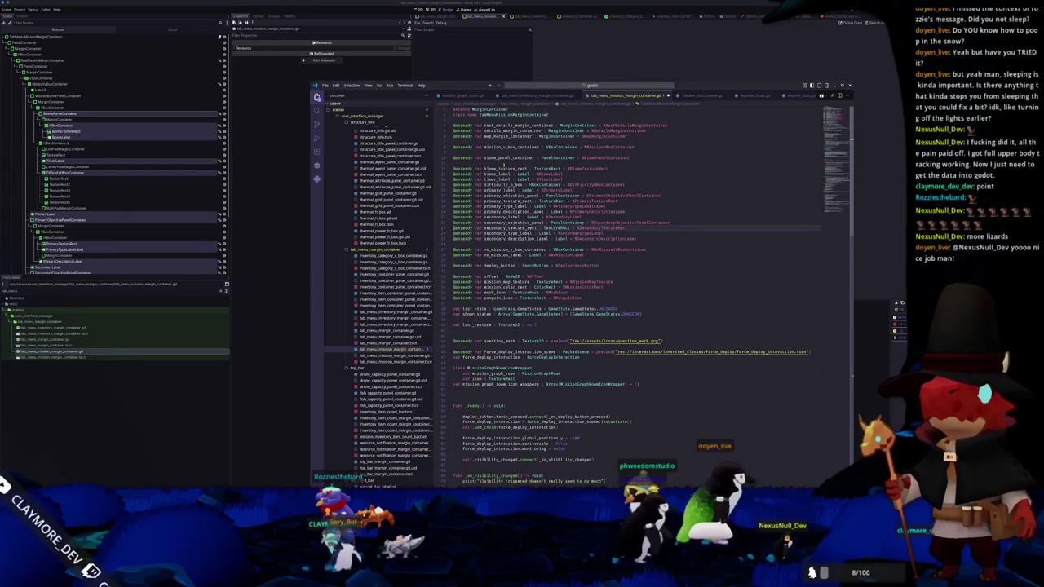
pyautogui.press('Return')
pyautogui.press('Up')
pyautogui.press('Up')
pyautogui.press('Up')
pyautogui.press('Return')
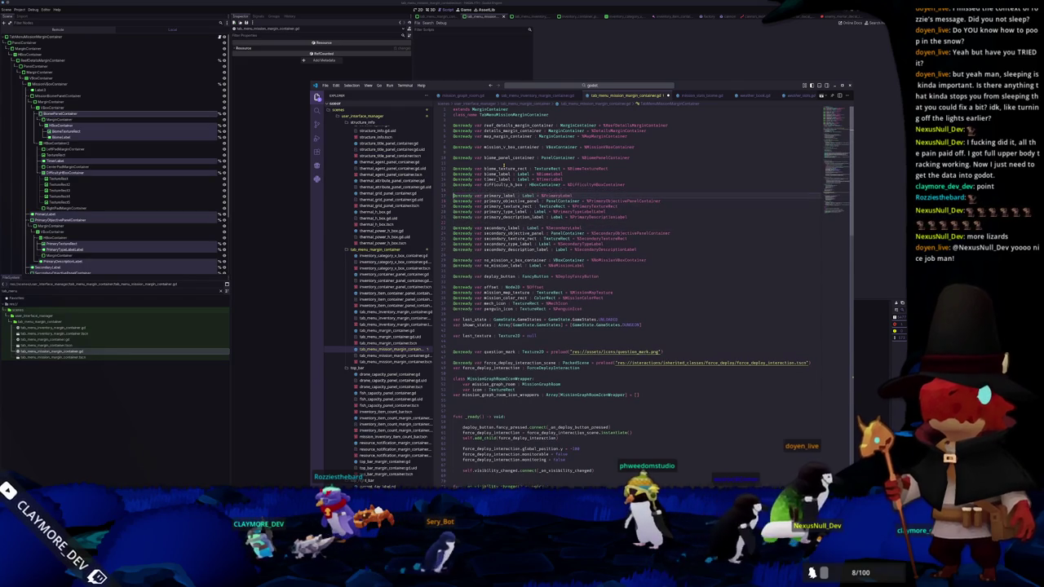
pyautogui.press('Up')
pyautogui.press('Up')
pyautogui.press('Up')
pyautogui.press('Down')
pyautogui.press('Down')
pyautogui.press('Down')
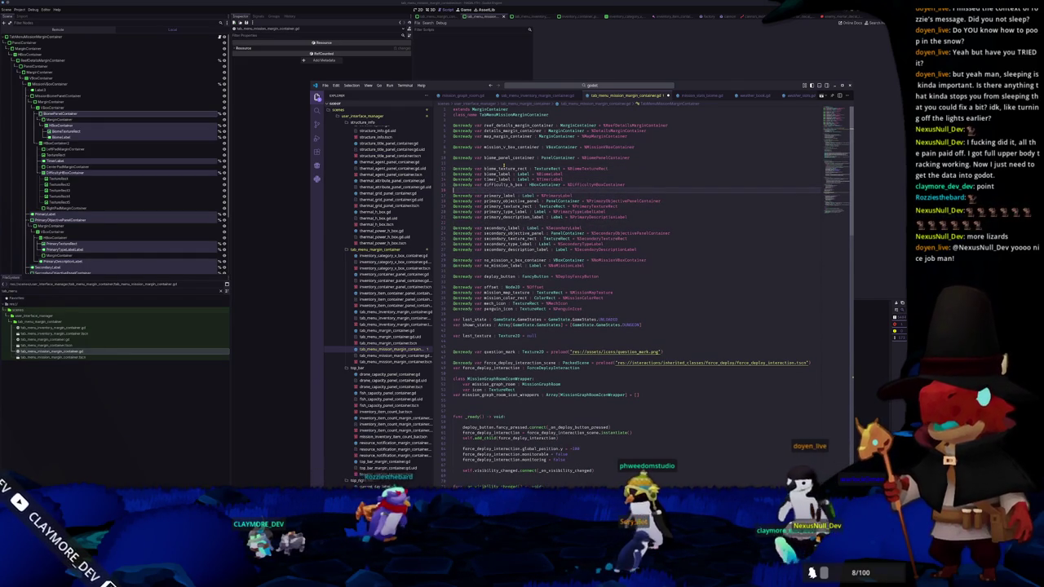
pyautogui.moveTo(454, 168)
pyautogui.mouseDown()
pyautogui.moveTo(645, 266)
pyautogui.moveTo(674, 298)
pyautogui.moveTo(673, 275)
pyautogui.mouseUp()
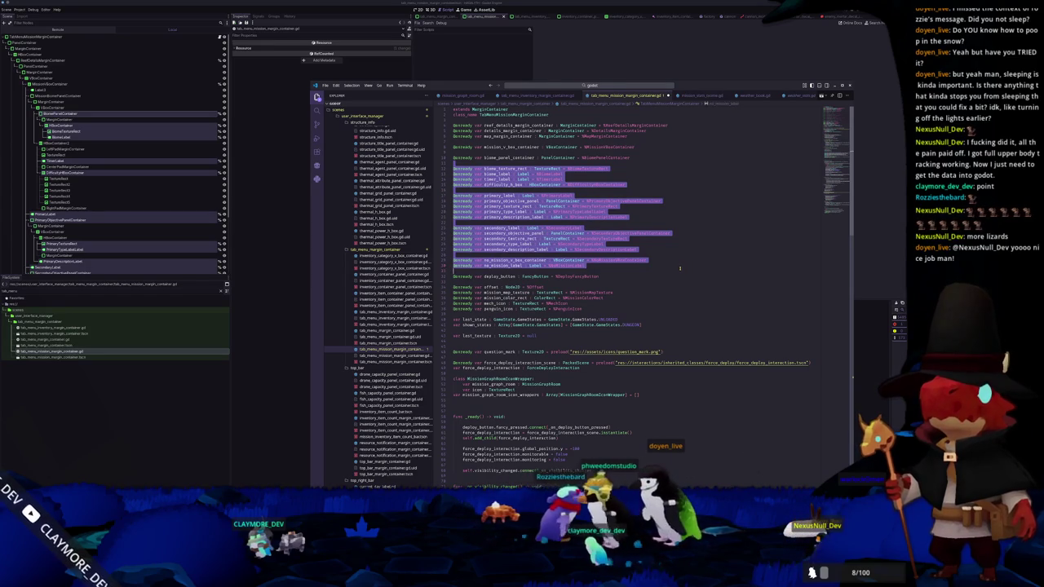
# Scroll down to the _update_in_reef_state function and select its name
pyautogui.scroll(-10, 592, 296)
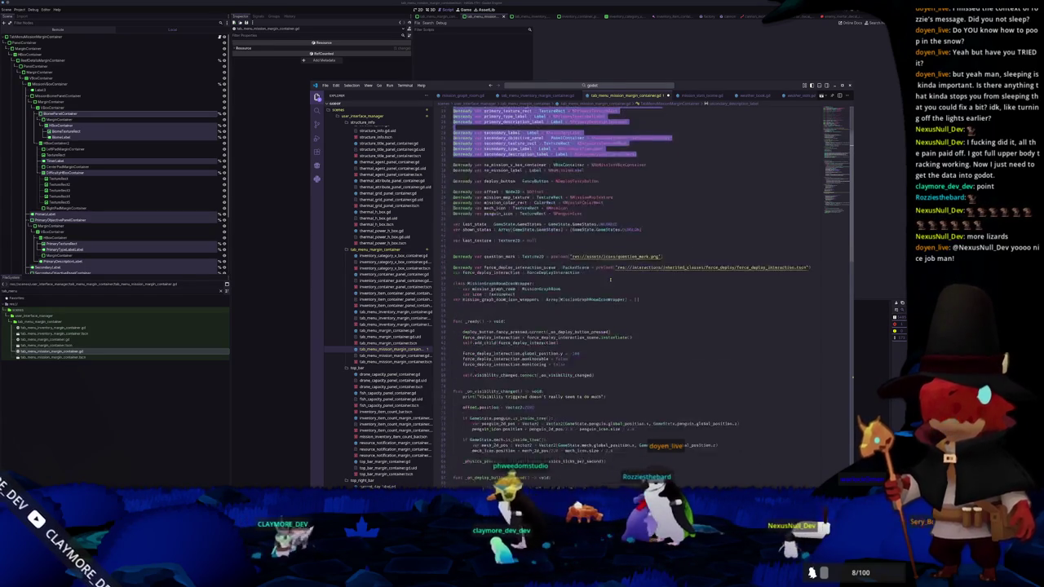
pyautogui.scroll(-15, 592, 295)
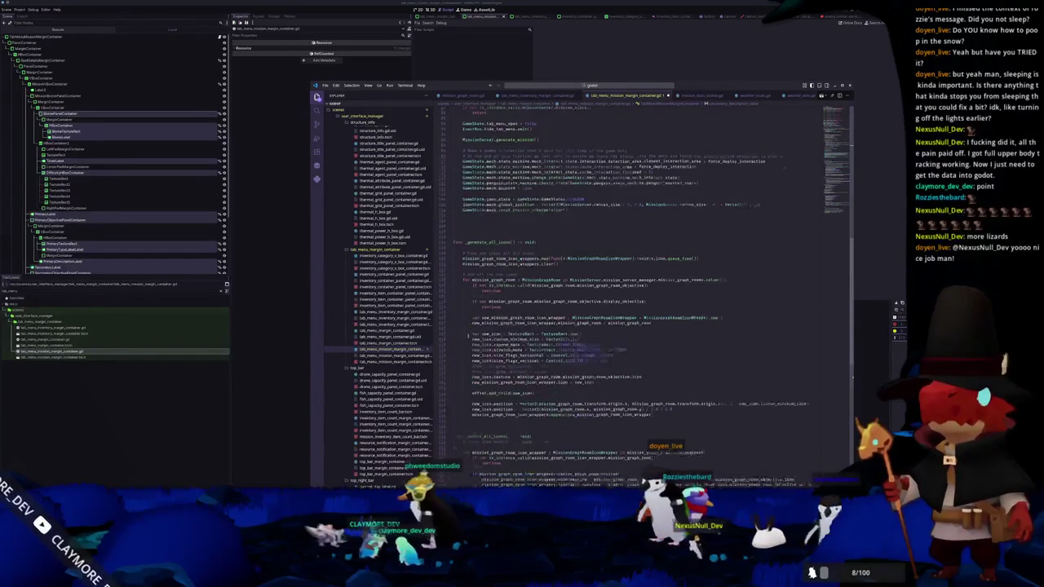
pyautogui.scroll(-10, 466, 338)
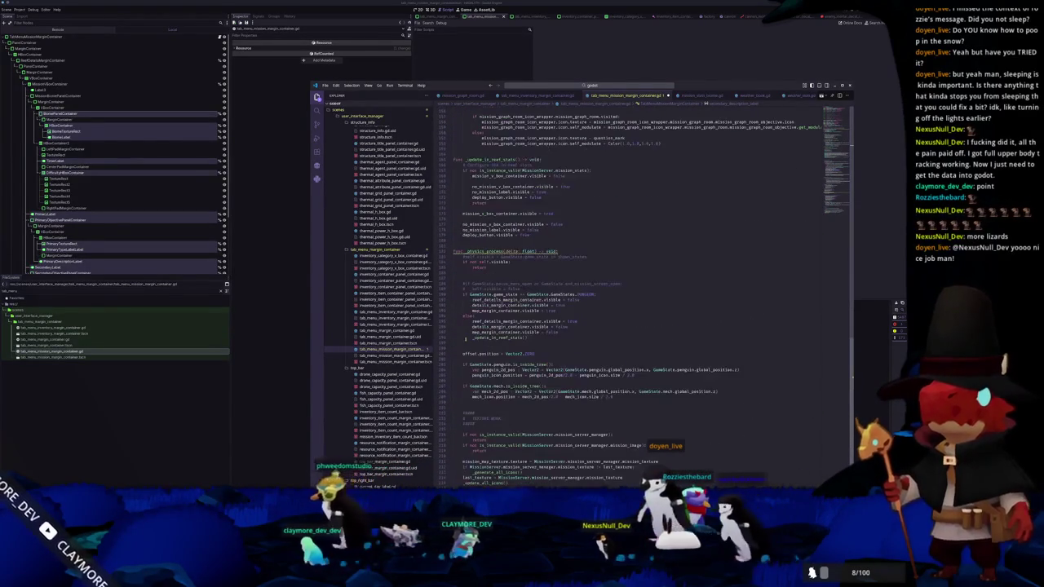
pyautogui.doubleClick(489, 338)
# Create func _update_mission_stats() -> void and paste the copied node declarations into it
pyautogui.click(454, 243)
pyautogui.press('Return')
pyautogui.write('func _')
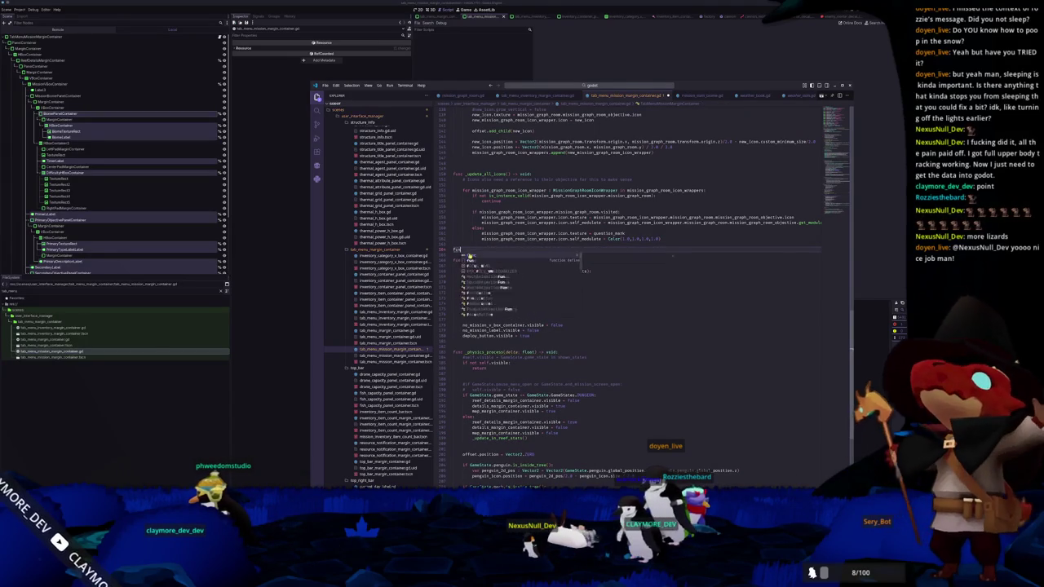
pyautogui.write('update_')
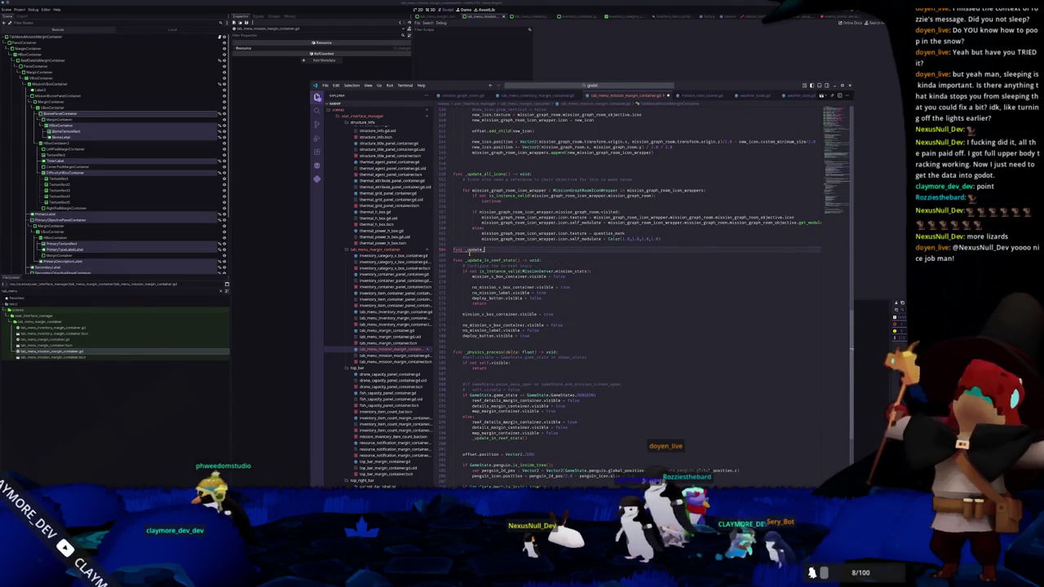
pyautogui.write('mission_stats() -> void:')
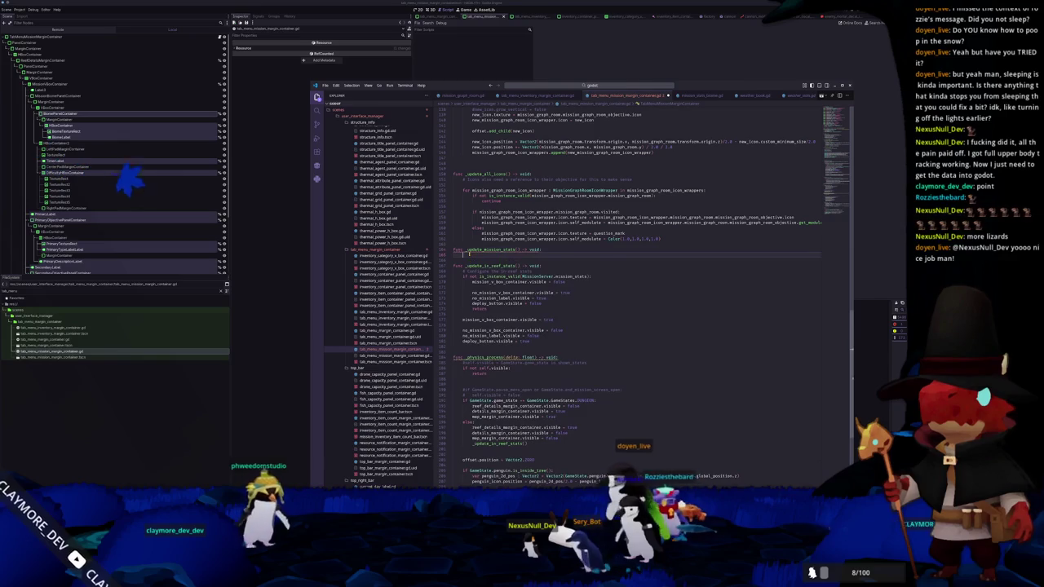
pyautogui.hotkey('ctrl', 'v')
# Call _update_mission_stats() at the end of _update_in_reef_state after the deploy_button line
pyautogui.press('Down')
pyautogui.press('Down')
pyautogui.press('Down')
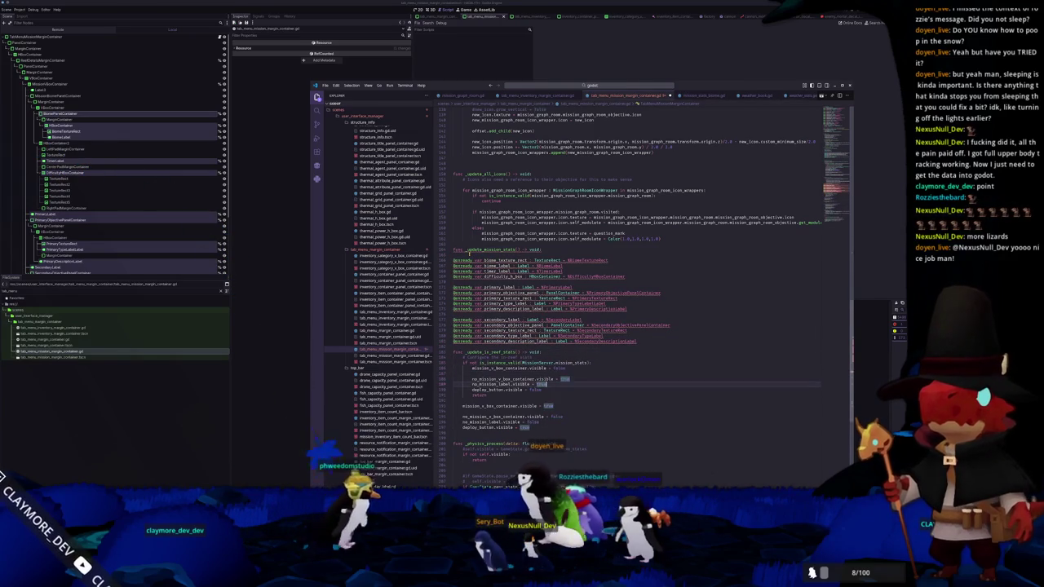
pyautogui.press('Down')
pyautogui.press('Down')
pyautogui.press('Down')
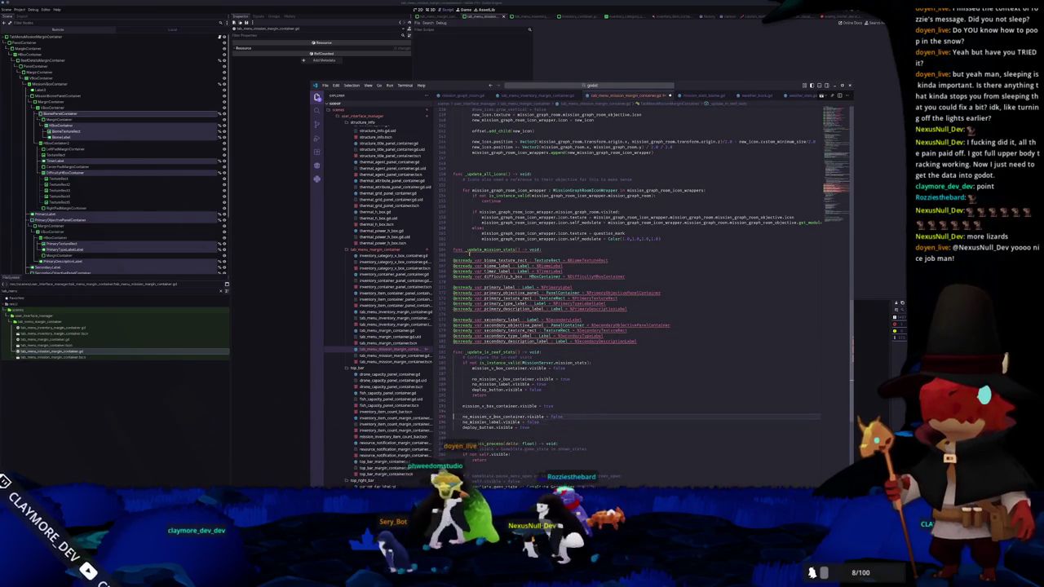
pyautogui.press('Return')
pyautogui.write('_update_mission')
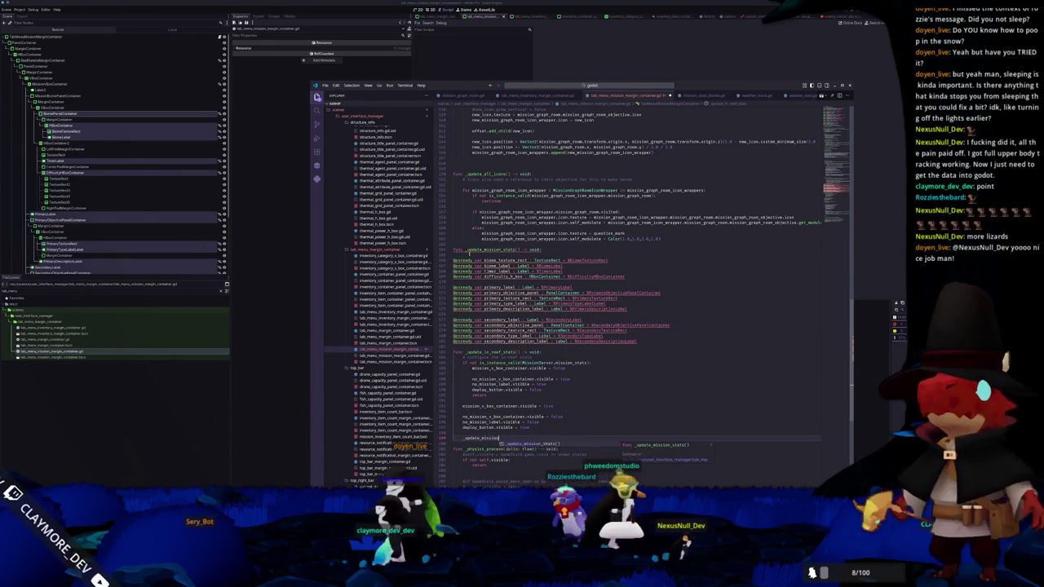
# Start an is_instance_valid guard in the new function, then delete that line again
pyautogui.press('Up')
pyautogui.press('Up')
pyautogui.press('Up')
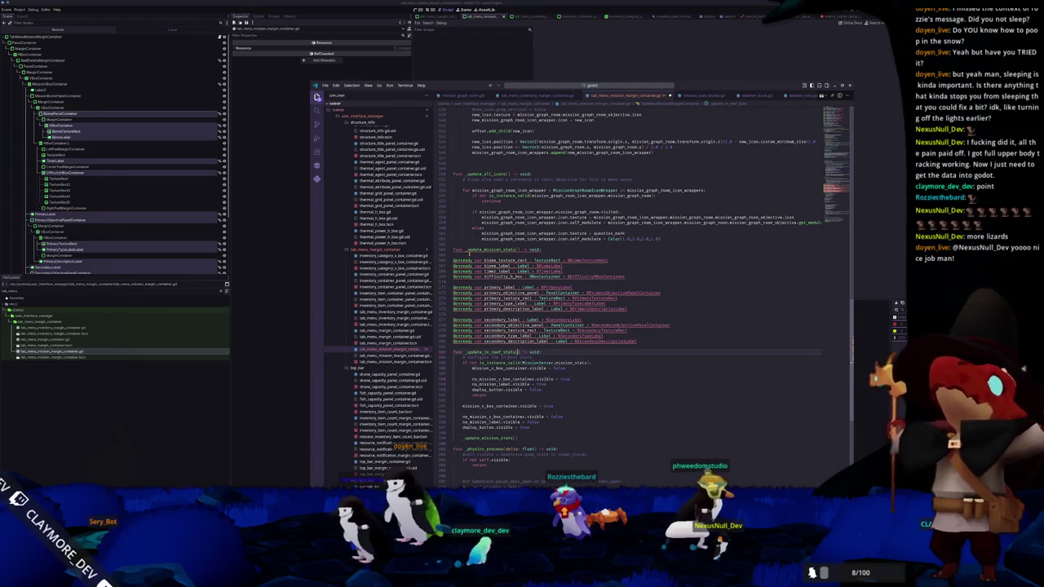
pyautogui.press('Up')
pyautogui.press('Up')
pyautogui.press('Up')
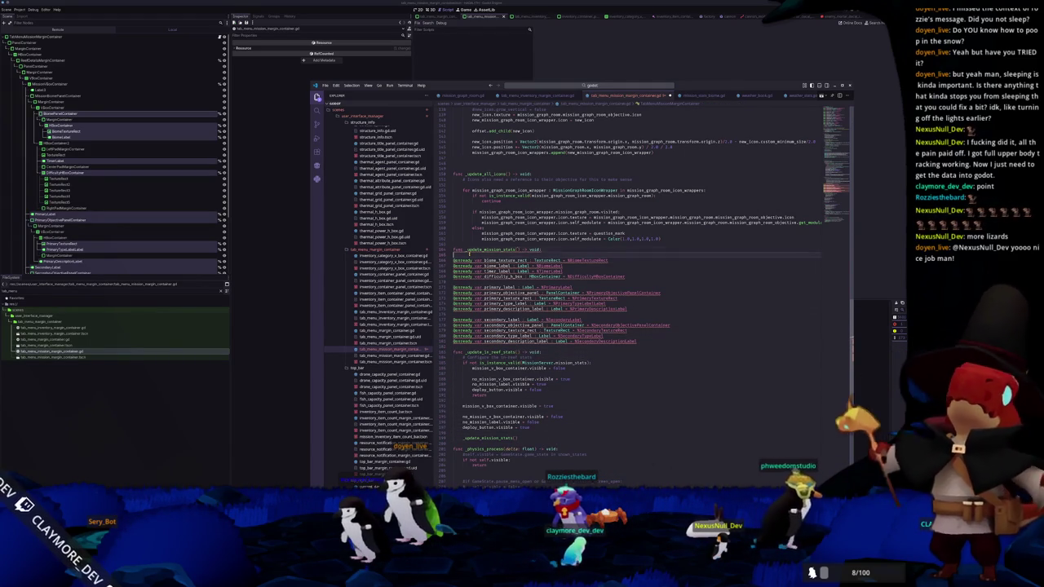
pyautogui.press('Return')
pyautogui.hotkey('ctrl', 'z')
pyautogui.press('Return')
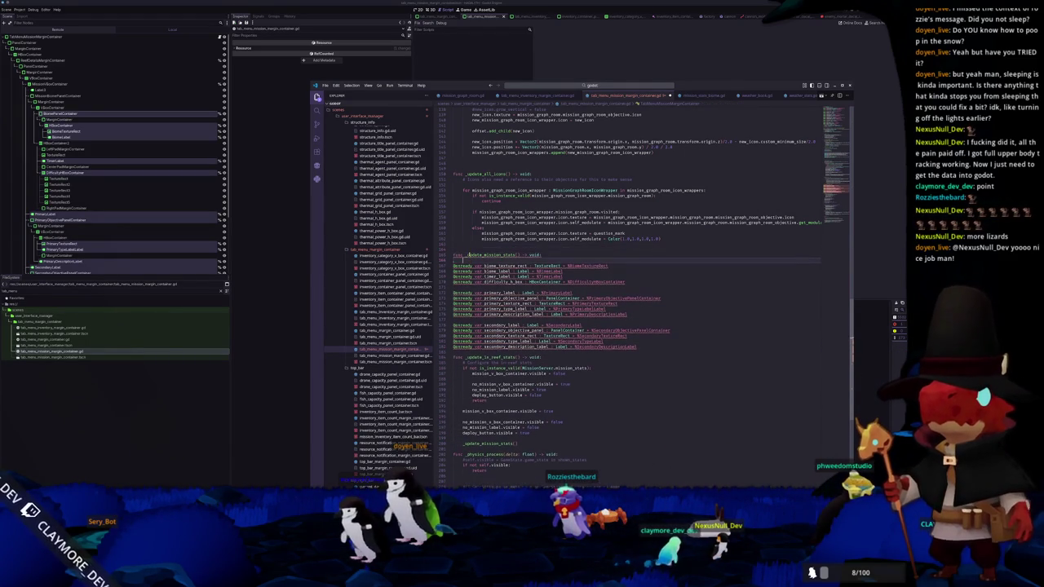
pyautogui.write('if not is_insta')
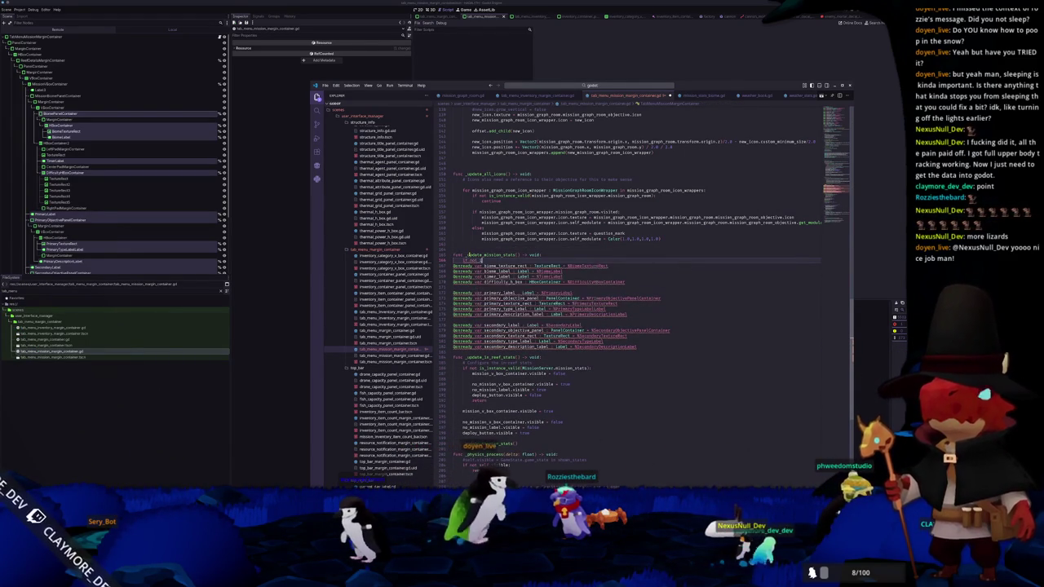
pyautogui.press('Return')
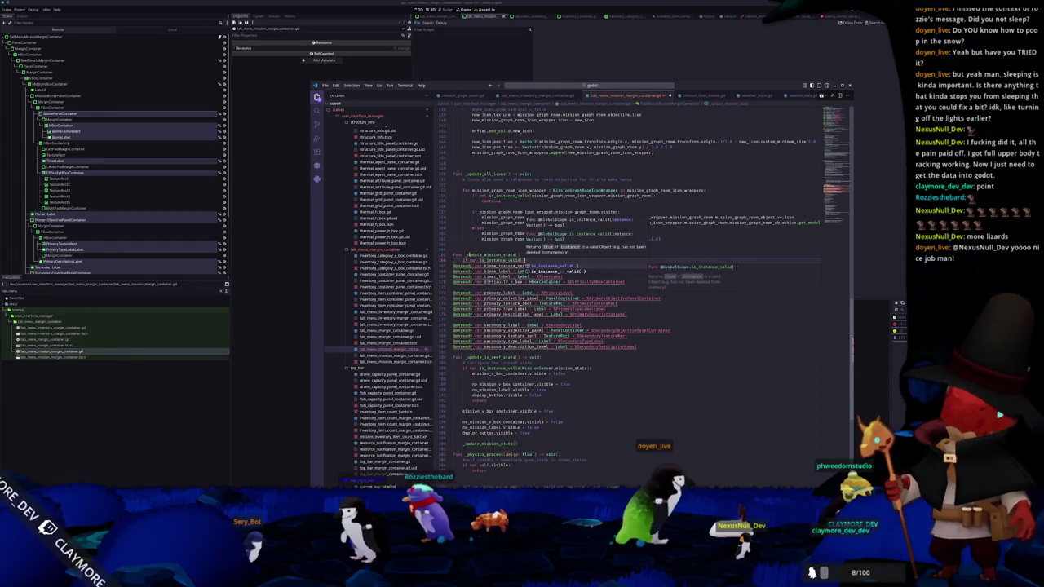
pyautogui.press('Escape')
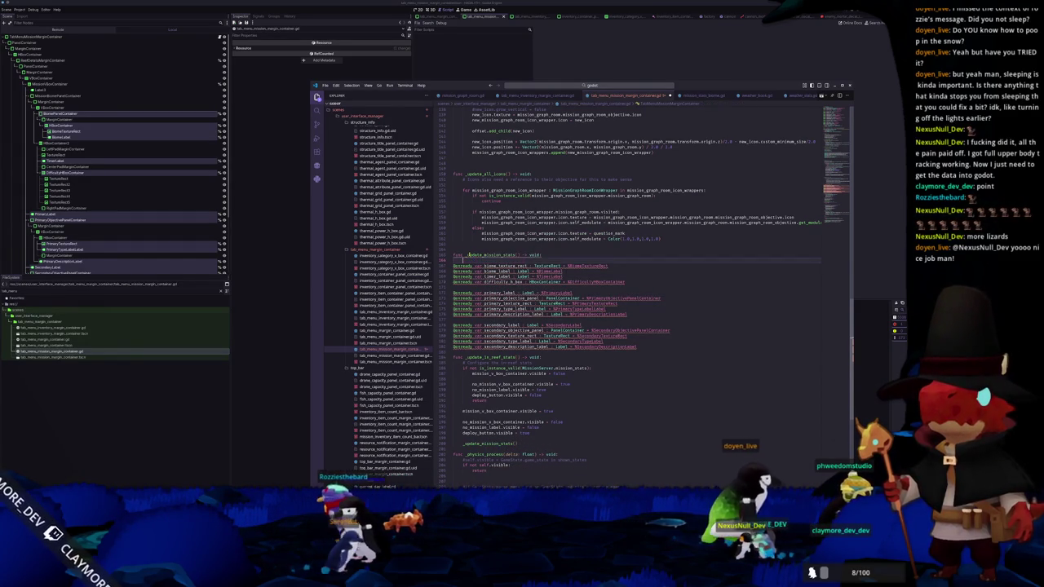
pyautogui.hotkey('ctrl', 'shift', 'k')
# Turn the first pasted line into biome_texture_rect.texture = MissionServer.mission_stats..
pyautogui.hotkey('ctrl', 'Delete')
pyautogui.hotkey('ctrl', 'Delete')
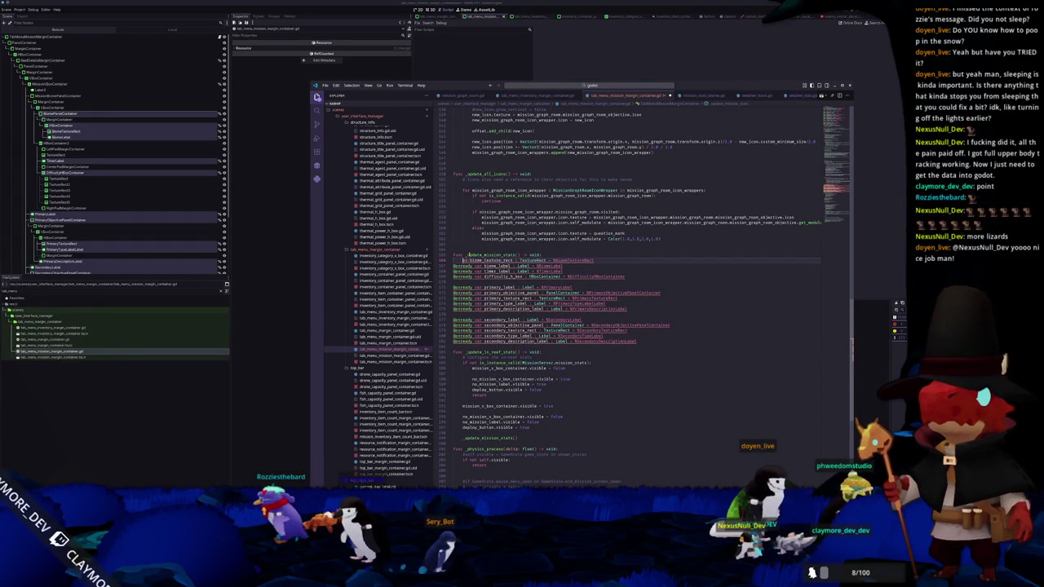
pyautogui.hotkey('shift', 'End')
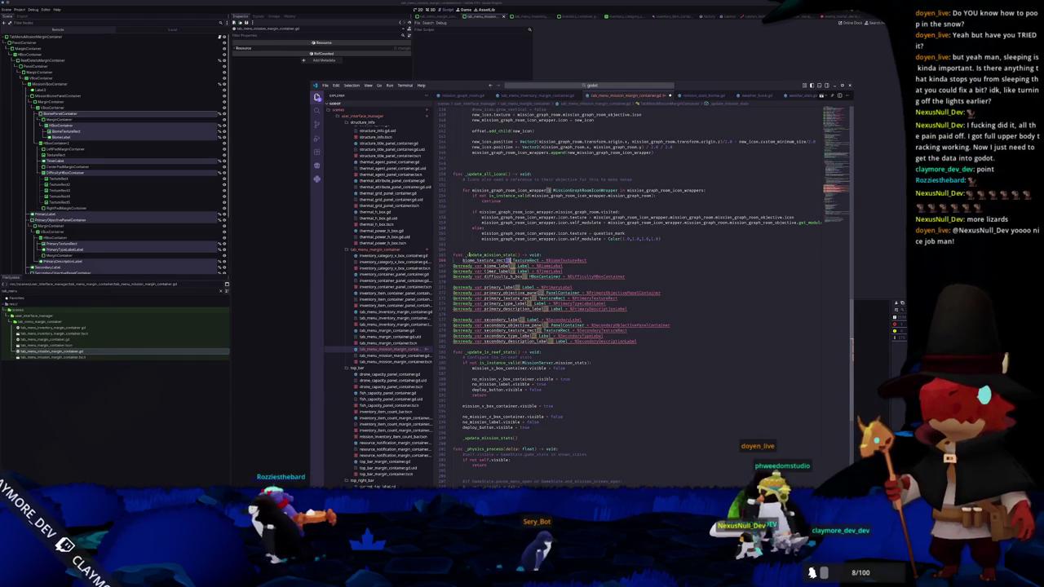
pyautogui.press('BackSpace')
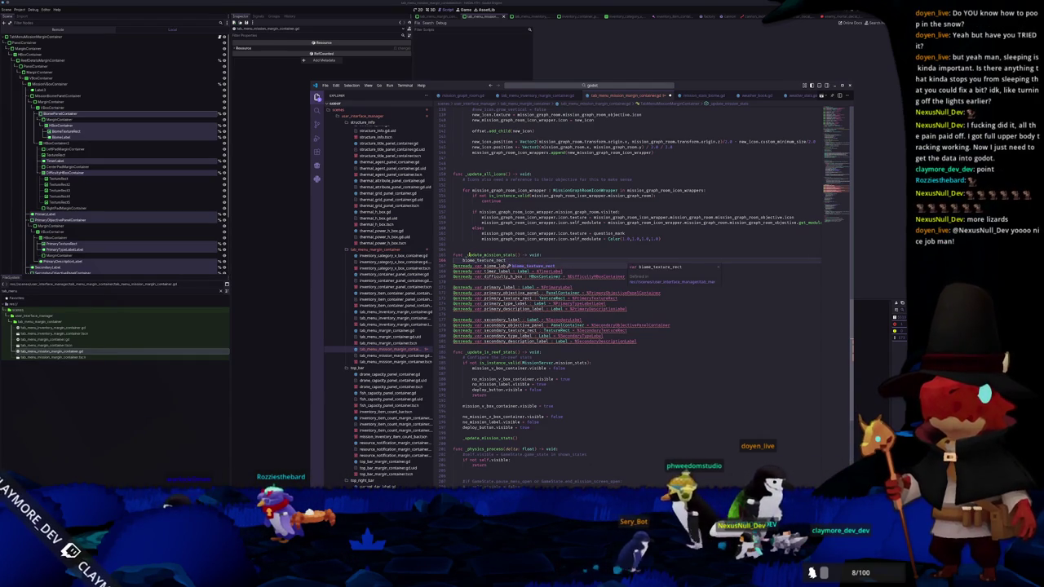
pyautogui.write('.texture')
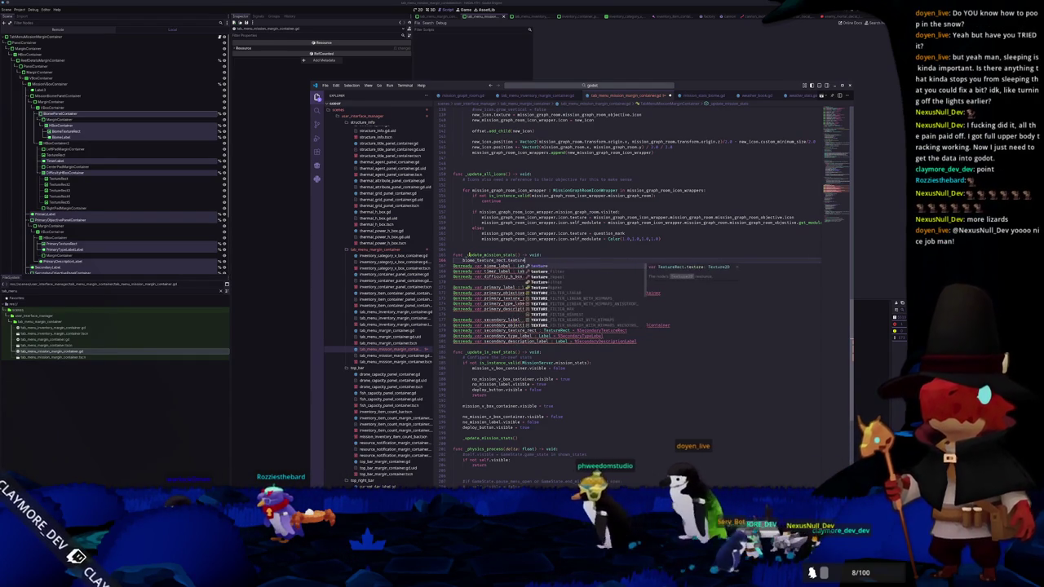
pyautogui.write(' = MissionServer.mission_stats')
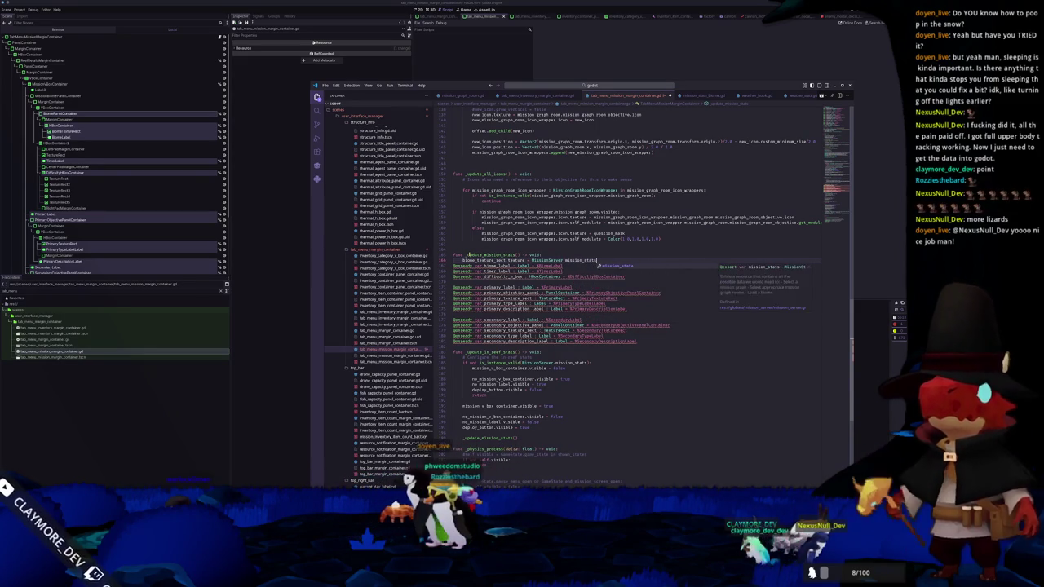
pyautogui.write('.missio')
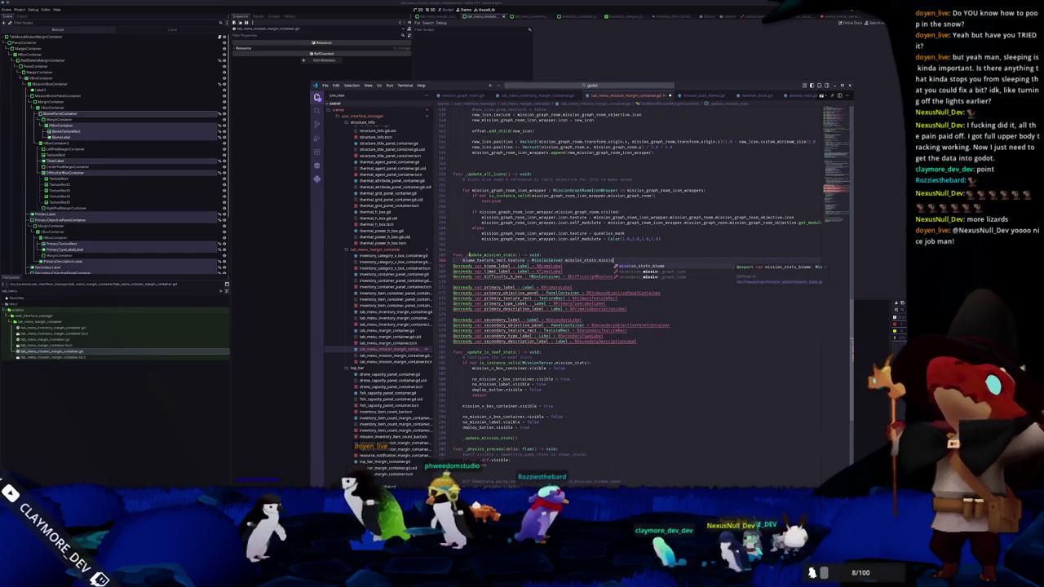
# Set biome texture to mission_stats_biome.icon and biome_label.text to mission_stats_biome.name
pyautogui.press('Return')
pyautogui.write('.icon')
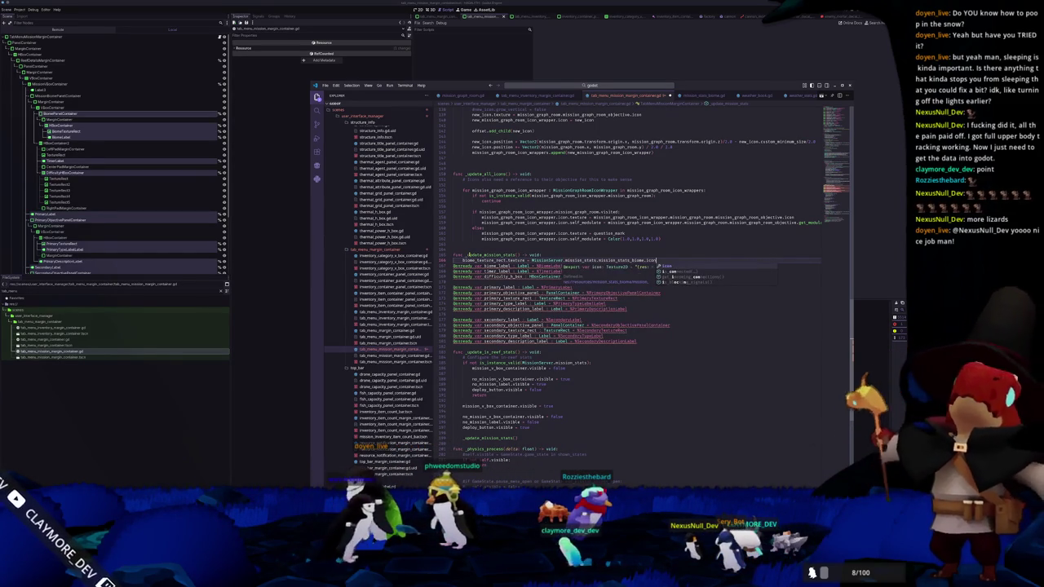
pyautogui.press('Return')
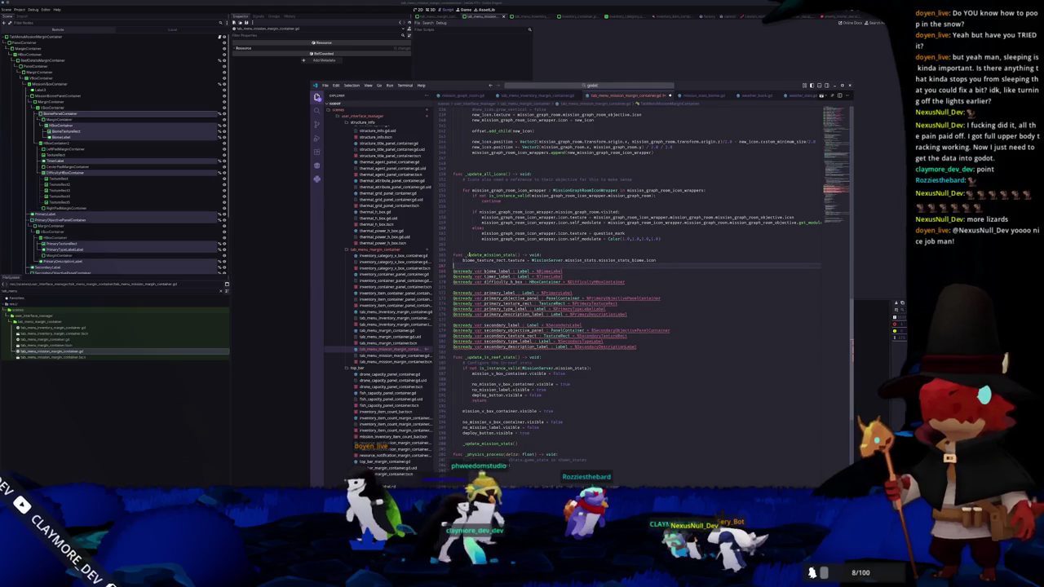
pyautogui.press('BackSpace')
pyautogui.press('BackSpace')
pyautogui.write('biome_label')
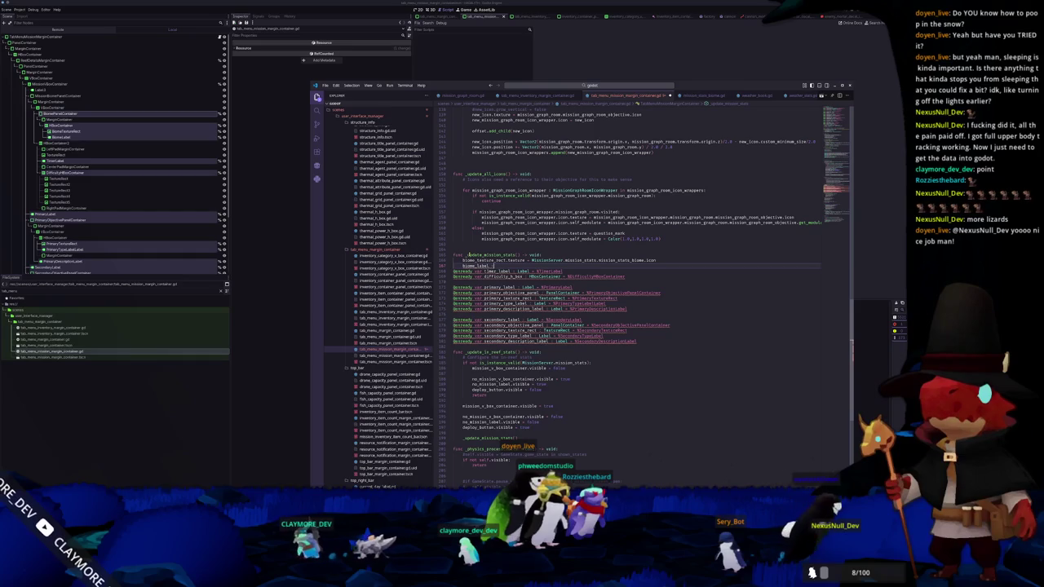
pyautogui.write('.text = MissionServer.mission_stats.mission_stats_biome.')
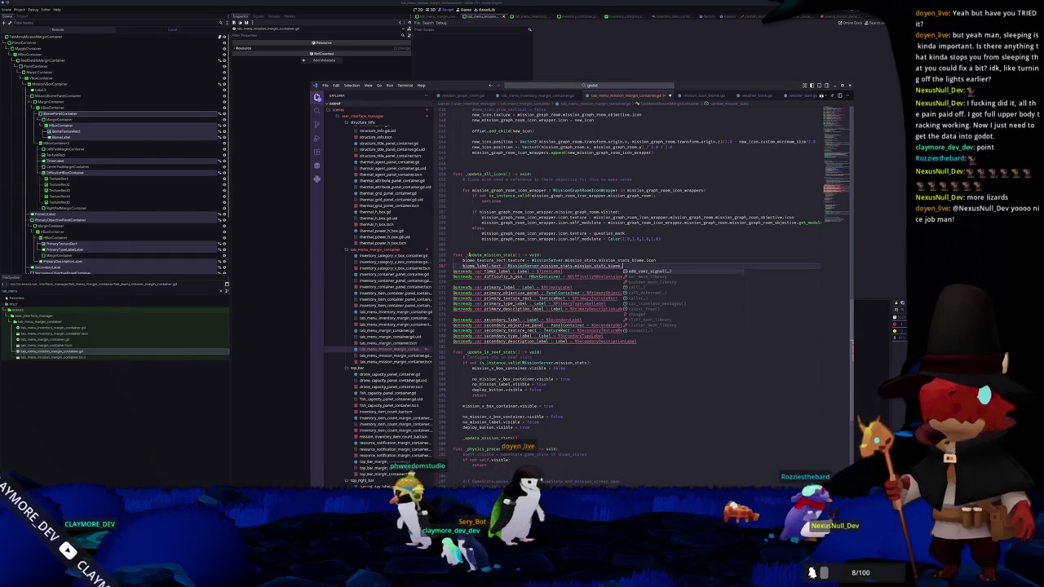
pyautogui.write('name')
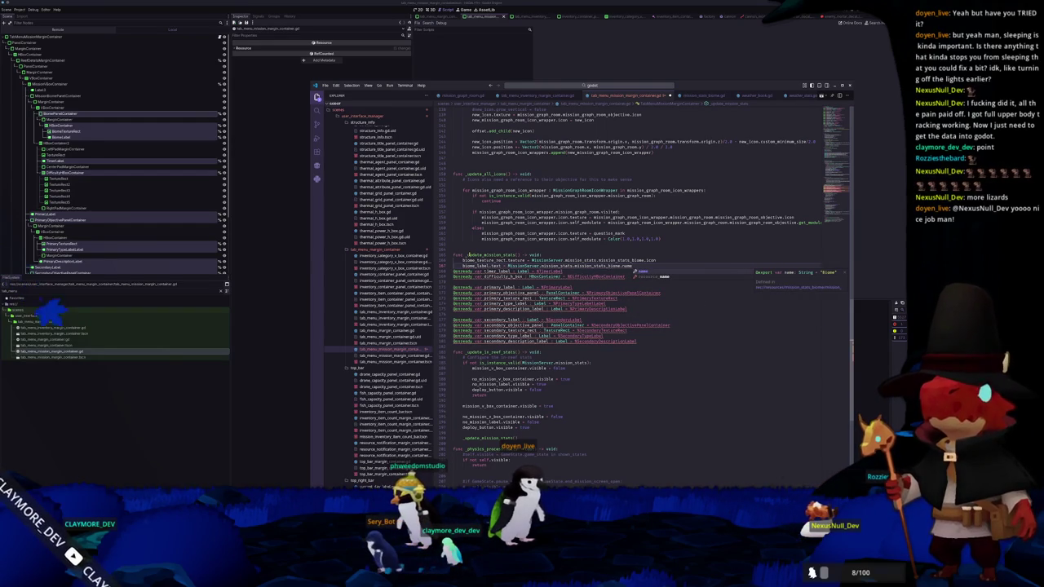
pyautogui.click(464, 271)
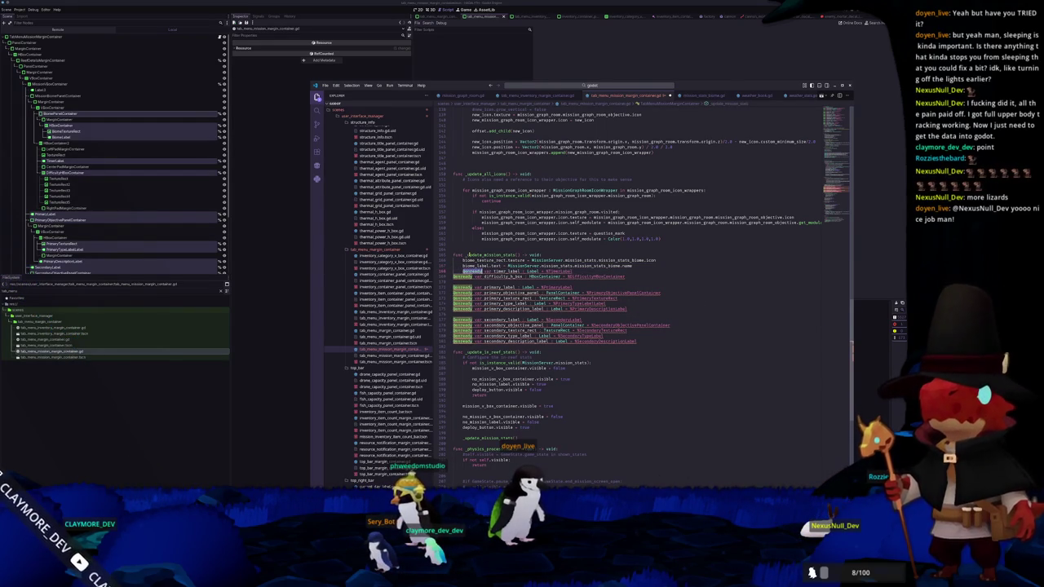
pyautogui.press('BackSpace')
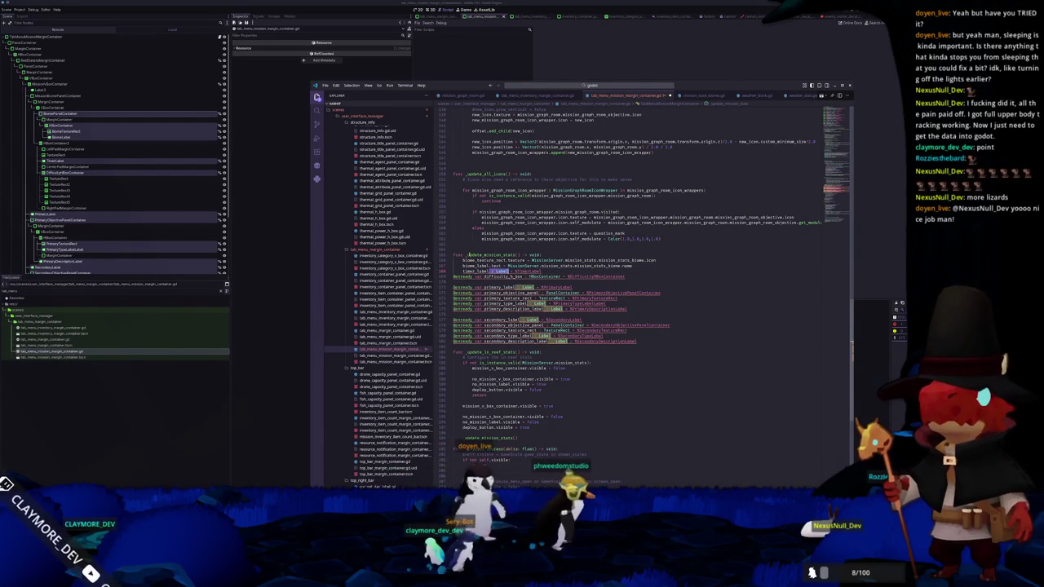
pyautogui.write('.text')
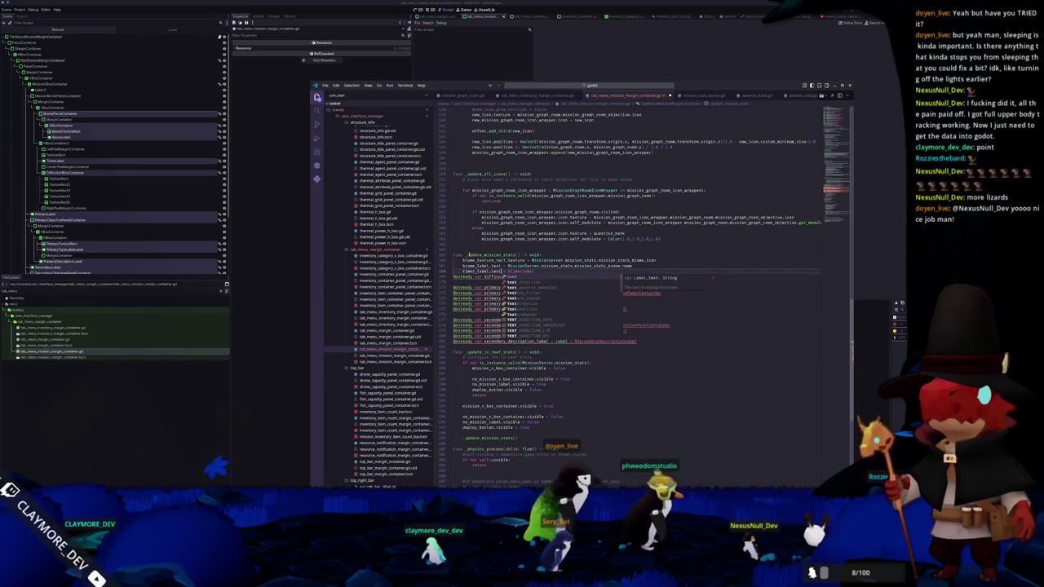
pyautogui.press('Escape')
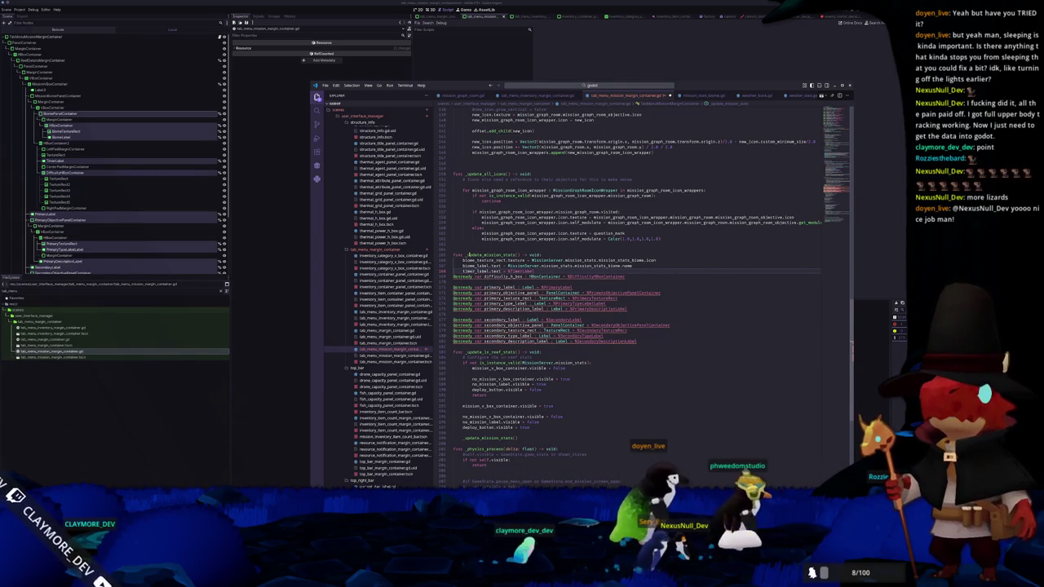
# Replace %TimerLabel with a lambda taking a float and returning String
pyautogui.press('End')
pyautogui.hotkey('ctrl', 'shift', 'Left')
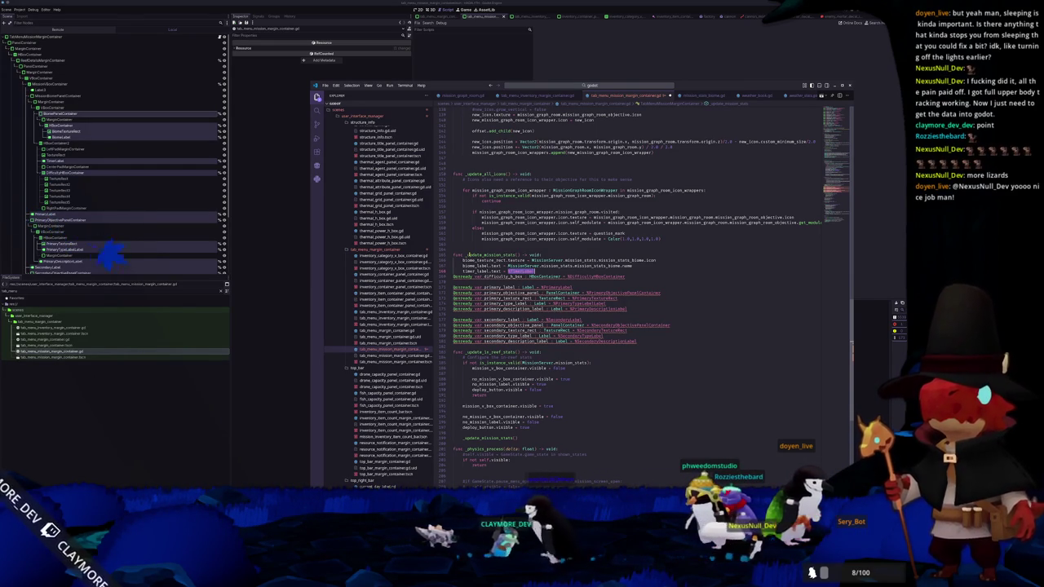
pyautogui.press('BackSpace')
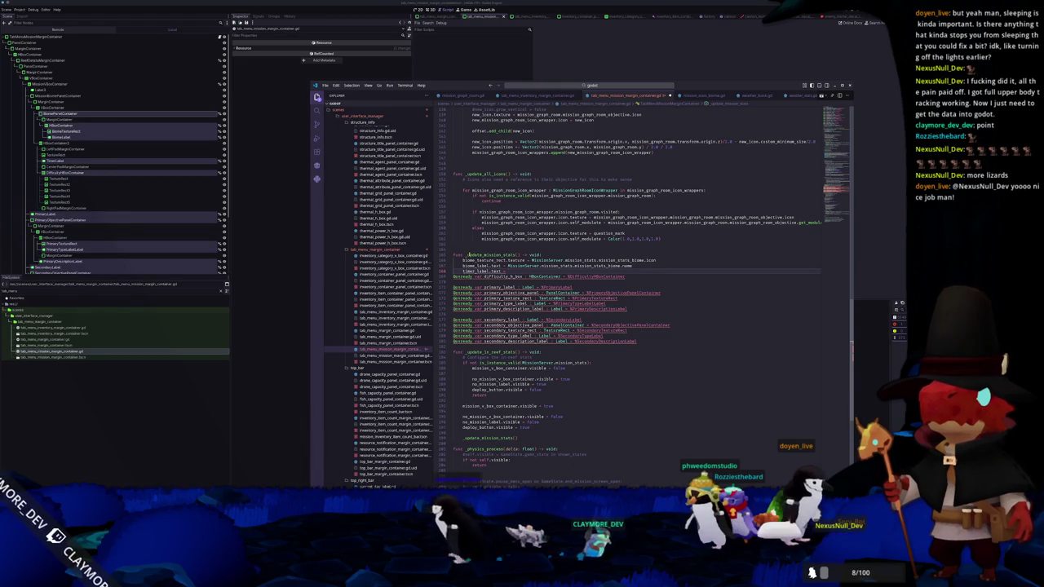
pyautogui.write('Miss')
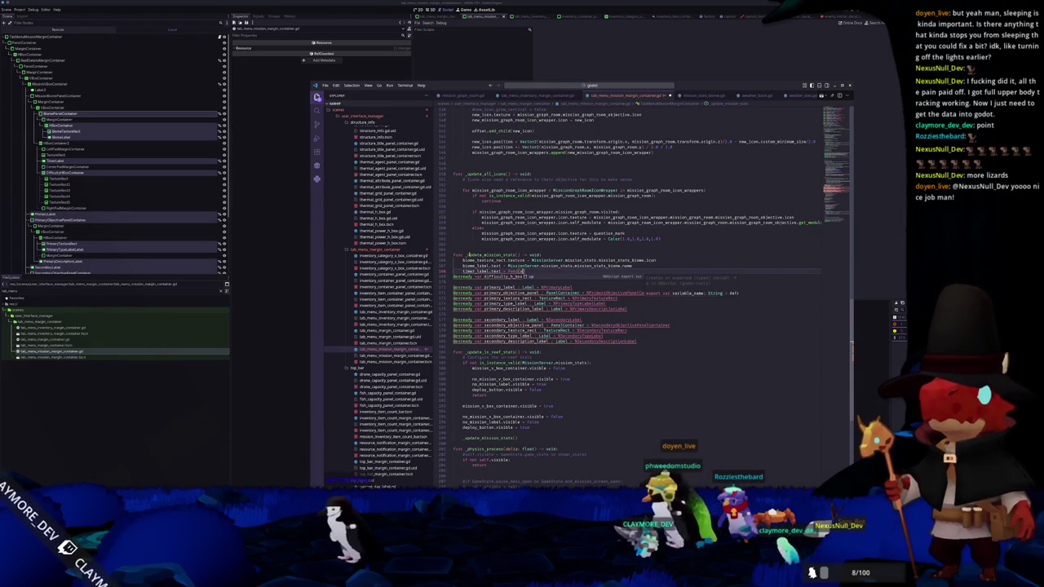
pyautogui.press('Escape')
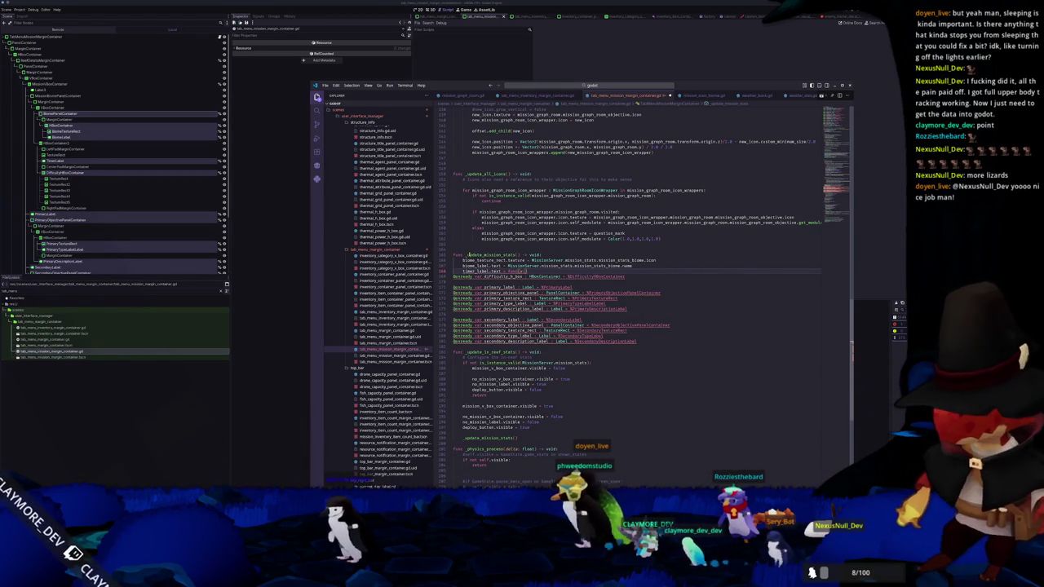
pyautogui.write('String')
pyautogui.press('Escape')
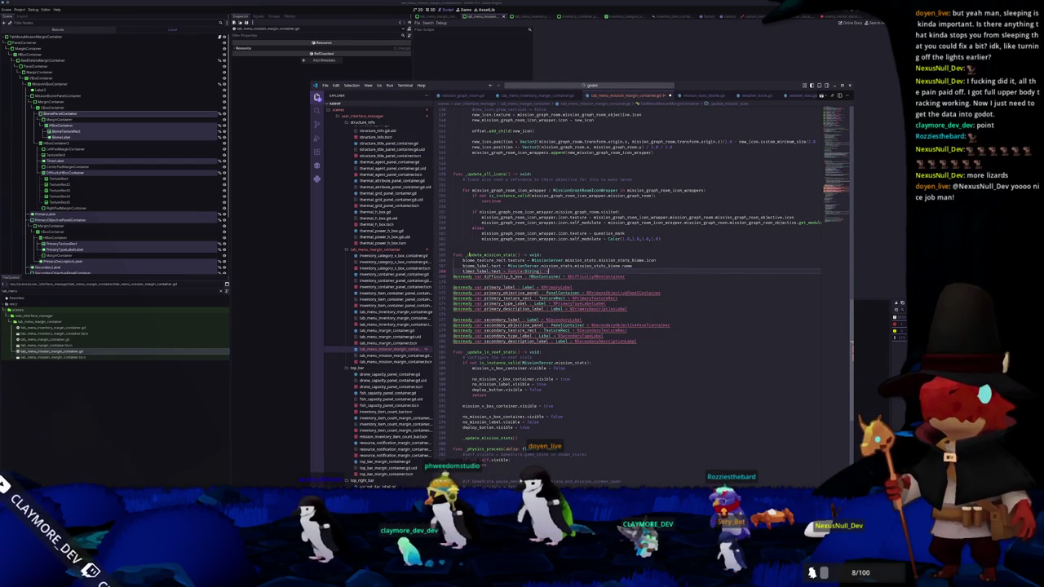
pyautogui.write('String')
pyautogui.press('Escape')
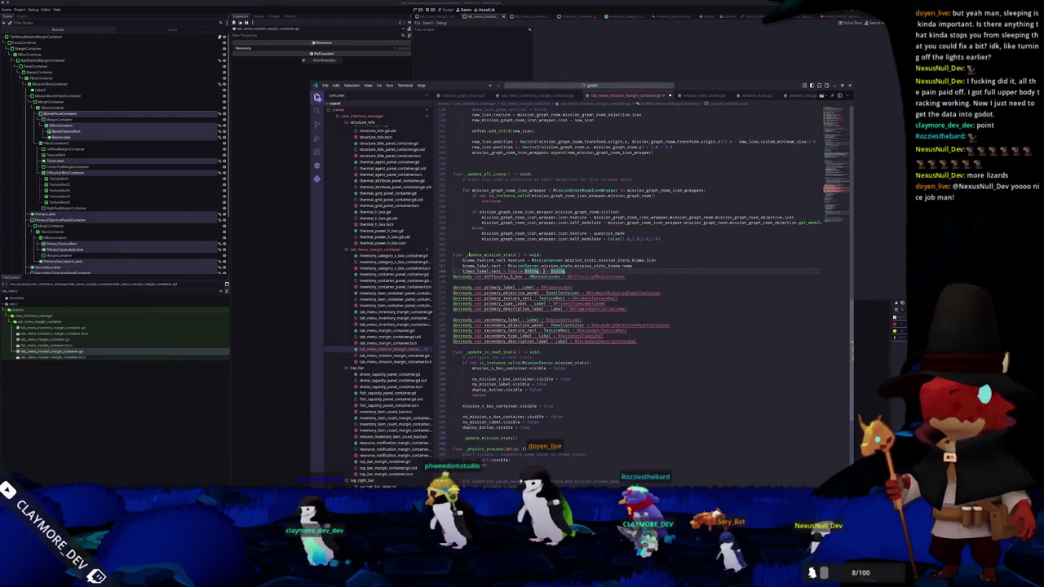
pyautogui.write('Float')
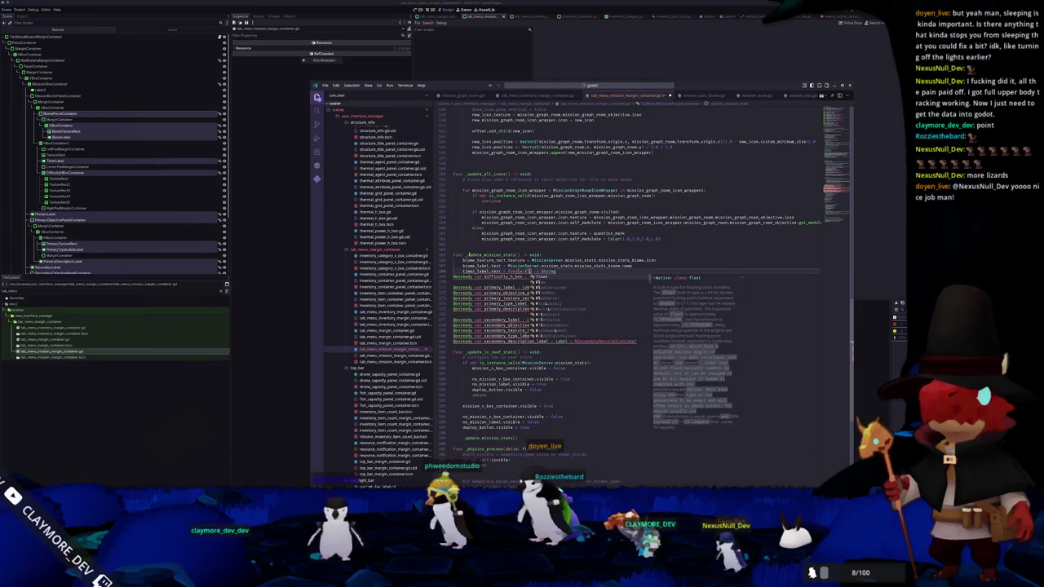
pyautogui.press('Escape')
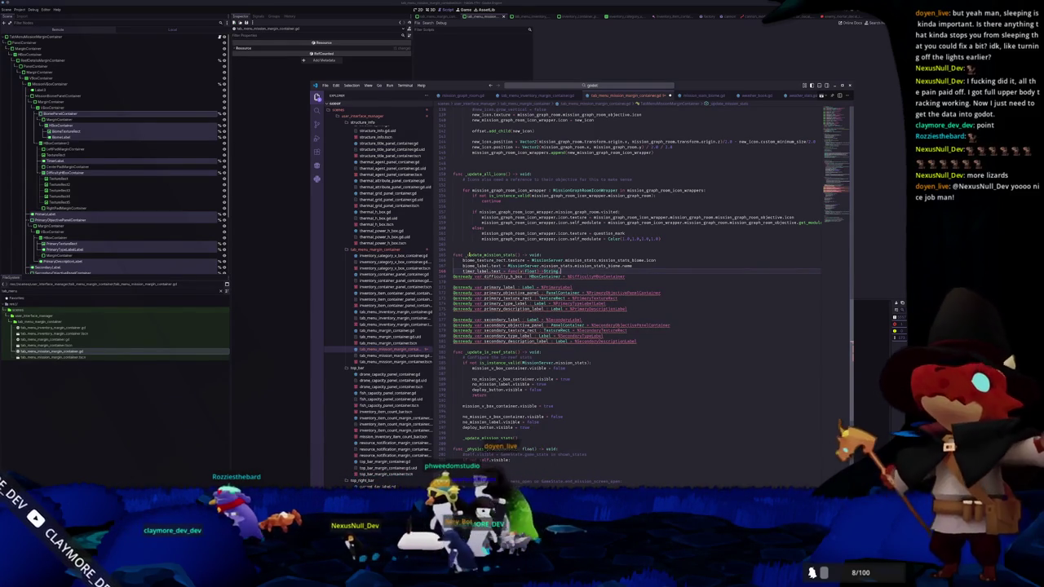
# Add the lambda's return and swap its parameter for MissionServer.mission_stats.time
pyautogui.write('ret')
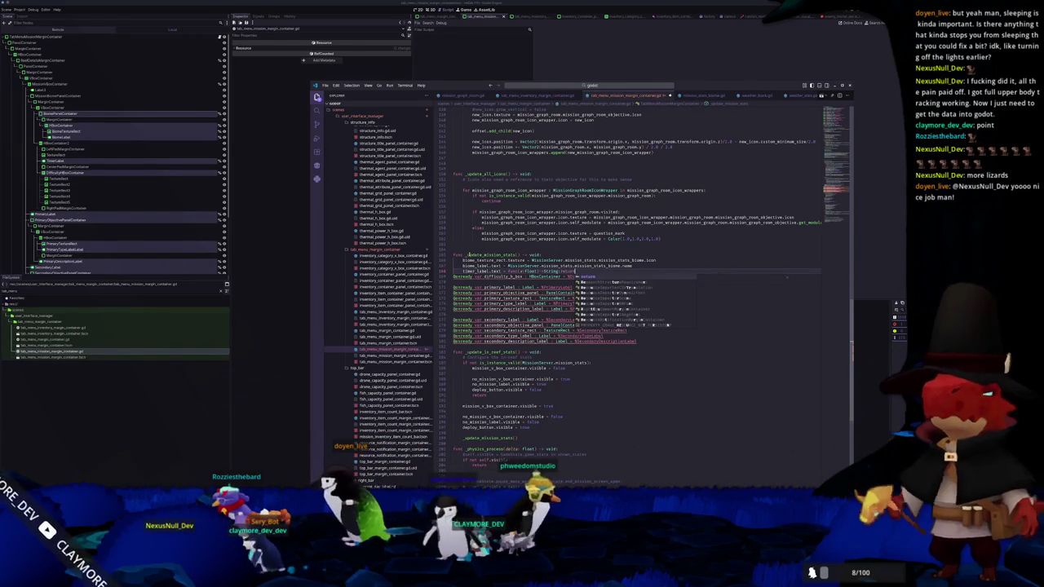
pyautogui.press('Return')
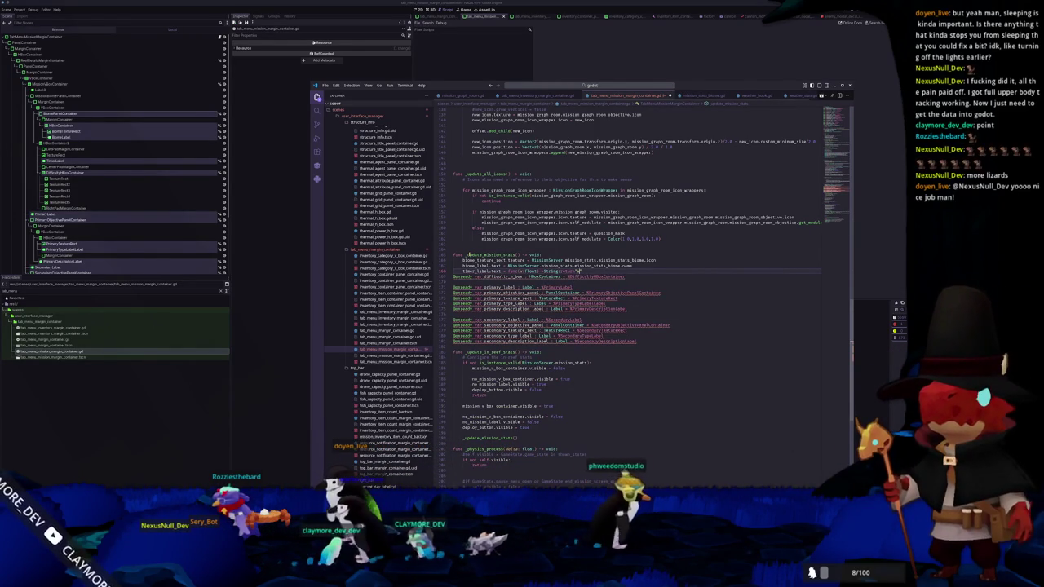
pyautogui.press('Tab')
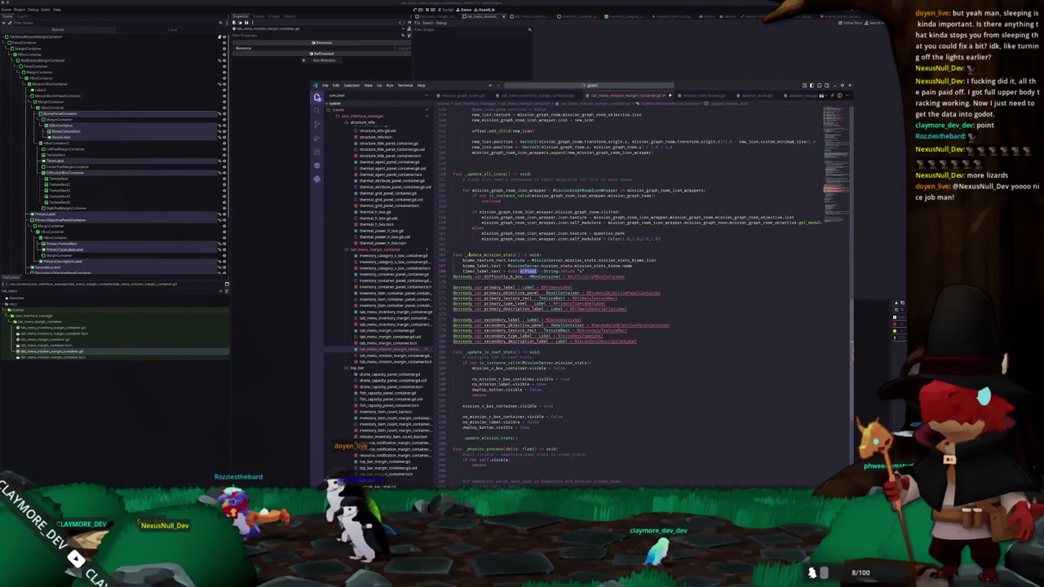
pyautogui.write('mi')
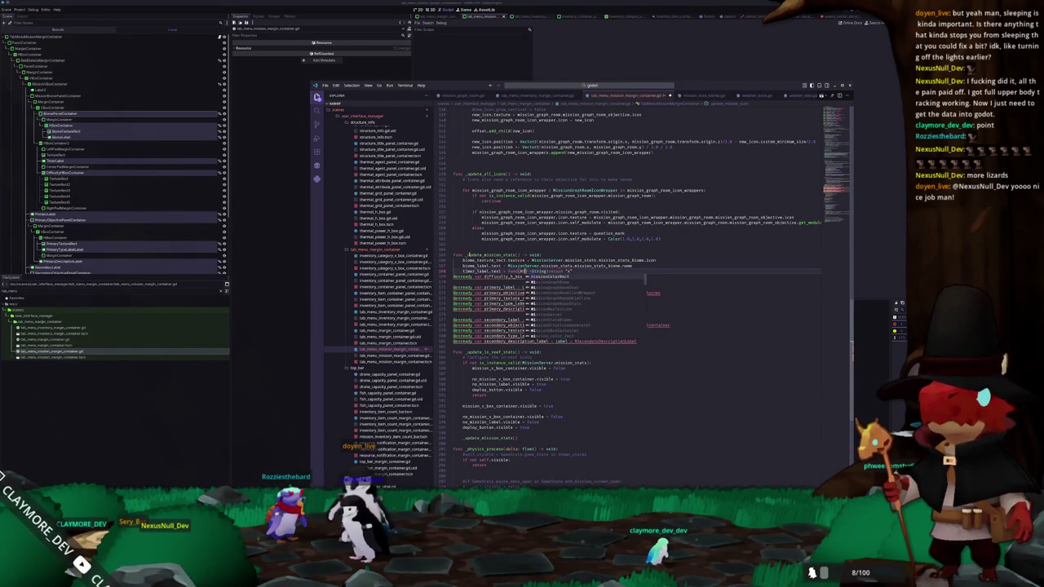
pyautogui.write('nse.mission_stats')
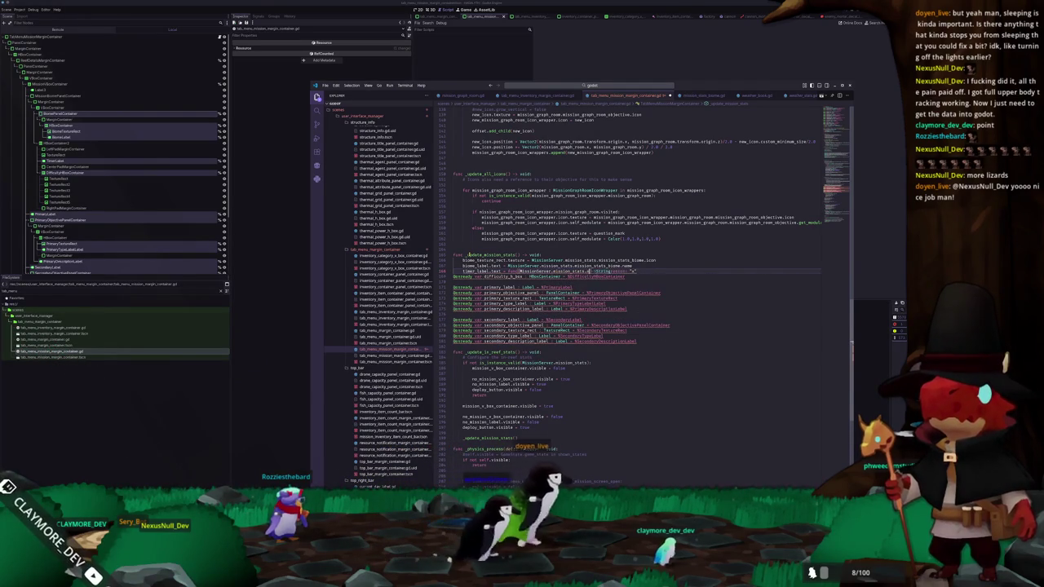
pyautogui.write('.mission_stats_biome')
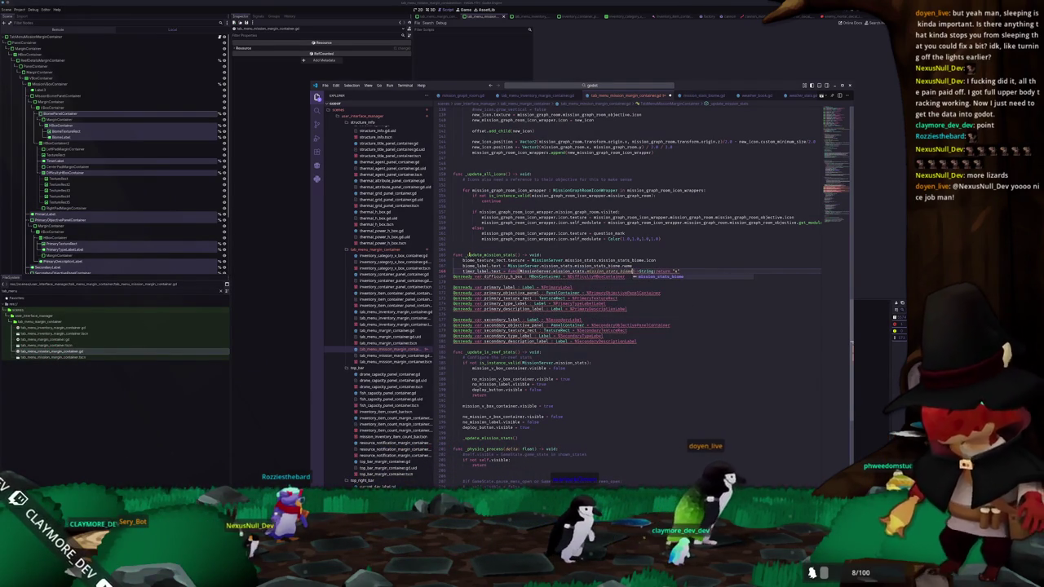
pyautogui.press('BackSpace')
pyautogui.press('BackSpace')
pyautogui.press('BackSpace')
pyautogui.press('BackSpace')
pyautogui.press('BackSpace')
pyautogui.press('BackSpace')
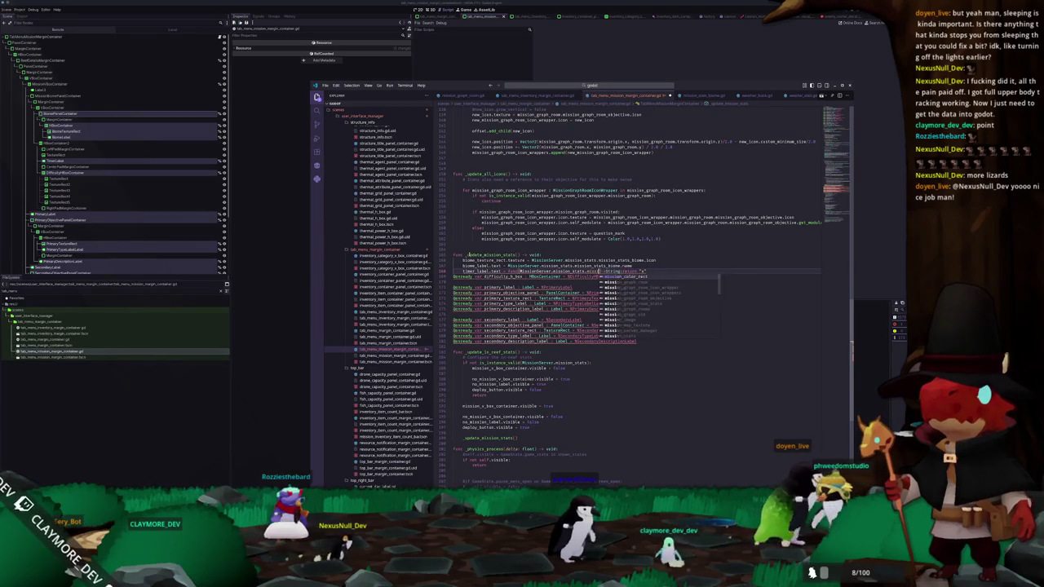
pyautogui.write('time')
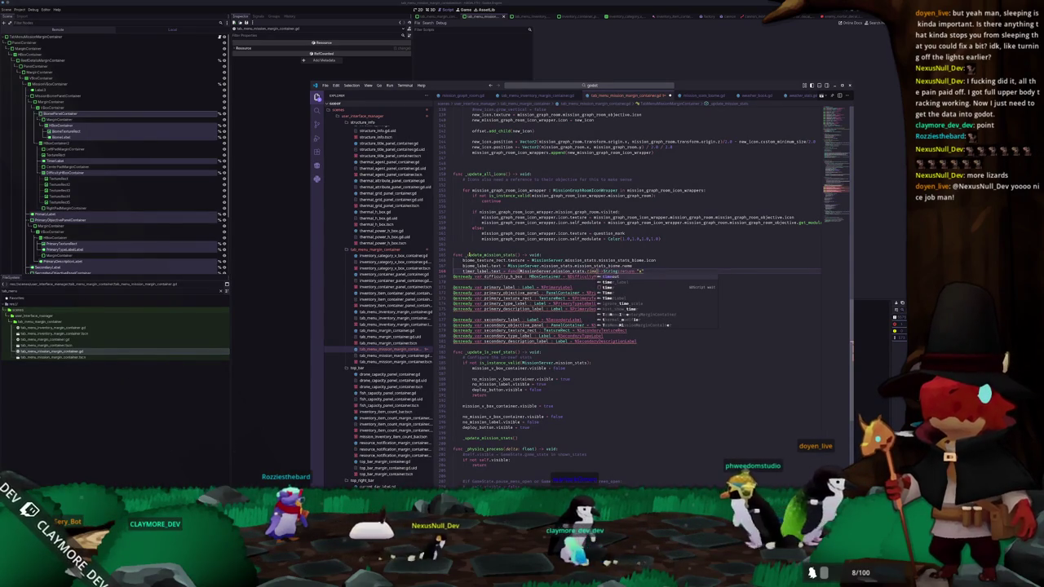
pyautogui.press('Return')
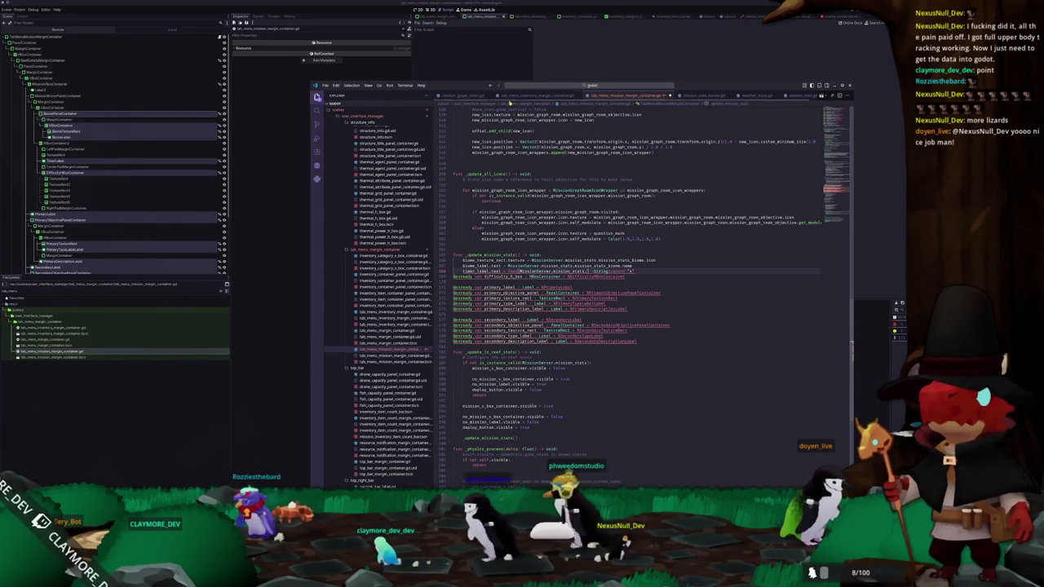
# Check the mission_stats error on the timer line and trim the expression
pyautogui.click(567, 272)
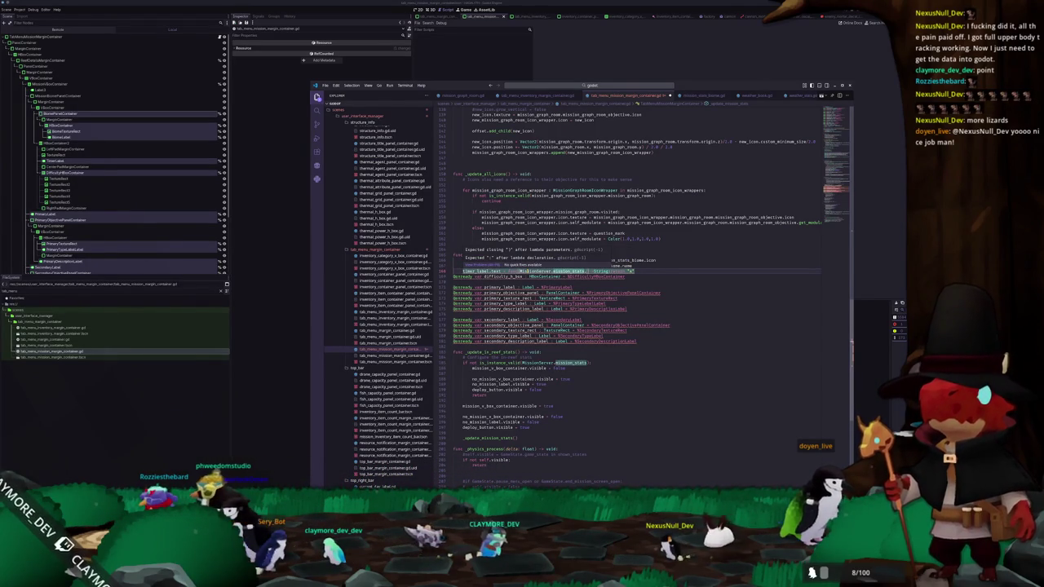
pyautogui.click(535, 272)
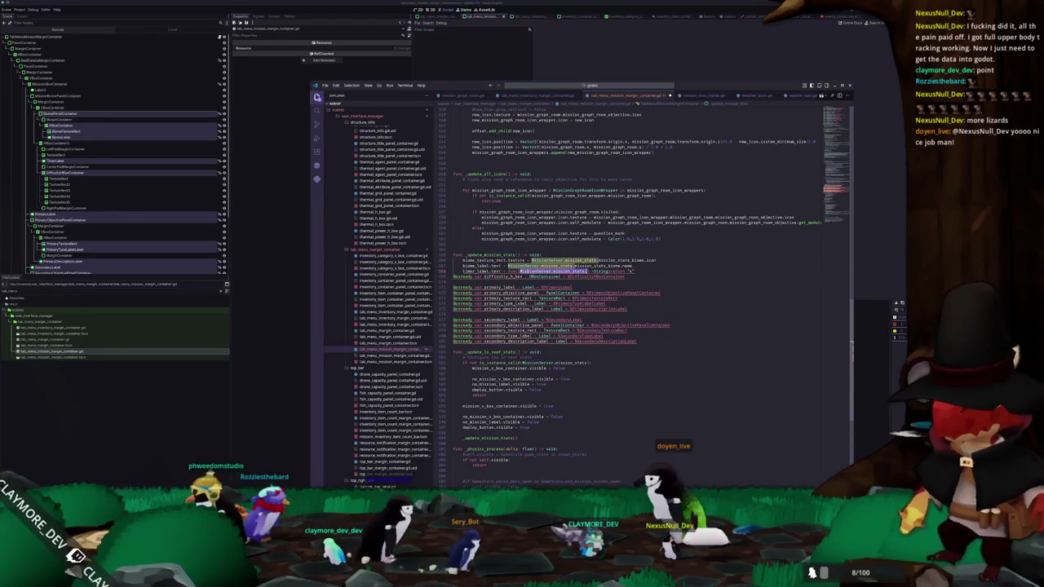
pyautogui.press('BackSpace')
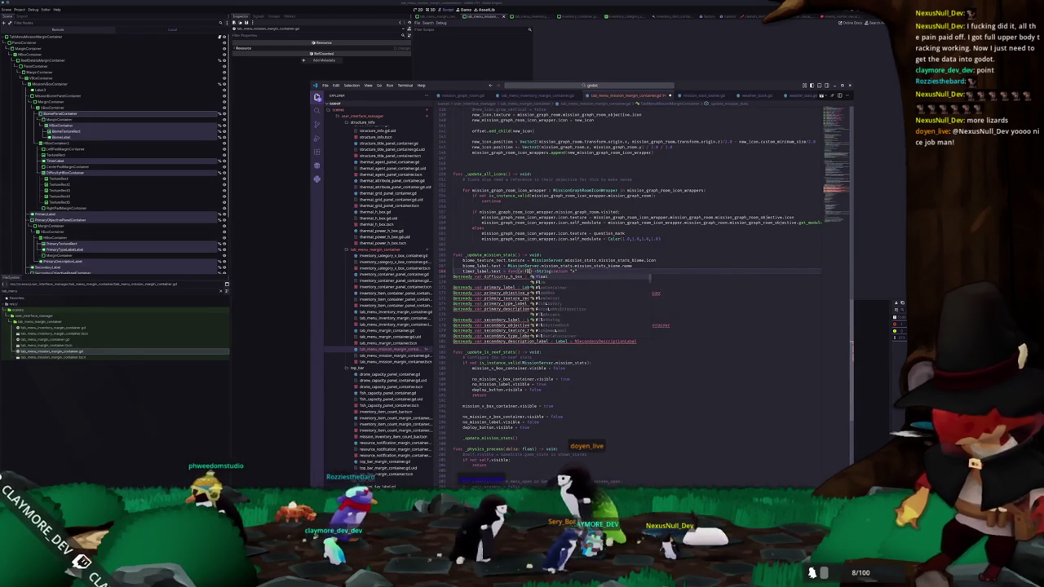
pyautogui.click(549, 271)
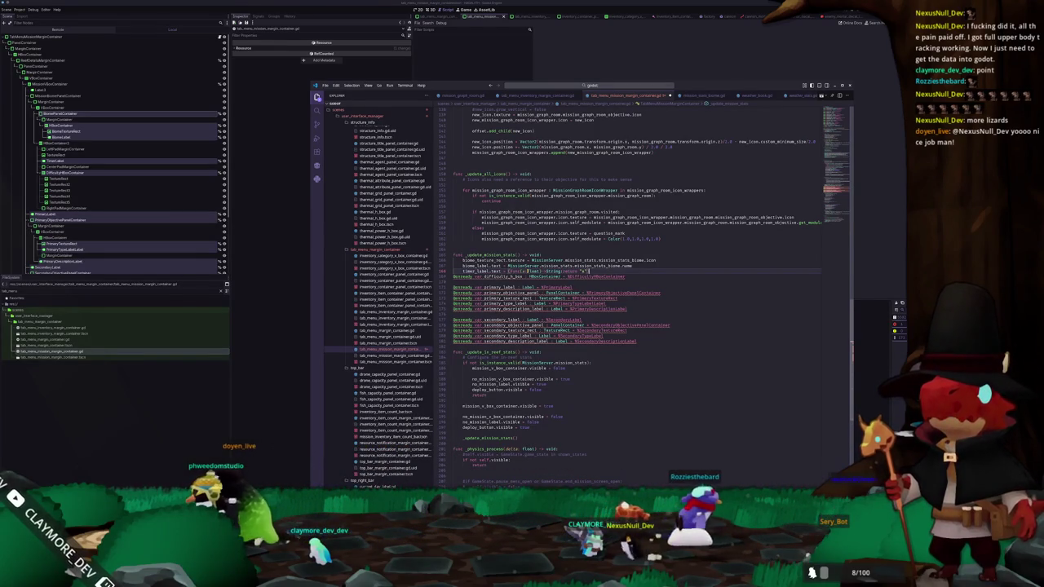
# Append .call(MissionServer.mission_stats.time_limit) to the timer lambda and add a blank line below
pyautogui.write('.call')
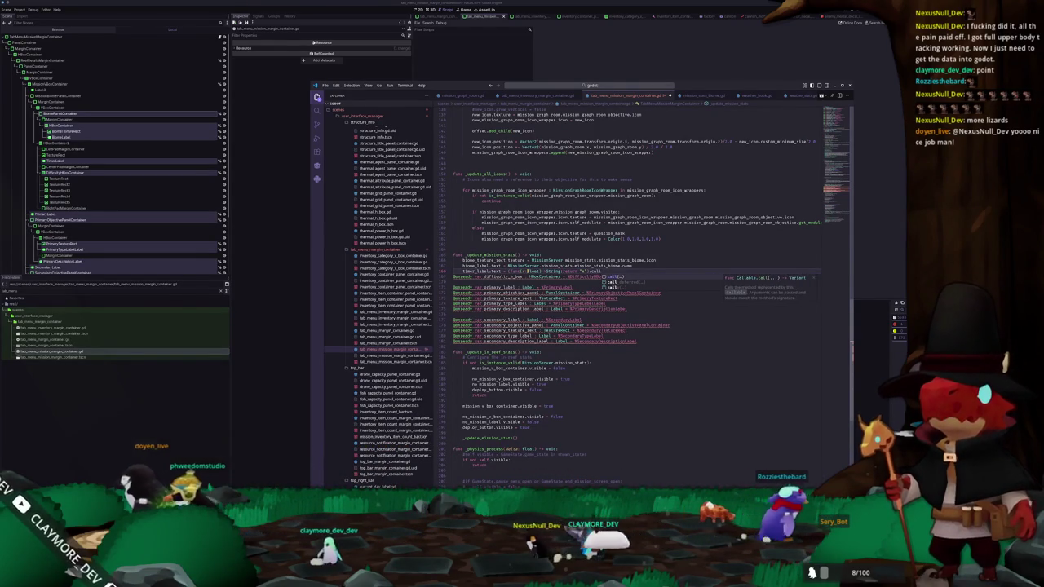
pyautogui.write('(')
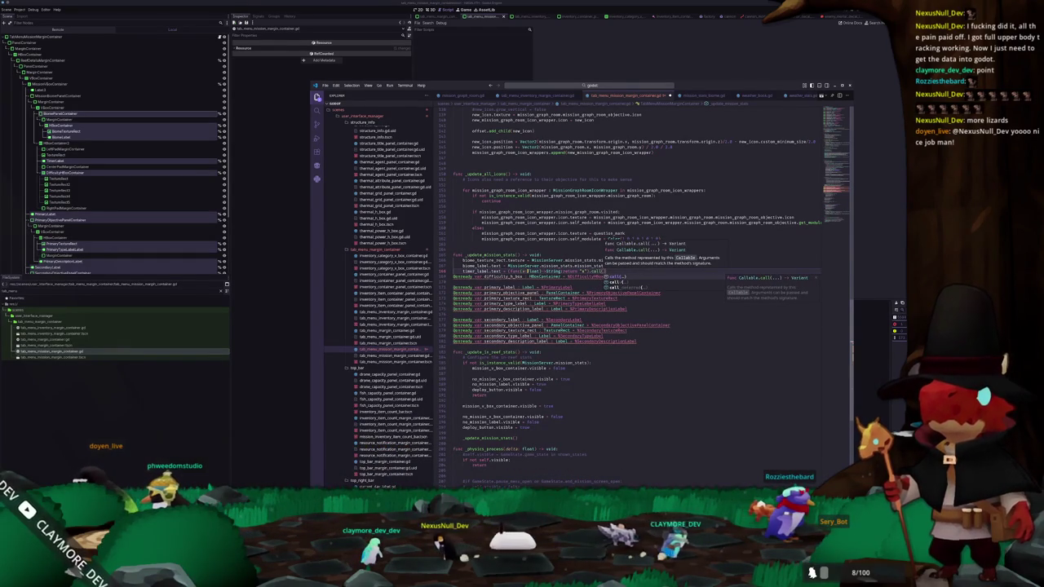
pyautogui.write('MissionState')
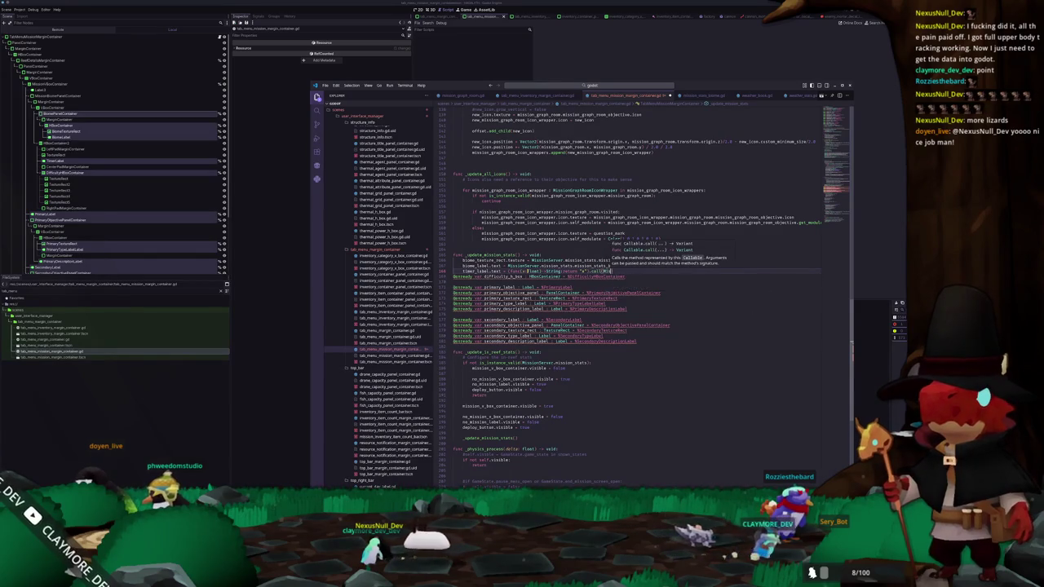
pyautogui.write('s.m')
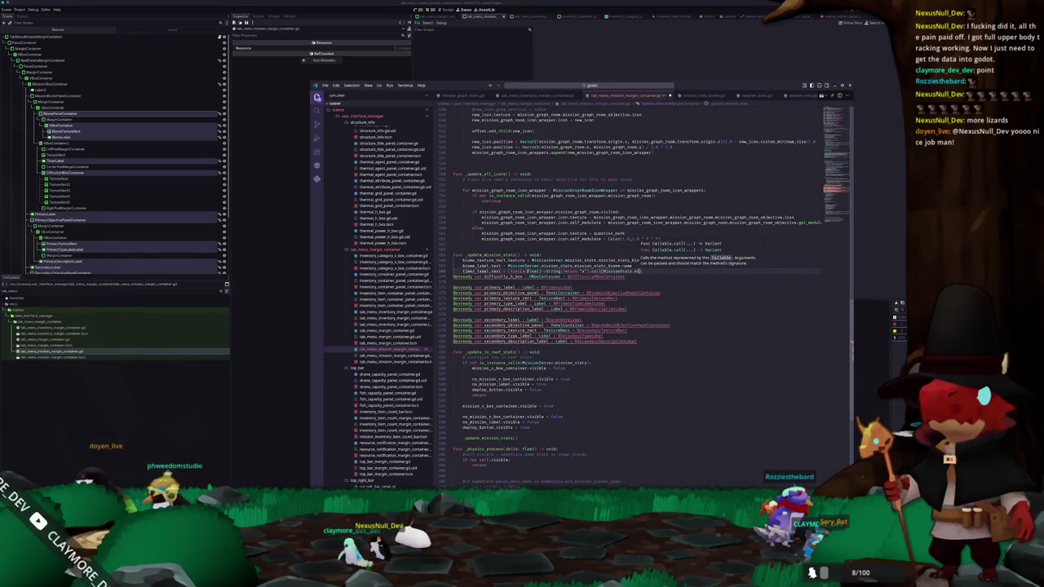
pyautogui.press('BackSpace')
pyautogui.press('BackSpace')
pyautogui.press('BackSpace')
pyautogui.write('erver.mission_stat')
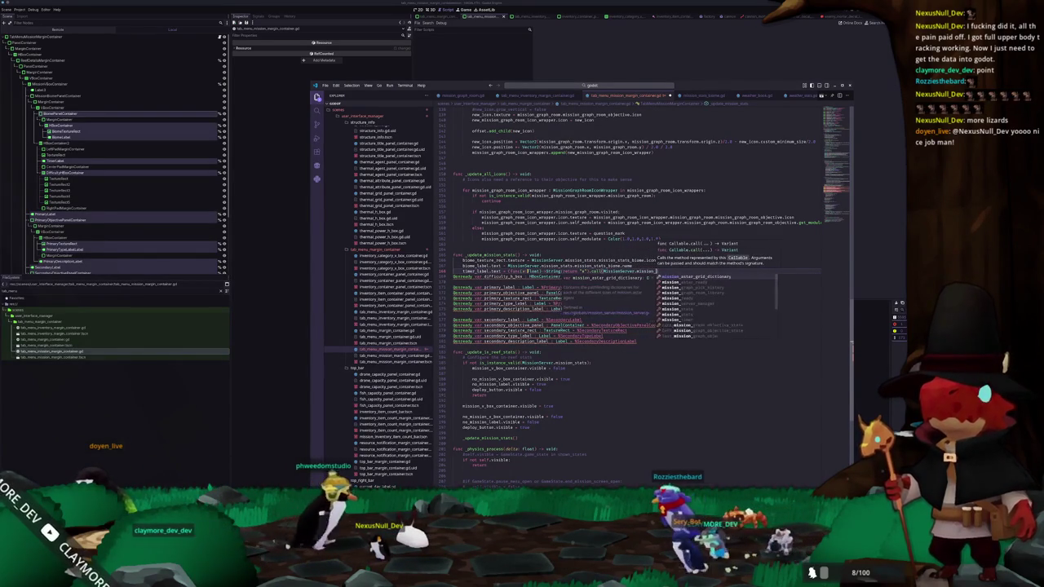
pyautogui.write('s.time_limit')
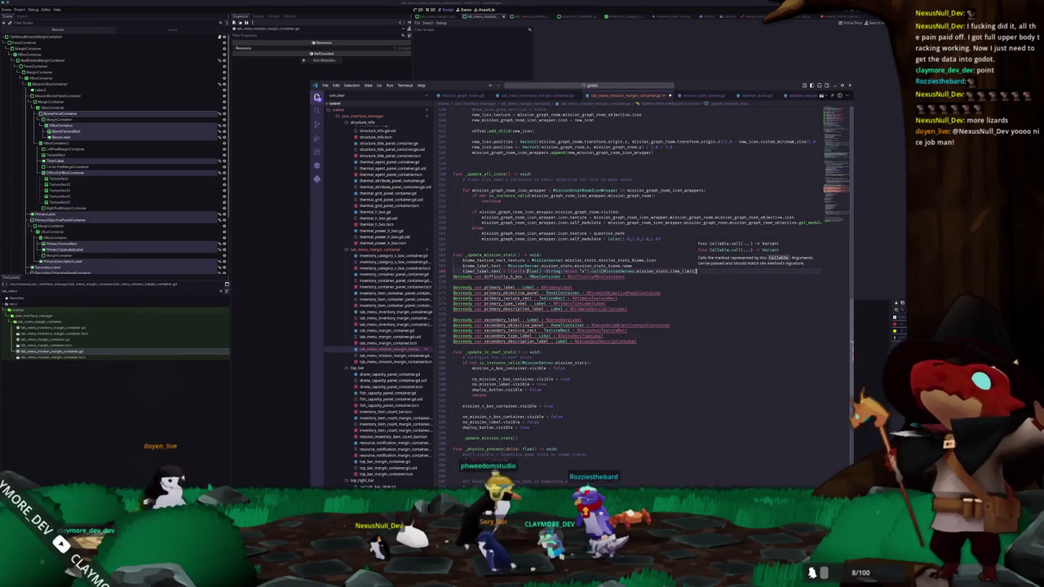
pyautogui.press('Return')
pyautogui.click(462, 282)
pyautogui.press('Return')
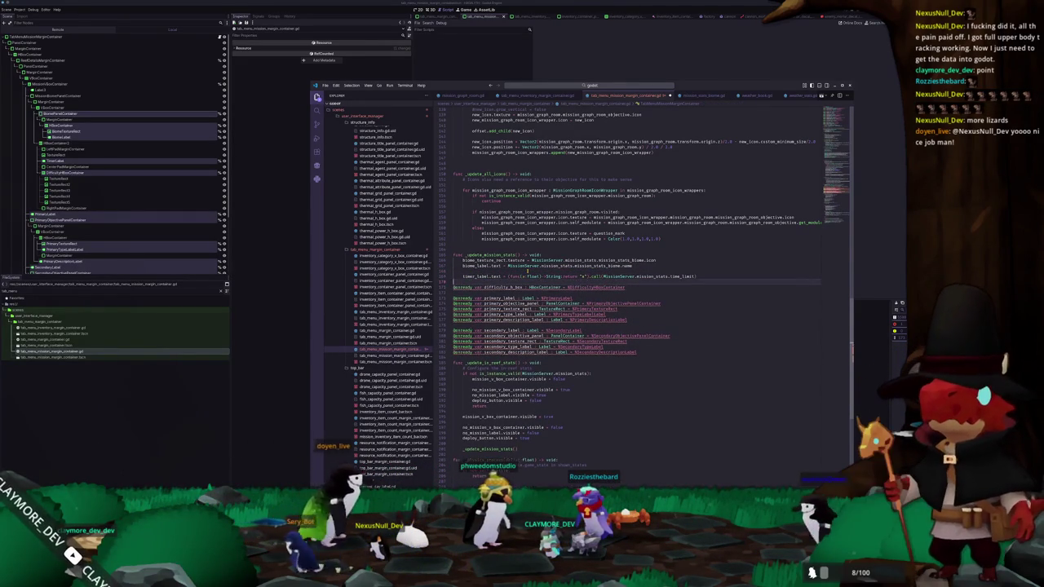
# Wrap the timer_label.text assignment in if MissionServer.mission_stats.time_limit_enabled:
pyautogui.press('Return')
pyautogui.write('if ')
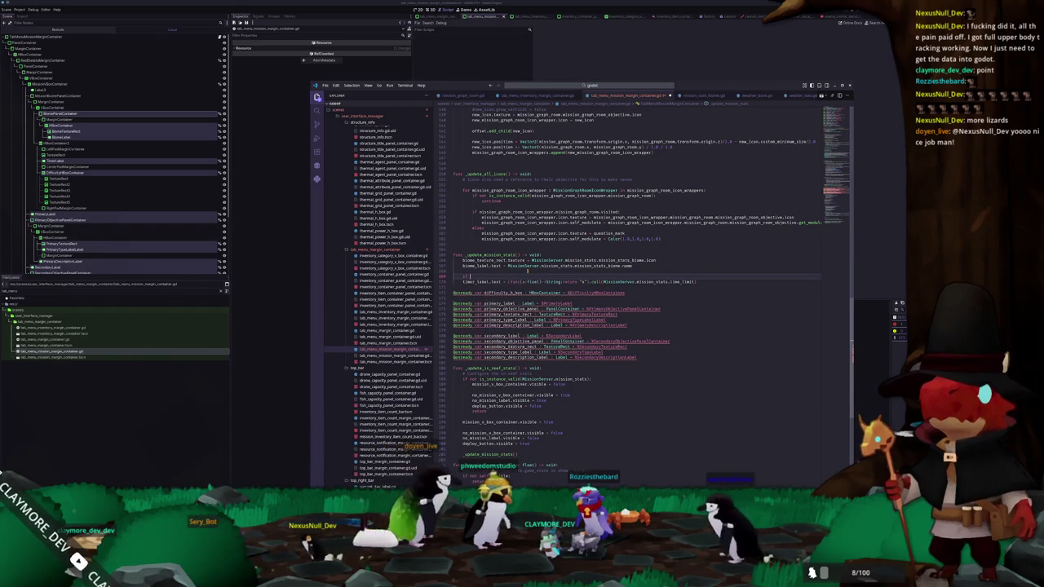
pyautogui.write('MissionSe')
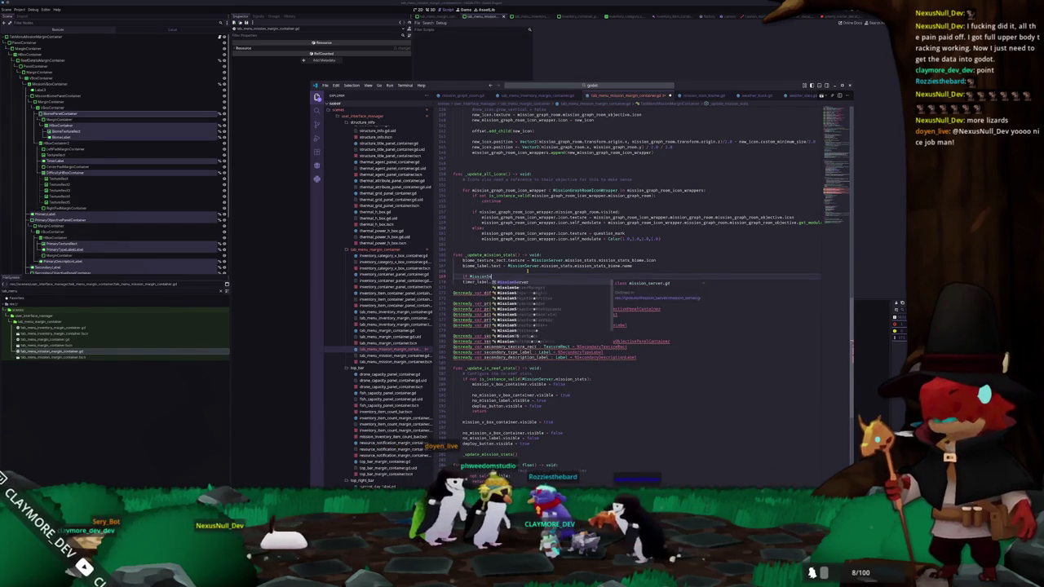
pyautogui.write('rver.mission_')
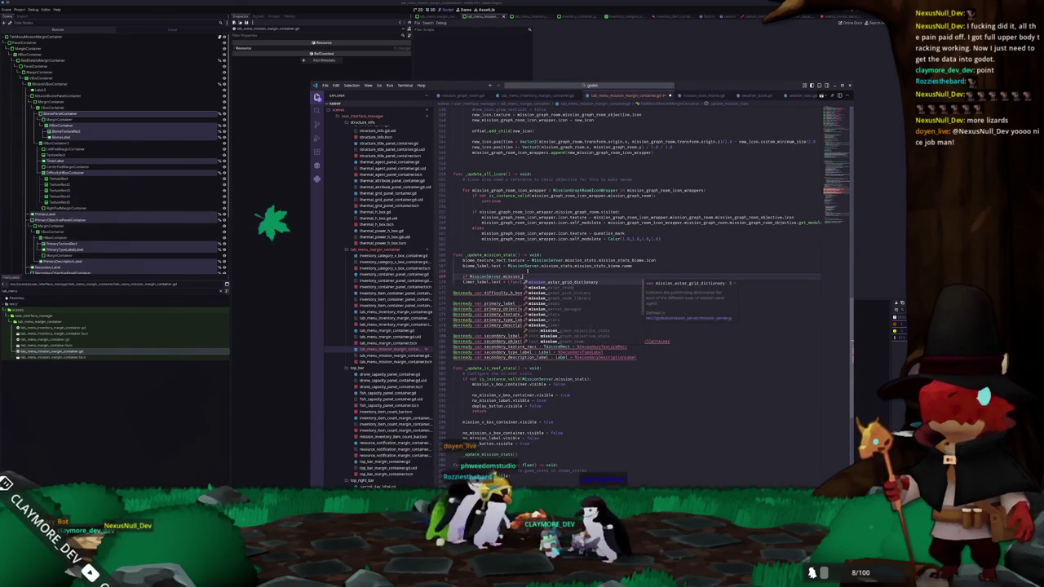
pyautogui.write('stats.')
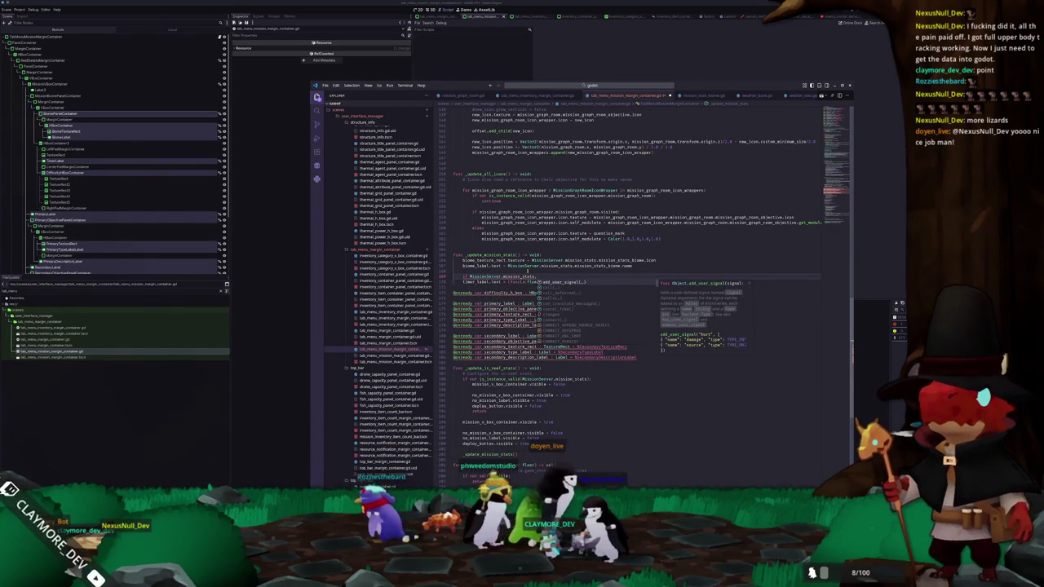
pyautogui.write('tim')
pyautogui.press('Return')
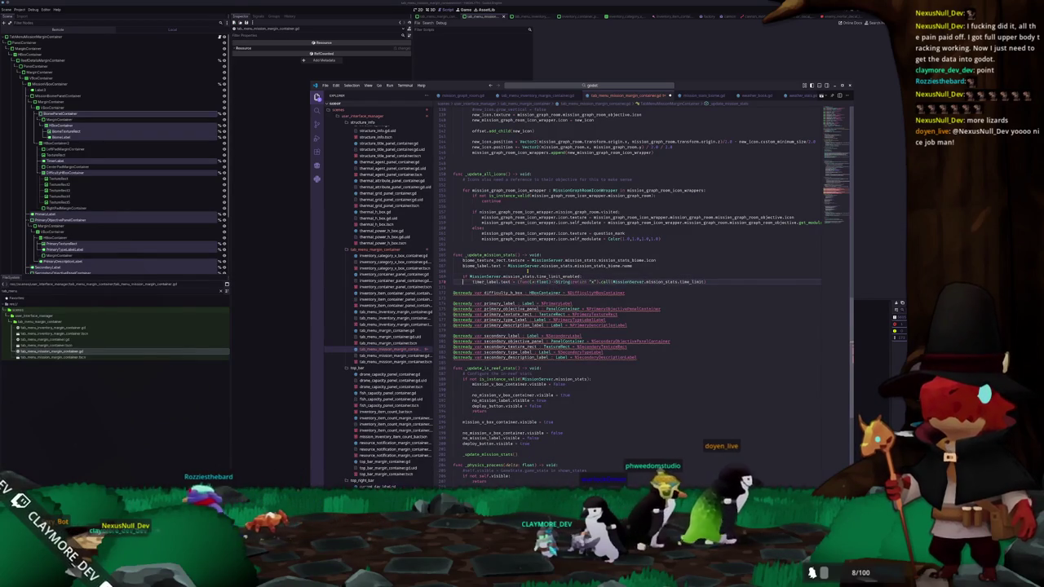
pyautogui.press('Return')
pyautogui.write('timer_')
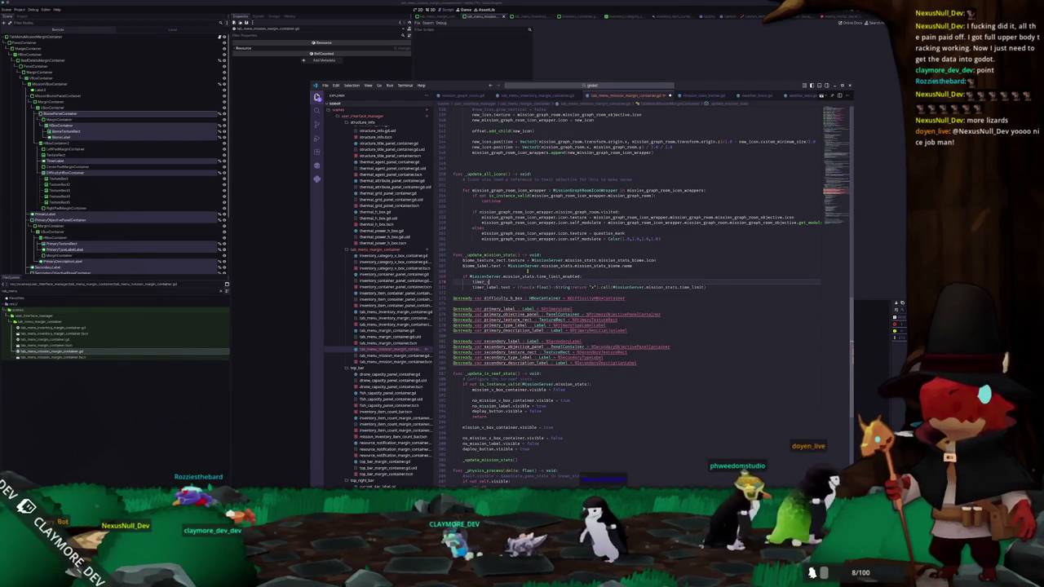
pyautogui.write('label.text =')
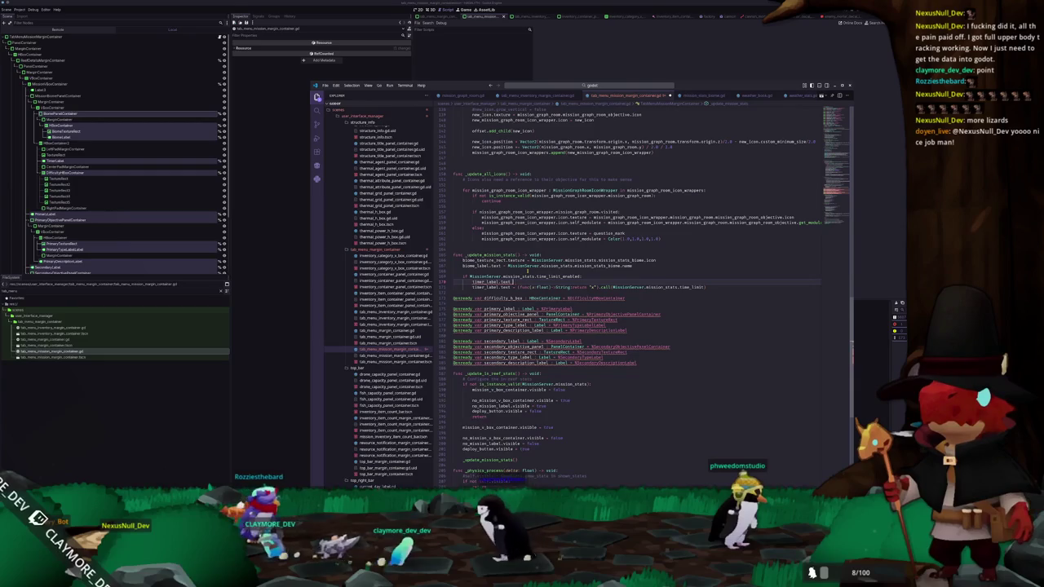
# Drop the trial timer_label.visible = true line and run the game with F5
pyautogui.press('BackSpace')
pyautogui.press('BackSpace')
pyautogui.press('BackSpace')
pyautogui.write('visib')
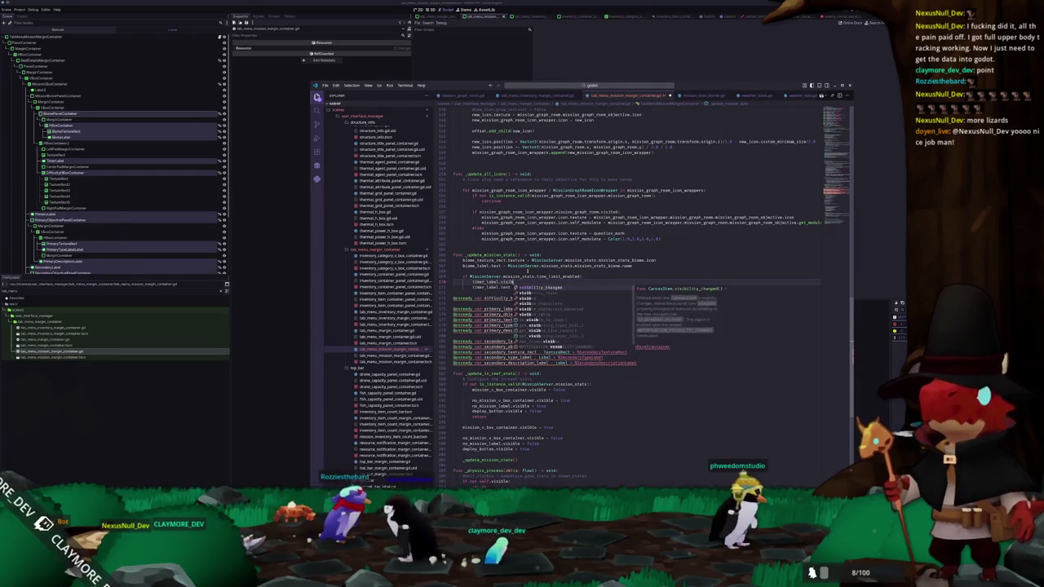
pyautogui.press('Return')
pyautogui.write('= true')
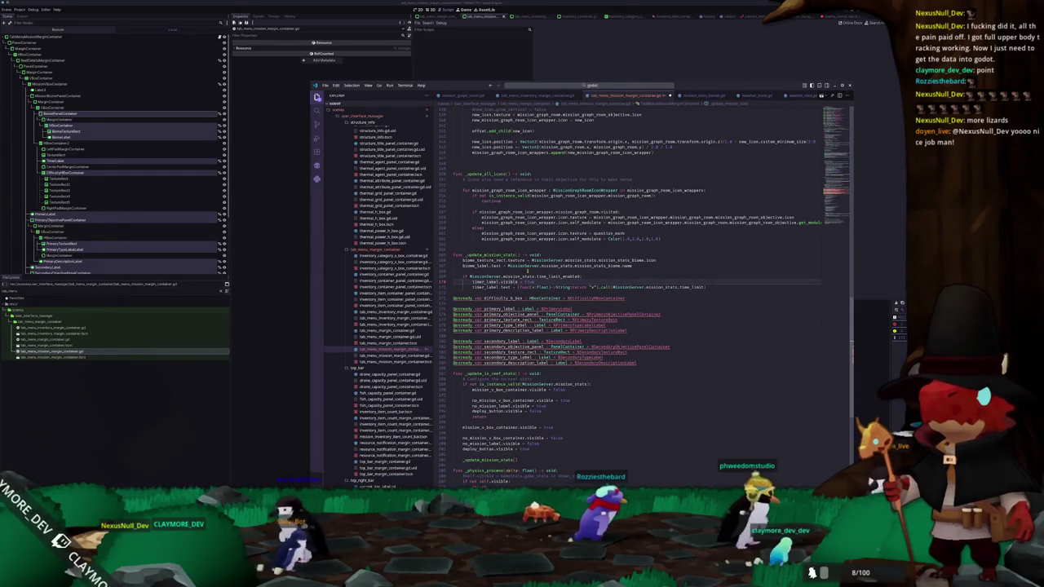
pyautogui.hotkey('ctrl', 'z')
pyautogui.hotkey('ctrl', 'z')
pyautogui.hotkey('ctrl', 'z')
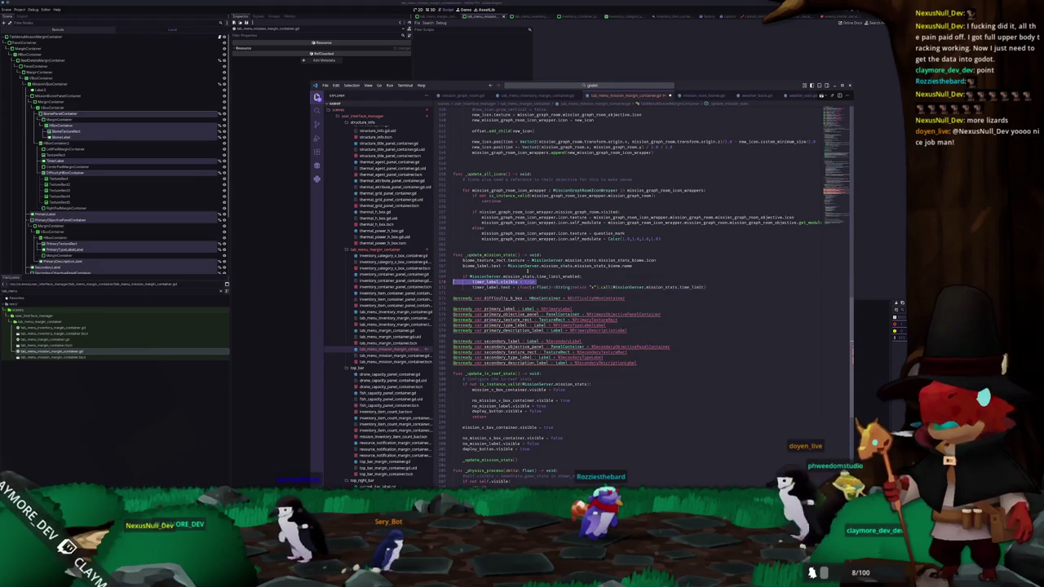
pyautogui.press('Return')
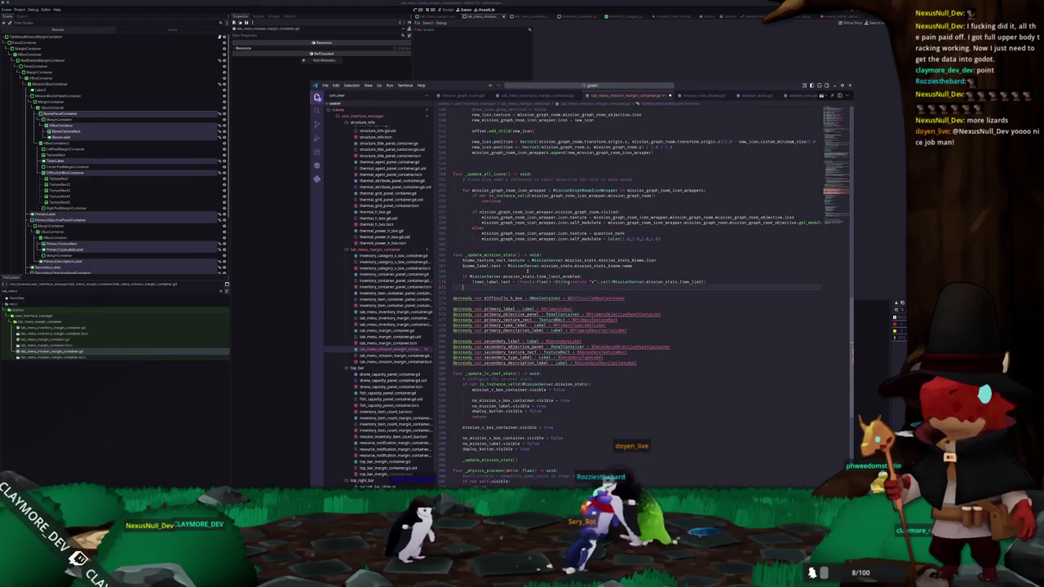
pyautogui.press('F5')
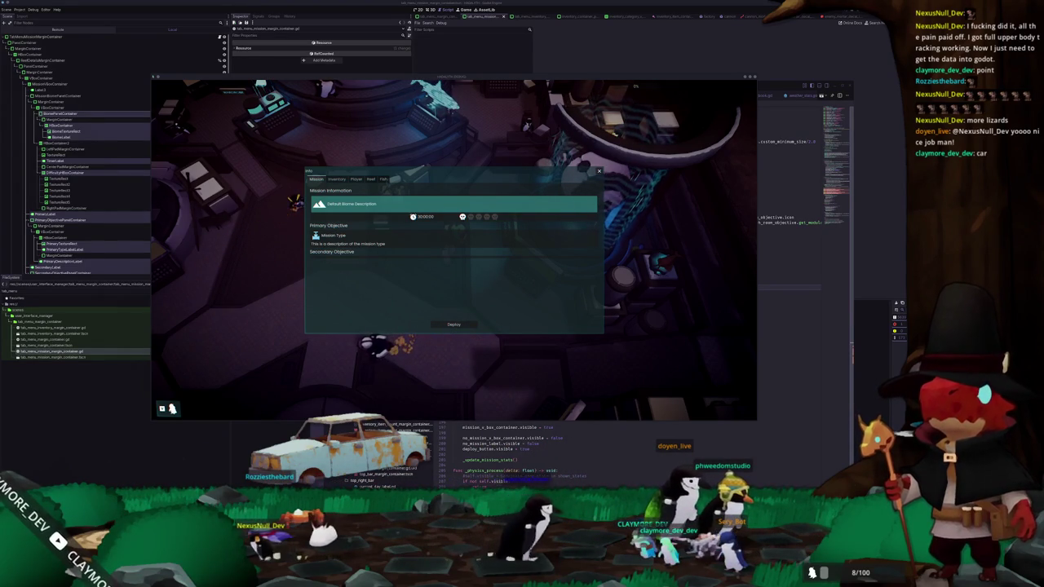
# Add an else branch that sets timer_label.text to "∞" when there is no time limit
pyautogui.click(764, 307)
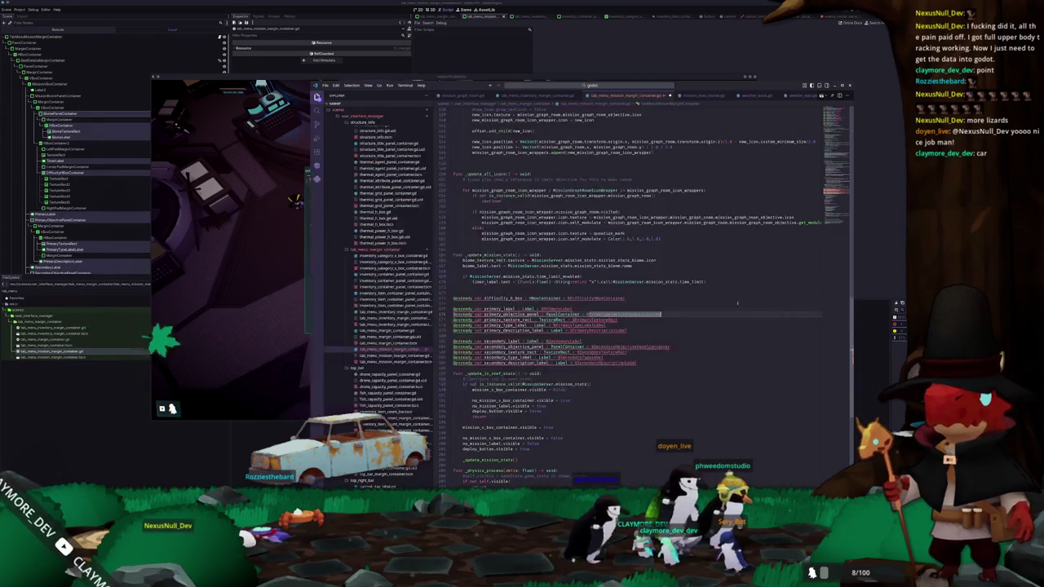
pyautogui.click(463, 288)
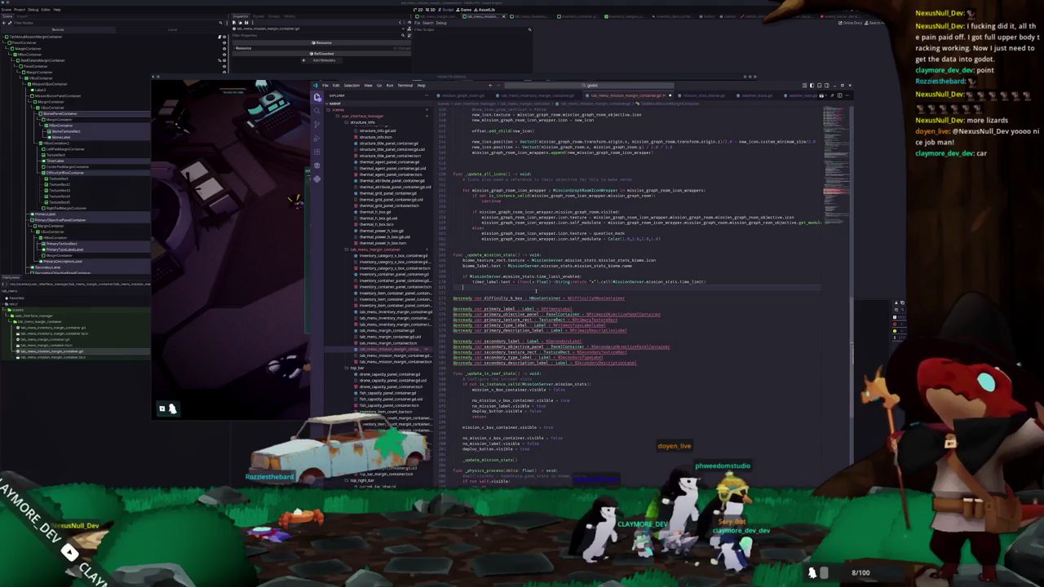
pyautogui.write('else:')
pyautogui.press('Return')
pyautogui.write('timer')
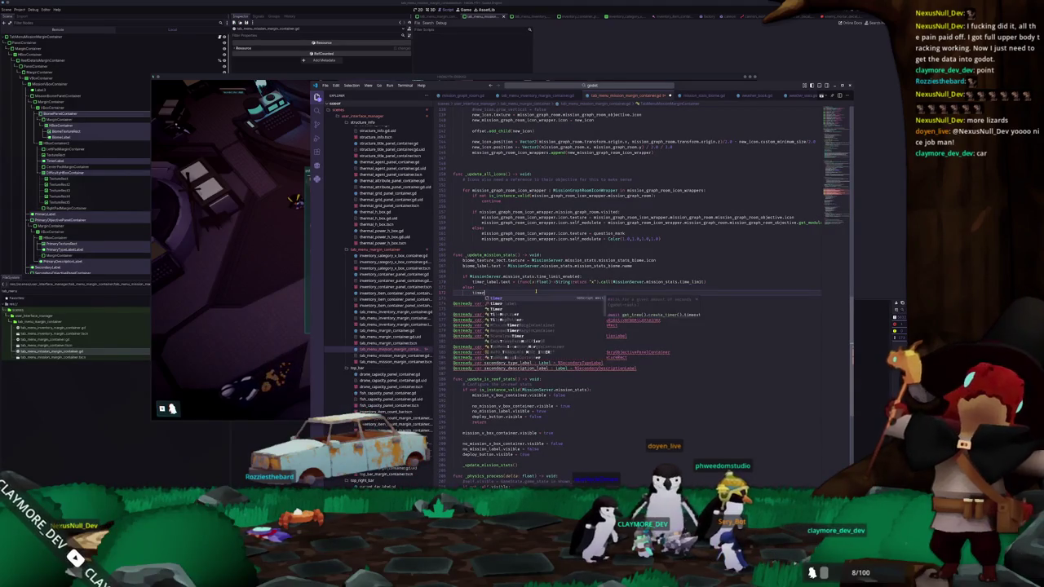
pyautogui.write('_label.text = ')
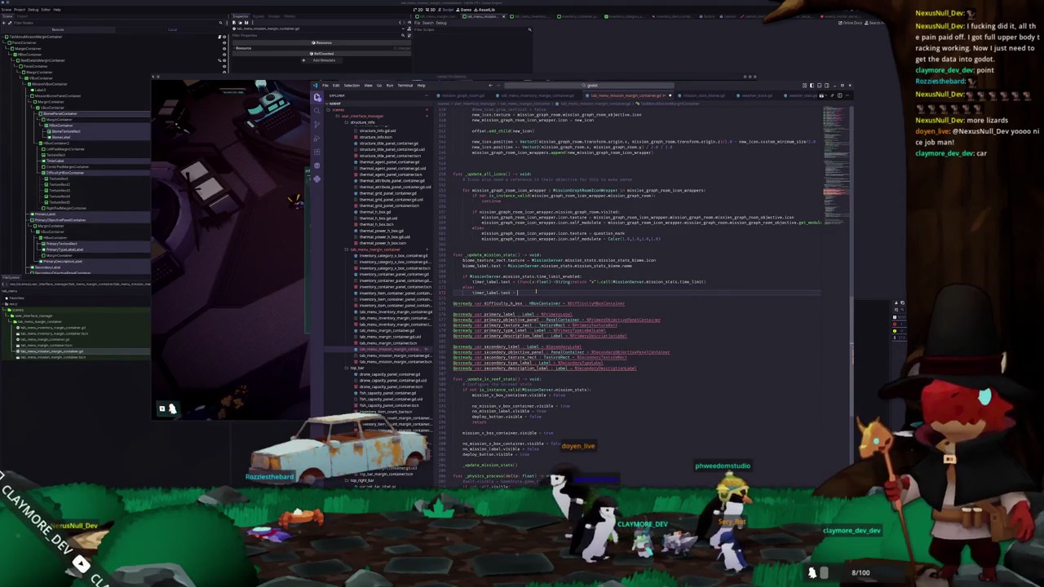
pyautogui.write('"∞"')
# Move into the timer line's % format string and delete a character from it
pyautogui.press('Up')
pyautogui.press('Up')
pyautogui.press('Up')
pyautogui.press('End')
pyautogui.hotkey('ctrl', 'shift', 'Left')
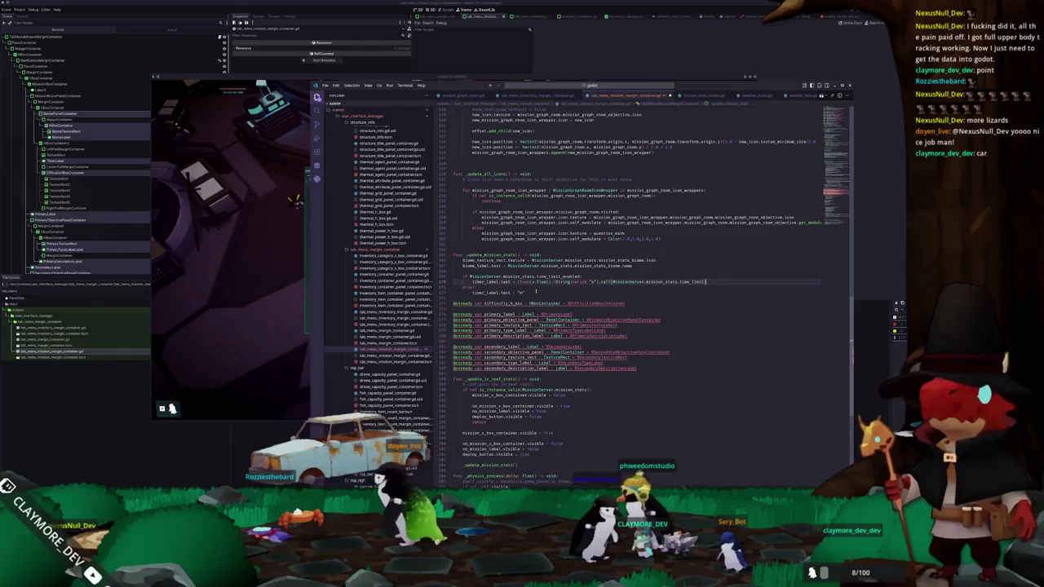
pyautogui.hotkey('ctrl', 'Left')
pyautogui.hotkey('ctrl', 'Left')
pyautogui.hotkey('ctrl', 'Left')
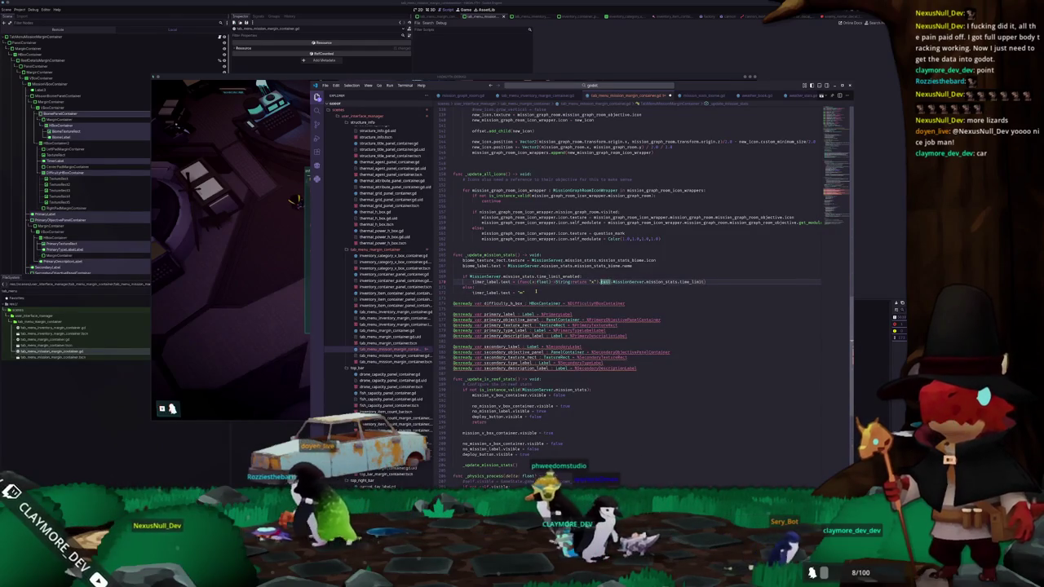
pyautogui.press('Delete')
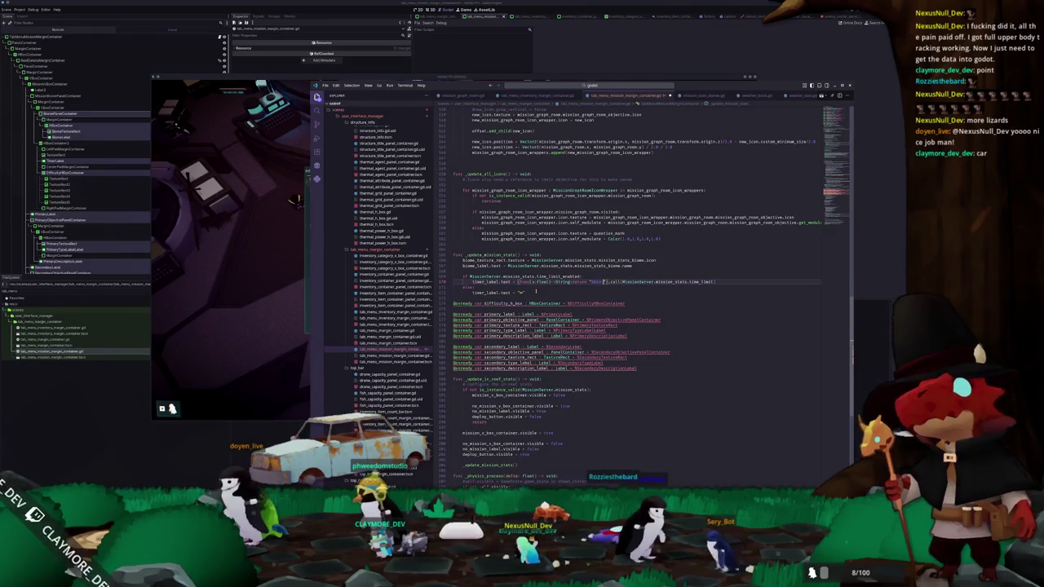
# Rework the timer label's format string toward "%02d:%02d" and begin the % [ argument array
pyautogui.write('0')
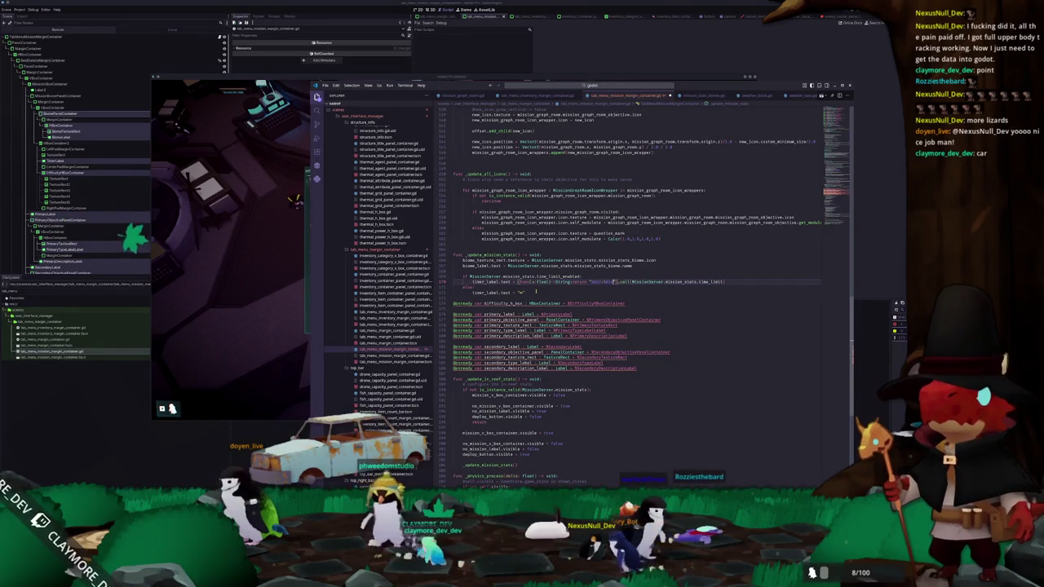
pyautogui.write('2d')
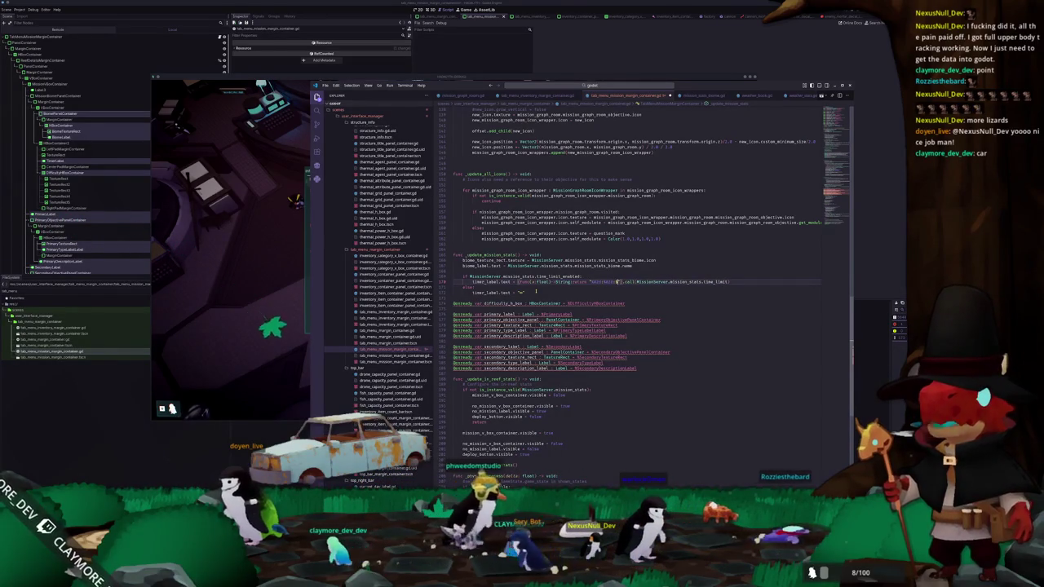
pyautogui.write('2d')
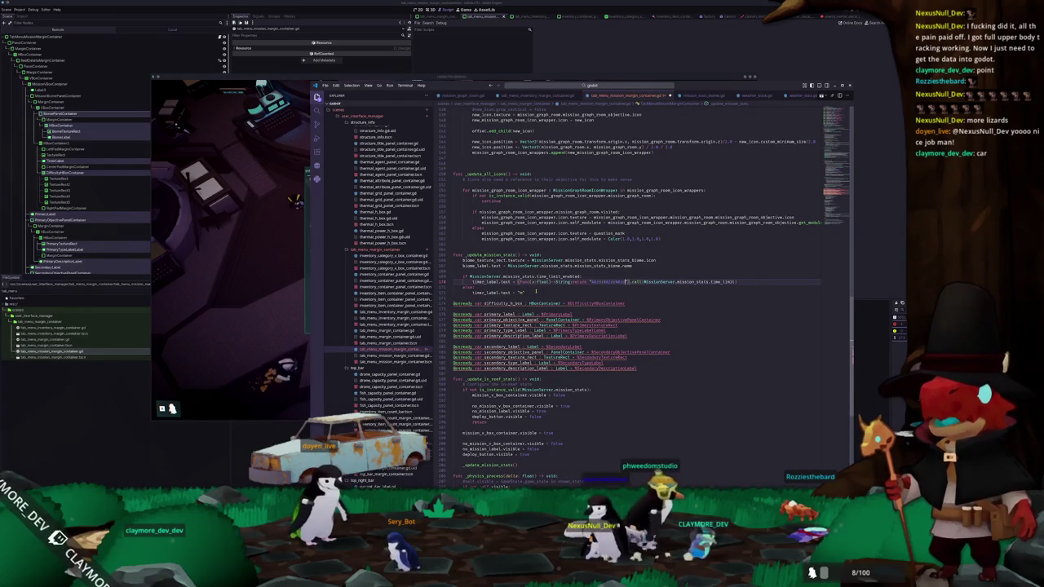
pyautogui.hotkey('ctrl', 'shift', 'Left')
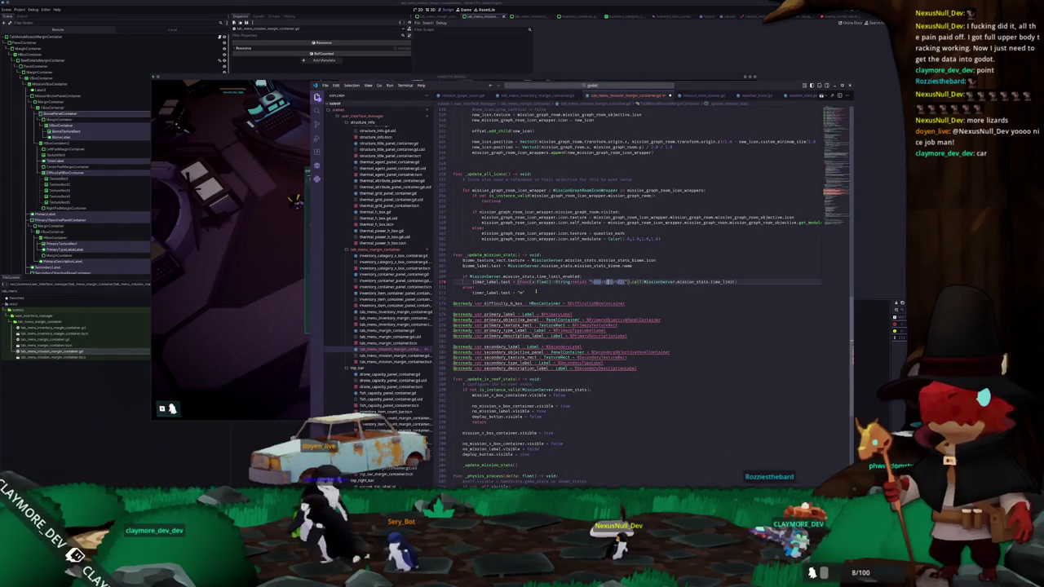
pyautogui.press('Right')
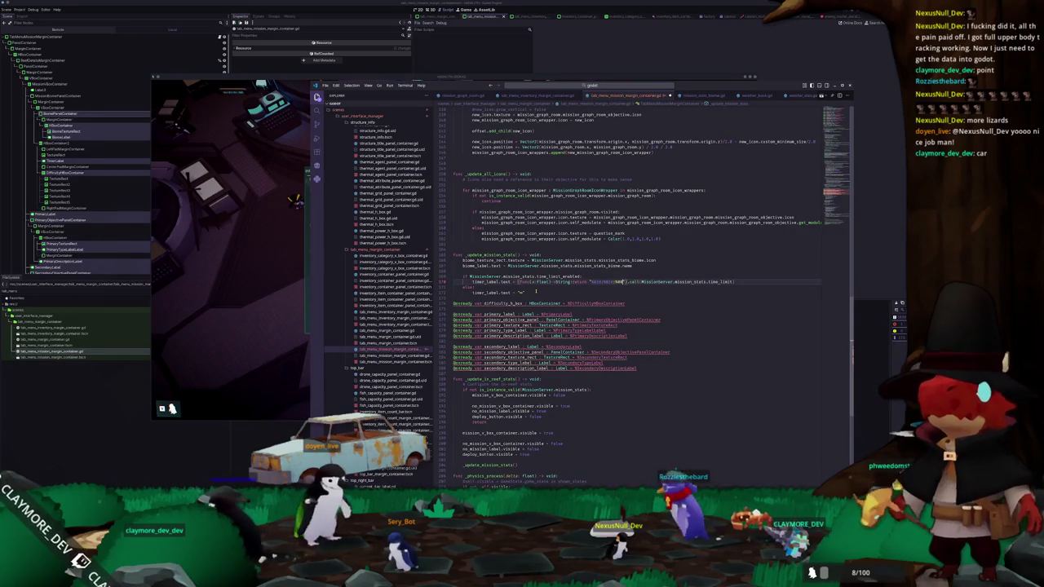
pyautogui.press('BackSpace')
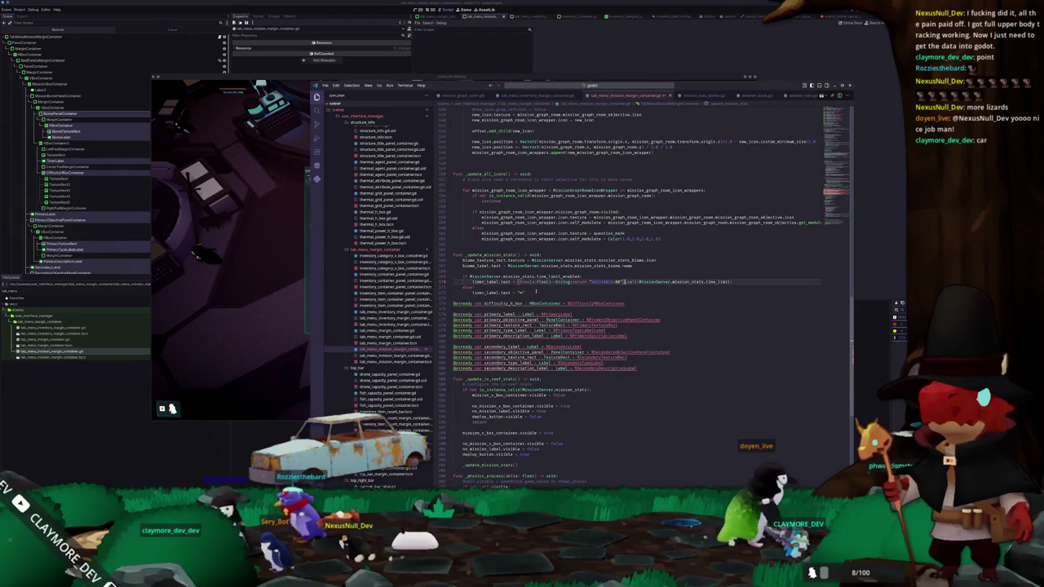
pyautogui.write('00')
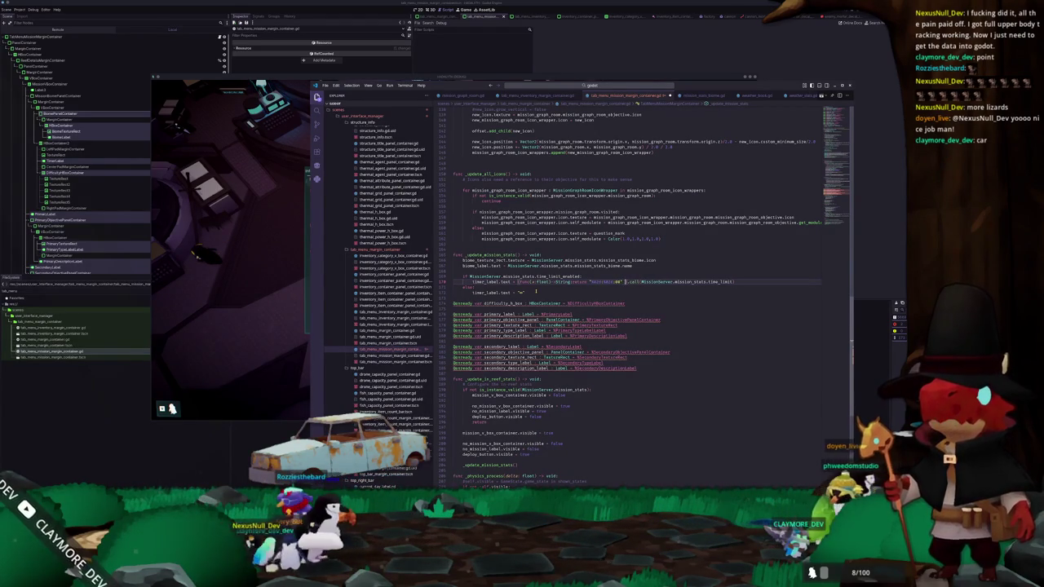
pyautogui.write(' % [')
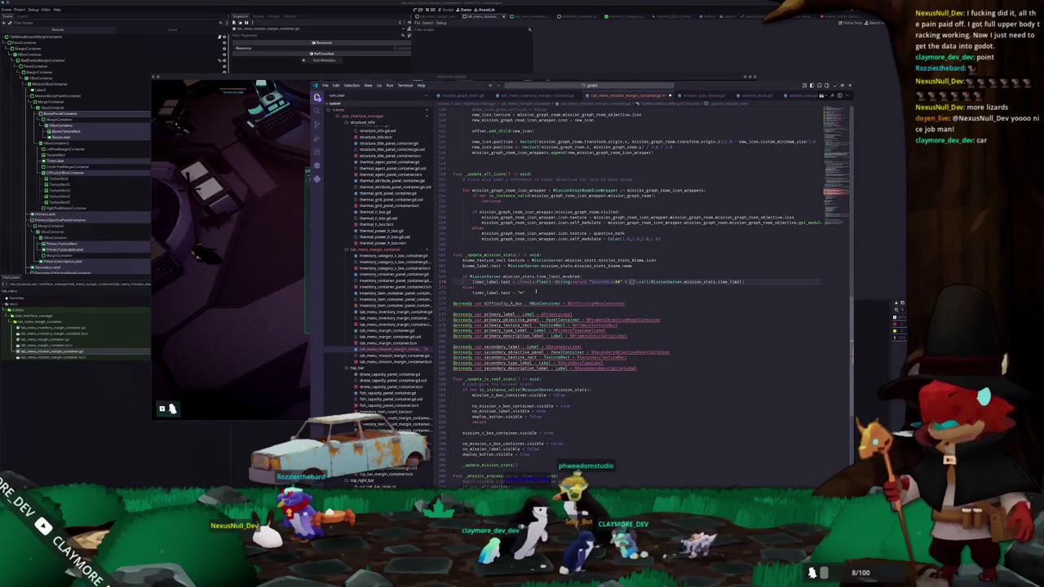
# Fill the format array with floor(x/60.0) minutes and floor(x - floor(x/60)...) remaining seconds
pyautogui.write('m')
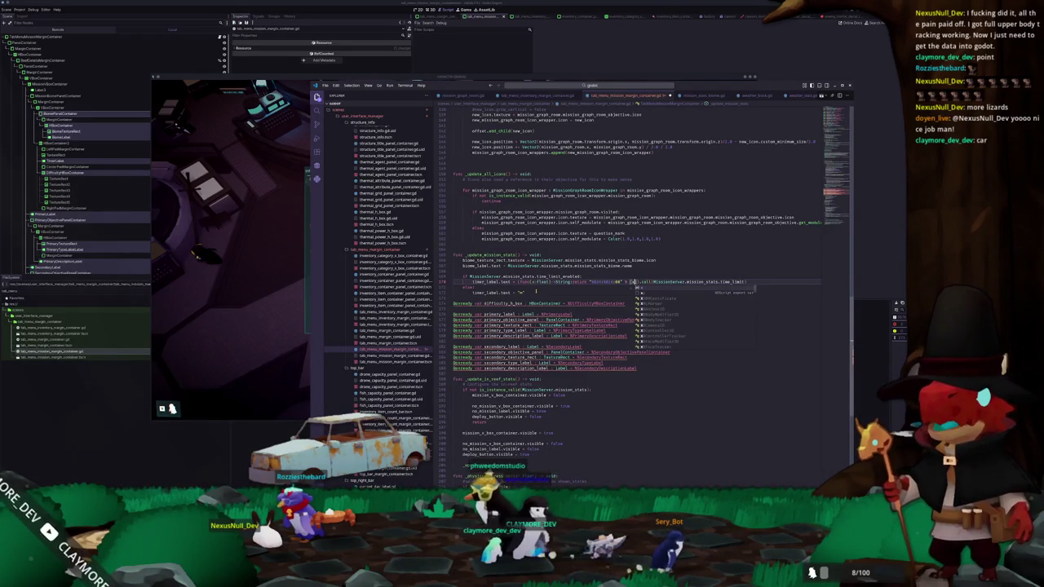
pyautogui.write('floor(')
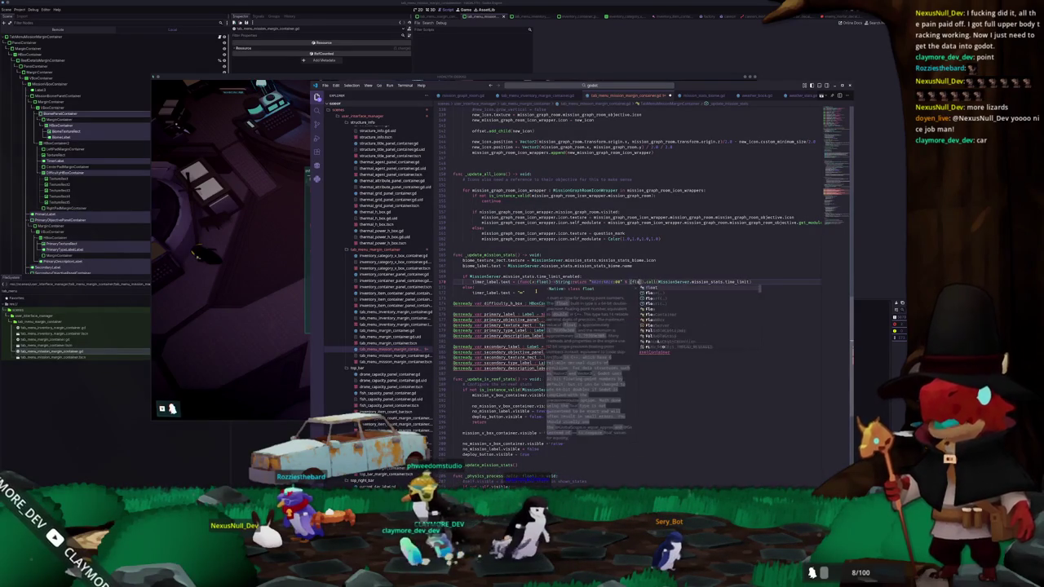
pyautogui.write('m')
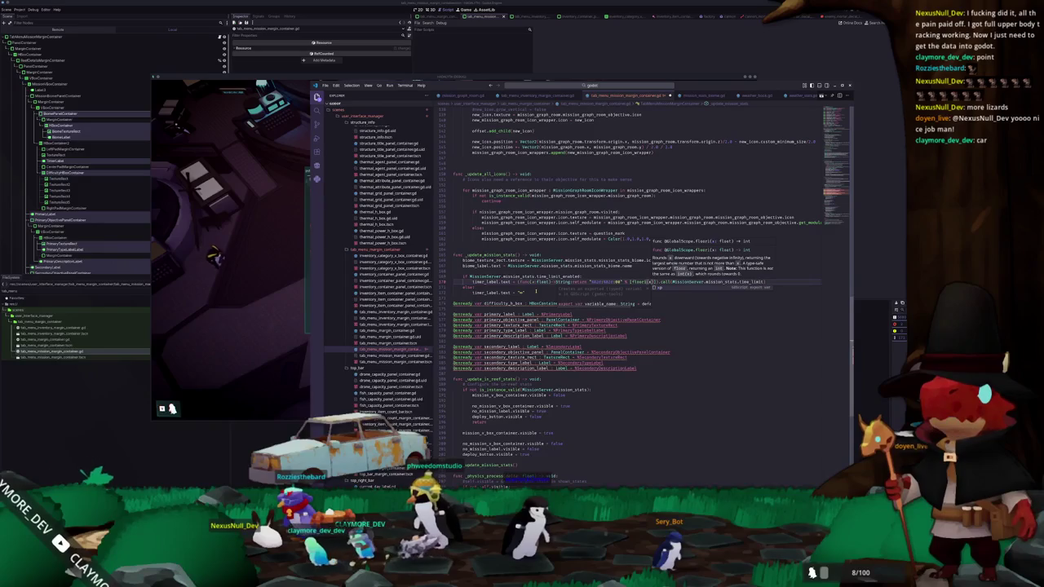
pyautogui.press('Return')
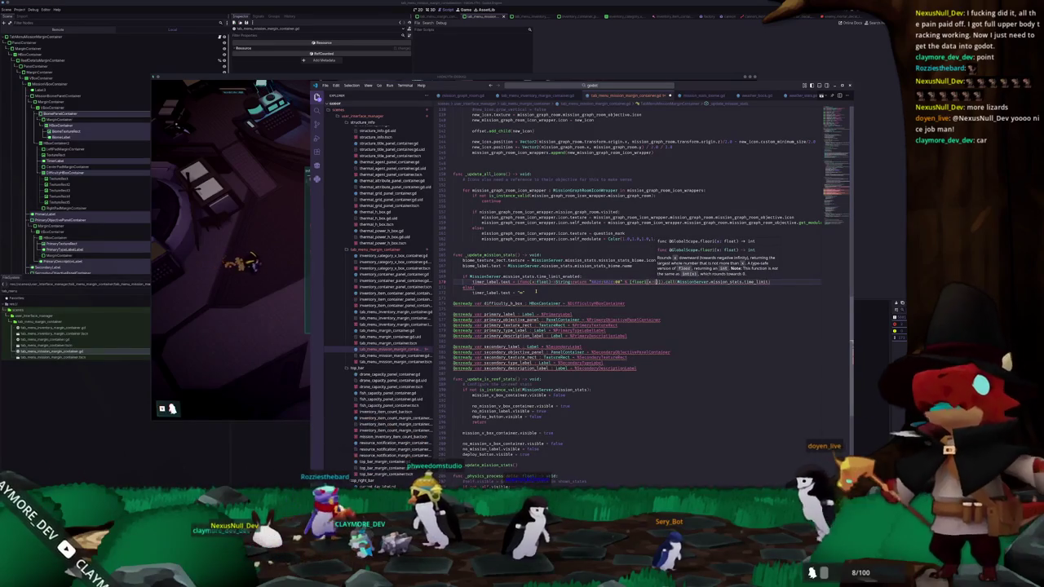
pyautogui.write('/60.0')
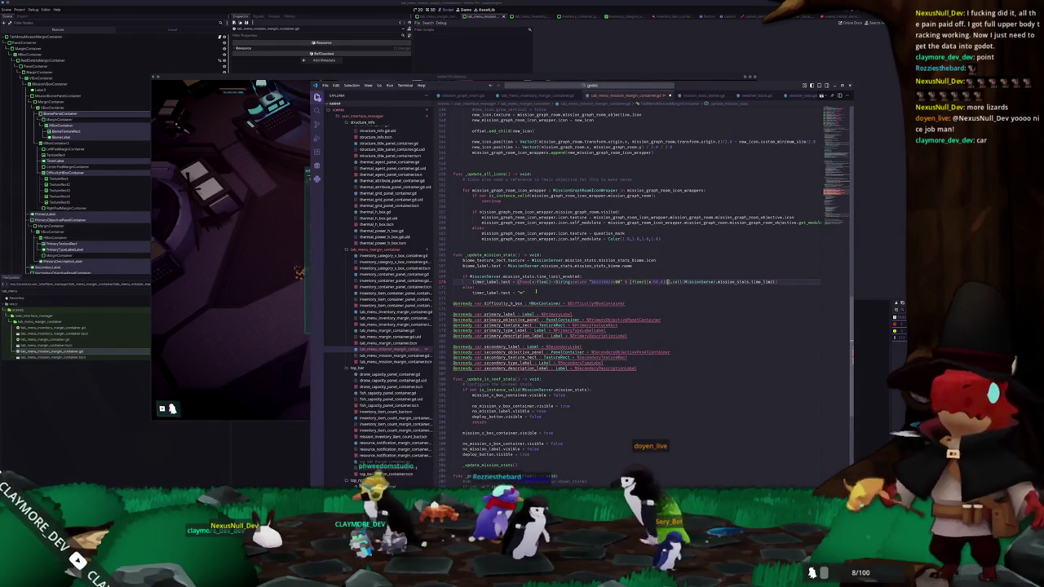
pyautogui.write(', floor(')
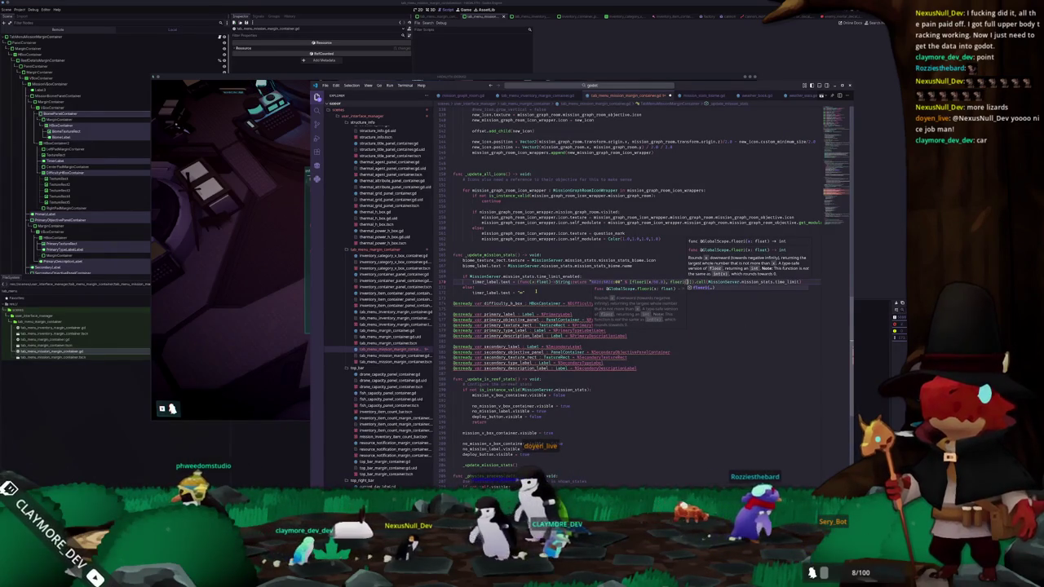
pyautogui.write('x')
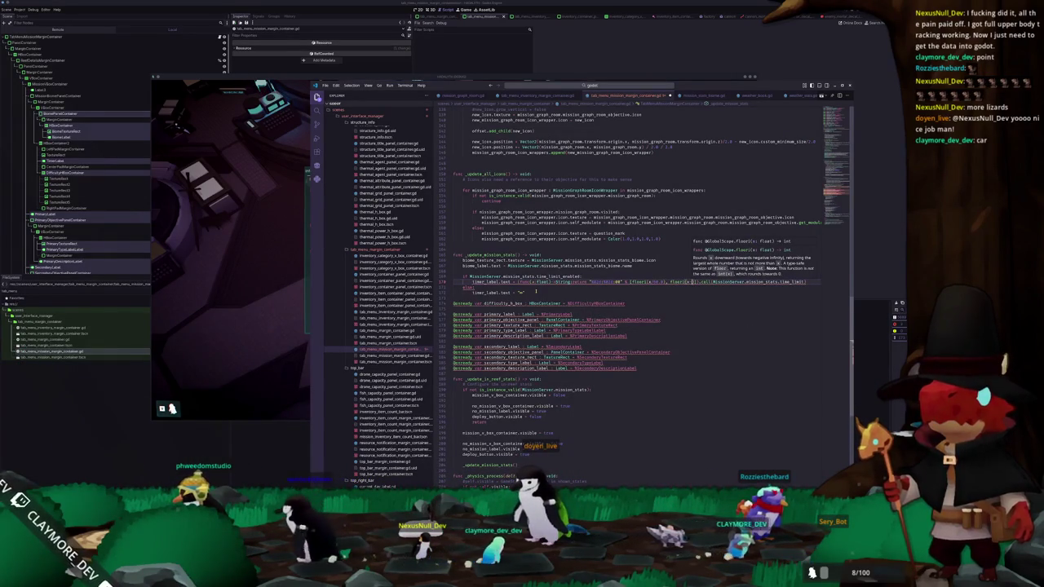
pyautogui.write(' floor(x')
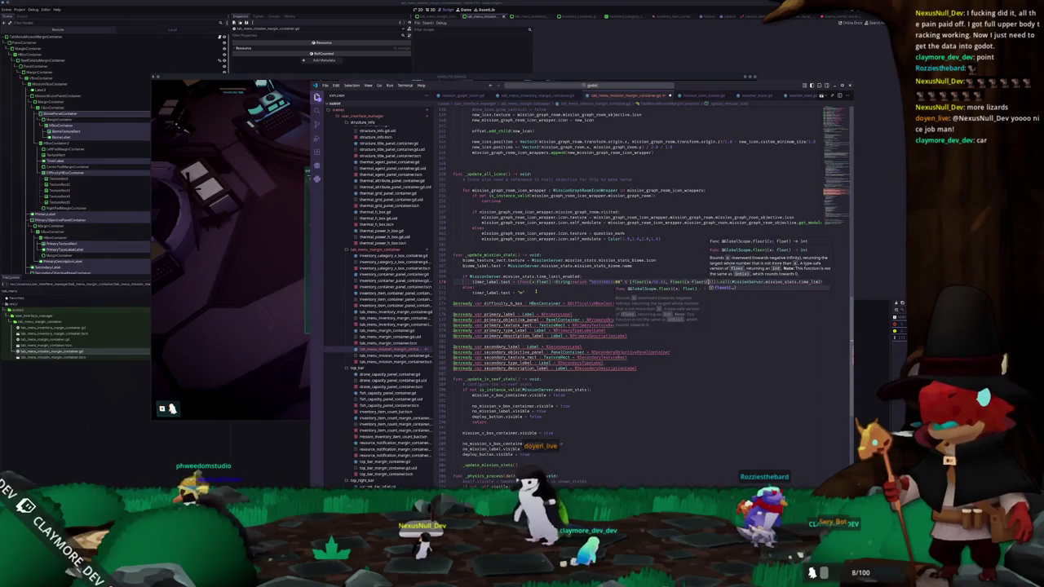
pyautogui.write('/60')
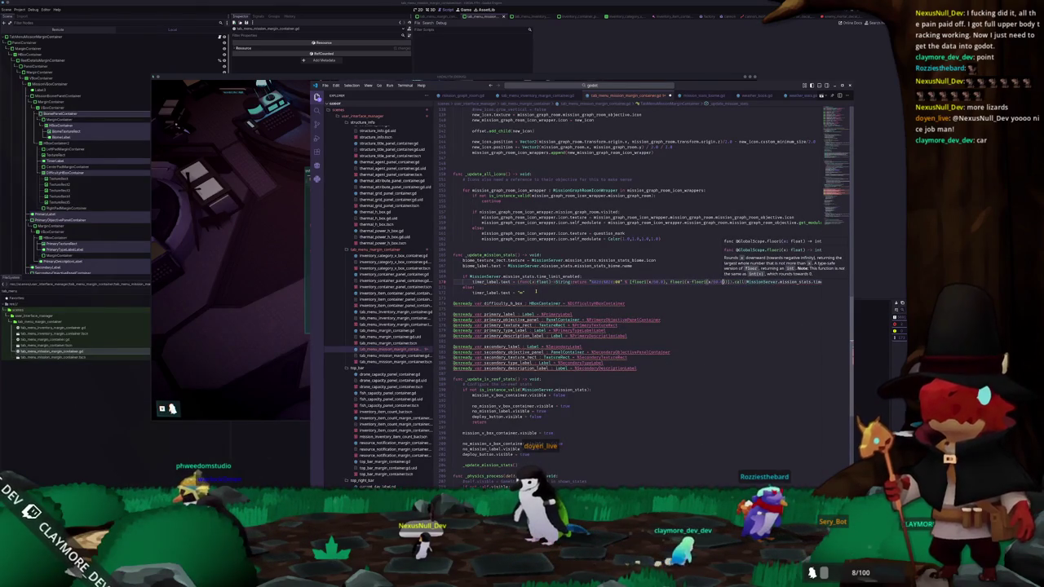
# Move below the timer line, then undo the blank line added above difficulty_h_box
pyautogui.click(536, 289)
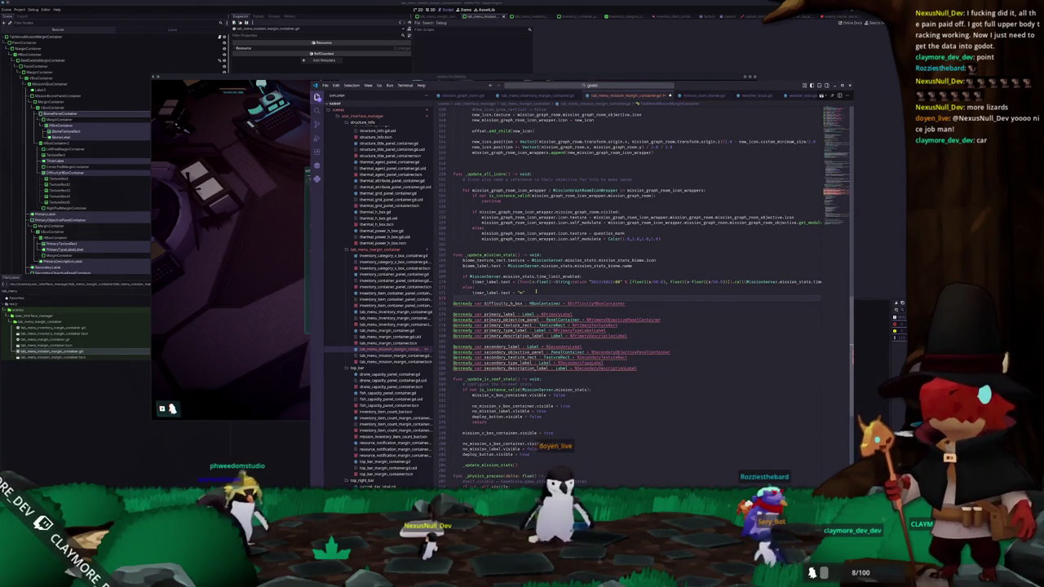
pyautogui.press('Return')
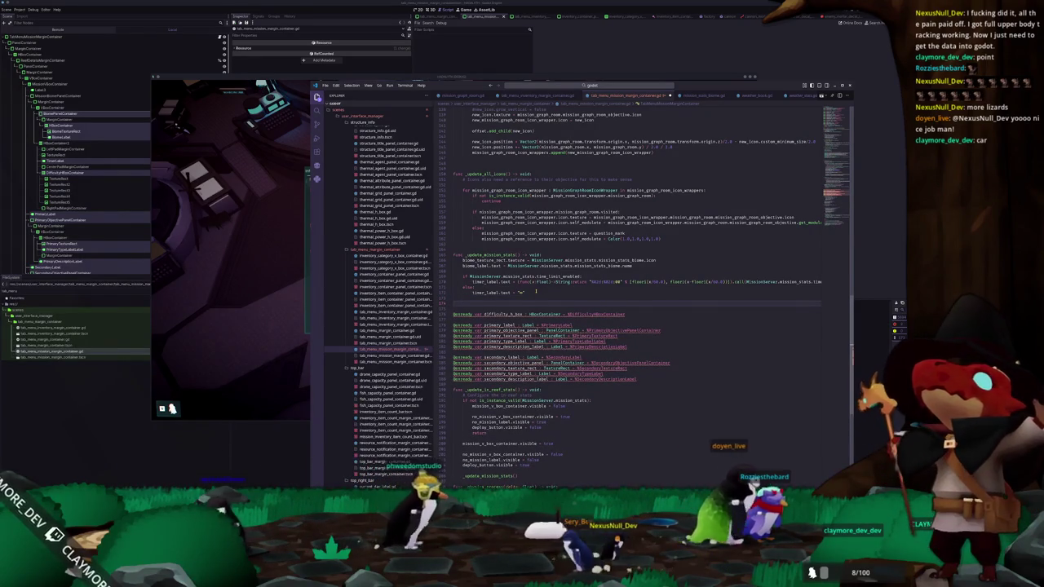
pyautogui.hotkey('ctrl', 'z')
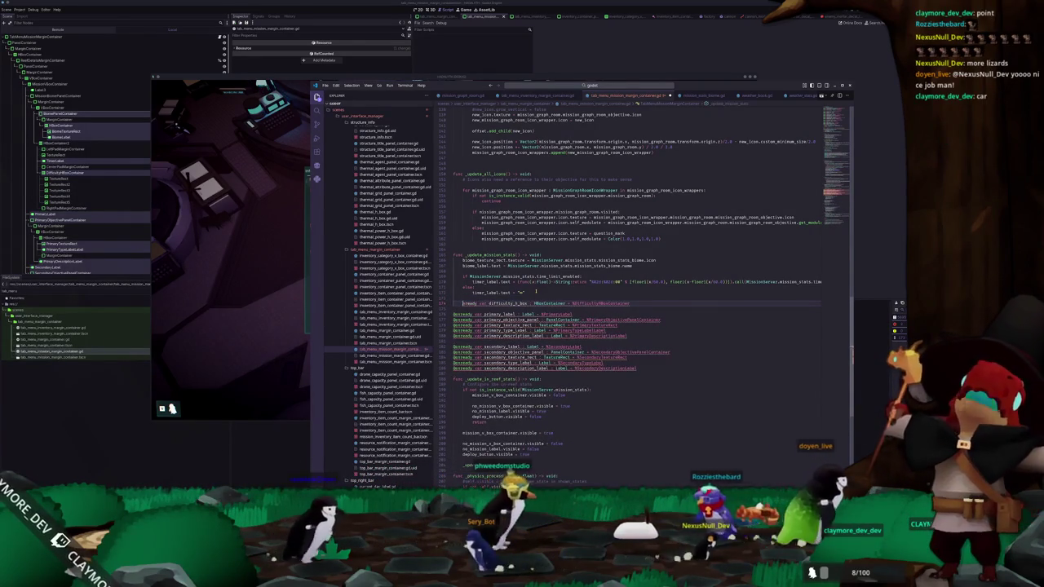
pyautogui.hotkey('ctrl', 'Delete')
pyautogui.hotkey('ctrl', 'Delete')
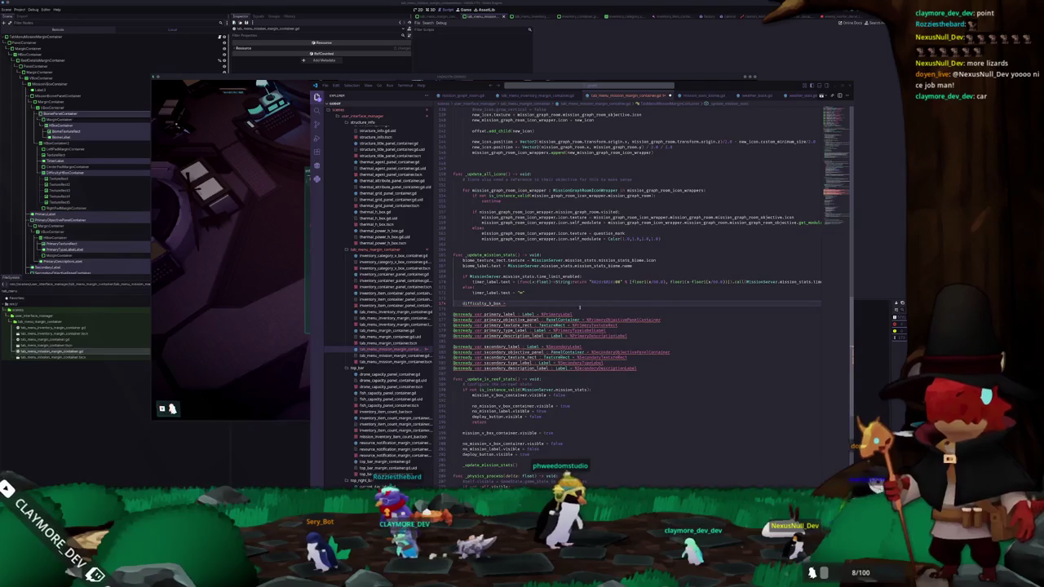
pyautogui.click(530, 303)
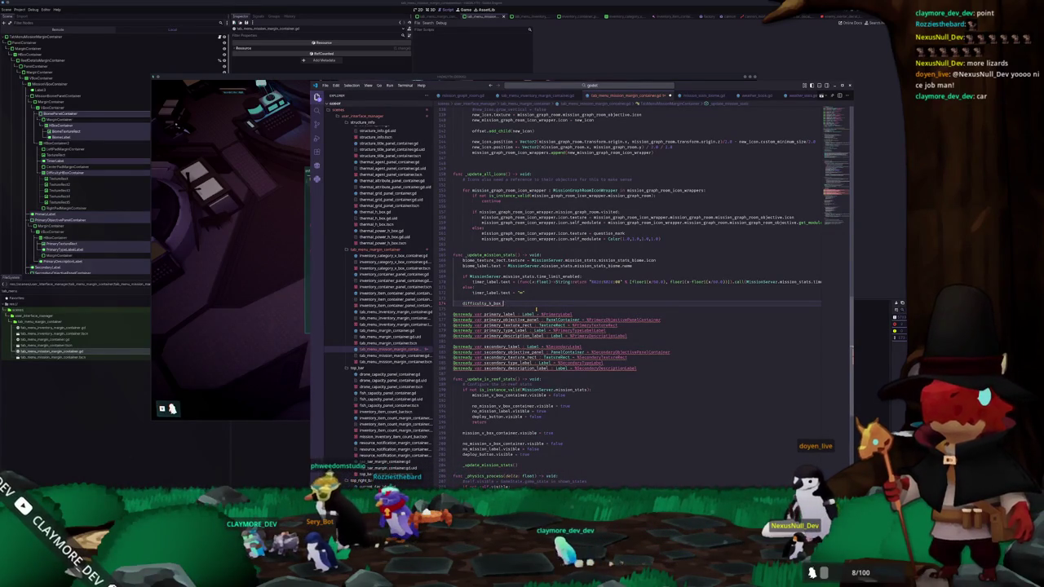
pyautogui.write('.ma')
pyautogui.press('BackSpace')
pyautogui.press('BackSpace')
pyautogui.write('get_chi')
pyautogui.press('Return')
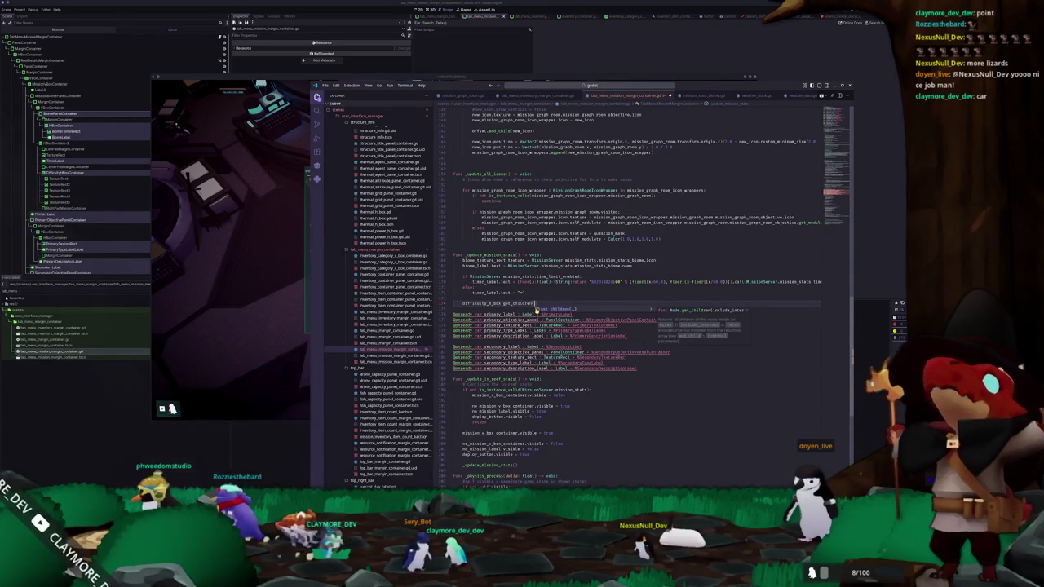
# Filter the children with func(x: Node): return x is TextureRect, then start a .map call
pyautogui.write(').filter(func')
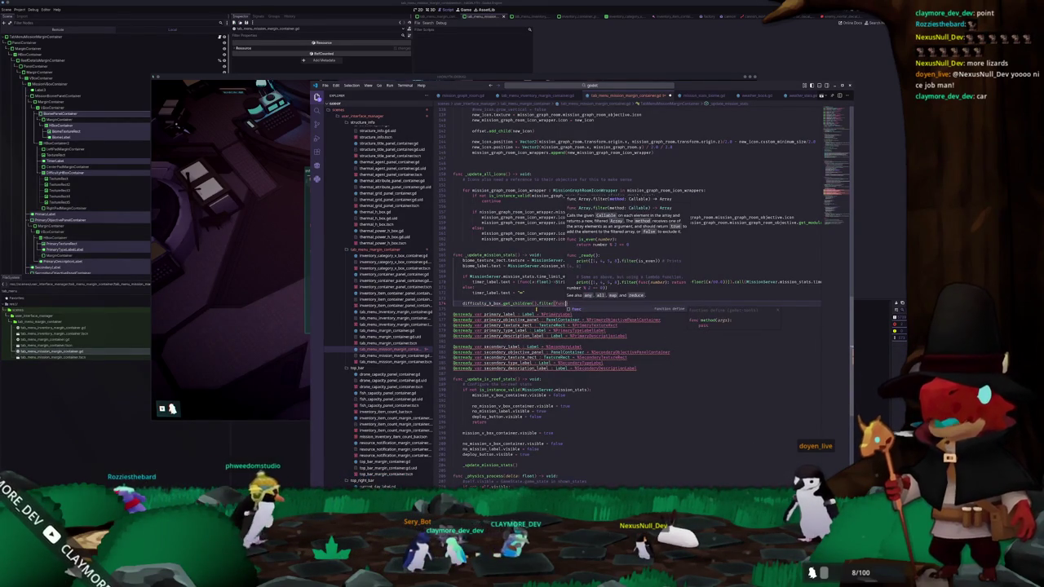
pyautogui.write('(x: Node) -')
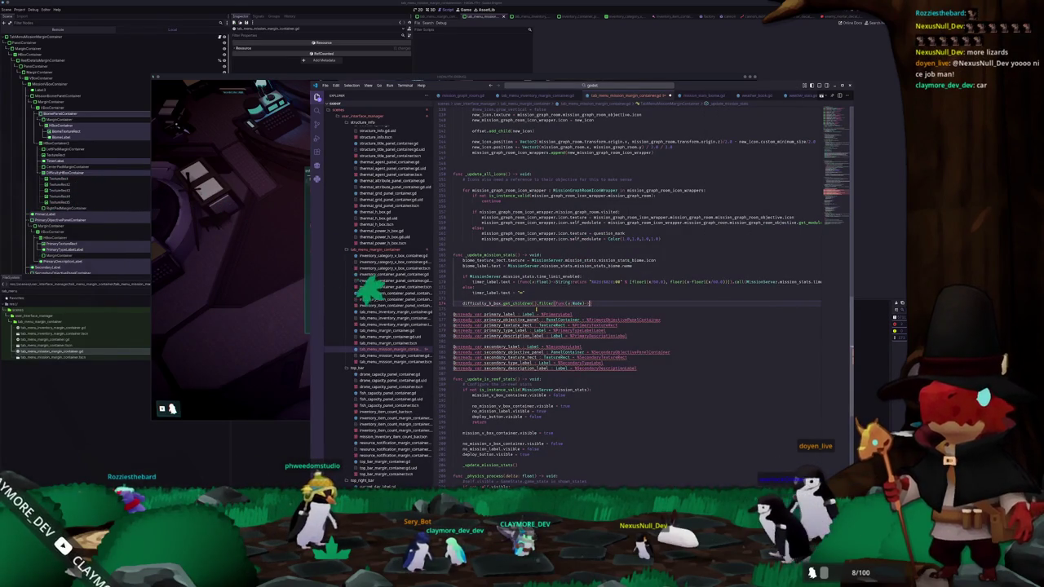
pyautogui.write('> TextureRect')
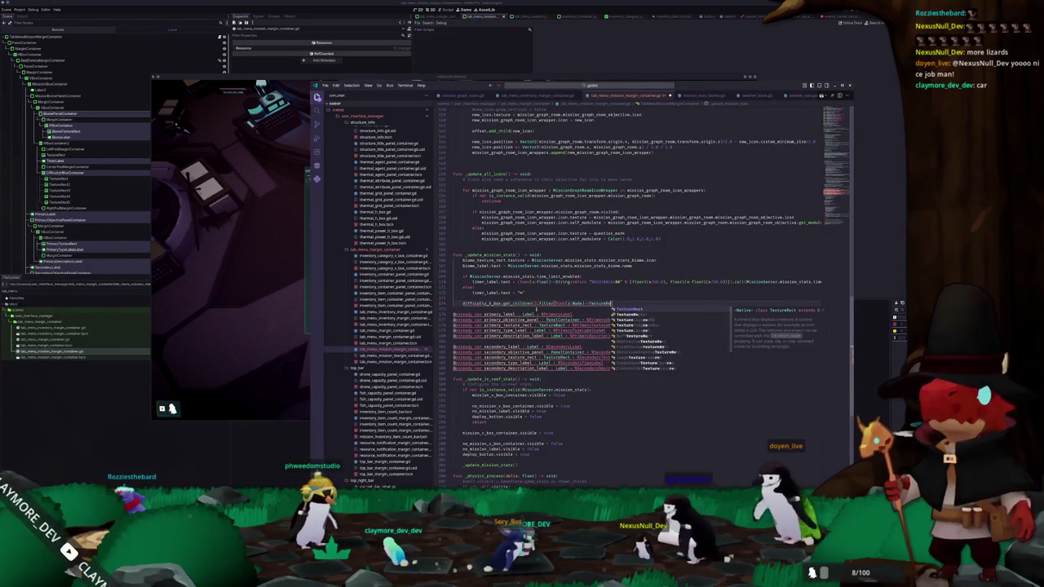
pyautogui.press('Return')
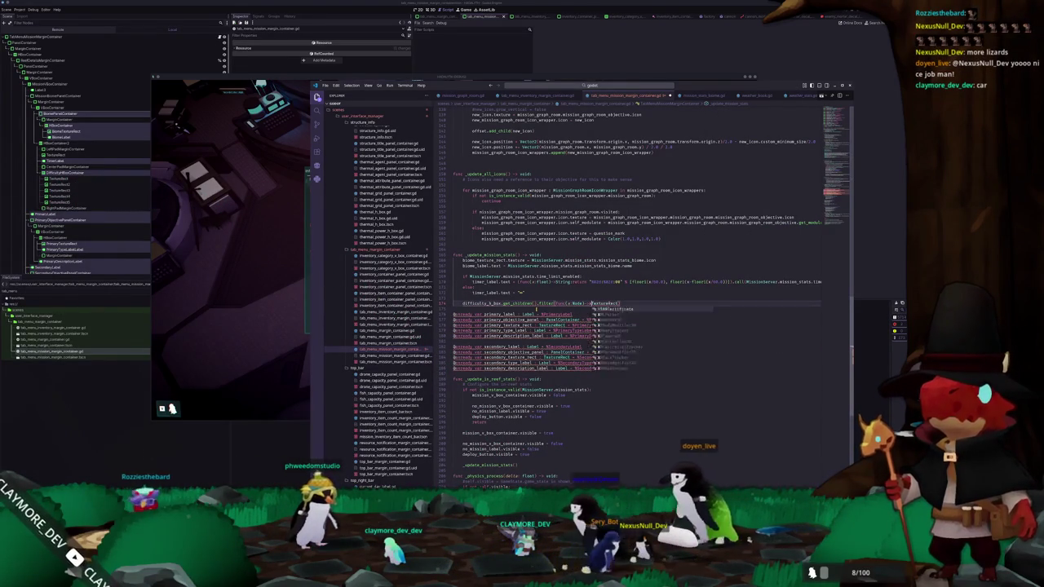
pyautogui.press('BackSpace')
pyautogui.press('BackSpace')
pyautogui.press('BackSpace')
pyautogui.write(': x is')
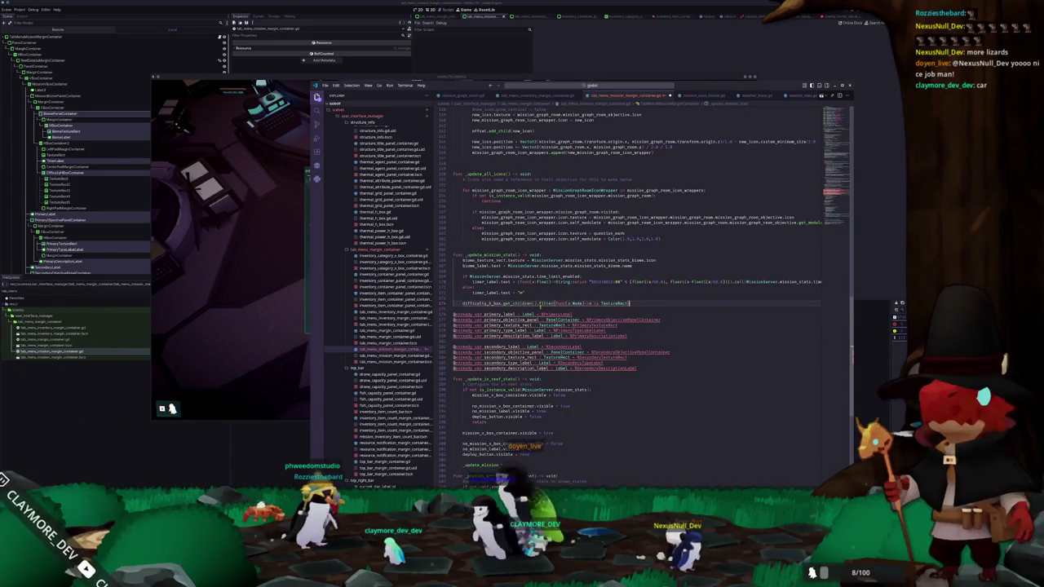
pyautogui.moveTo(541, 303)
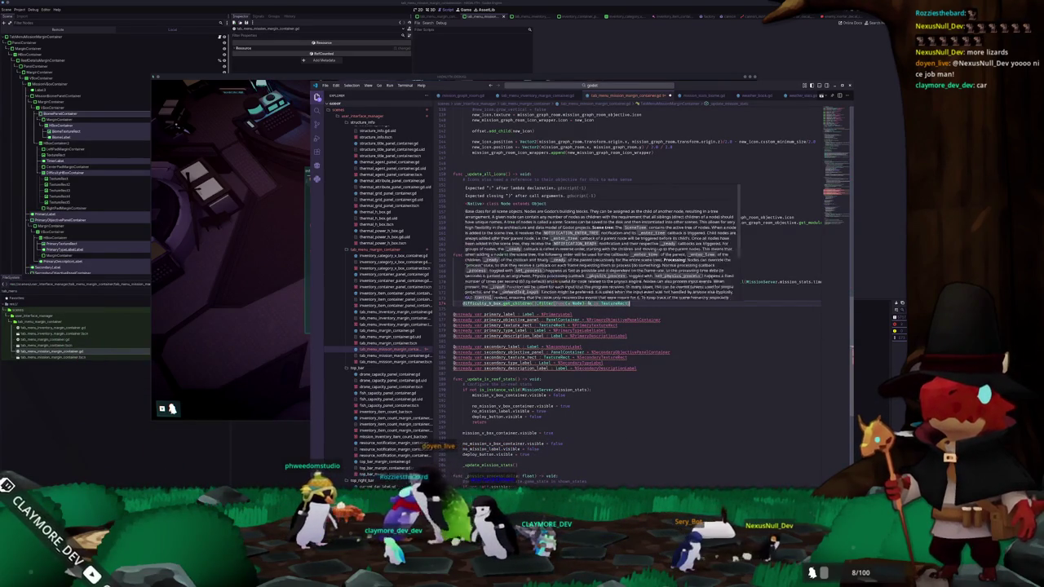
pyautogui.write('return x is TextureRect')
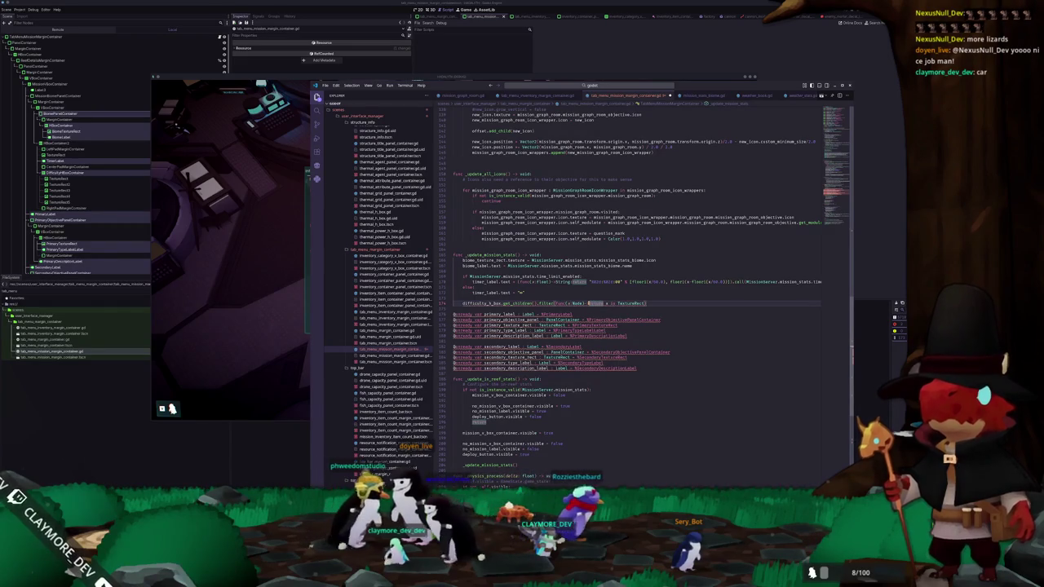
pyautogui.write('bo')
pyautogui.press('Return')
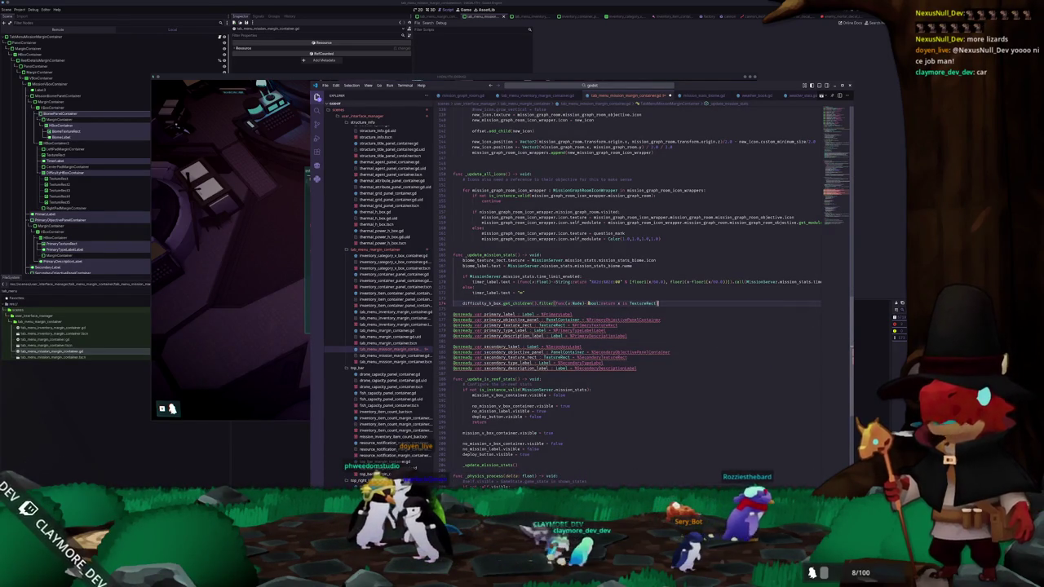
pyautogui.write('.map')
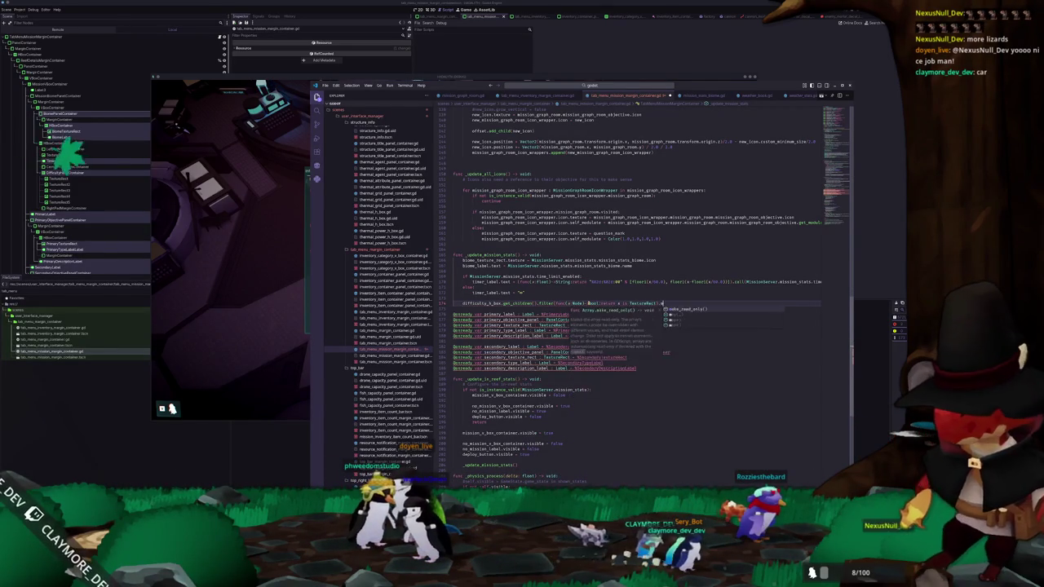
pyautogui.moveTo(665, 304)
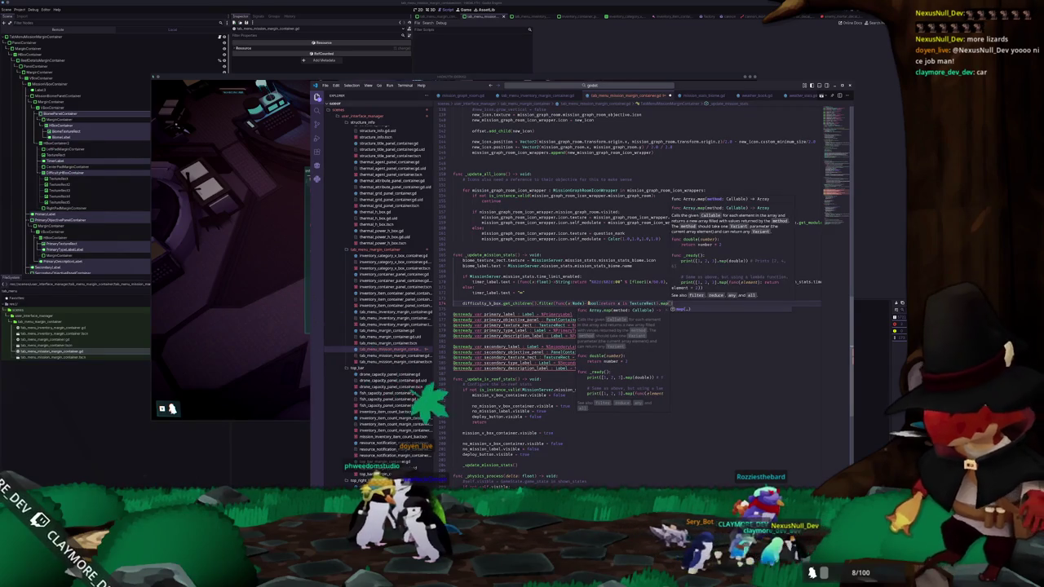
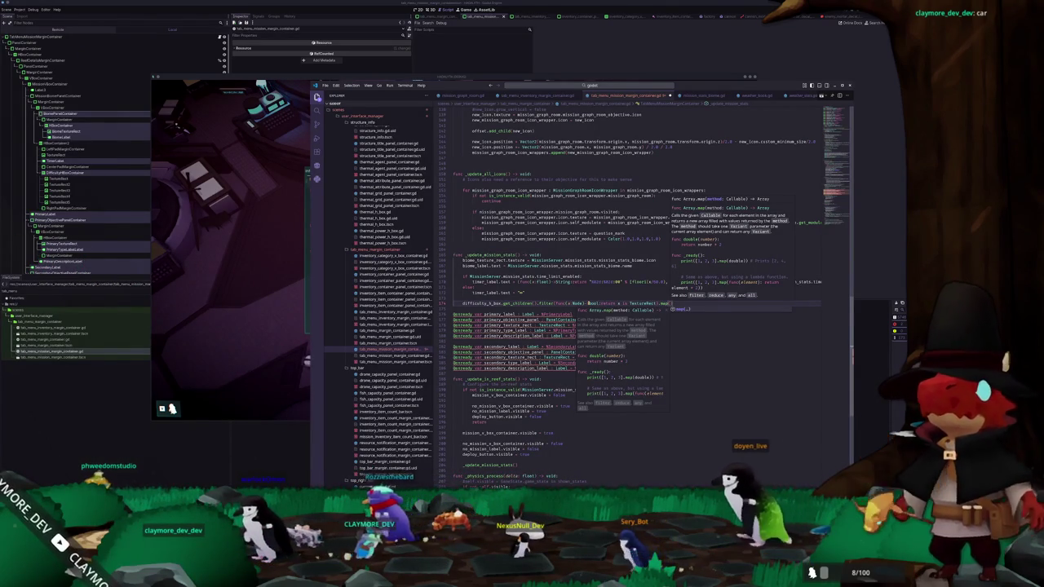
# Replace the .map() call with a for loop over the difficulty TextureRects, with a placeholder pass body
pyautogui.press('Escape')
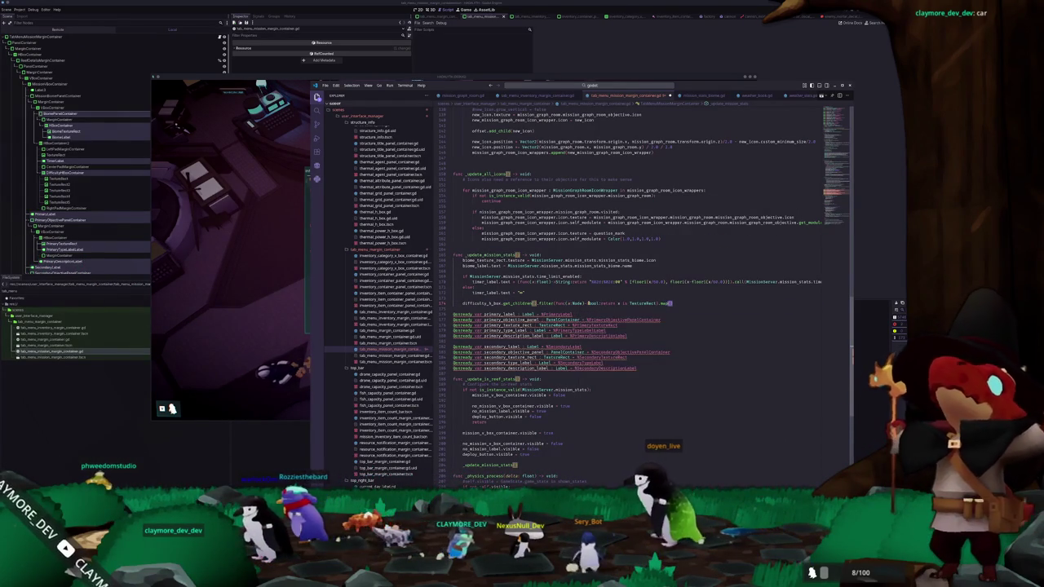
pyautogui.press('BackSpace')
pyautogui.press('BackSpace')
pyautogui.press('BackSpace')
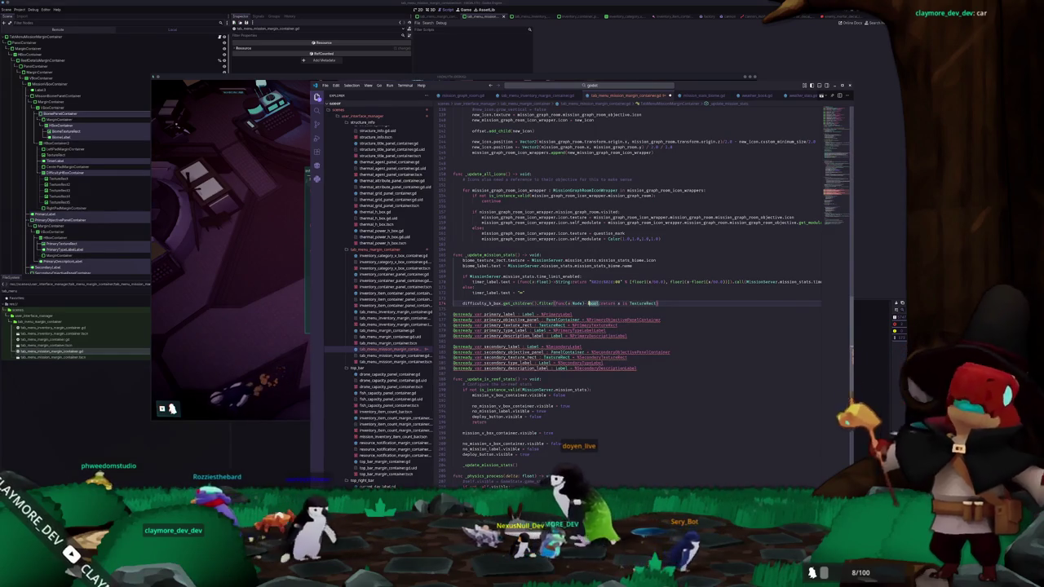
pyautogui.doubleClick(481, 302)
pyautogui.press('Home')
pyautogui.write('for ')
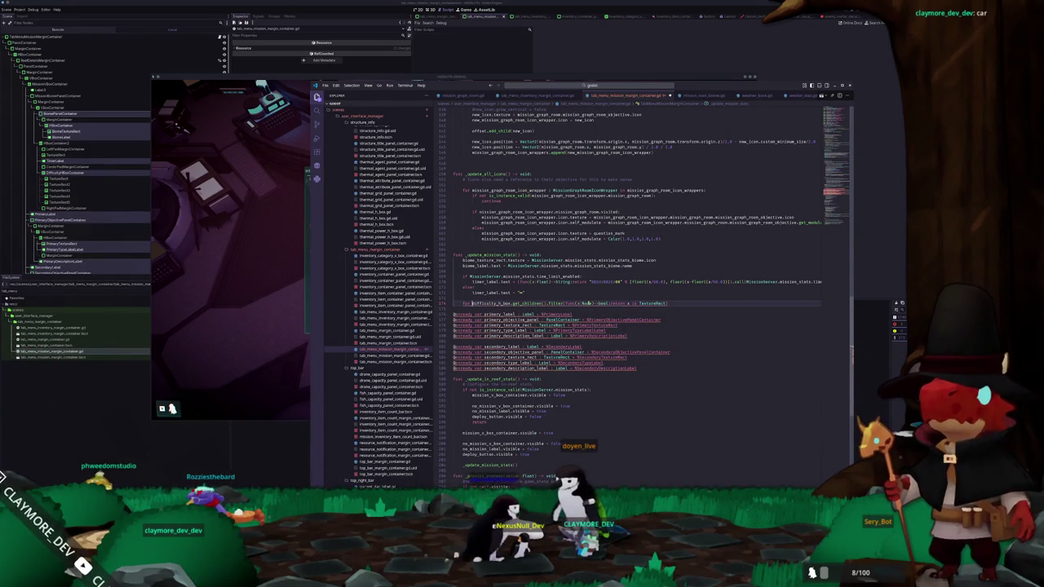
pyautogui.write('texture_rect')
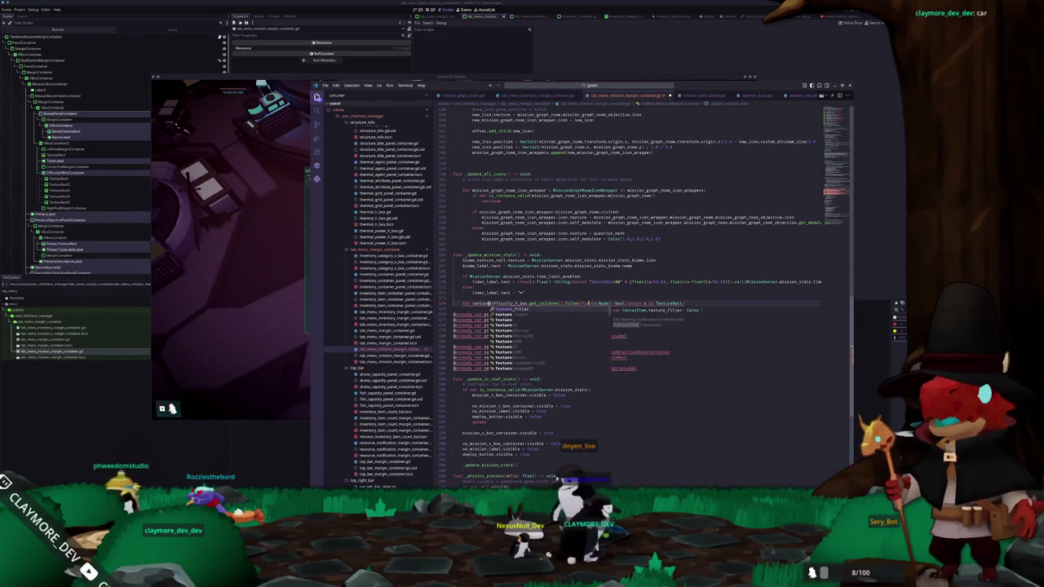
pyautogui.write(' : Texture')
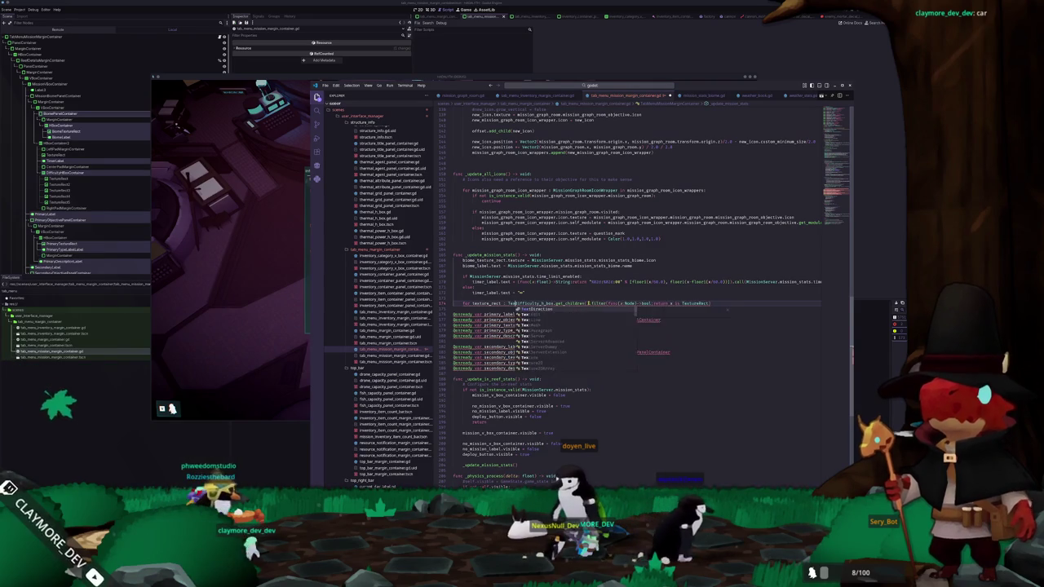
pyautogui.write('Rect in')
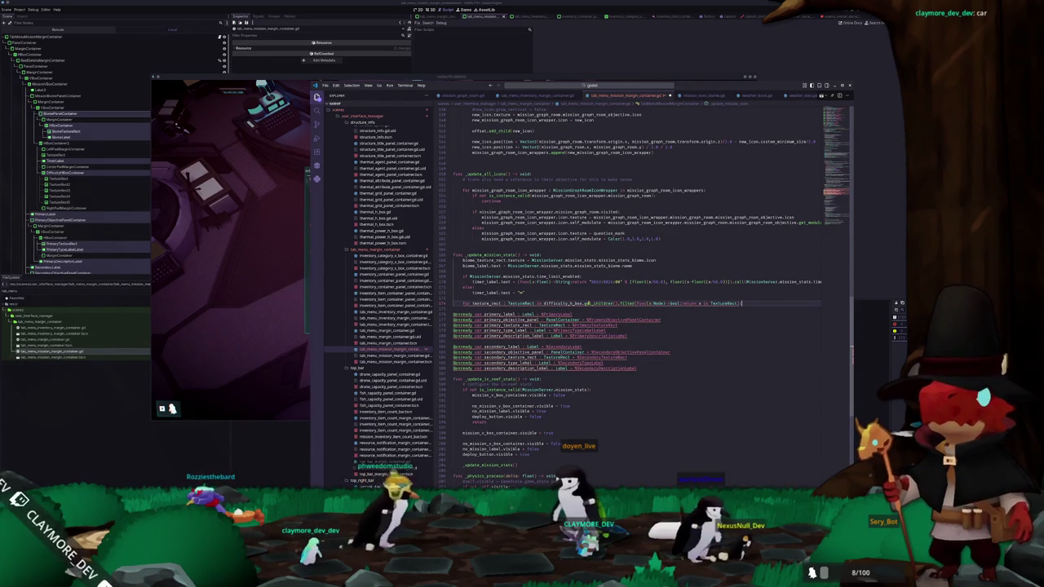
pyautogui.press('Return')
pyautogui.write('pass')
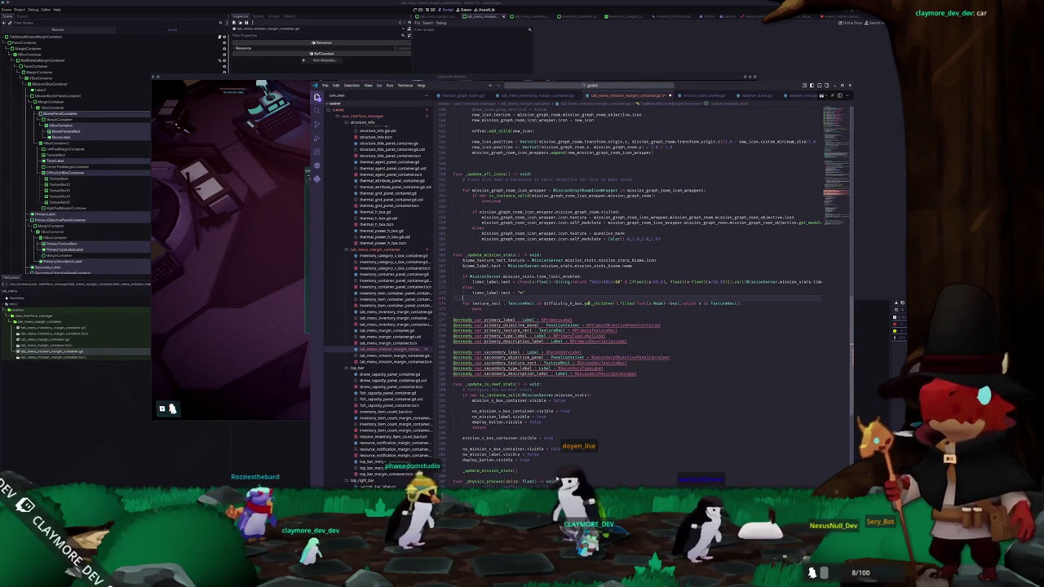
# Add an index counter and an if index < difficulty_level branch tinting self_modulate with a 0.25 Color
pyautogui.press('Return')
pyautogui.write('var index : int = 0')
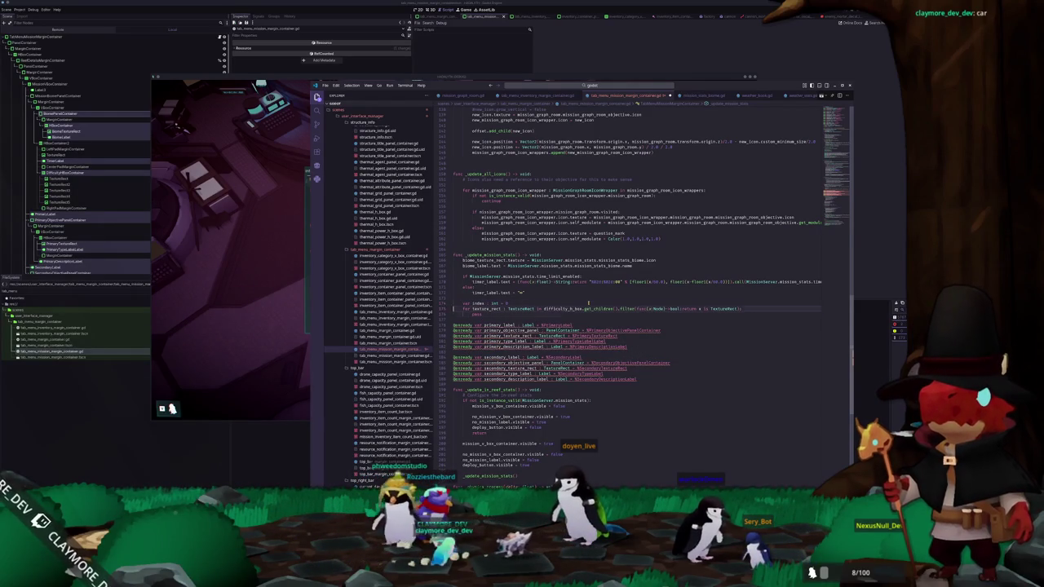
pyautogui.press('Return')
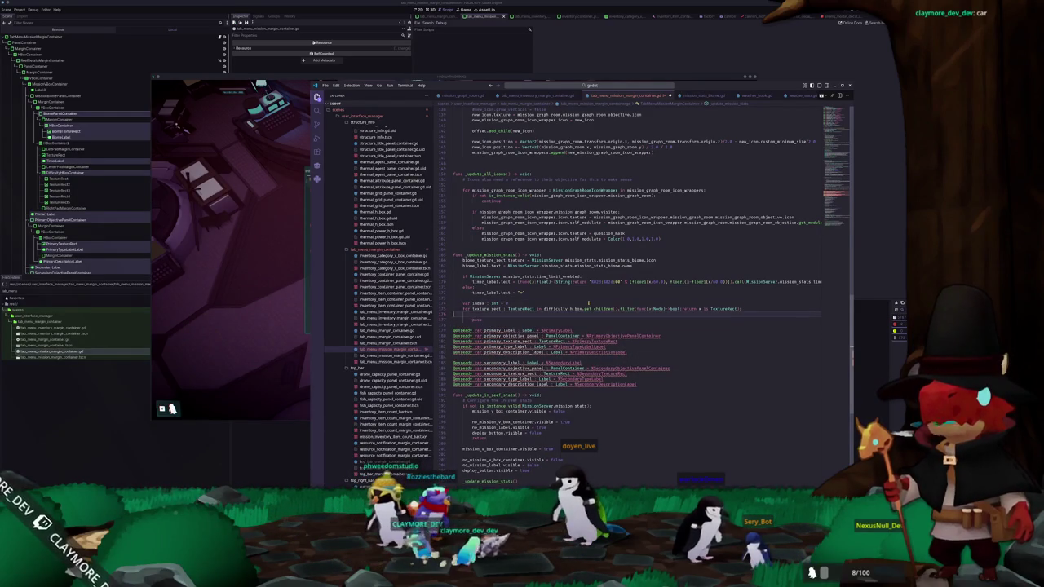
pyautogui.write('if index == 0')
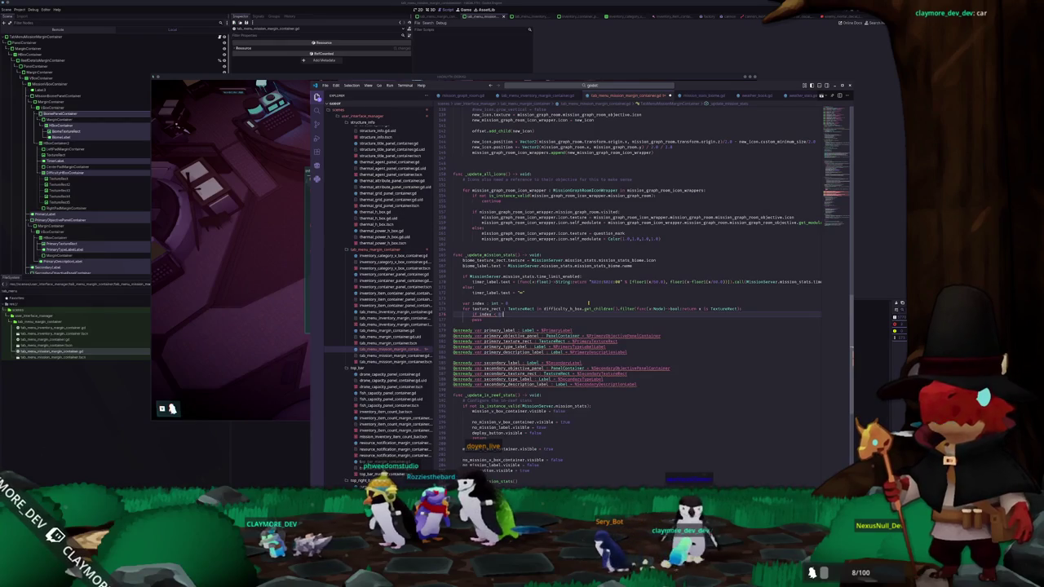
pyautogui.press('Return')
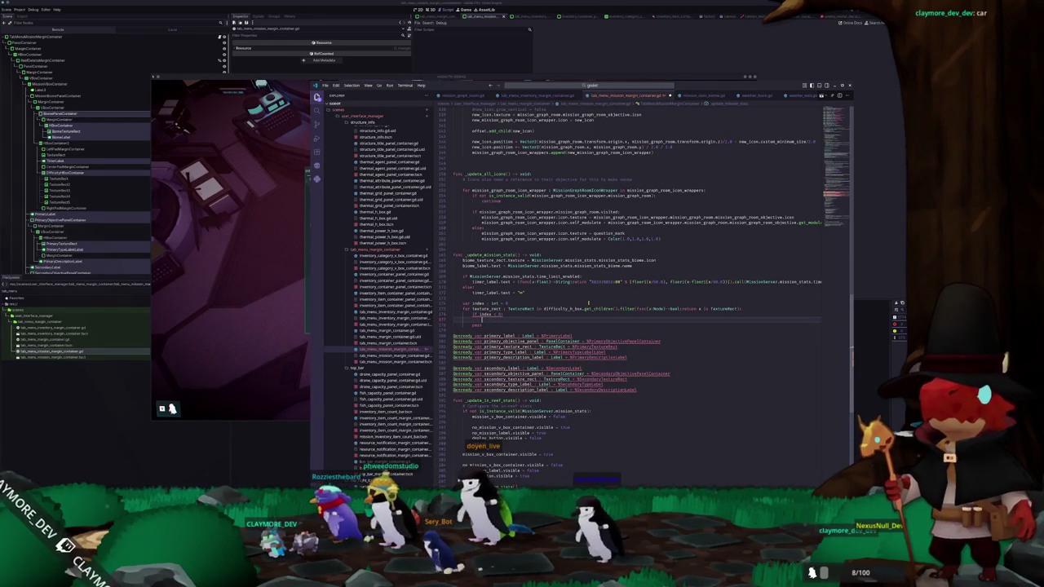
pyautogui.press('Up')
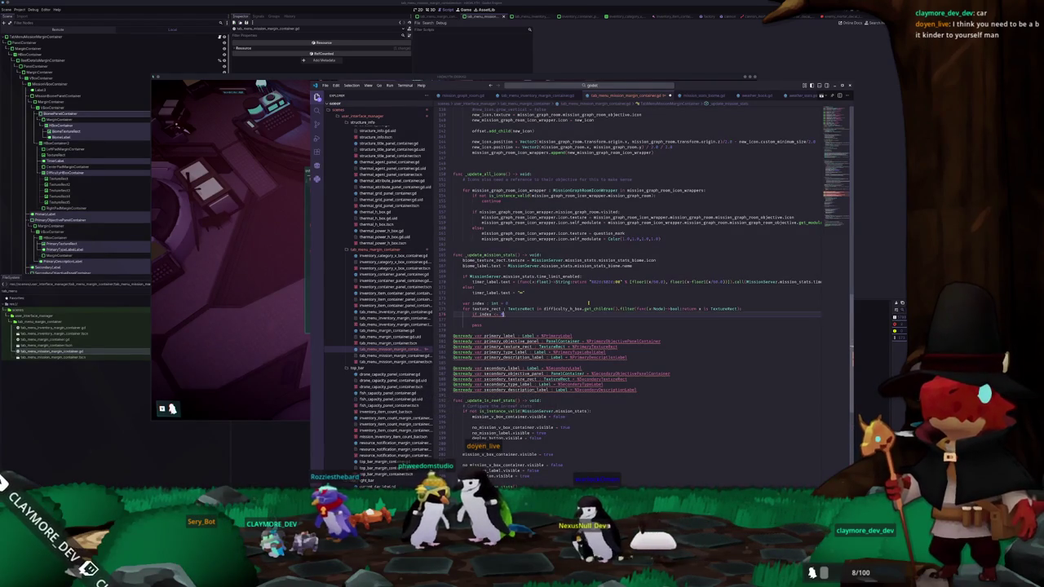
pyautogui.write('Missi')
pyautogui.write('Se')
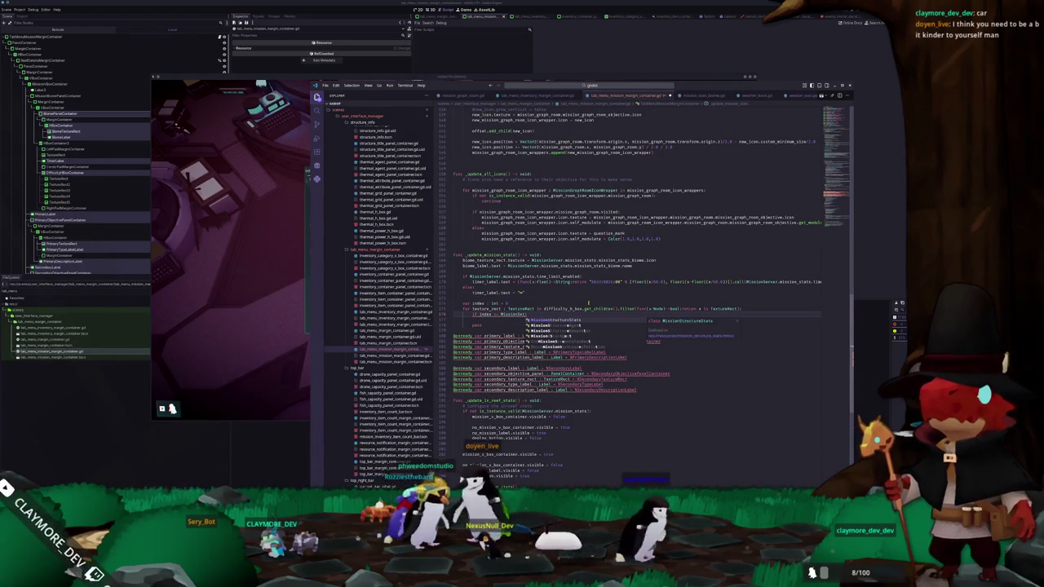
pyautogui.write('rver.')
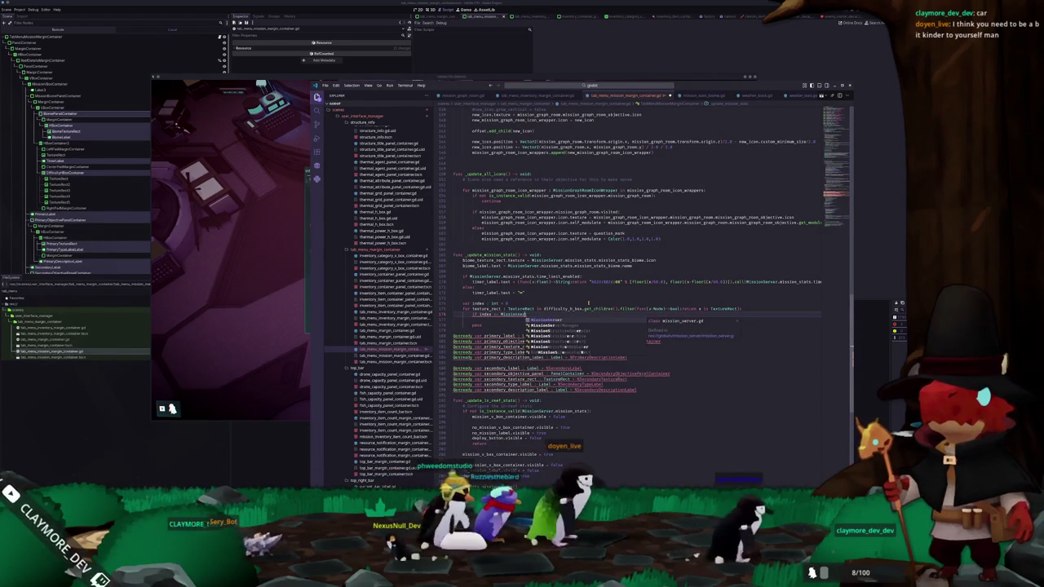
pyautogui.write('mission_stats')
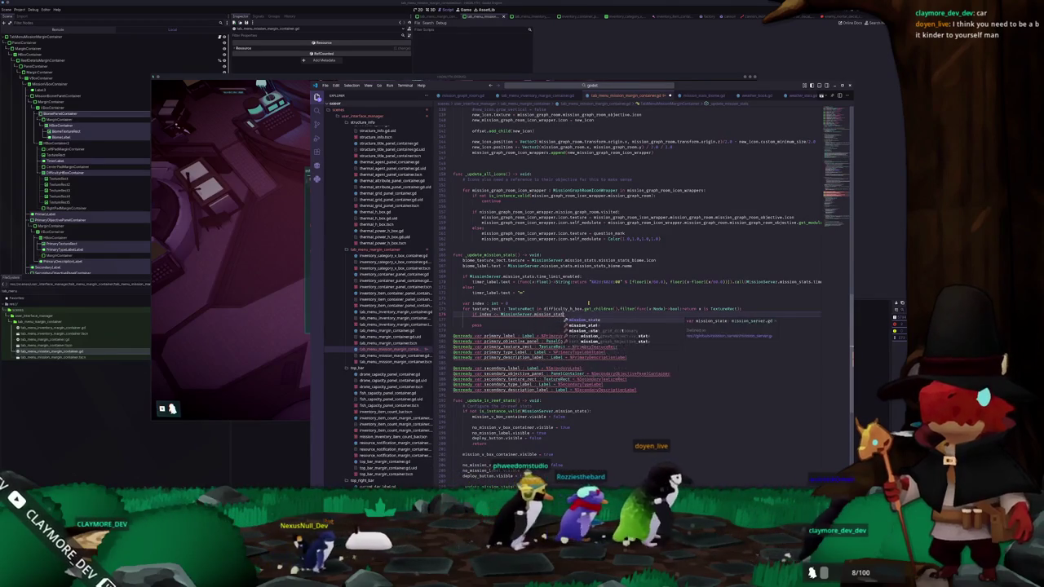
pyautogui.write('.difficulty_level:')
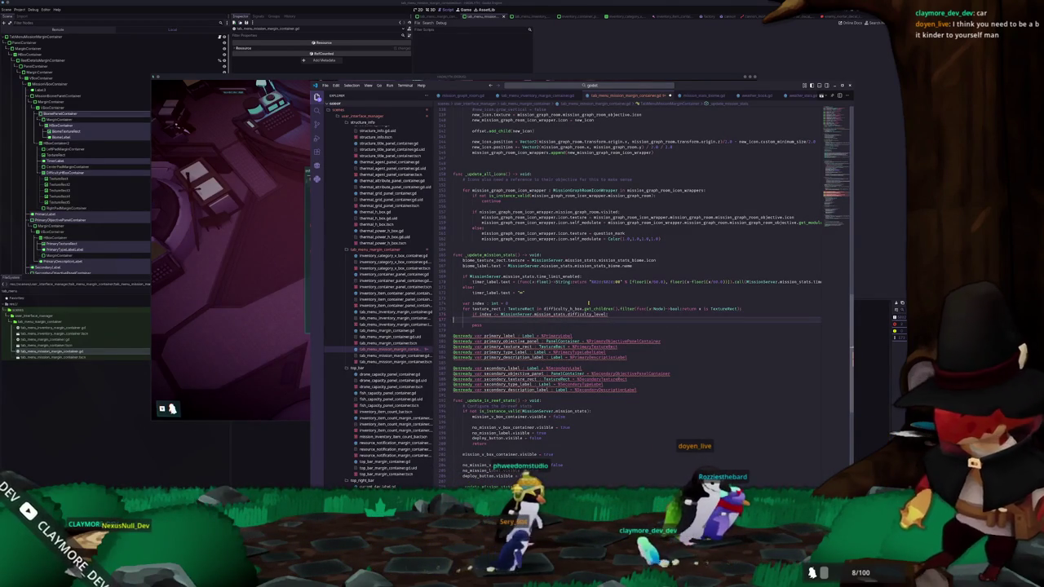
pyautogui.write('texture')
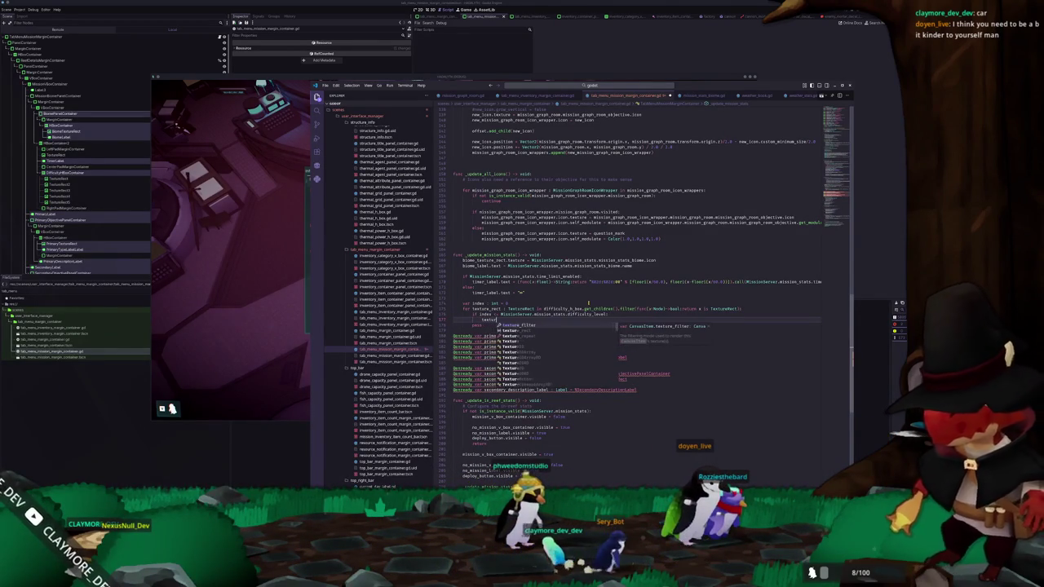
pyautogui.write('_rect.self_modulate')
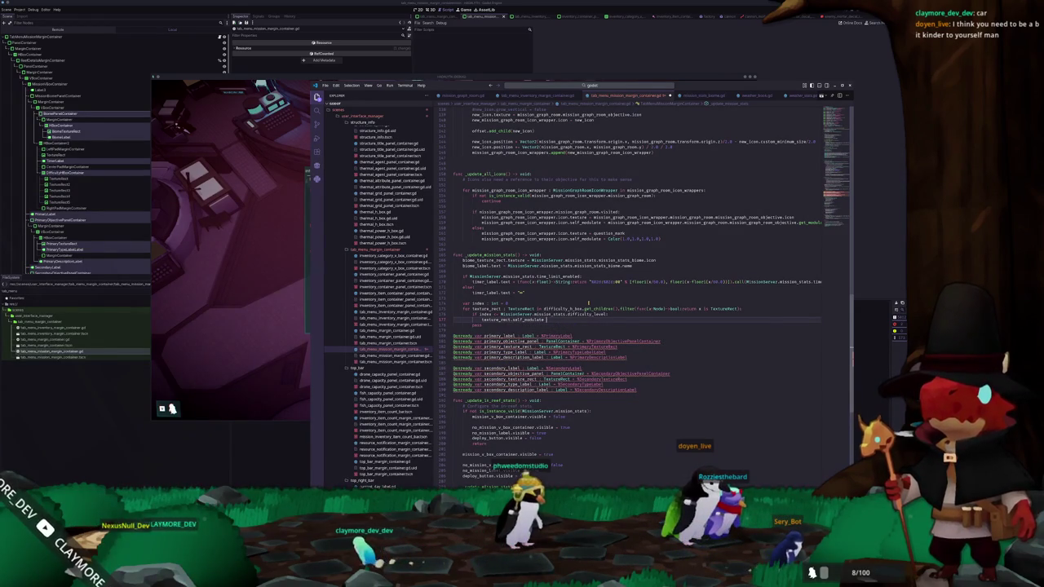
pyautogui.write(' = Col')
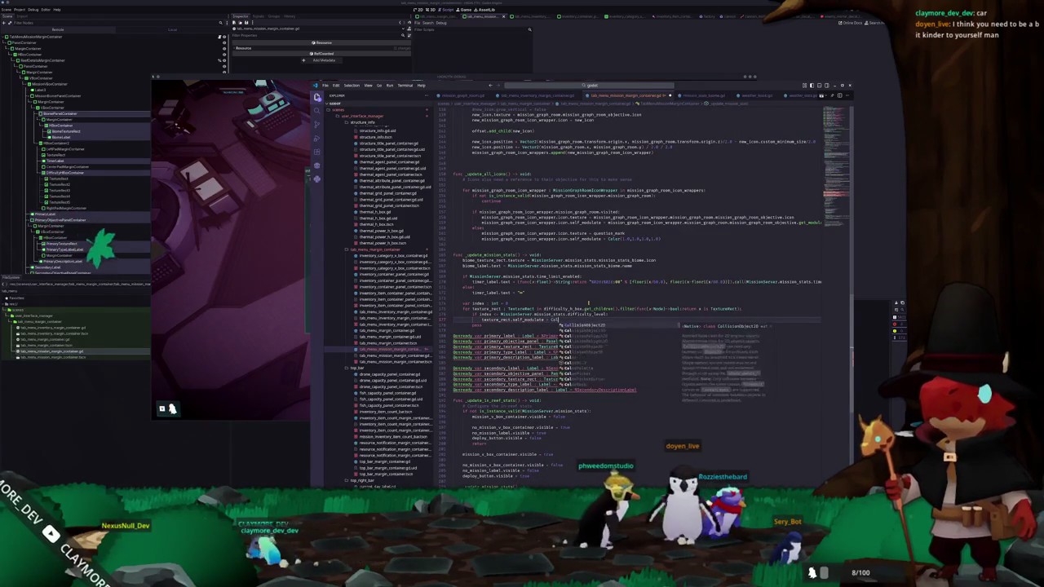
pyautogui.write('or(0.25,1')
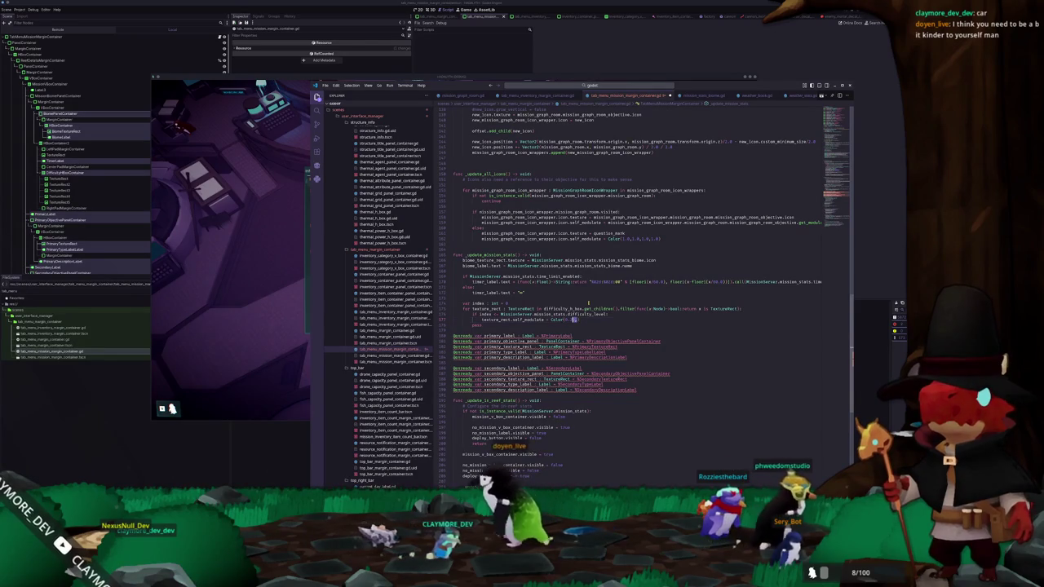
pyautogui.write('0.25,0.25,')
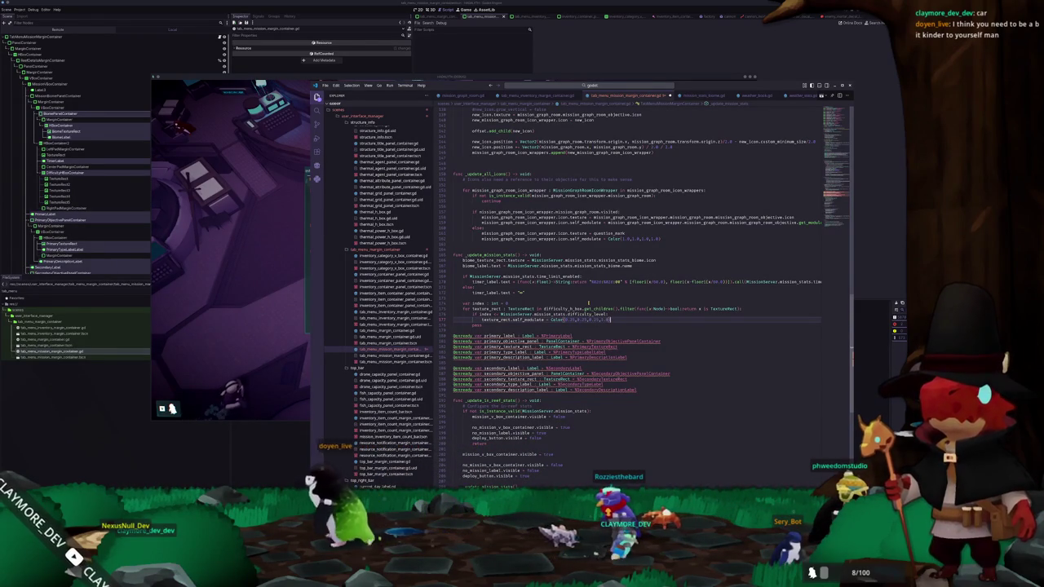
pyautogui.press('Return')
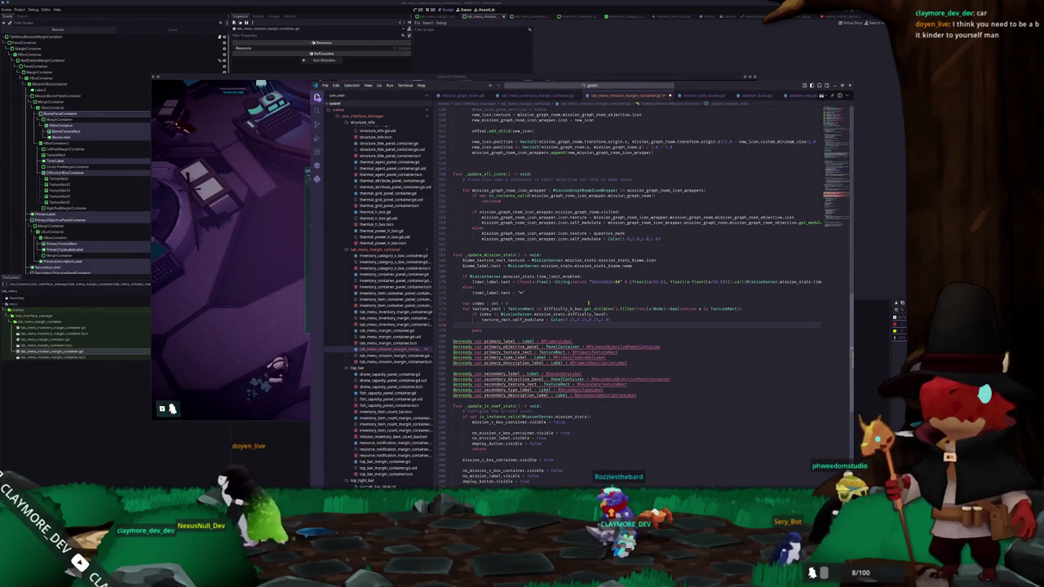
# Add an else: branch and reset each texture_rect's self_modulate to Color.WHITE at the loop's start
pyautogui.write('else:')
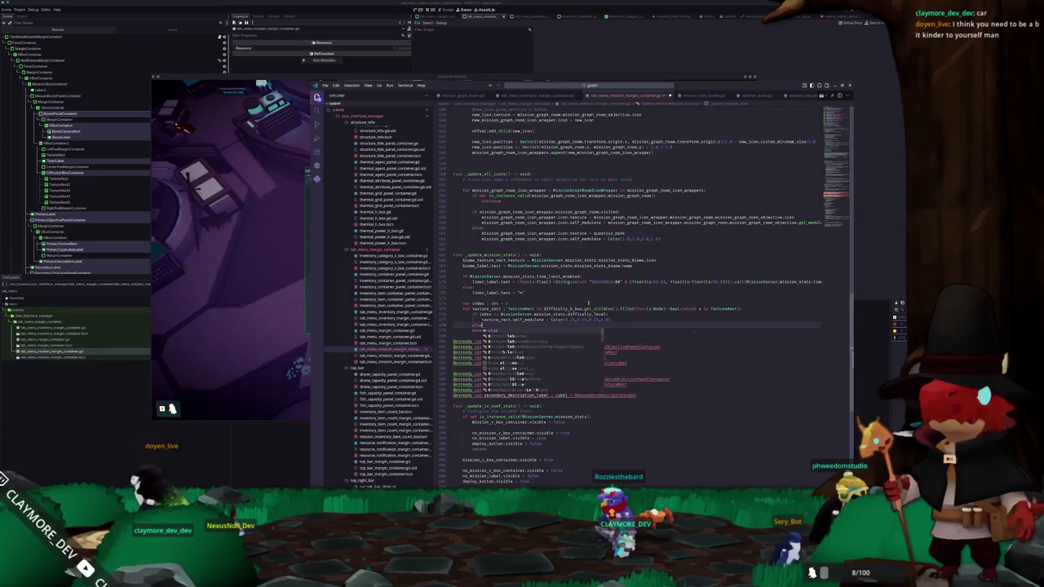
pyautogui.press('Return')
pyautogui.moveTo(481, 319); pyautogui.dragTo(592, 319)
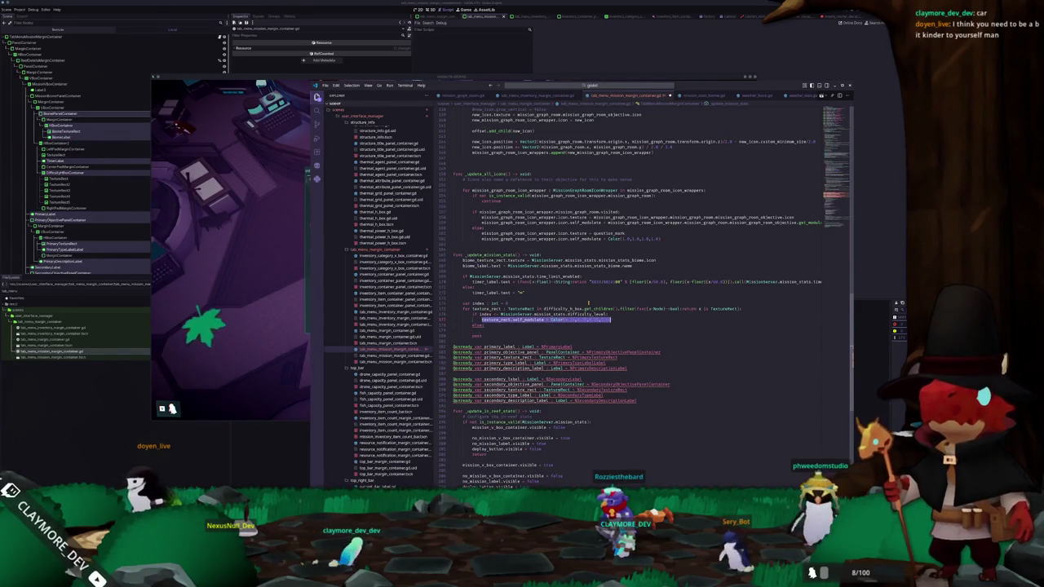
pyautogui.hotkey('shift', 'End')
pyautogui.press('Down')
pyautogui.press('Down')
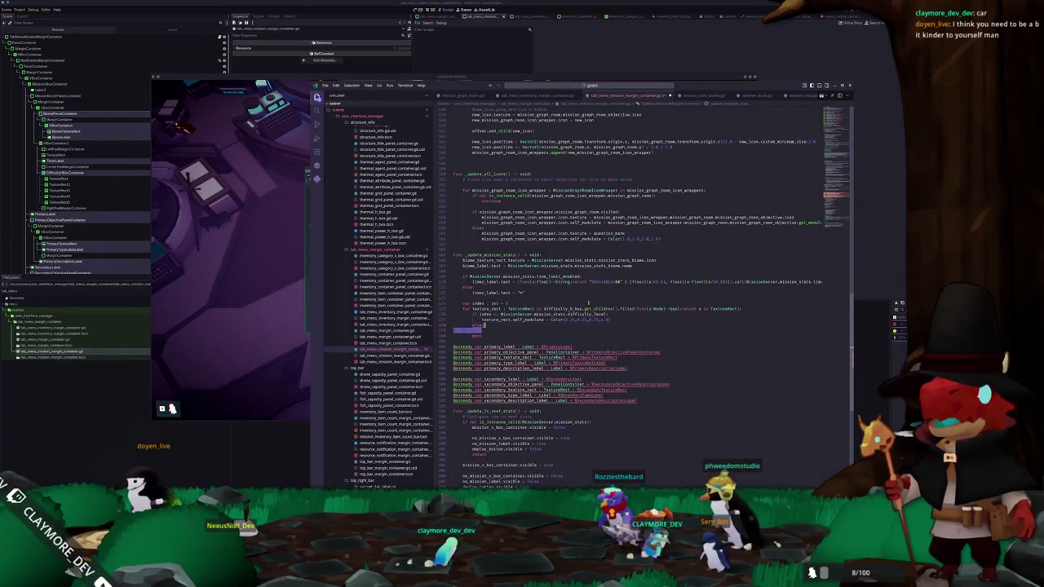
pyautogui.press('Up')
pyautogui.press('Up')
pyautogui.press('Up')
pyautogui.press('End')
pyautogui.press('Return')
pyautogui.write('texture')
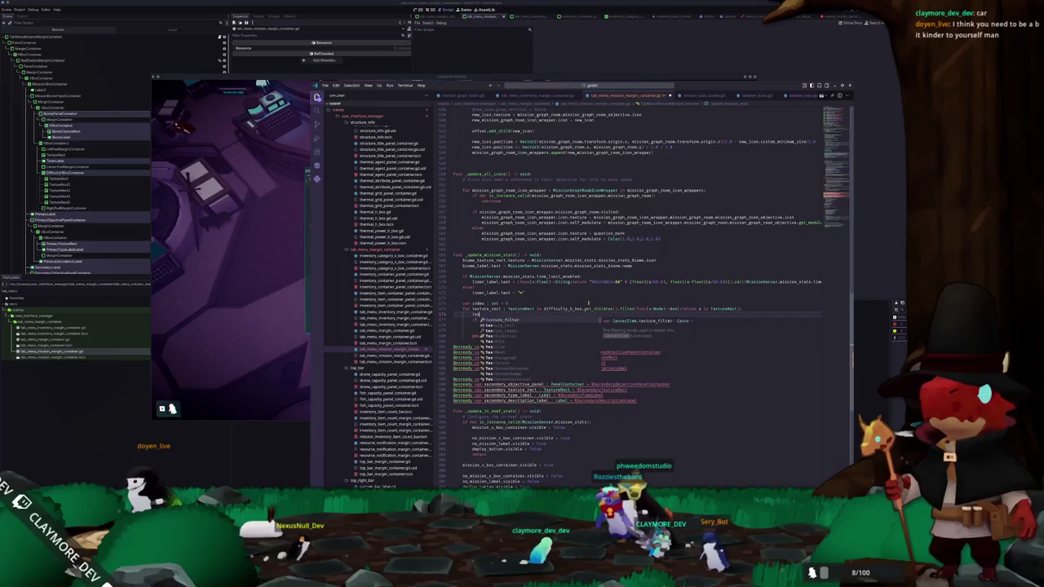
pyautogui.write('_rect.self')
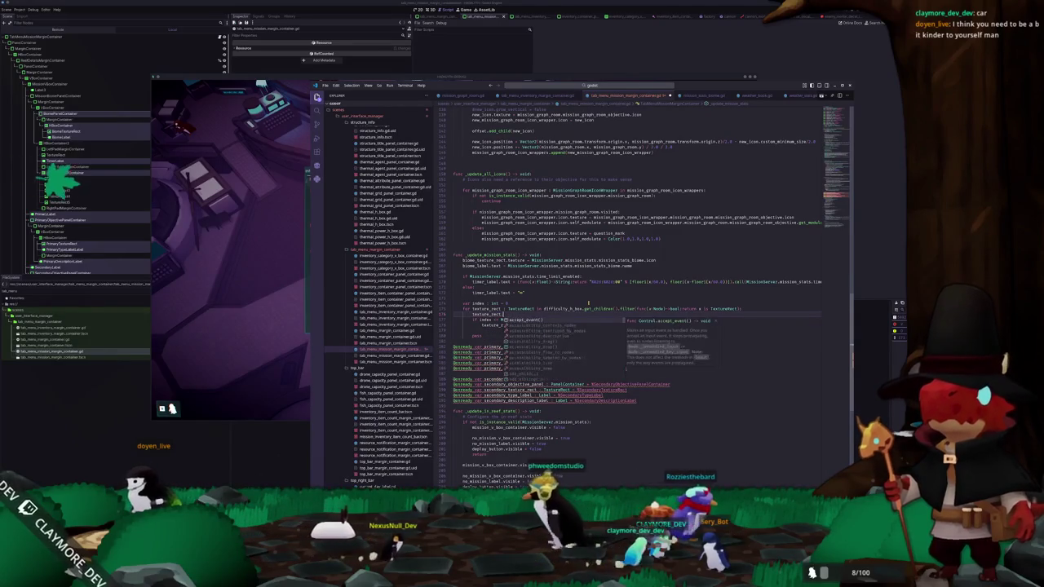
pyautogui.press('Return')
pyautogui.write('= Color(')
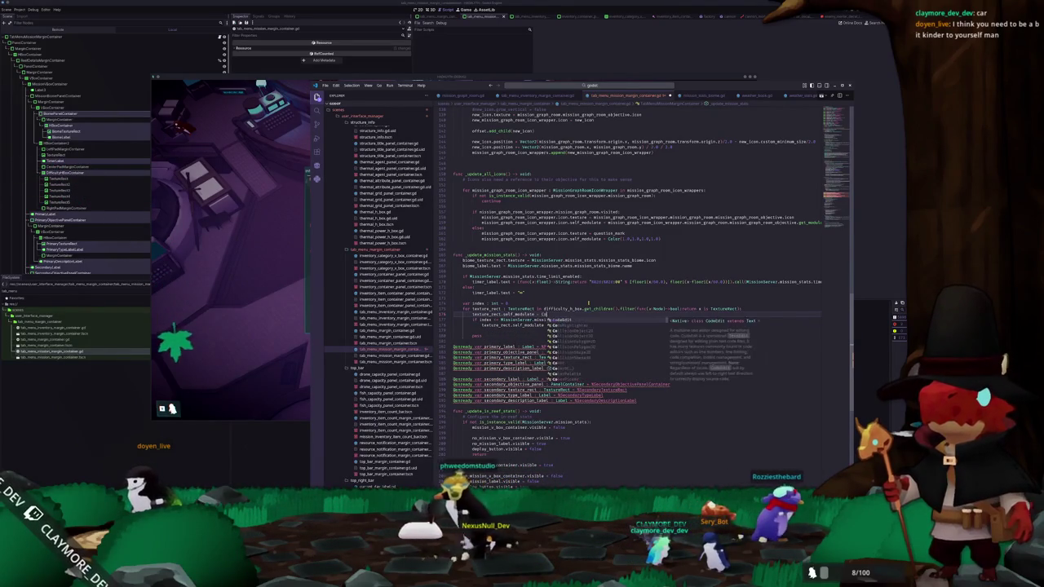
pyautogui.press('BackSpace')
pyautogui.write('.WHITE')
# Increment index += 1 each iteration and drop the placeholder pass
pyautogui.press('Down')
pyautogui.press('Down')
pyautogui.press('Down')
pyautogui.write('index += 1')
pyautogui.press('Down')
pyautogui.press('Down')
pyautogui.press('Down')
# Add an if MissionServer.mission_stats.secondary check above the secondary label and panel declarations
pyautogui.press('Return')
pyautogui.write('if MissionServer.mission_stats.secondary')
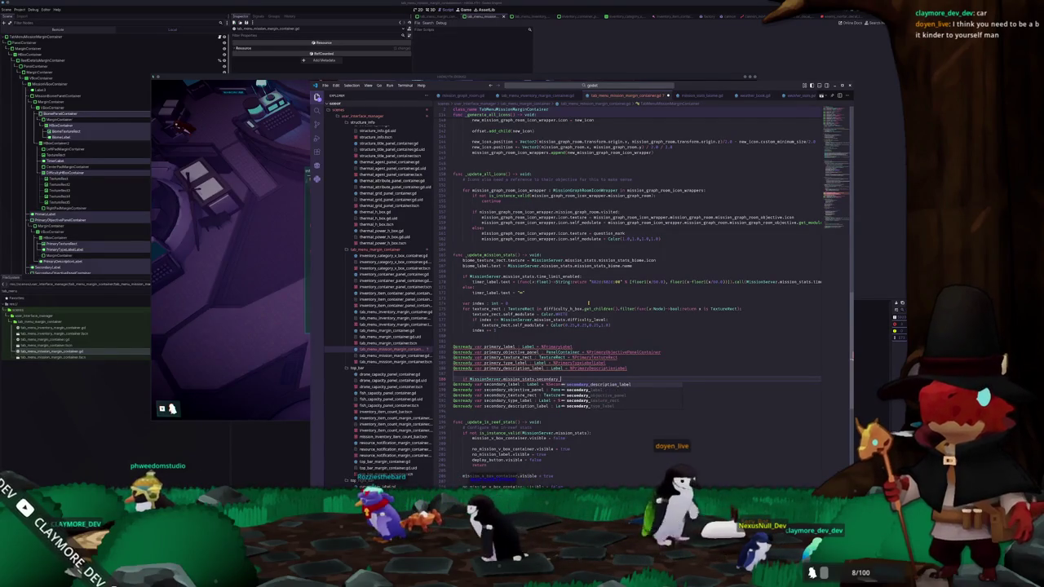
pyautogui.press('BackSpace')
pyautogui.press('BackSpace')
pyautogui.press('BackSpace')
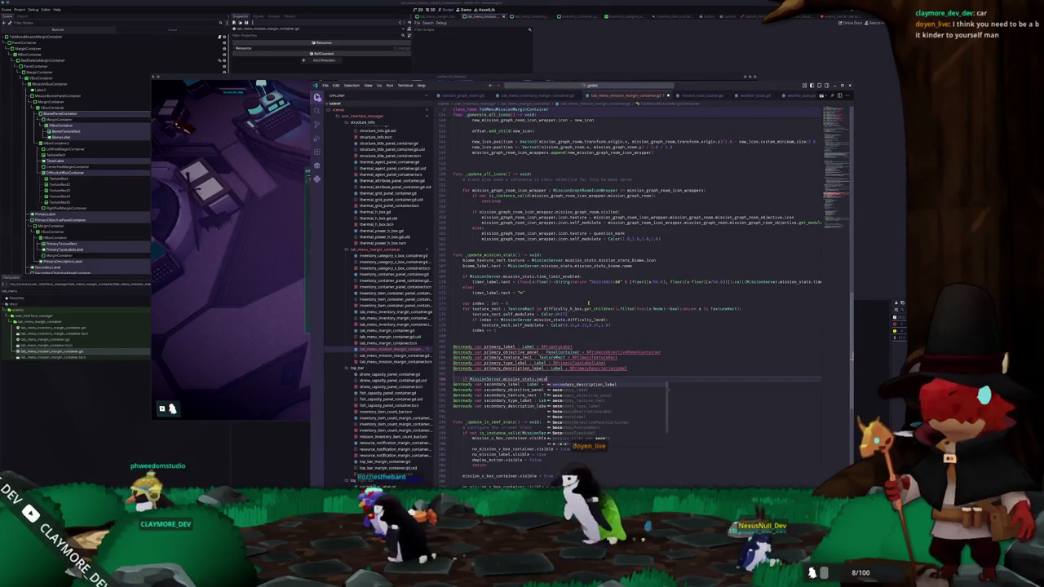
pyautogui.write('s')
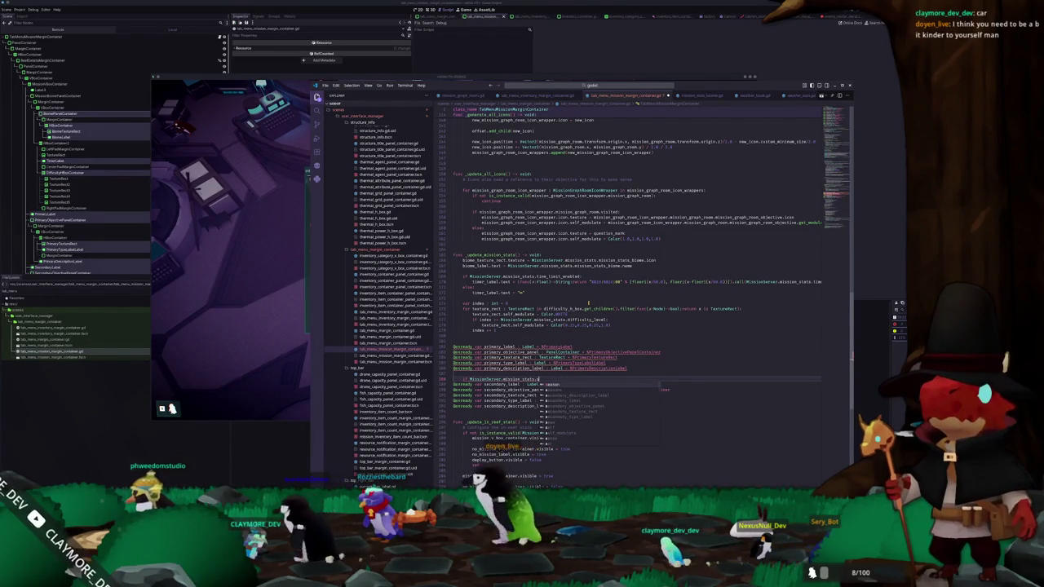
pyautogui.write('econdary')
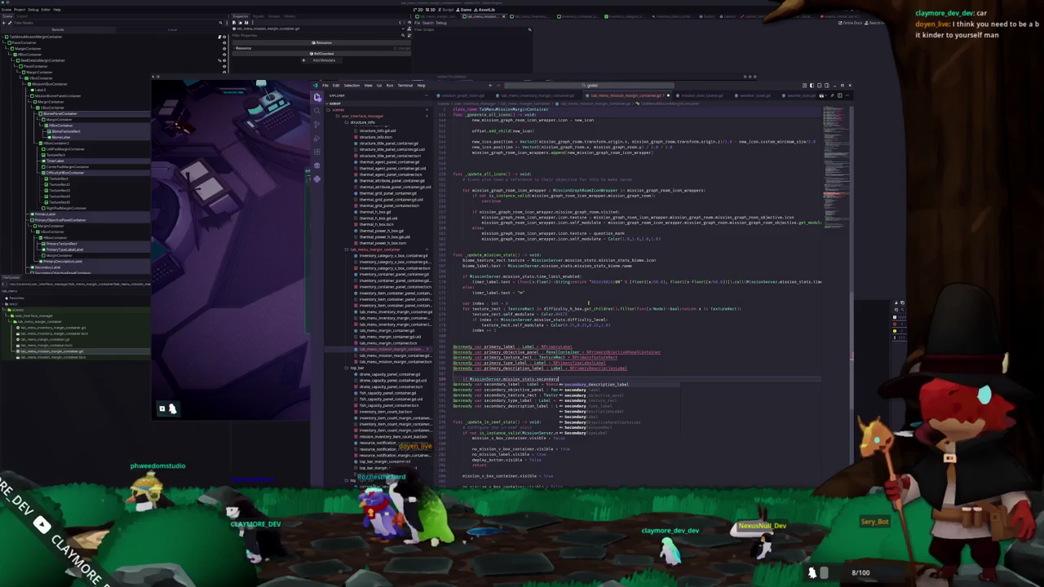
pyautogui.press('Escape')
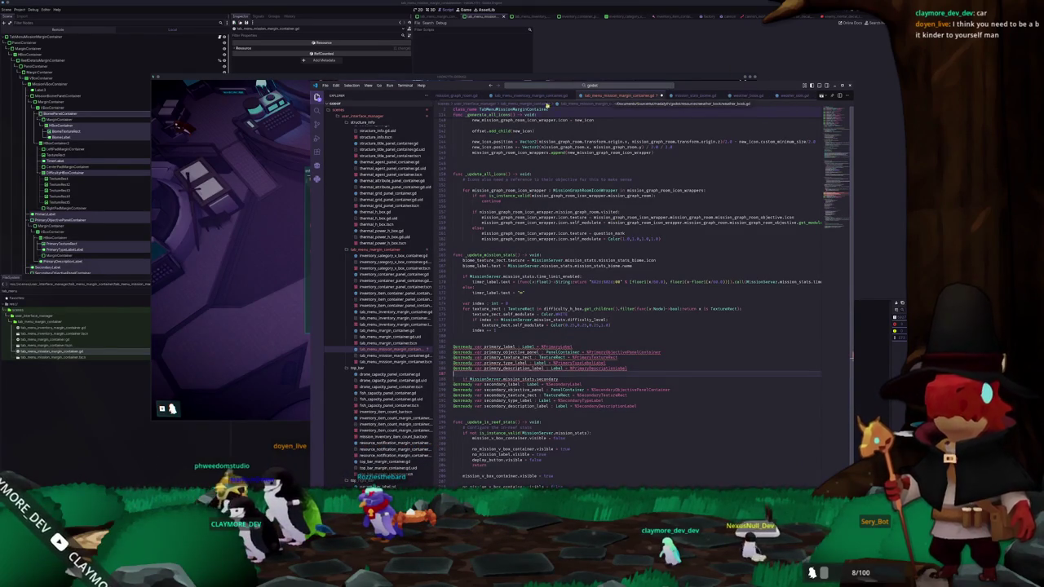
pyautogui.click(601, 86)
pyautogui.write('mission')
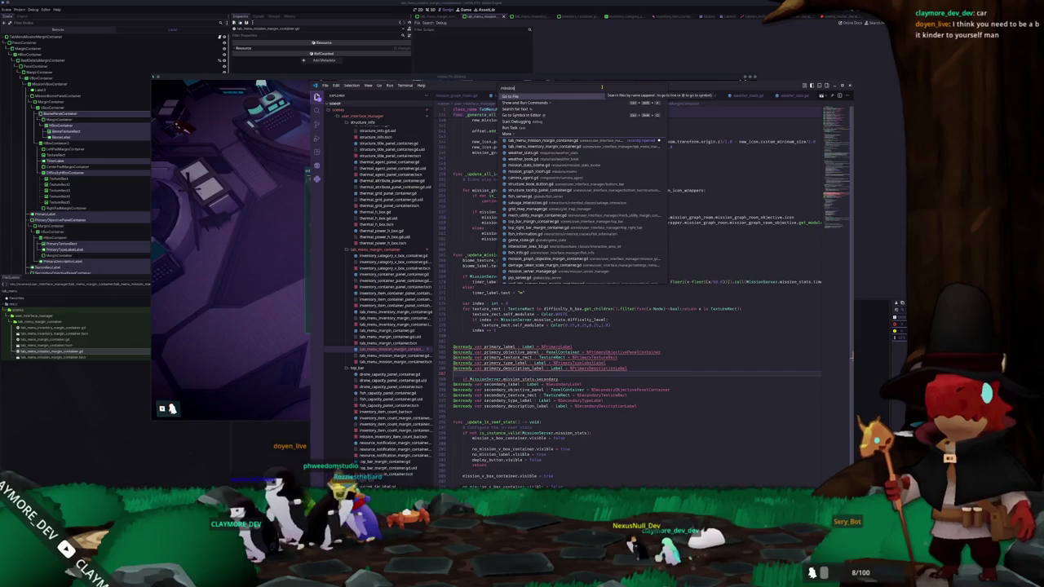
# Look up the has_secondary property in mission_stats.gd, then return to the mission info panel script
pyautogui.write('_stats')
pyautogui.press('Return')
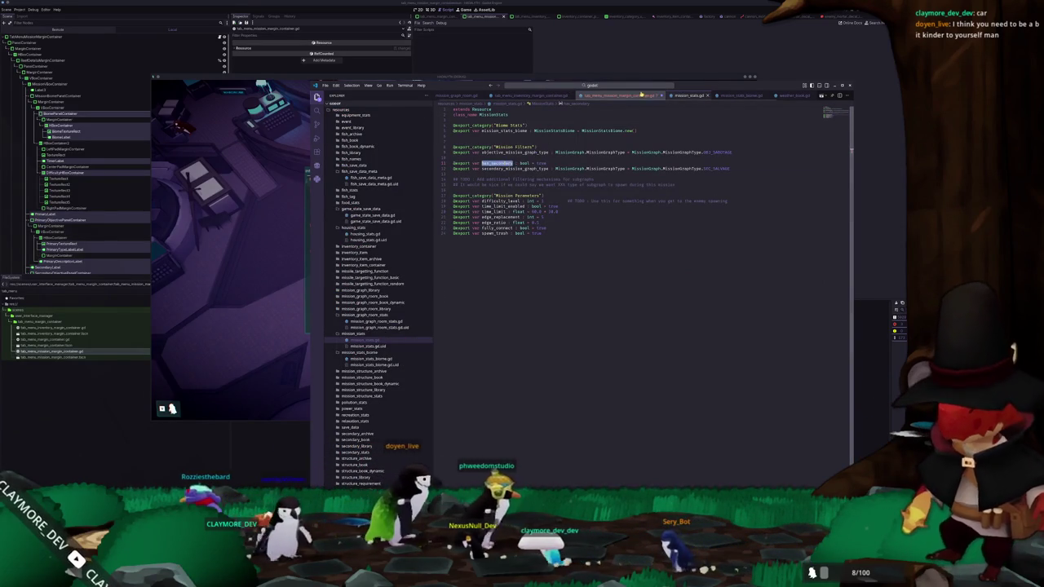
pyautogui.hotkey('ctrl', 'Tab')
# Make the condition if not has_secondary, setting the secondary label and objective panel visible to false
pyautogui.write('has_')
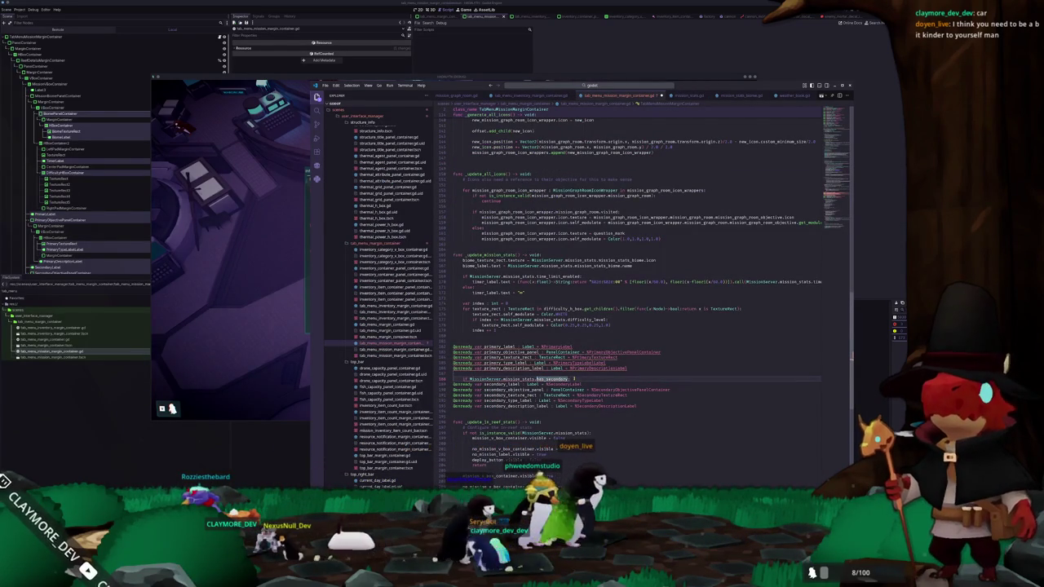
pyautogui.hotkey('ctrl', 'Left')
pyautogui.hotkey('ctrl', 'Left')
pyautogui.hotkey('ctrl', 'Left')
pyautogui.hotkey('ctrl', 'Right')
pyautogui.hotkey('ctrl', 'shift', 'Right')
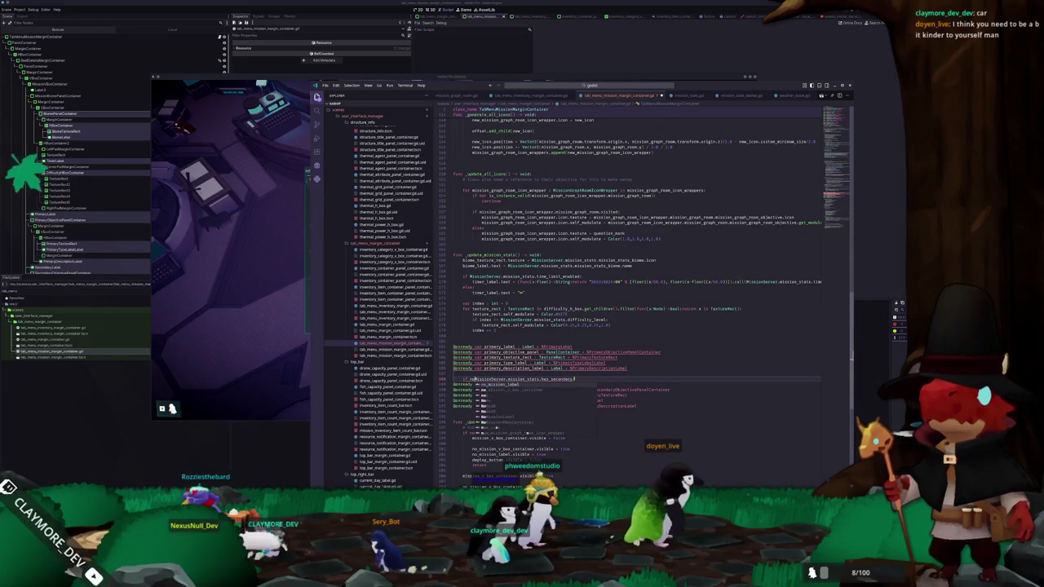
pyautogui.press('End')
pyautogui.press('Return')
pyautogui.write('secondary_')
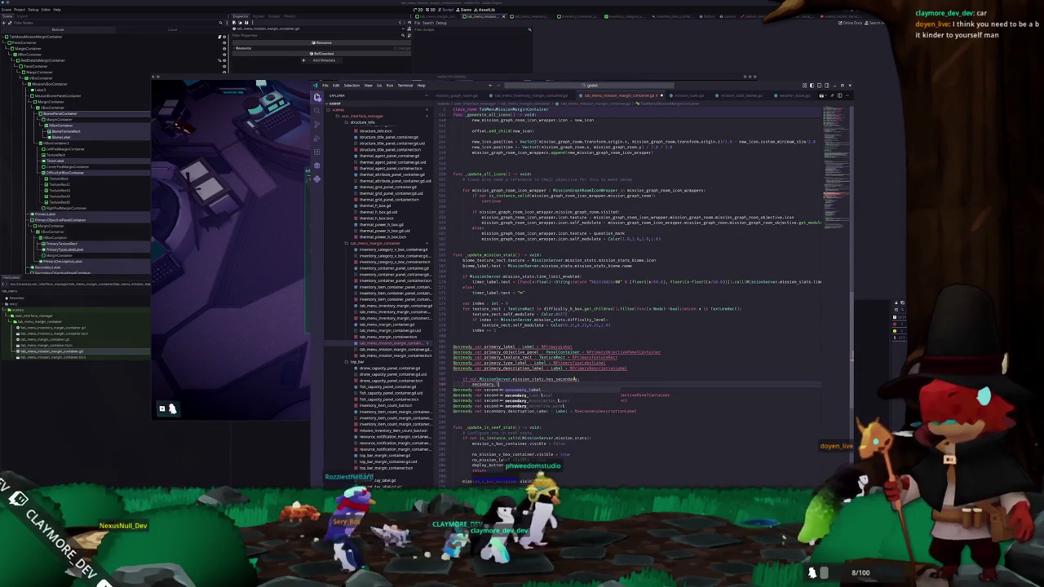
pyautogui.write('false')
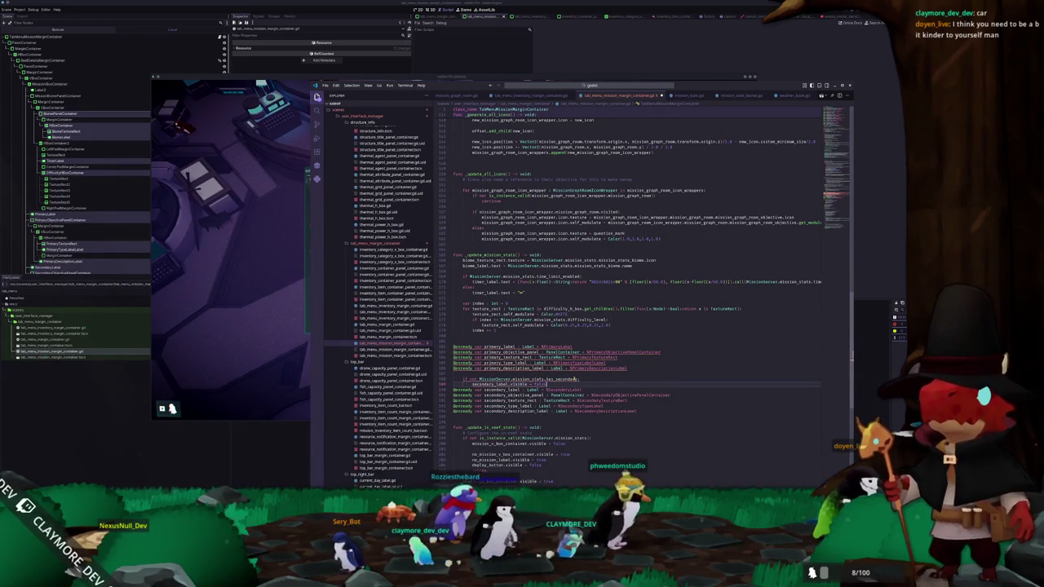
pyautogui.press('Return')
pyautogui.write('secondary')
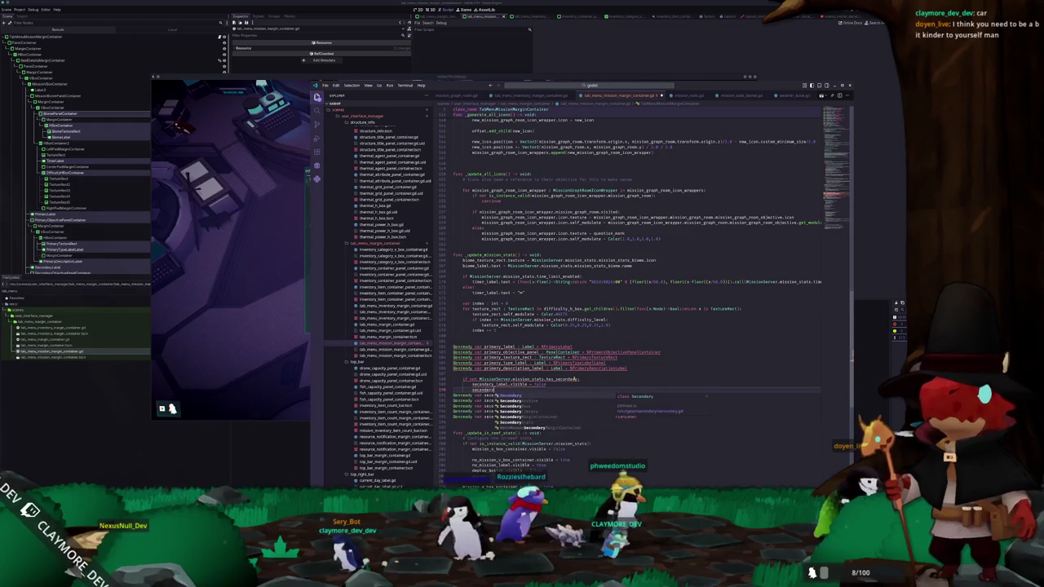
pyautogui.write('_objective_panel.visible = f')
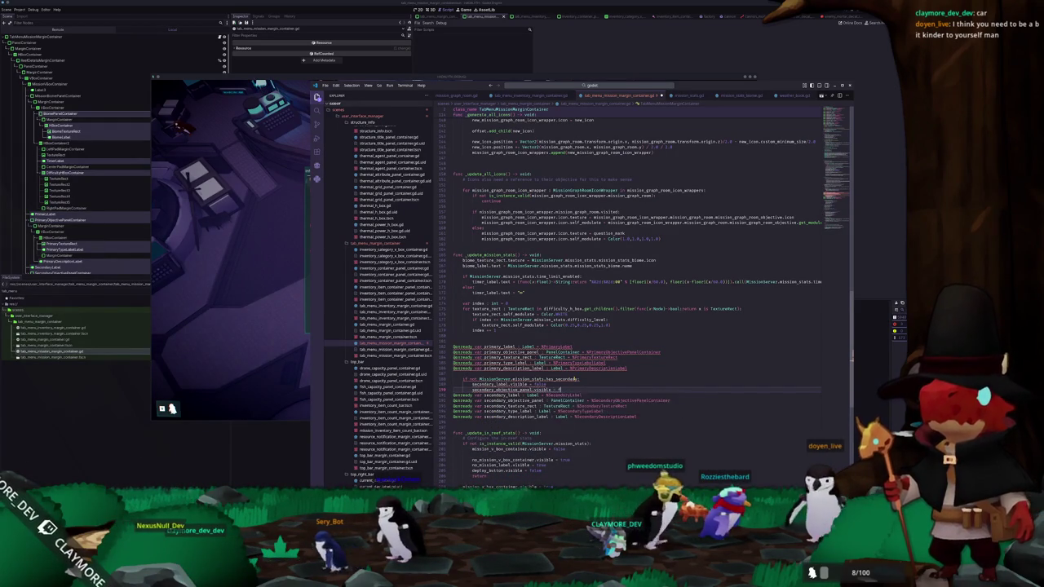
pyautogui.press('Return')
# Convert the file's indentation using the command palette's convert command
pyautogui.hotkey('ctrl', 'shift', 'p')
pyautogui.write('convert')
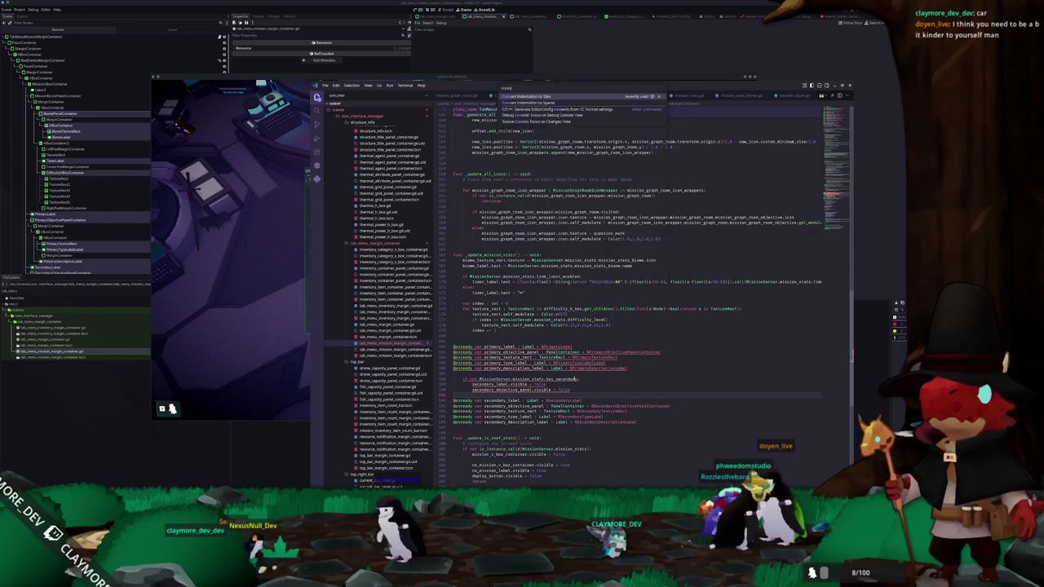
pyautogui.press('Return')
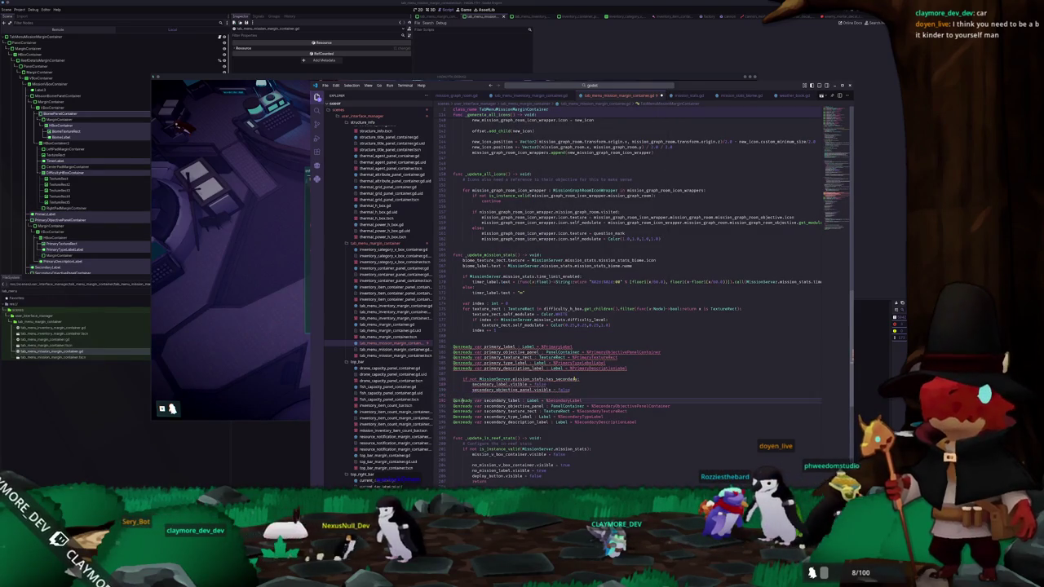
# Add return, then paste both visibility lines below with their values changed to true
pyautogui.write('return')
pyautogui.press('Return')
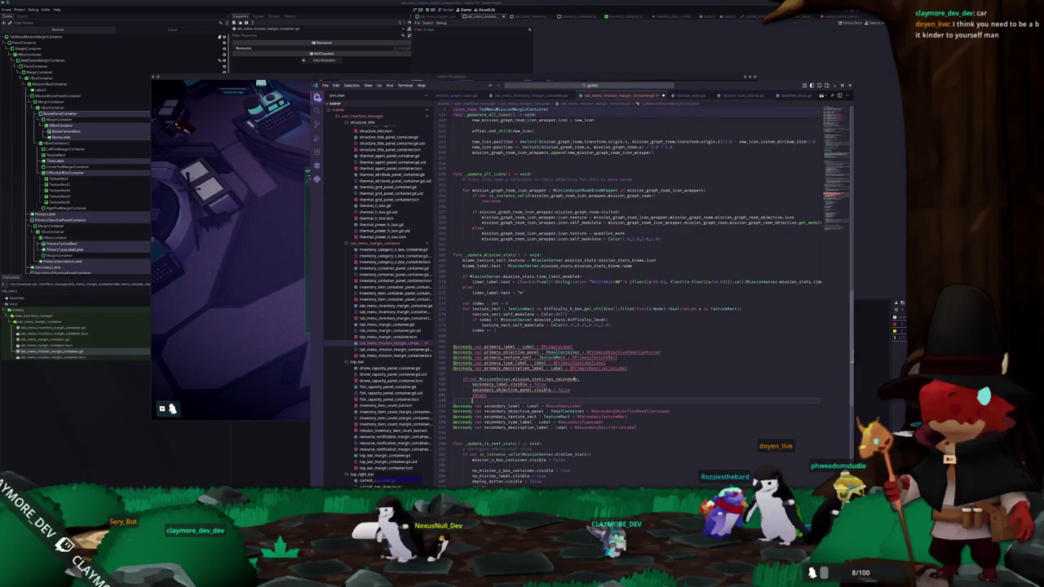
pyautogui.hotkey('ctrl', 'v')
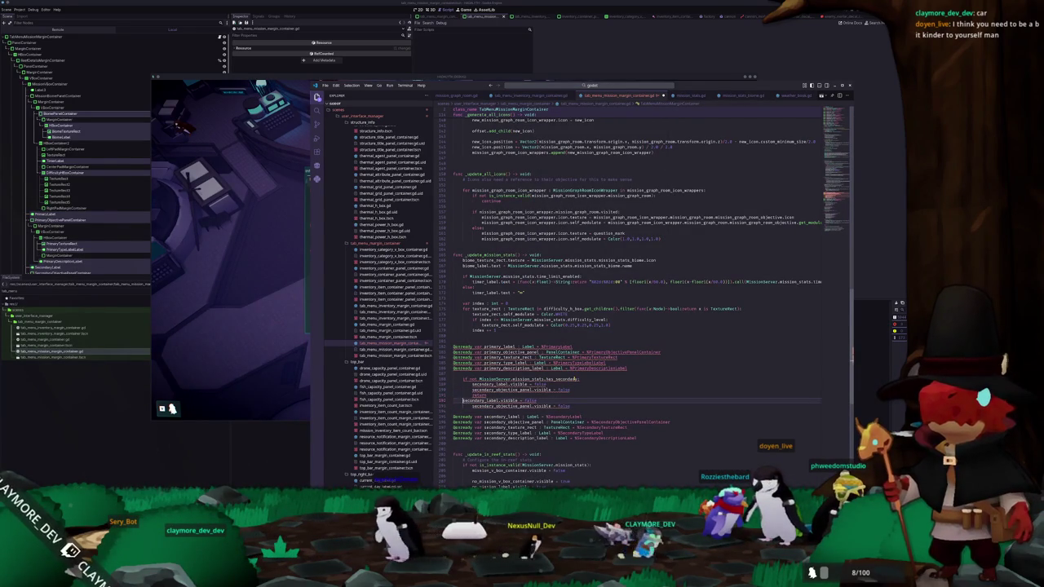
pyautogui.doubleClick(531, 400)
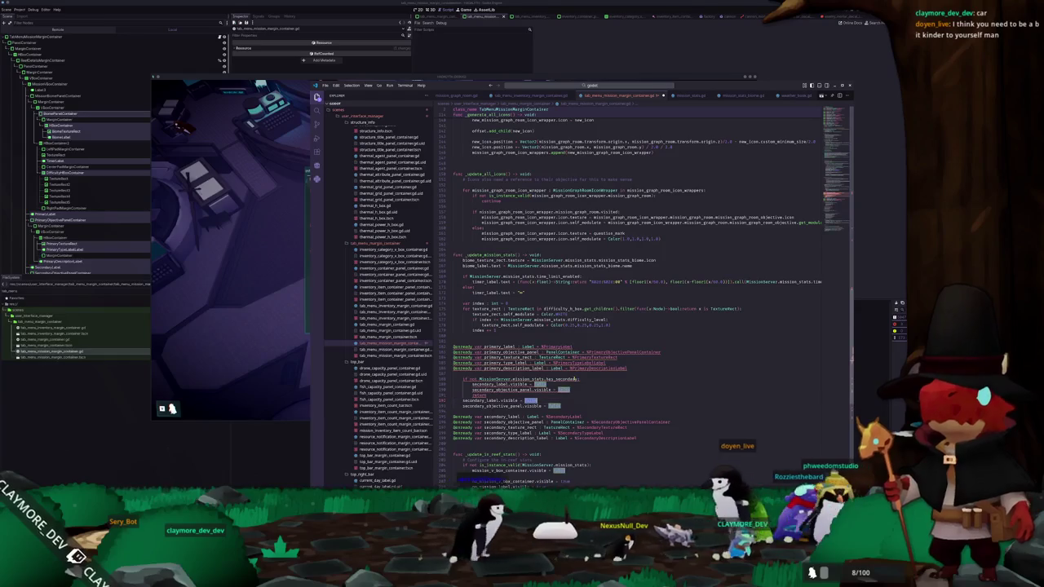
pyautogui.write('true')
pyautogui.doubleClick(555, 405)
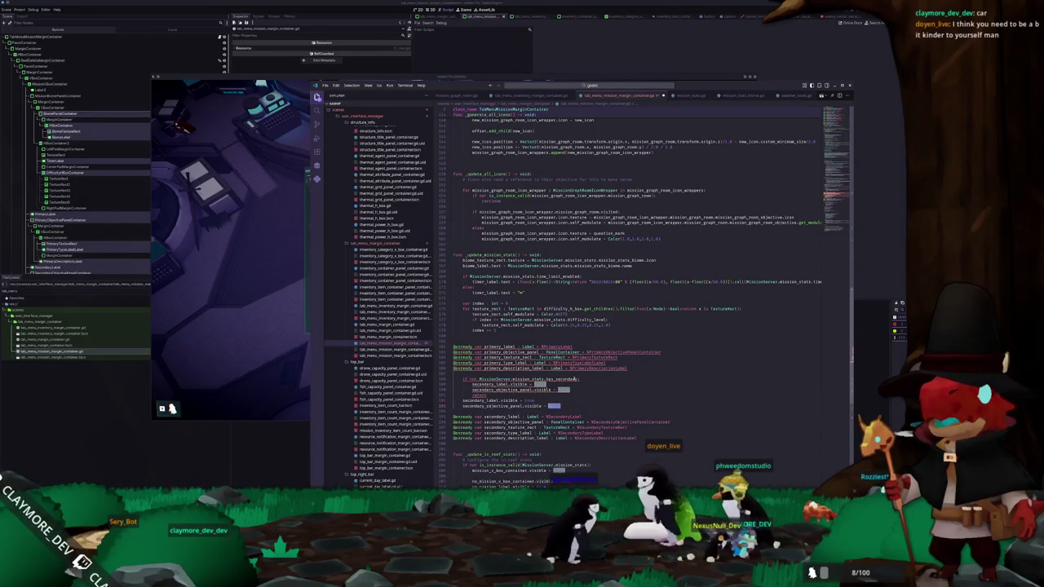
pyautogui.write('tru')
pyautogui.press('Return')
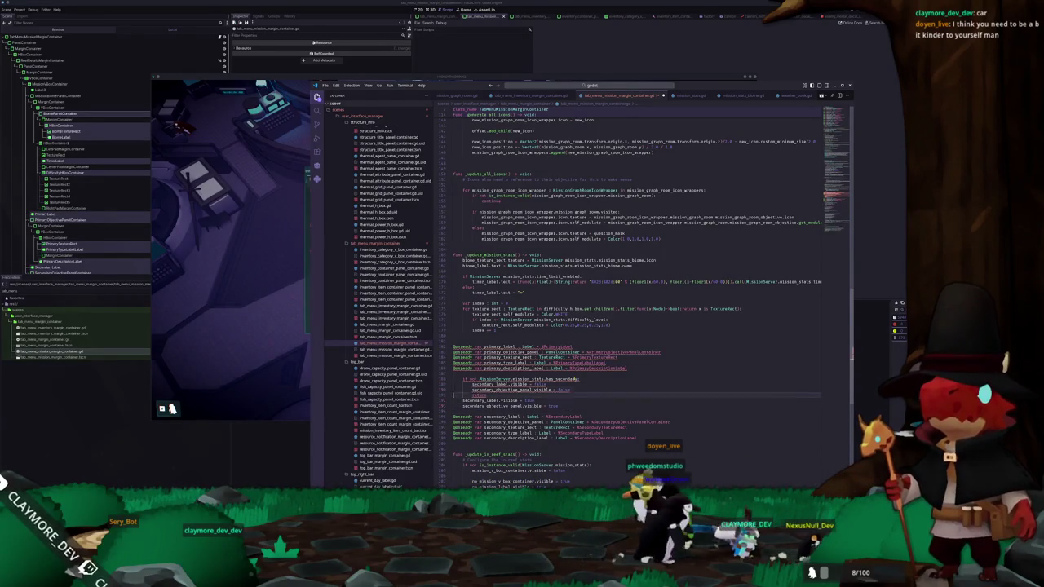
pyautogui.press('Return')
pyautogui.press('Up')
pyautogui.press('Up')
pyautogui.press('Up')
pyautogui.hotkey('shift', 'Up')
pyautogui.hotkey('shift', 'Up')
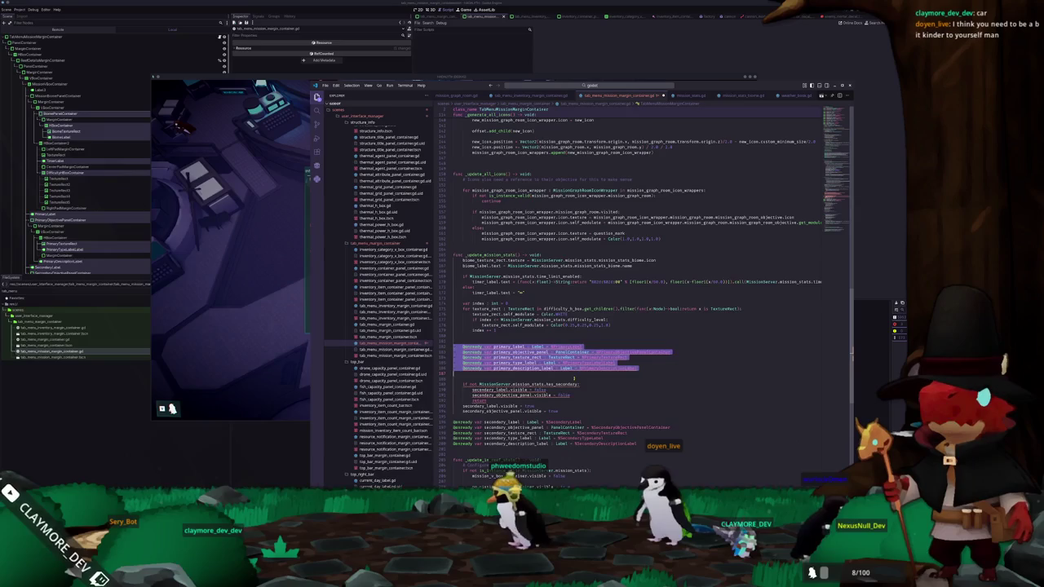
pyautogui.press('Left')
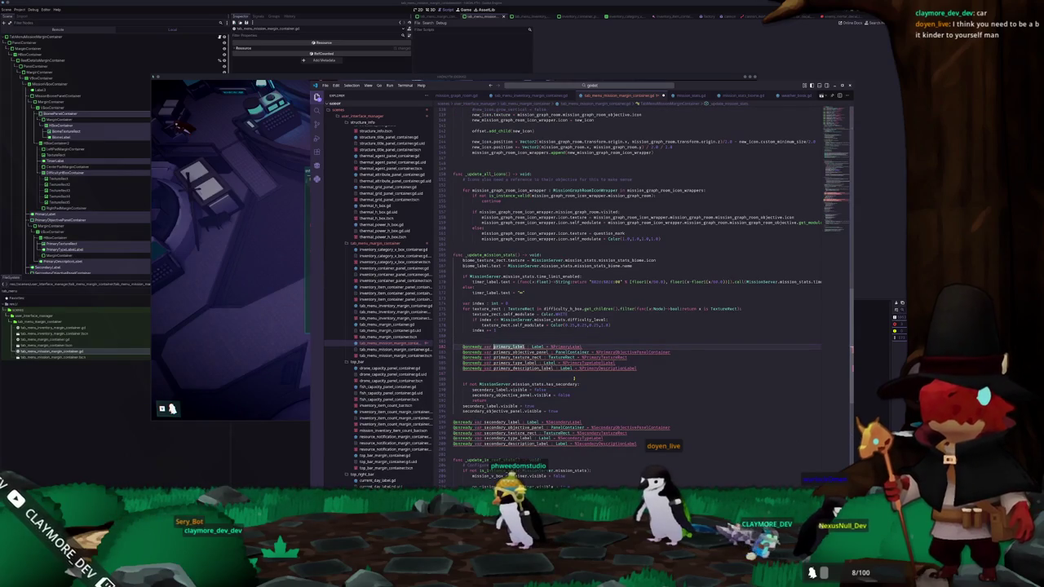
pyautogui.press('BackSpace')
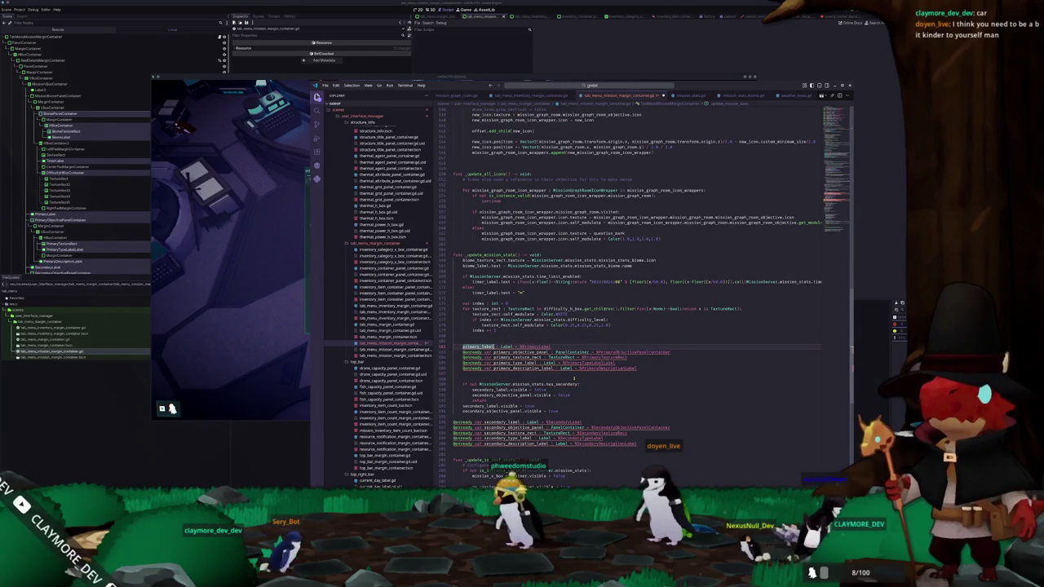
pyautogui.write('.text')
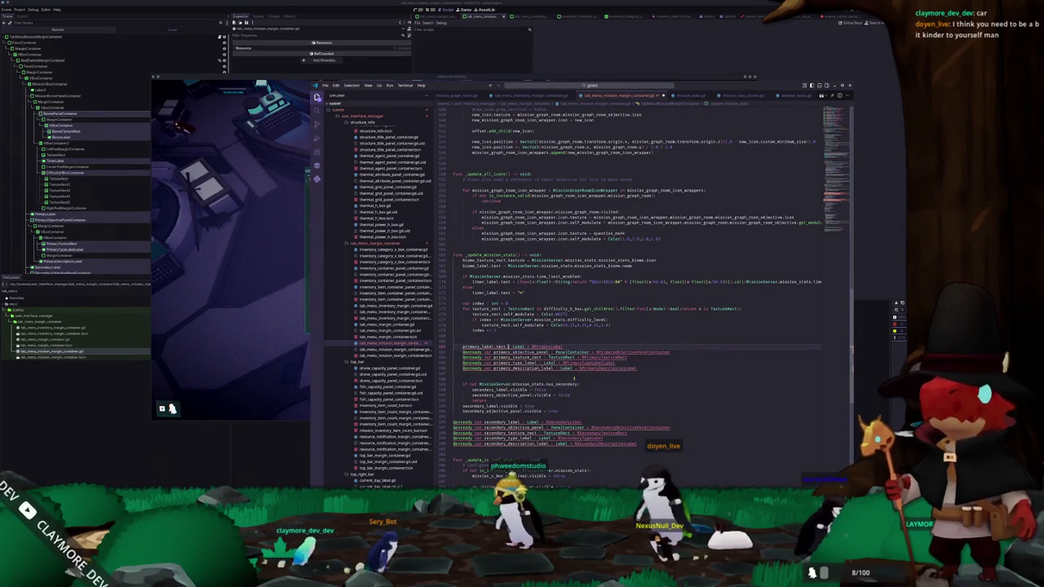
pyautogui.press('Delete')
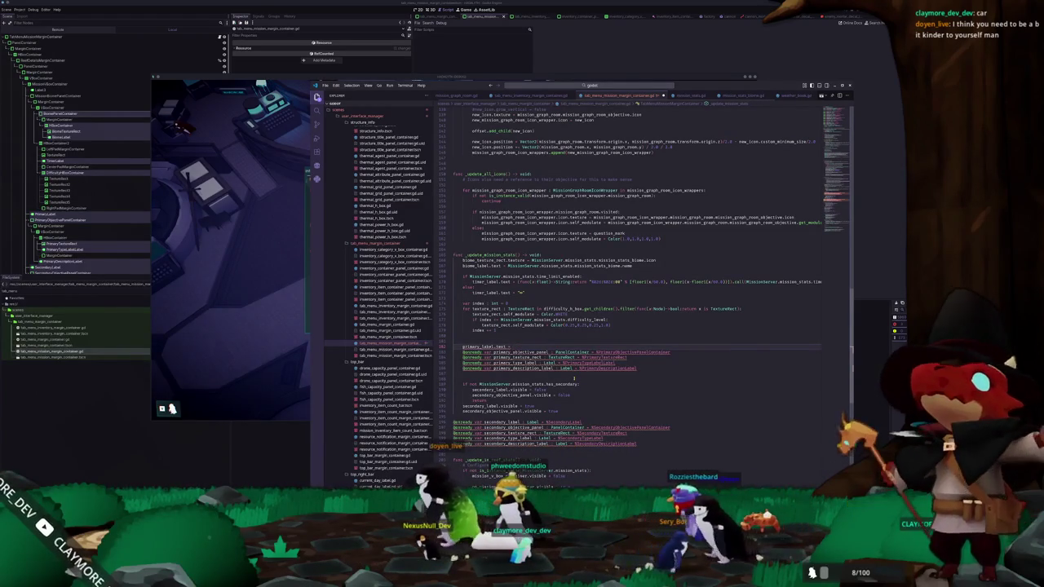
pyautogui.press('F12')
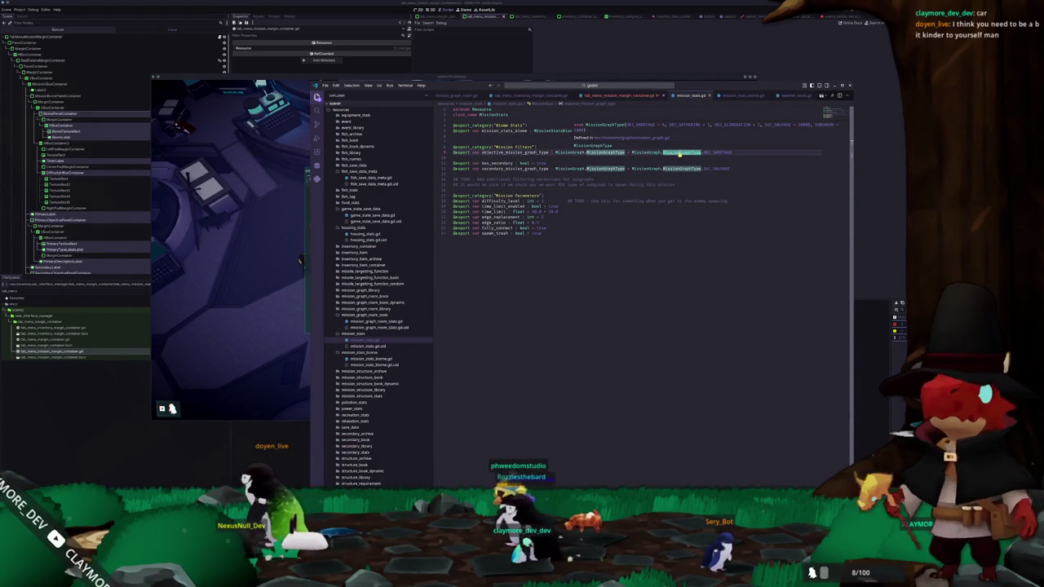
# Set primary_label.text to MissionGraph.mission_graph_type_dict[MissionServer.mission_stats.objective_mission_graph_type]
pyautogui.keyDown('ctrl'); pyautogui.click(679, 153); pyautogui.keyUp('ctrl')
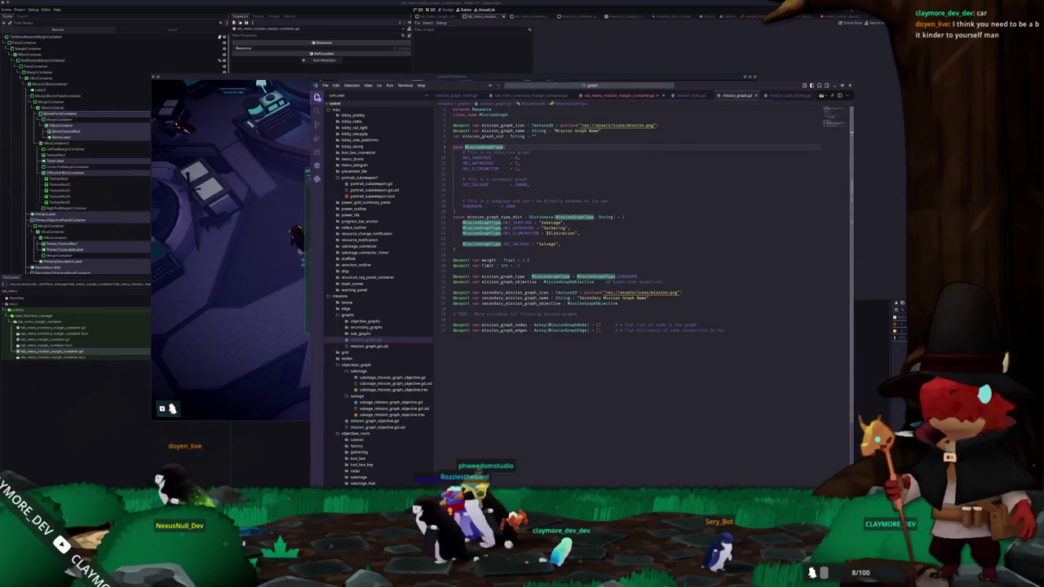
pyautogui.hotkey('alt', 'Left')
pyautogui.hotkey('alt', 'Left')
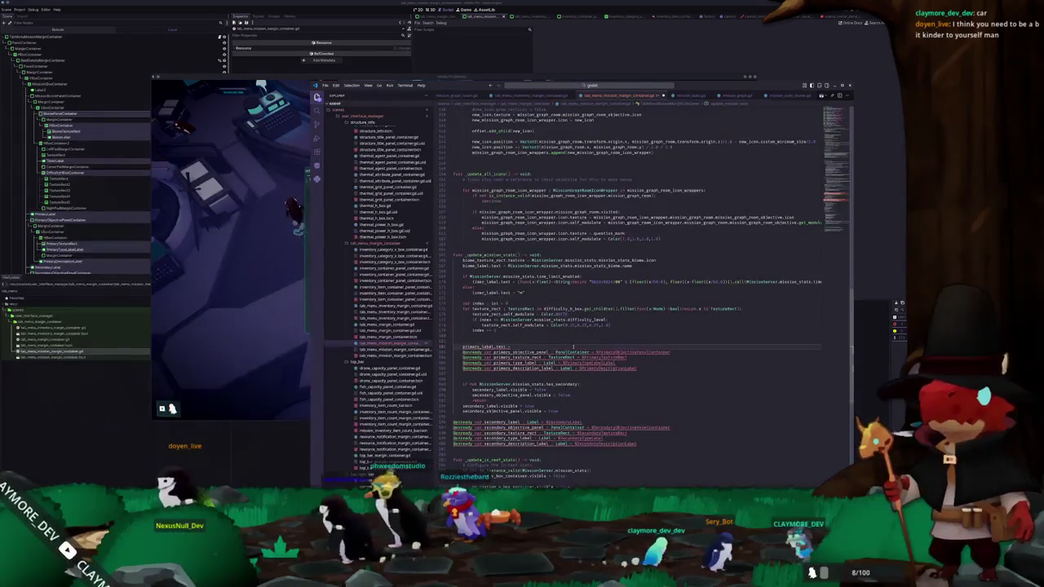
pyautogui.write('Mis')
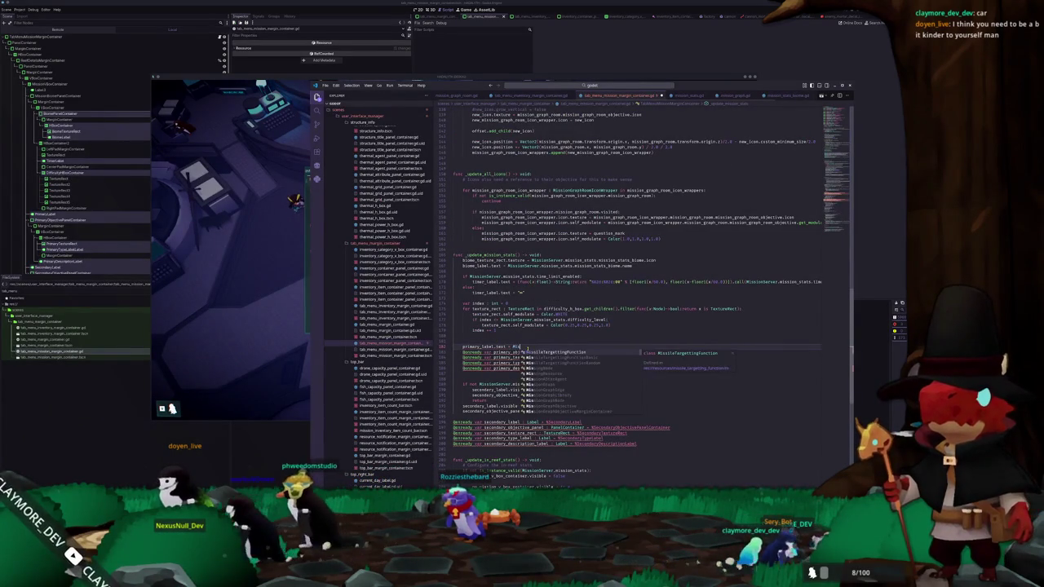
pyautogui.write('sionGraph')
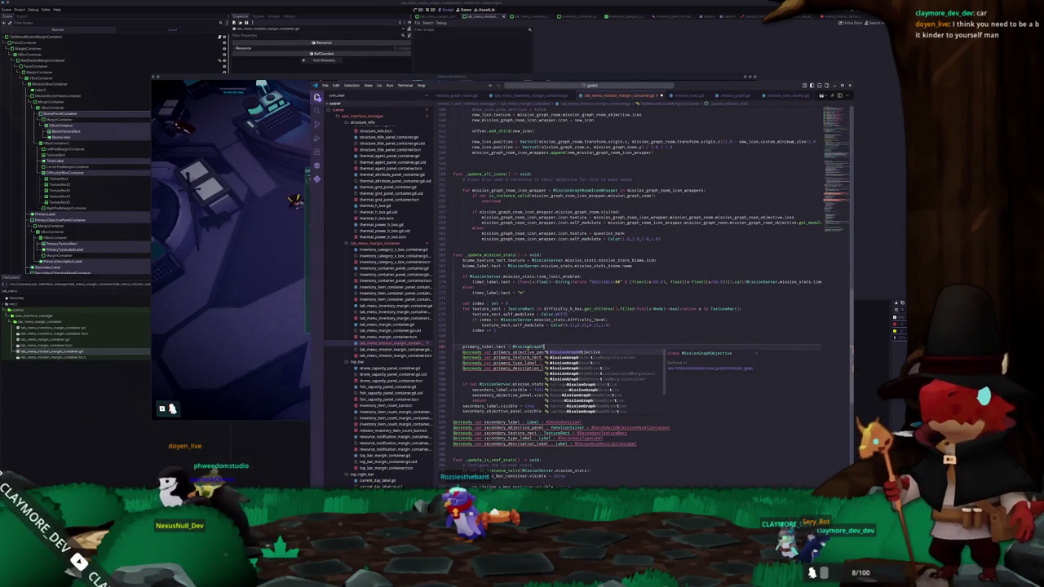
pyautogui.write('.M')
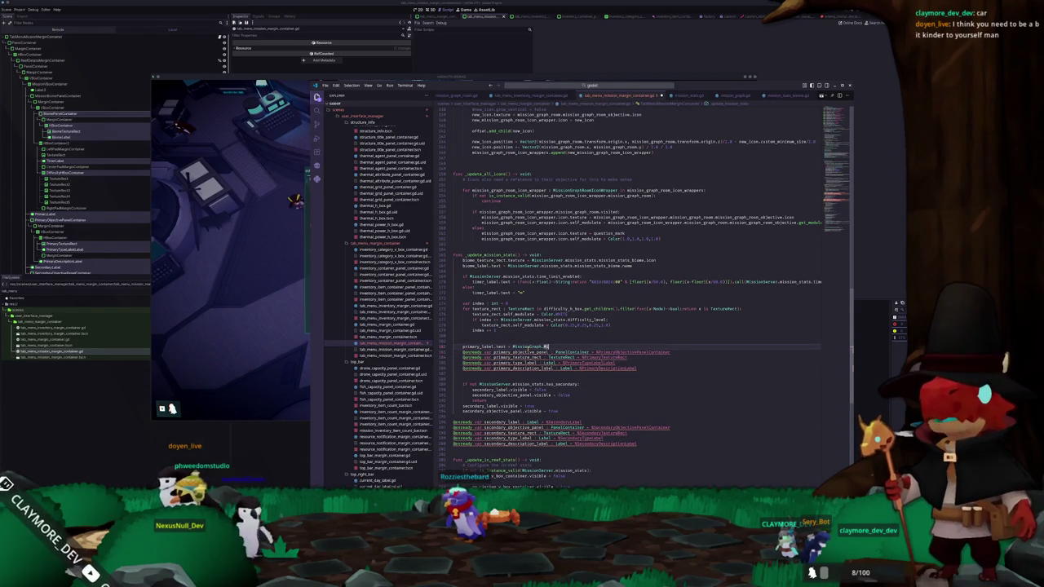
pyautogui.write('ission')
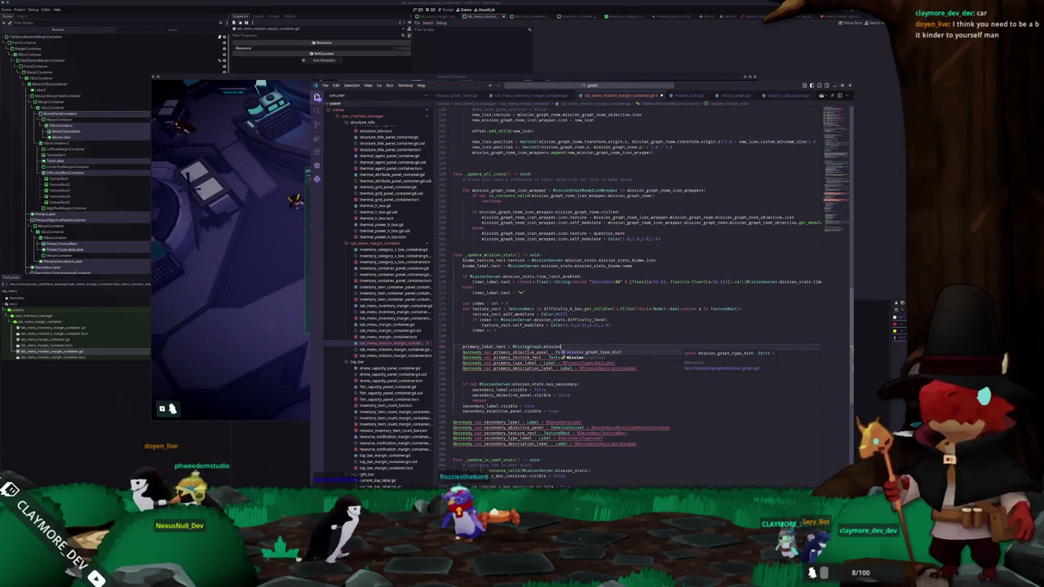
pyautogui.write('MissionStat')
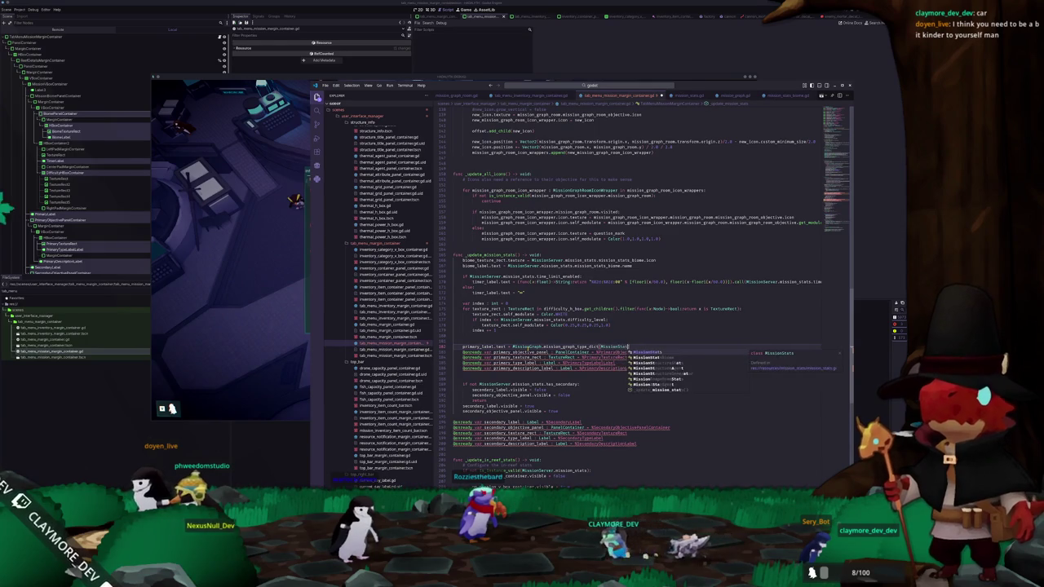
pyautogui.write('s.')
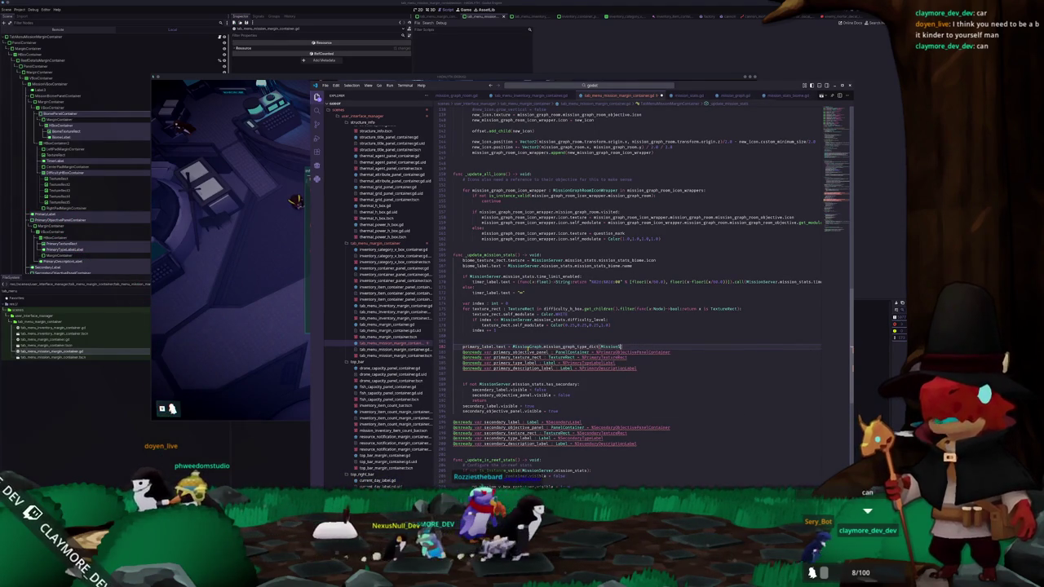
pyautogui.write('erver.mission')
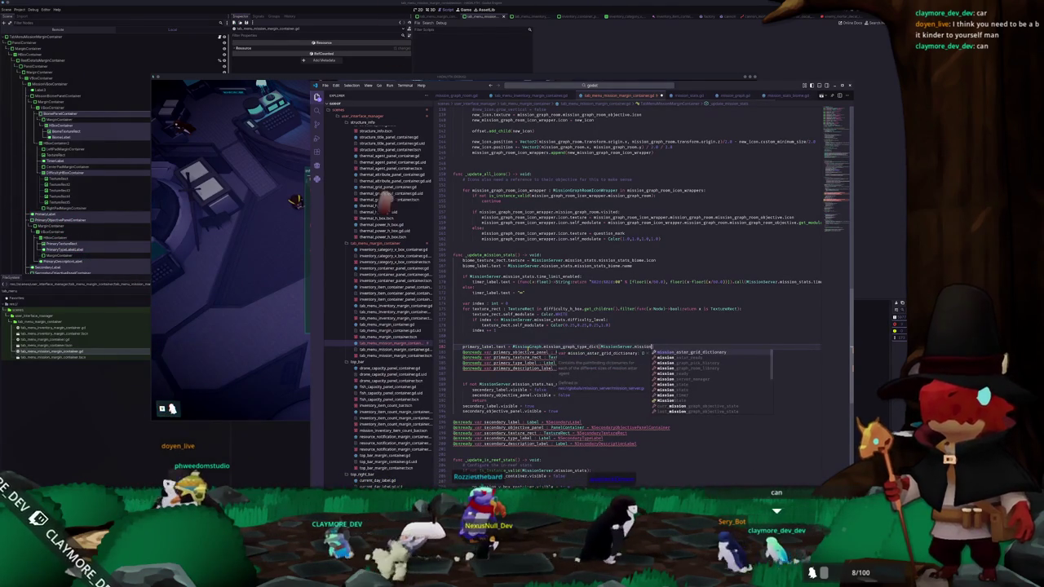
pyautogui.write('_stats')
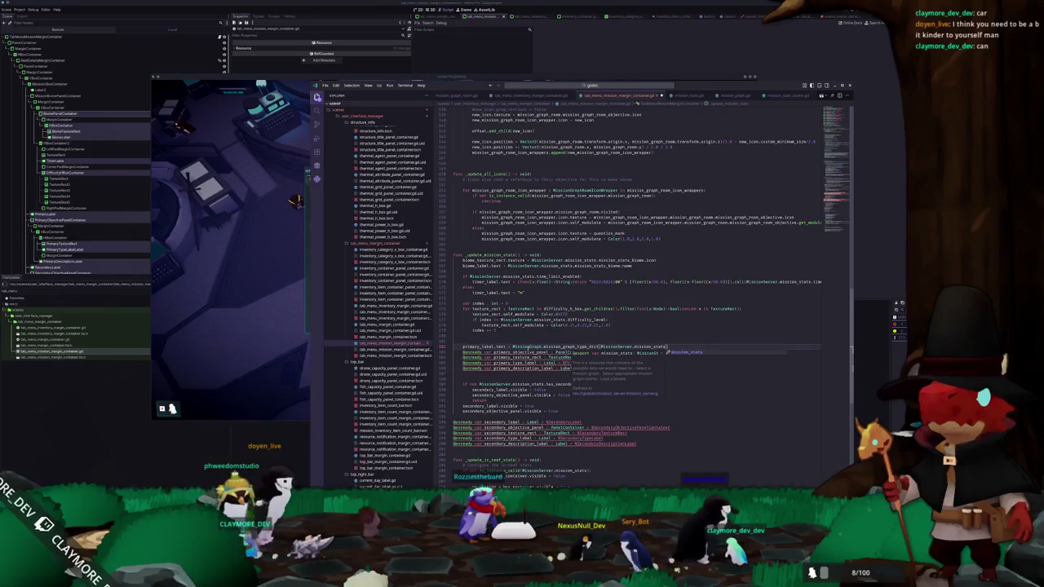
pyautogui.write('.')
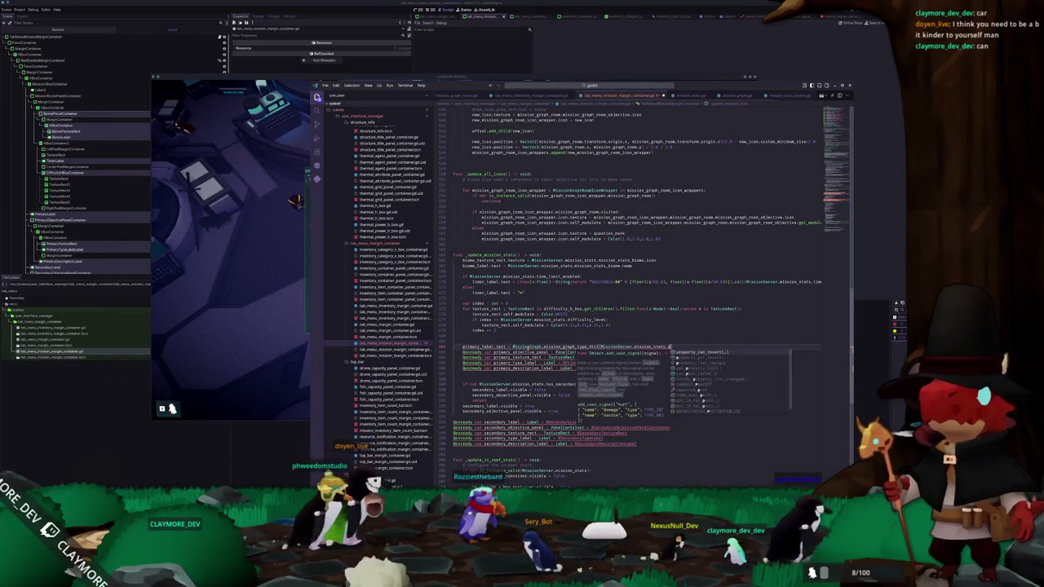
pyautogui.write('probje')
pyautogui.press('Return')
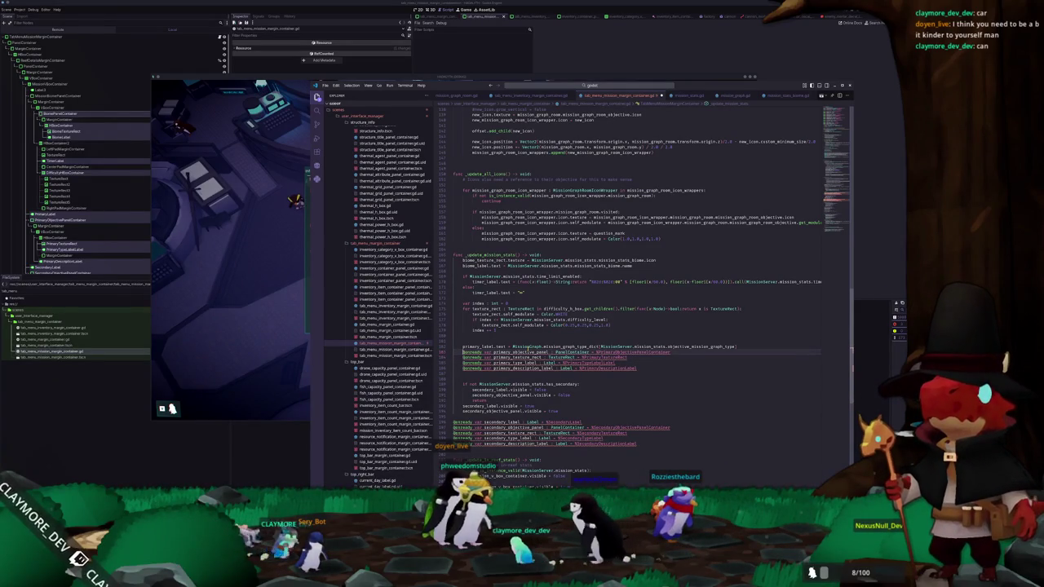
# Select the text assignment and the PrimaryTypeLabel declaration's type and node path for reuse
pyautogui.doubleClick(478, 347)
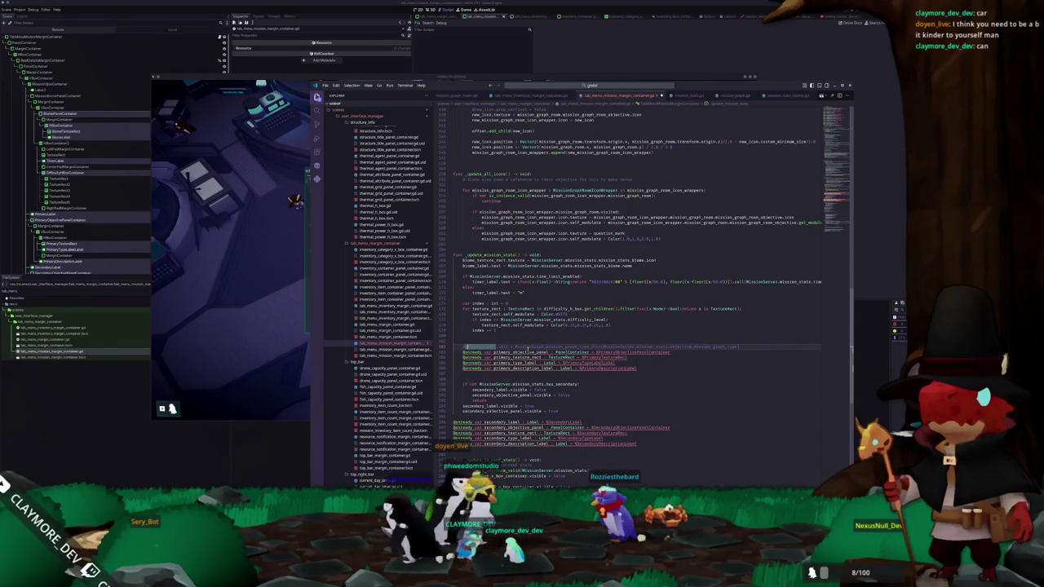
pyautogui.doubleClick(503, 347)
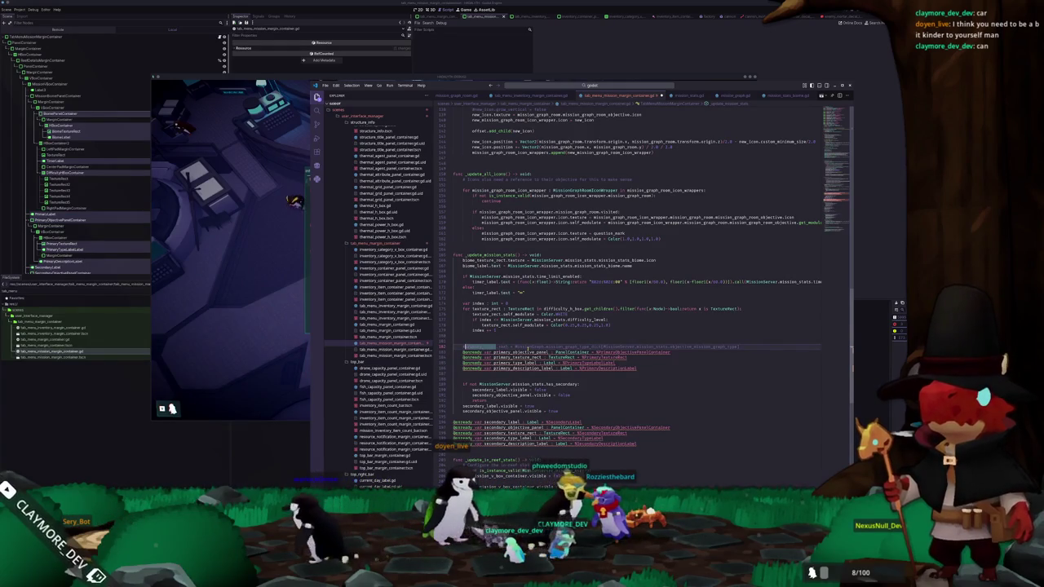
pyautogui.moveTo(497, 347); pyautogui.dragTo(567, 347)
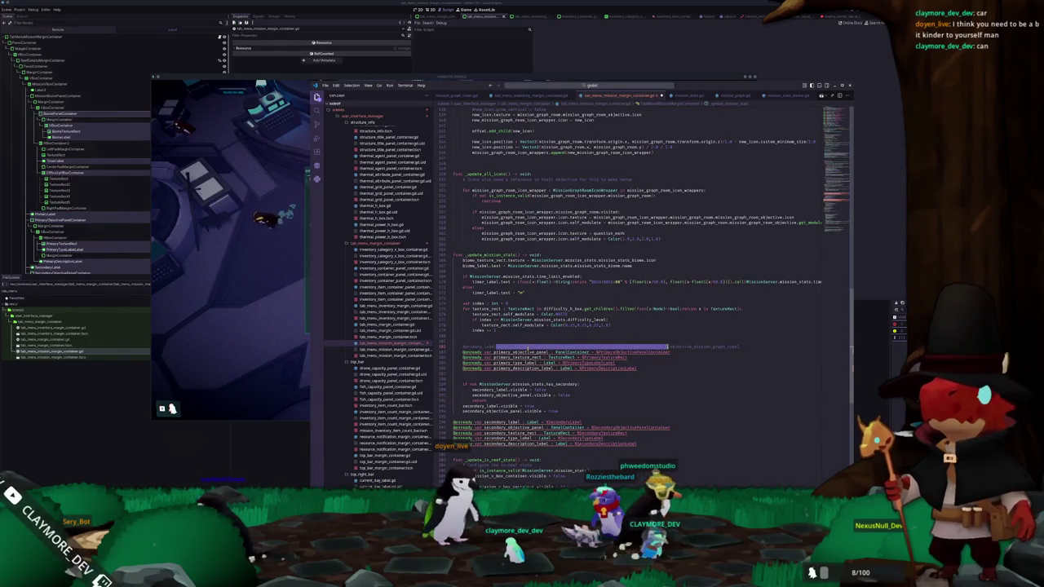
pyautogui.moveTo(545, 363); pyautogui.dragTo(627, 363)
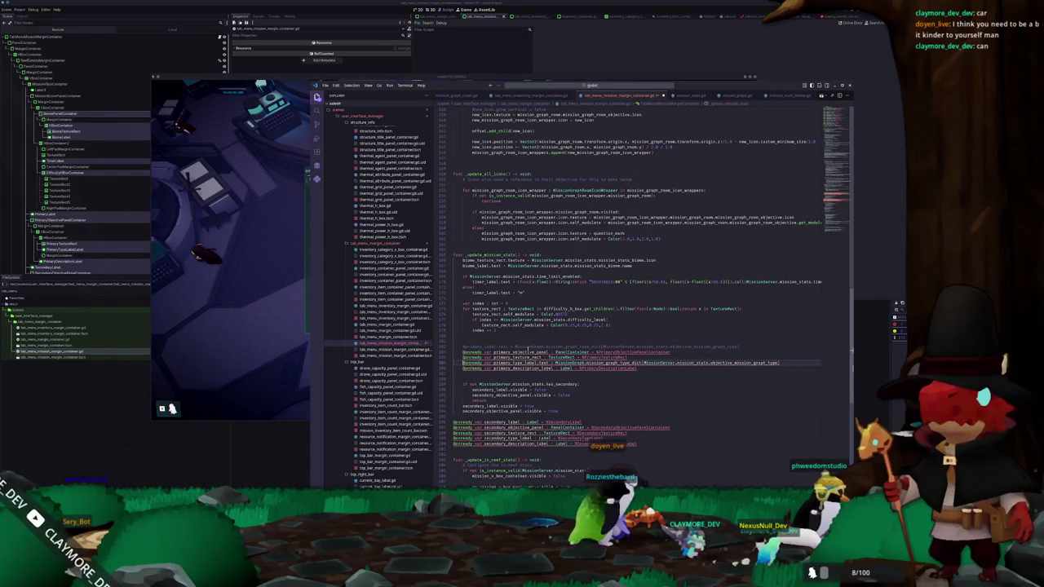
pyautogui.press('BackSpace')
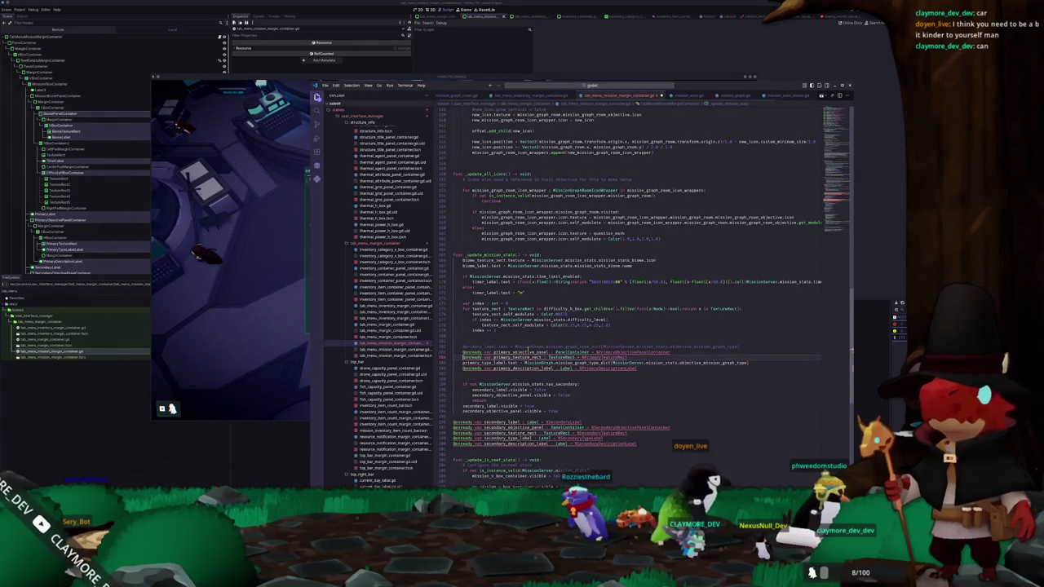
pyautogui.doubleClick(529, 352)
pyautogui.press('BackSpace')
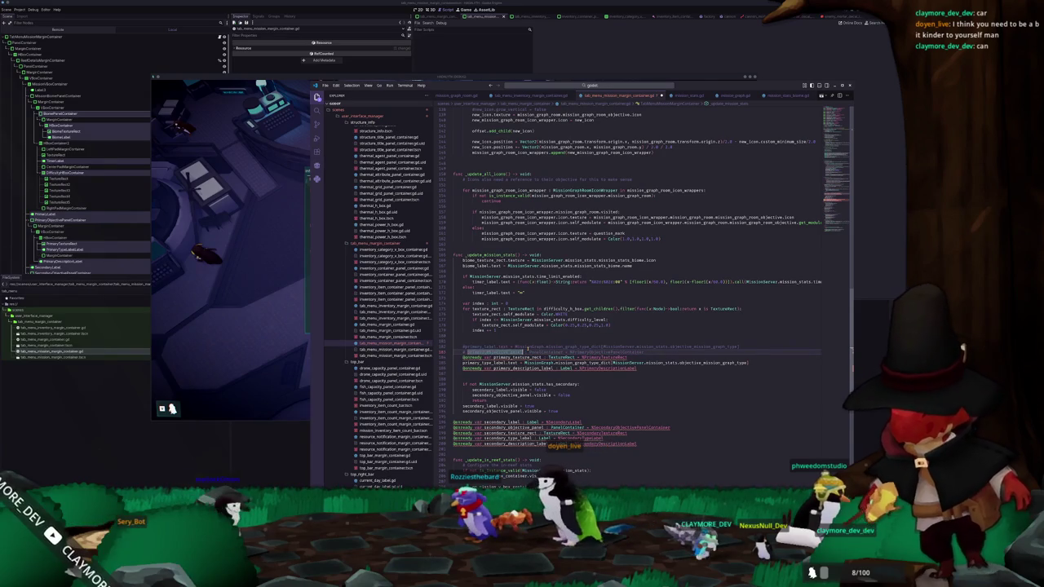
pyautogui.doubleClick(529, 351)
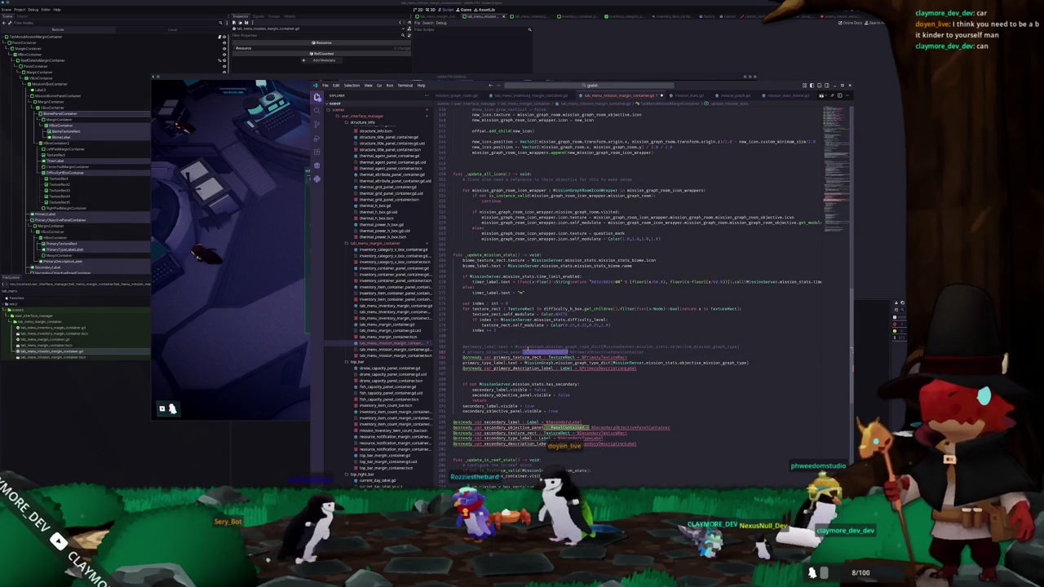
pyautogui.hotkey('shift', 'End')
pyautogui.press('BackSpace')
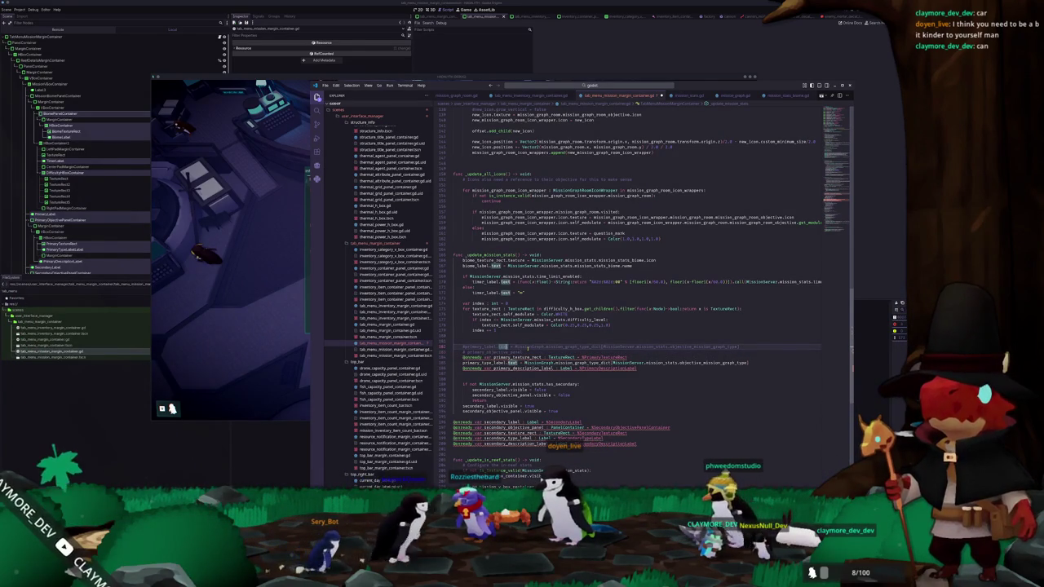
pyautogui.hotkey('ctrl', 'shift', 'Right')
pyautogui.hotkey('ctrl', 'shift', 'Right')
pyautogui.hotkey('ctrl', 'shift', 'Right')
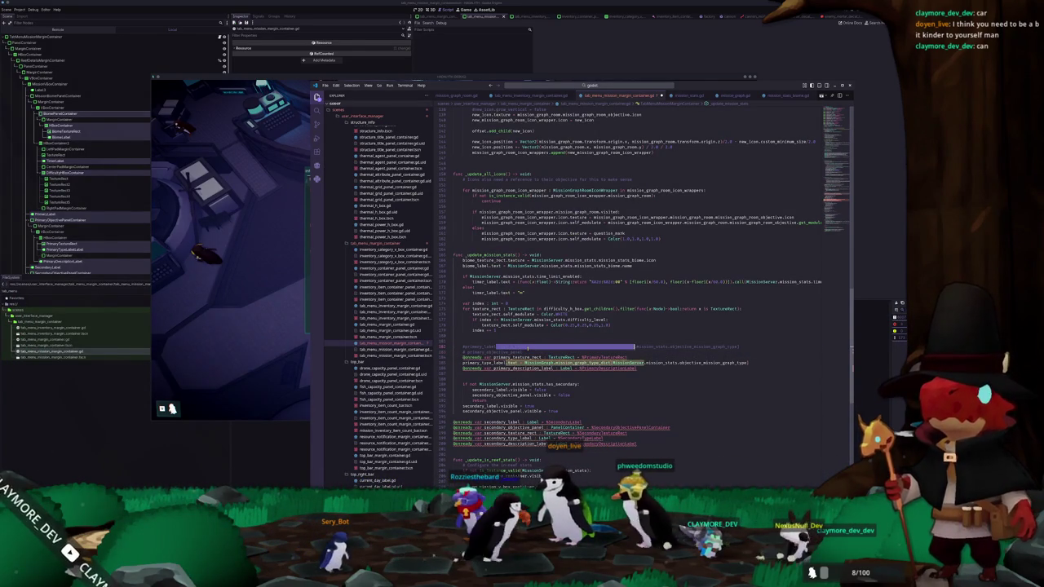
pyautogui.hotkey('shift', 'End')
pyautogui.press('BackSpace')
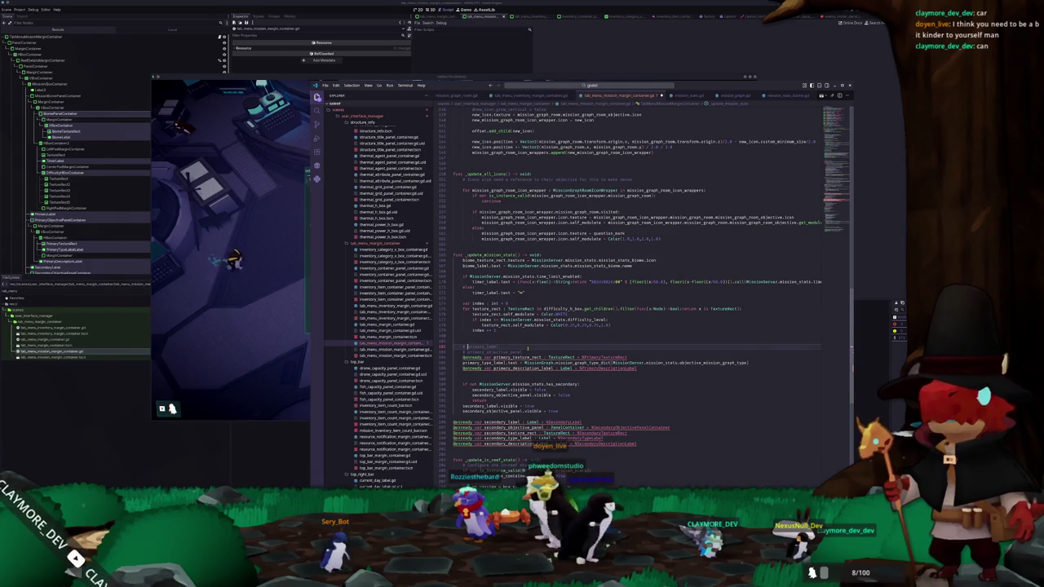
pyautogui.doubleClick(518, 358)
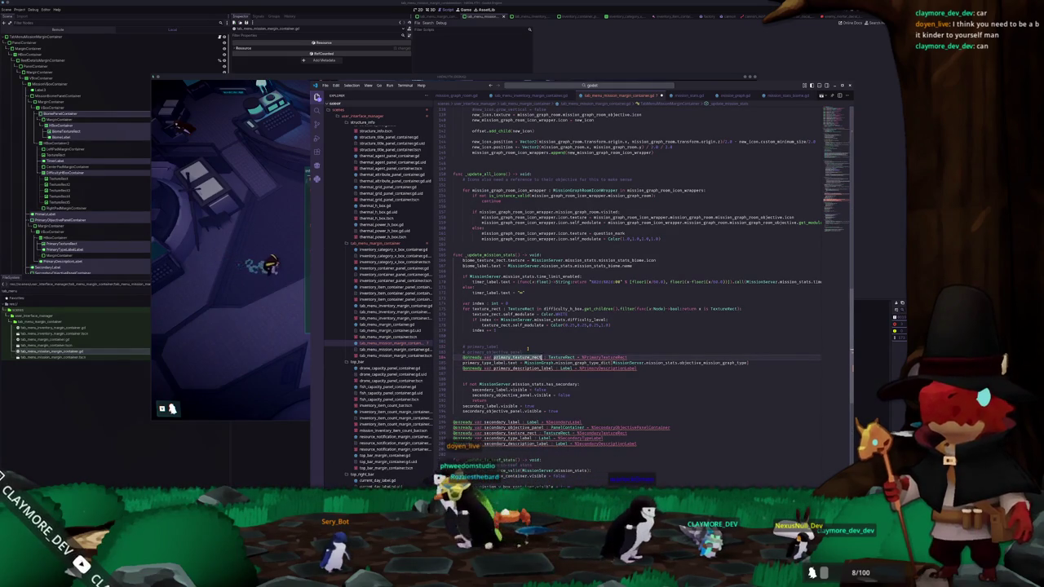
pyautogui.press('End')
pyautogui.hotkey('ctrl', 'shift', 'Left')
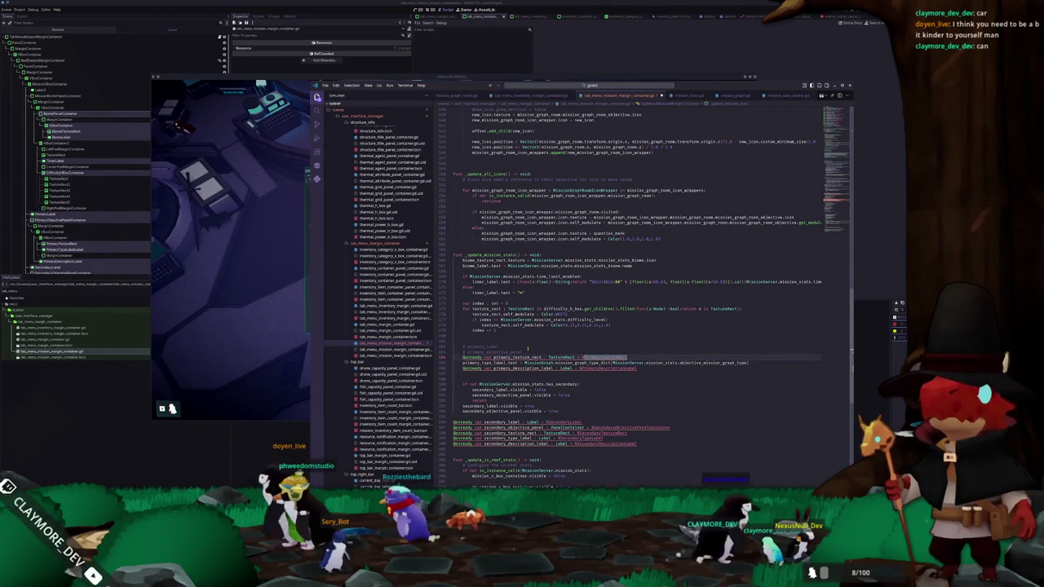
pyautogui.press('BackSpace')
pyautogui.hotkey('ctrl', 'BackSpace')
pyautogui.hotkey('ctrl', 'BackSpace')
pyautogui.hotkey('ctrl', 'BackSpace')
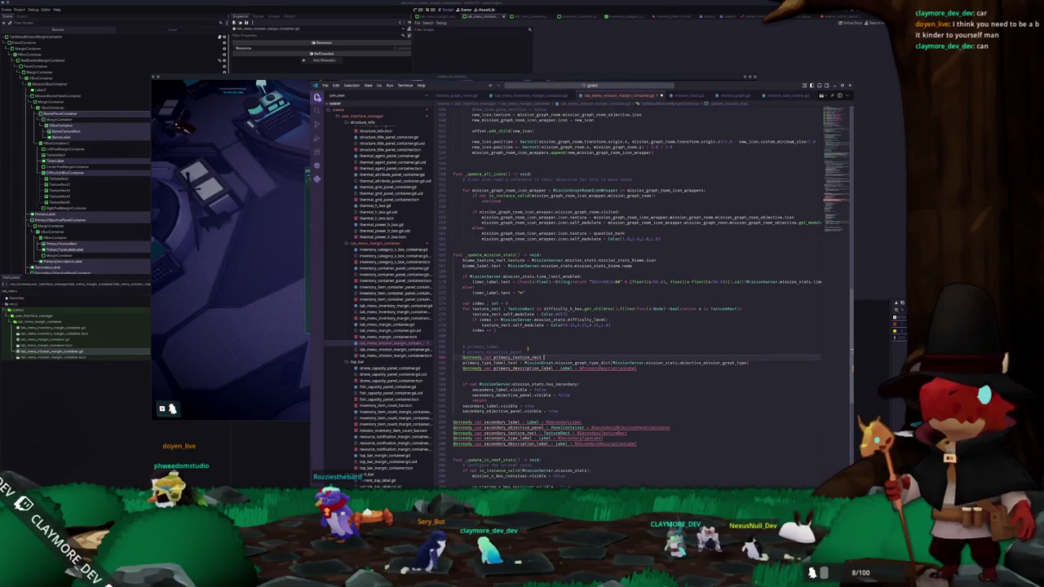
pyautogui.hotkey('ctrl', 'Left')
pyautogui.hotkey('ctrl', 'Left')
pyautogui.hotkey('ctrl', 'shift', 'Right')
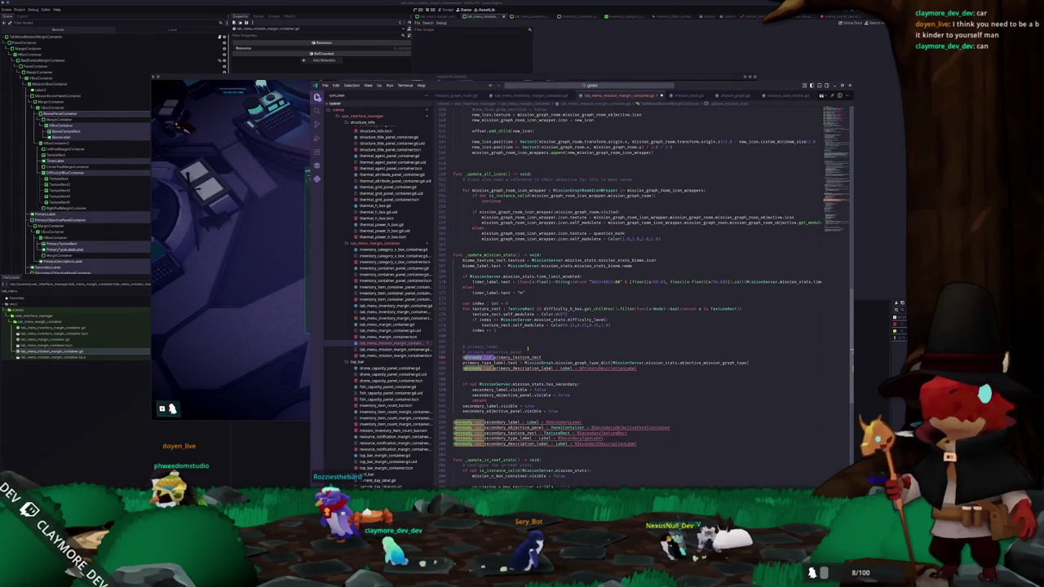
pyautogui.press('BackSpace')
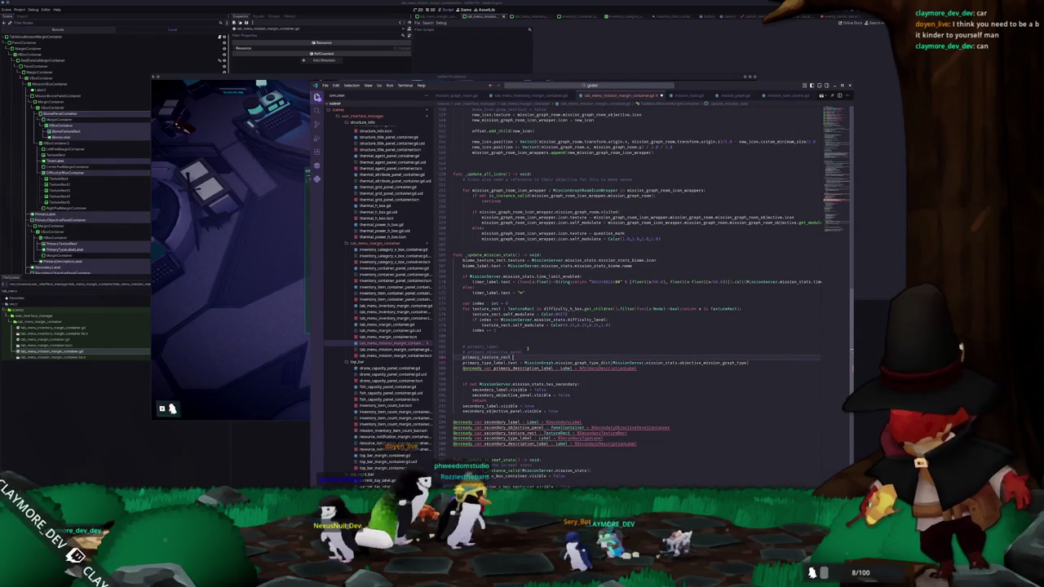
# Set primary_texture_rect from MissionGraph.mission_graph_icon_dict keyed by the objective mission graph type
pyautogui.write(' = MissionGrap')
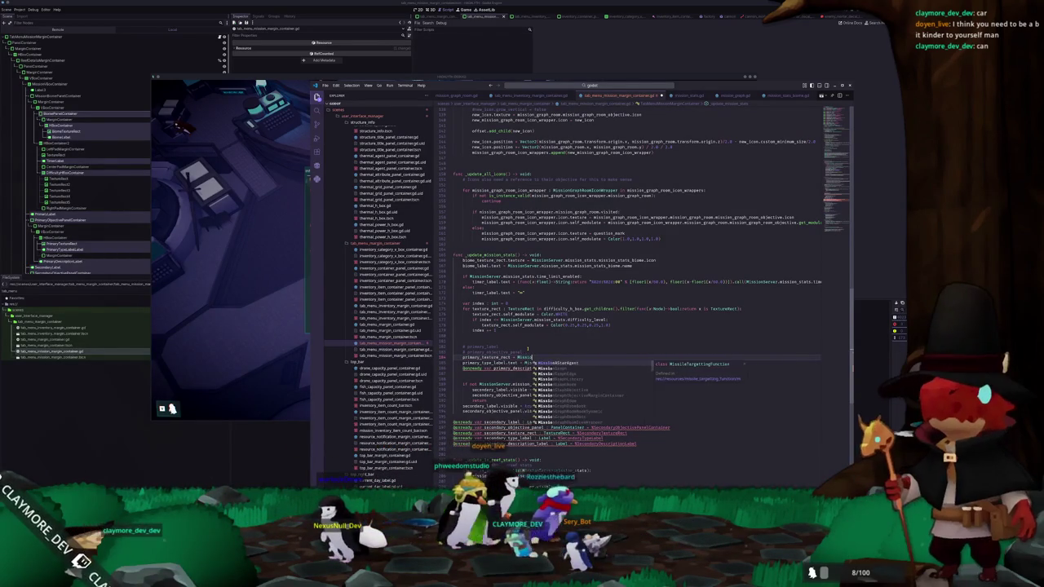
pyautogui.write('h.missio')
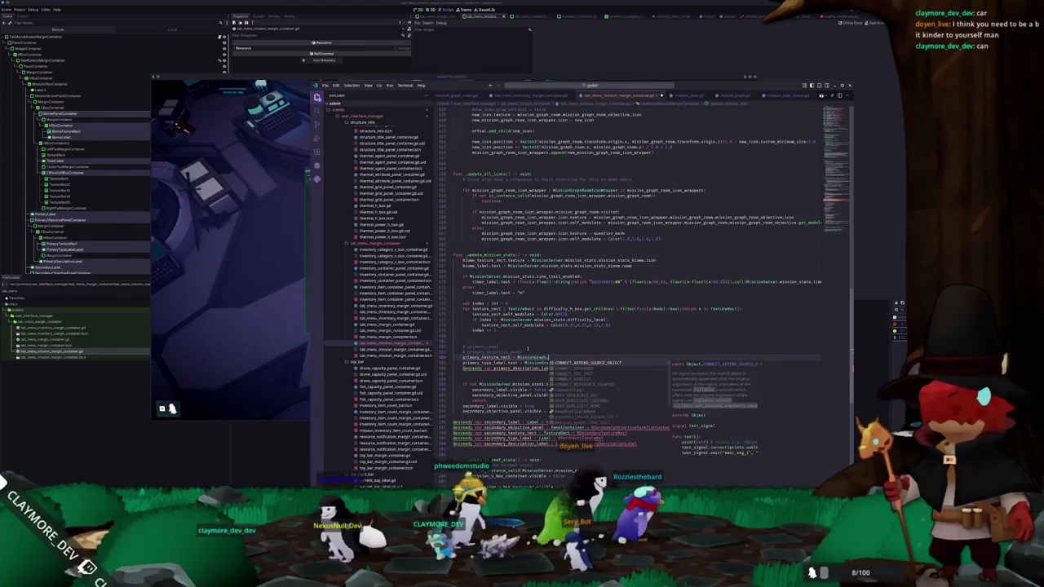
pyautogui.write('n_graph_')
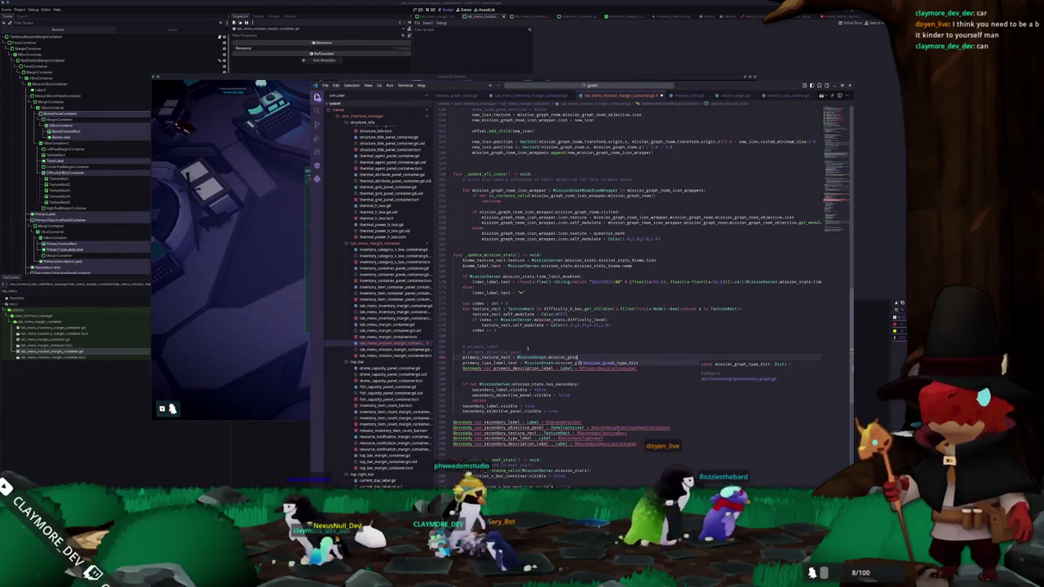
pyautogui.write('icon_dict')
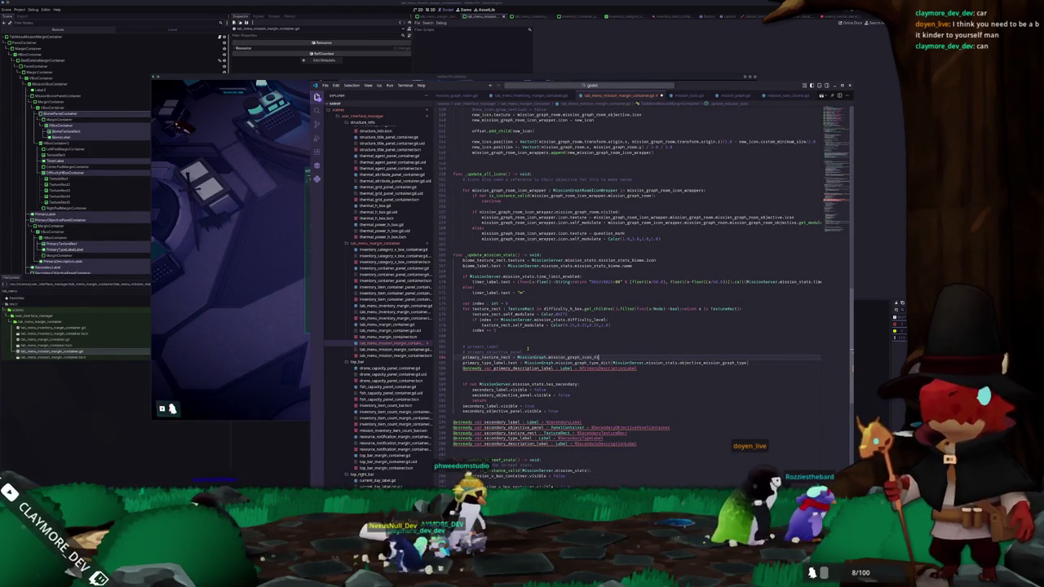
pyautogui.write('[Missi')
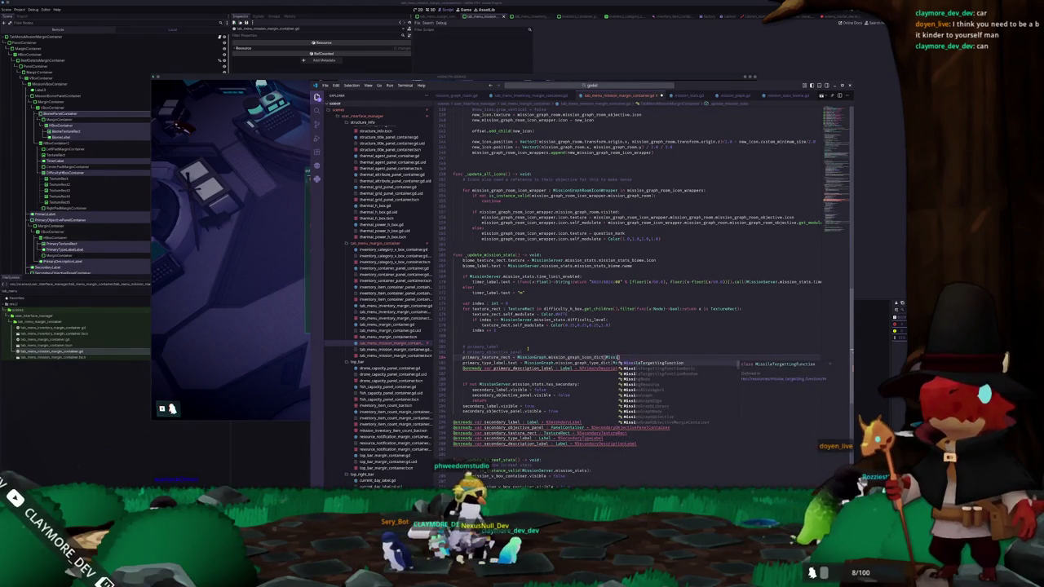
pyautogui.write('onGraph.mission')
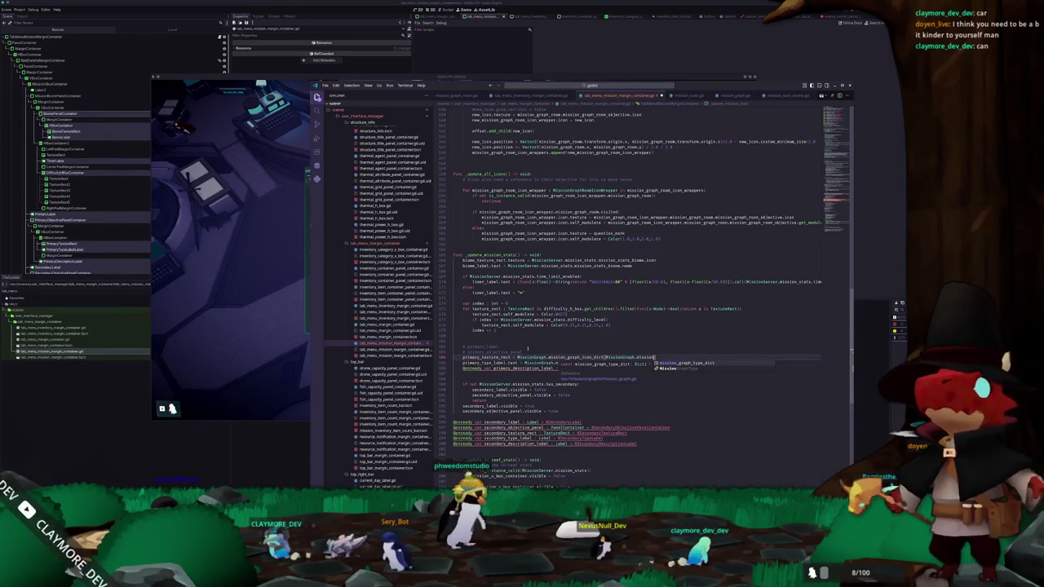
pyautogui.hotkey('ctrl', 'shift', 'Left')
pyautogui.hotkey('ctrl', 'shift', 'Left')
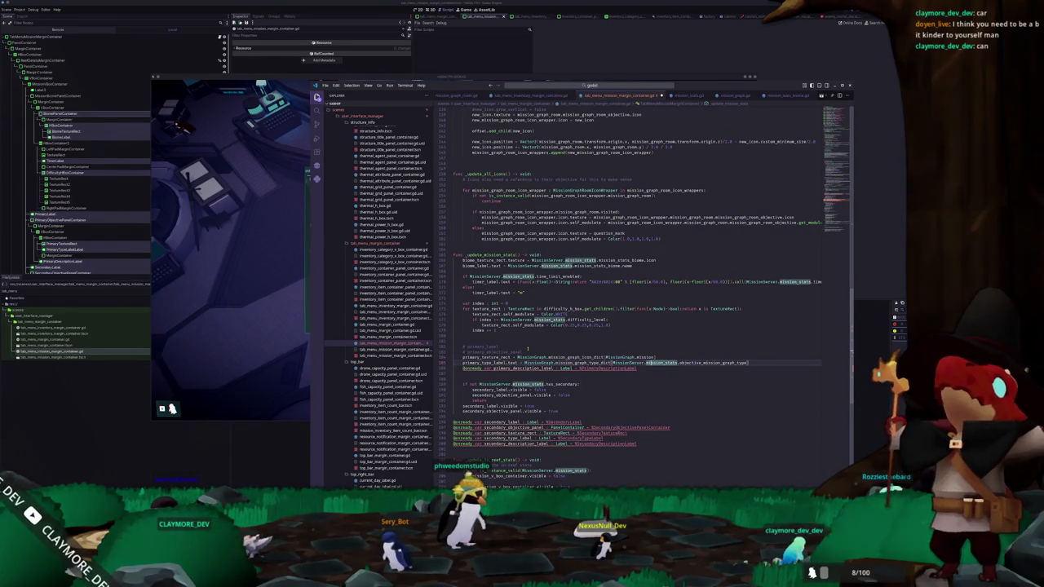
pyautogui.press('Down')
pyautogui.hotkey('ctrl', 'Right')
pyautogui.hotkey('ctrl', 'shift', 'Right')
pyautogui.hotkey('shift', 'End')
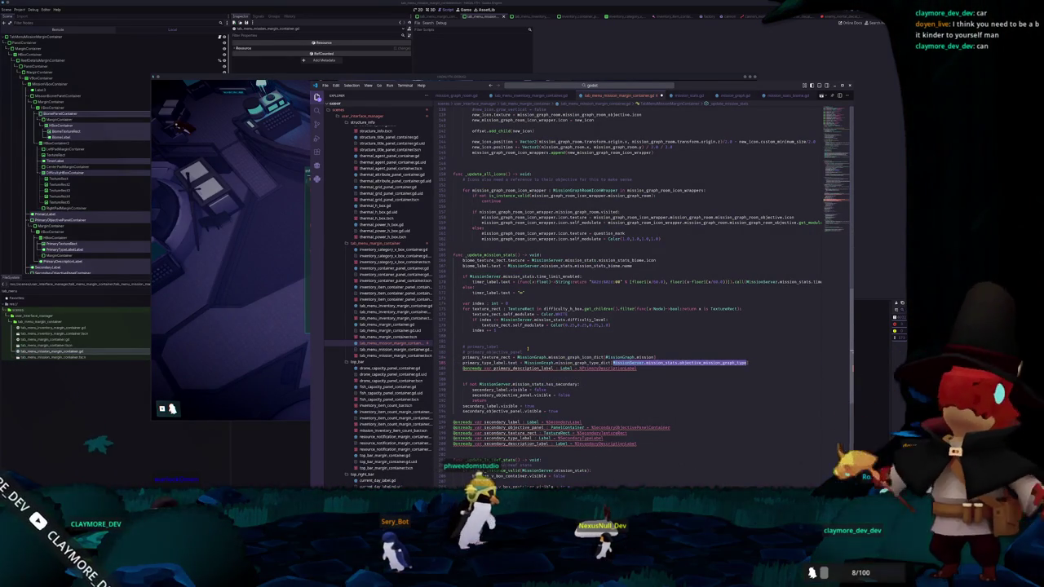
pyautogui.press('Up')
pyautogui.write('MissionServer.mission_stats.objective_mission_graph_type')
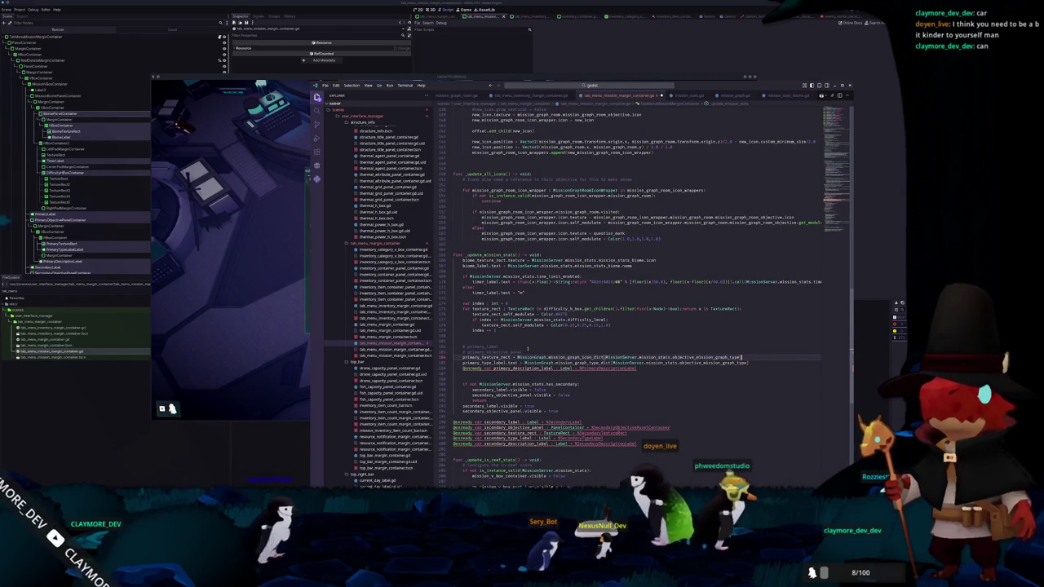
pyautogui.press('Down')
pyautogui.press('Down')
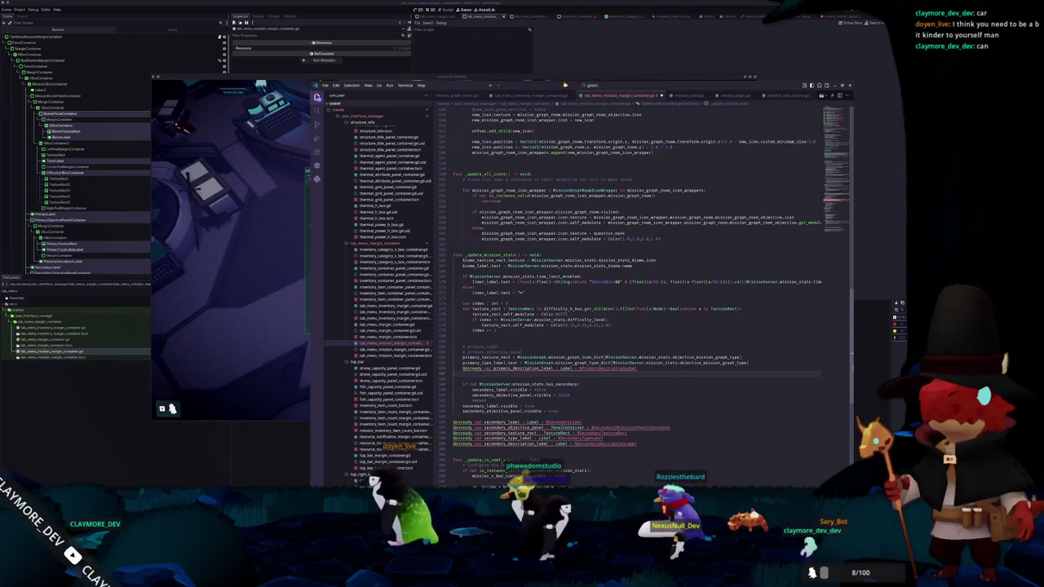
pyautogui.doubleClick(486, 368)
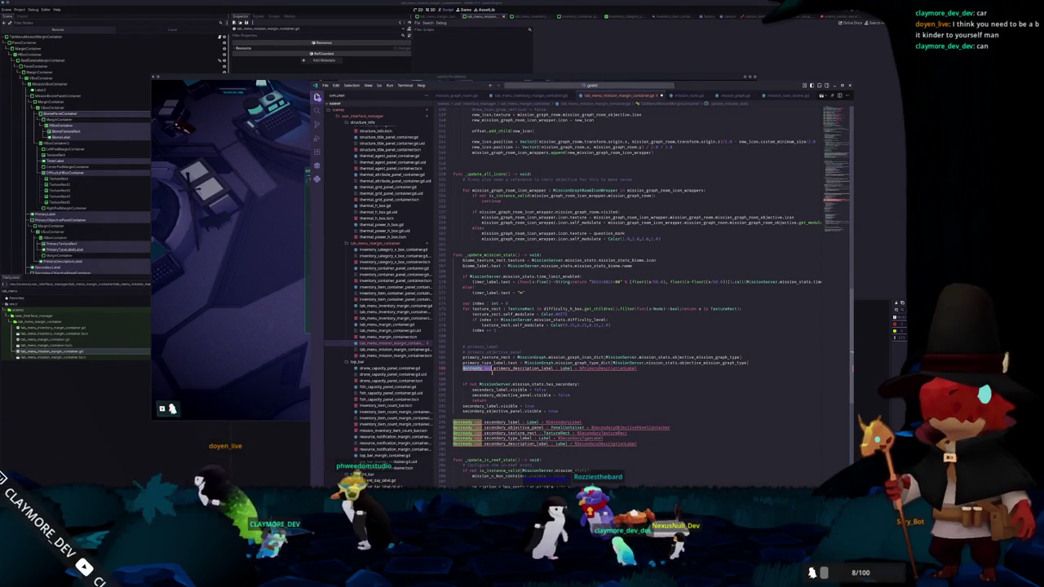
# Turn the description line into primary_description_label.text and add .texture to primary_texture_rect
pyautogui.press('BackSpace')
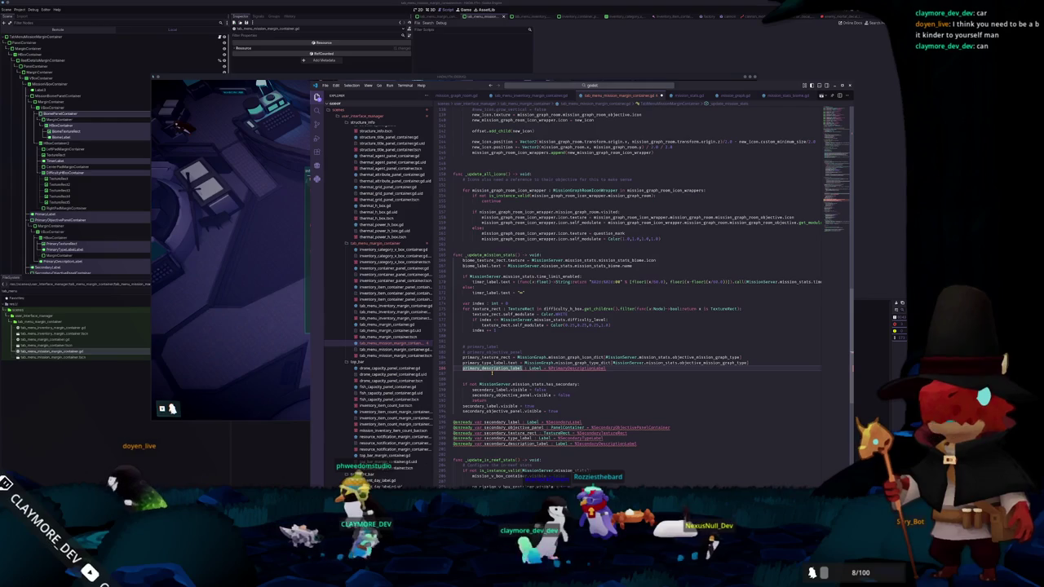
pyautogui.write('.')
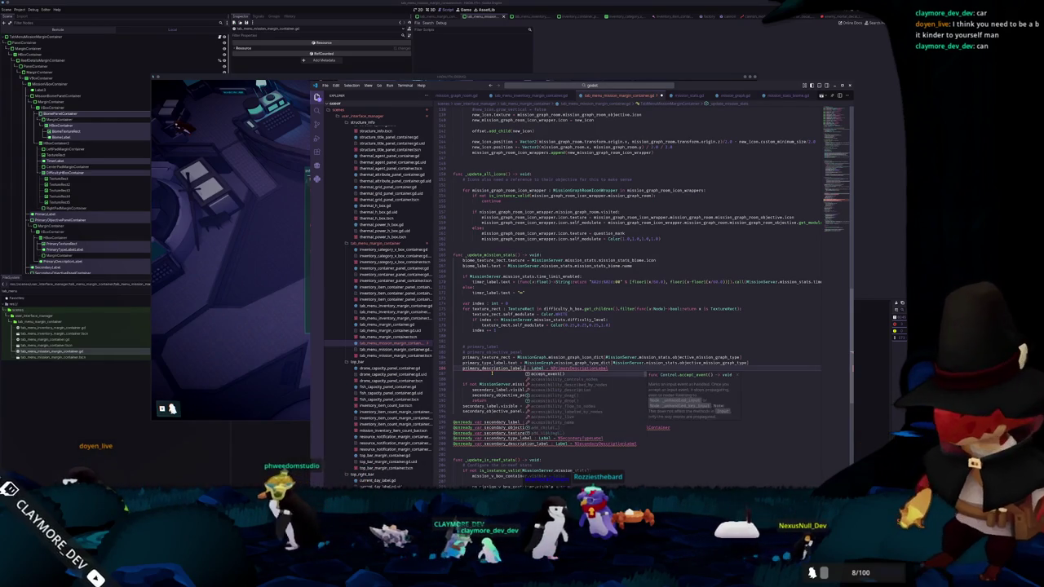
pyautogui.write('text')
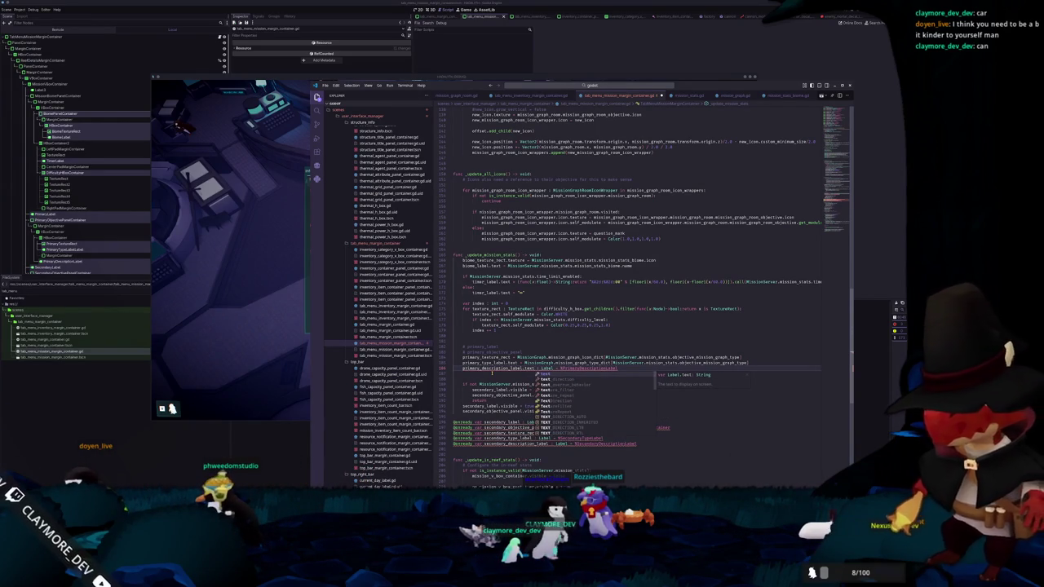
pyautogui.press('Escape')
pyautogui.scroll(1, 481, 373)
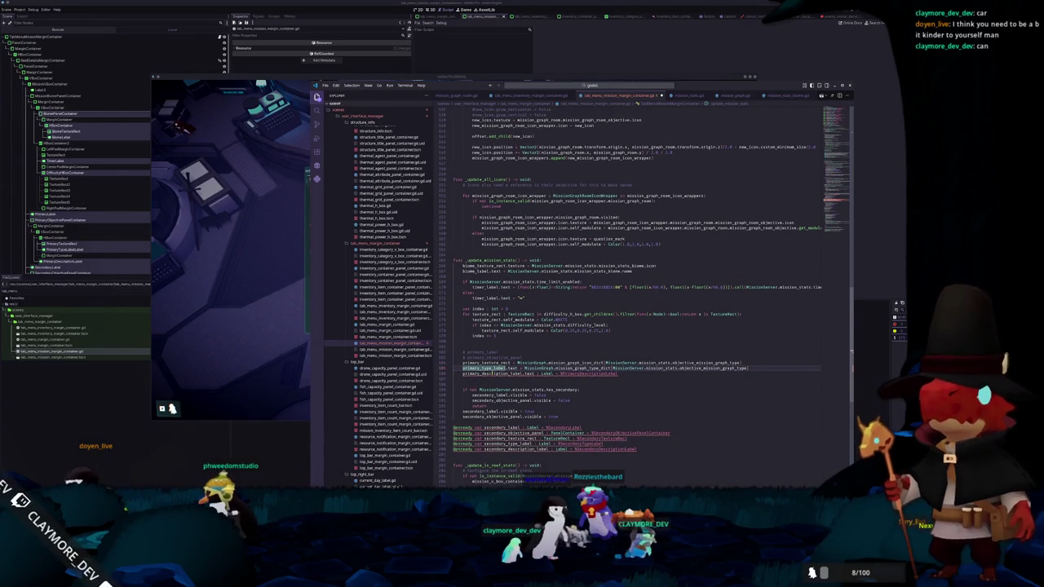
pyautogui.write('.texture')
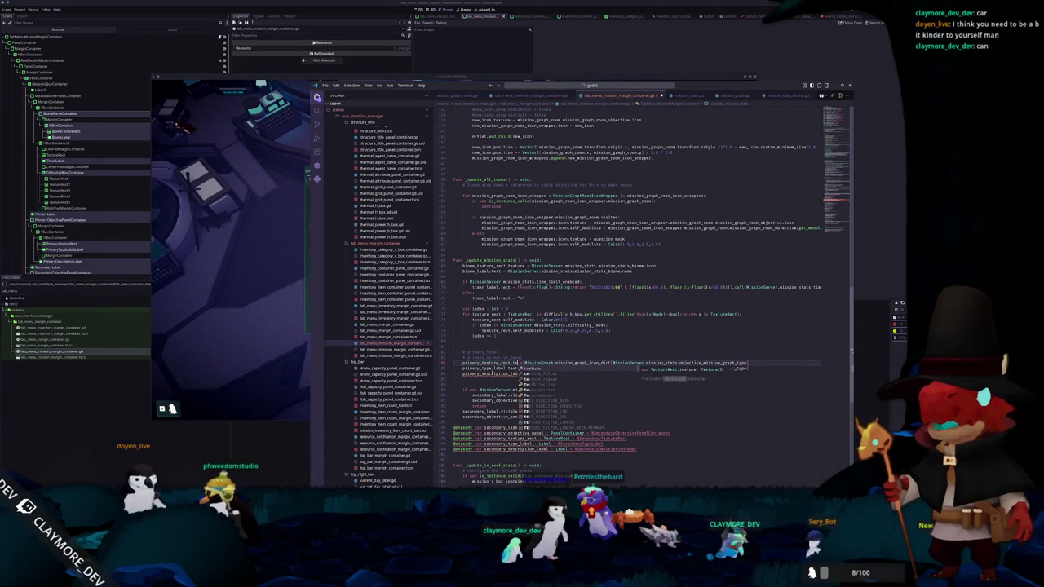
pyautogui.click(528, 373)
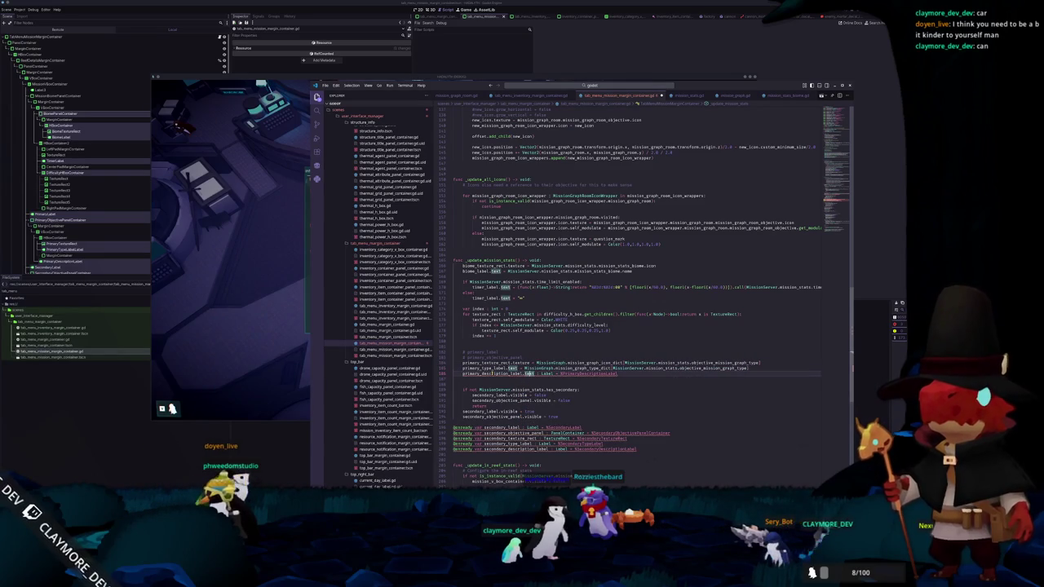
pyautogui.press('Delete')
pyautogui.press('Delete')
pyautogui.press('Delete')
pyautogui.press('Delete')
pyautogui.press('Delete')
pyautogui.press('Delete')
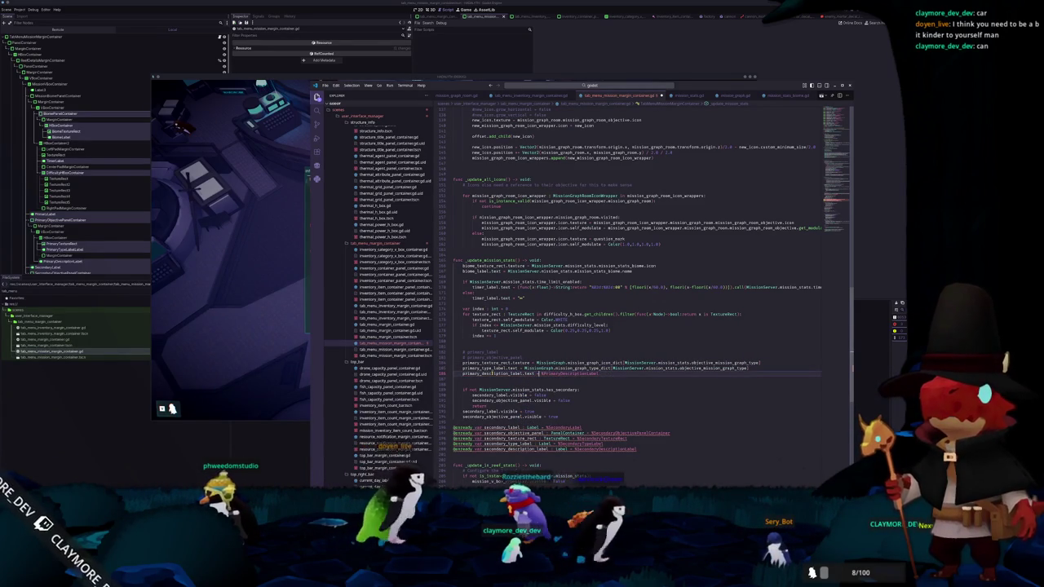
# Copy the type lookup expression onto the description line, then switch to mission_graph.gd
pyautogui.click(539, 368)
pyautogui.moveTo(524, 368); pyautogui.dragTo(645, 368)
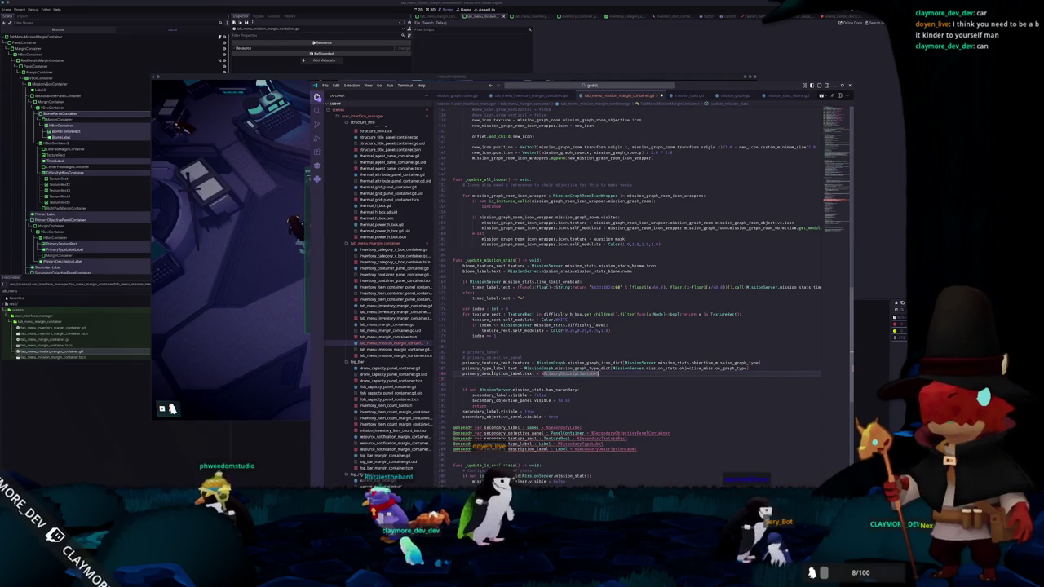
pyautogui.click(653, 373)
pyautogui.write('MissionGraph.mission_graph_description_dict[MissionServer.mission_stats.objective_mission_graph_type]')
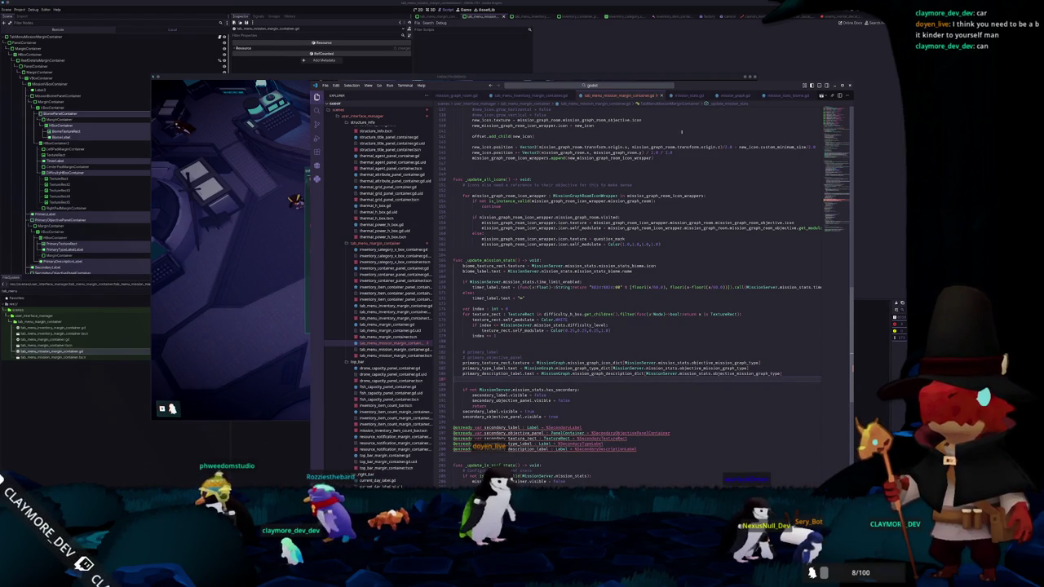
pyautogui.click(734, 95)
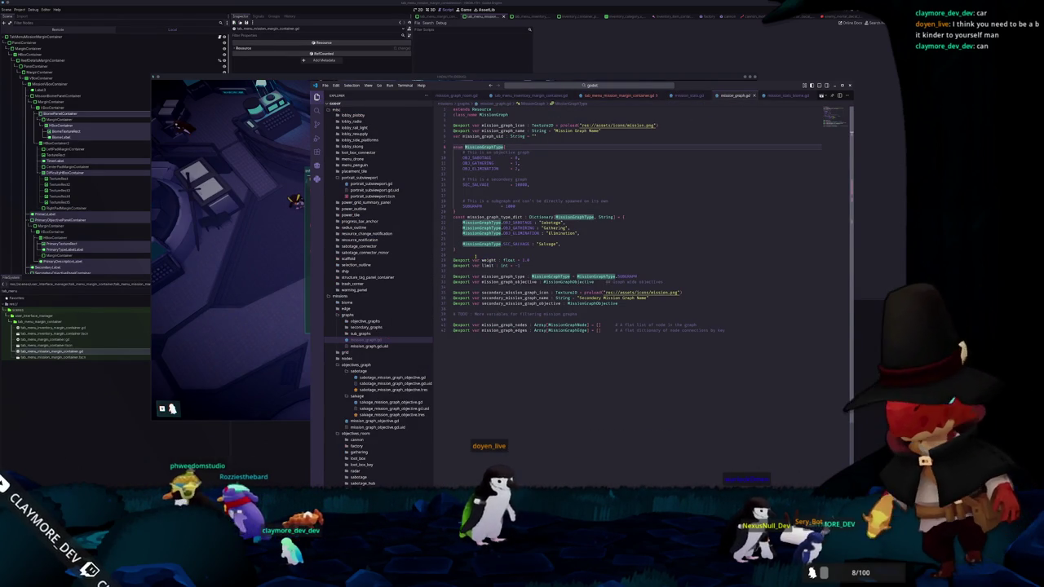
# Declare empty const mission_graph_icon_dict (Texture2D values) and mission_graph_description_dict (String values) keyed by MissionGraphType
pyautogui.write('const miss')
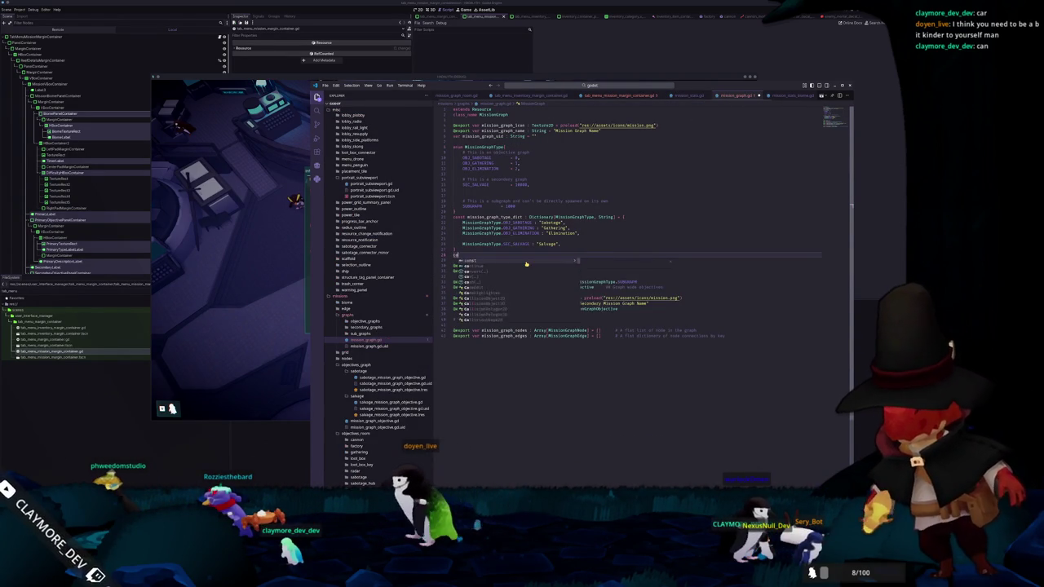
pyautogui.write('ion_graph_icon_dict ')
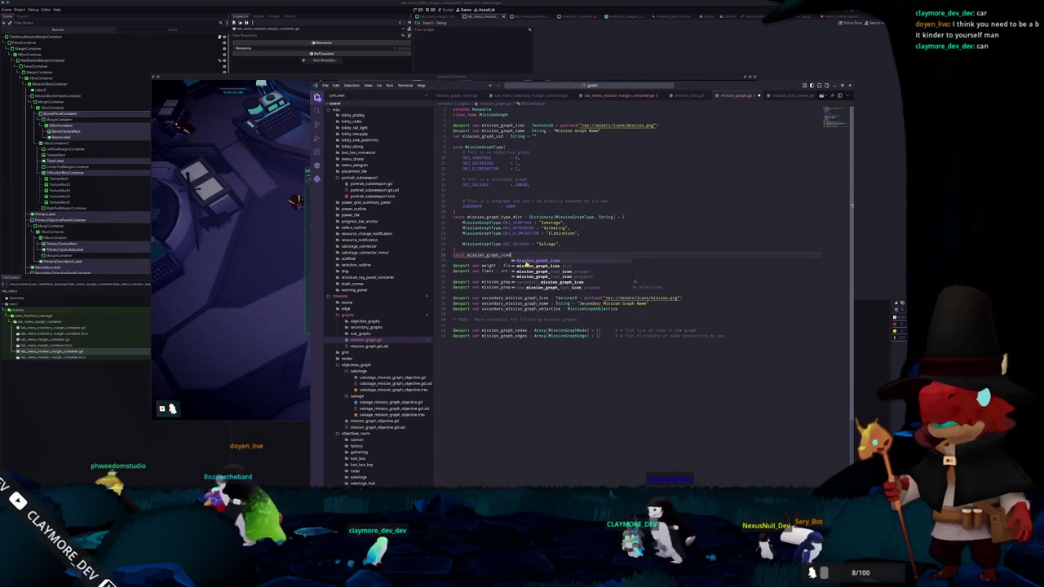
pyautogui.write(': Dictio')
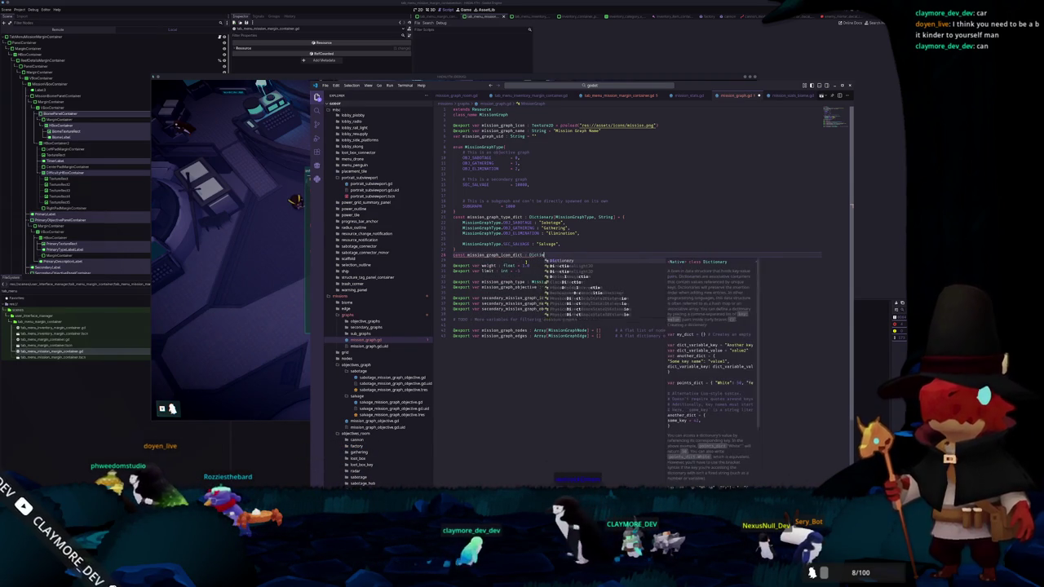
pyautogui.write('nary[MissionGraph')
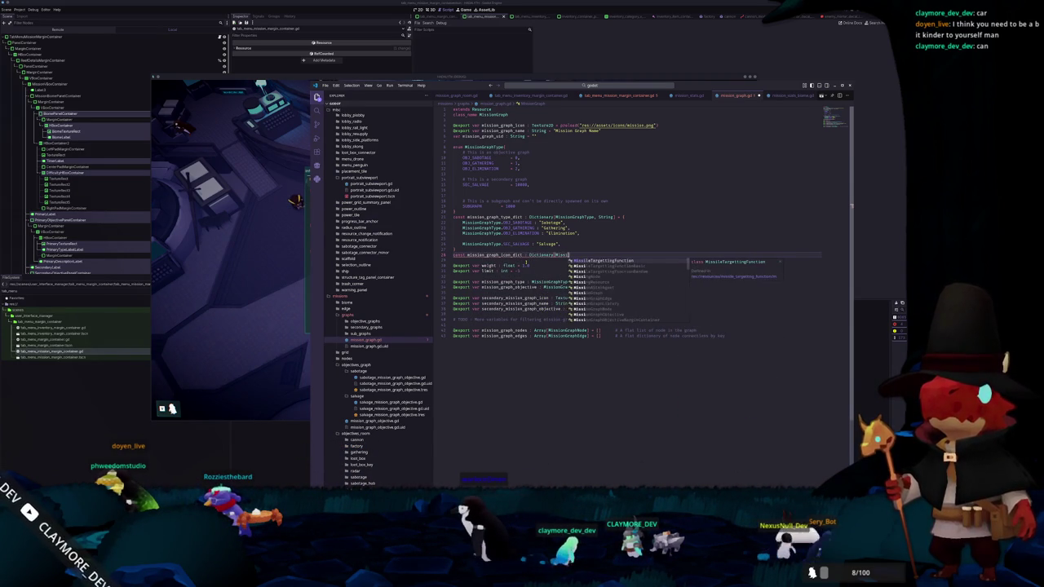
pyautogui.write('Type')
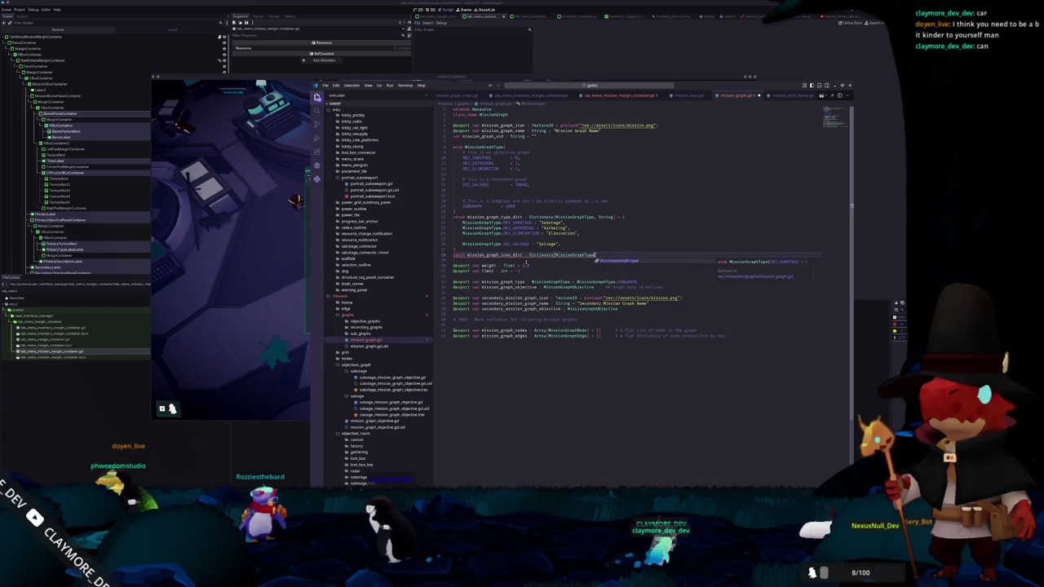
pyautogui.write(', Texture2D')
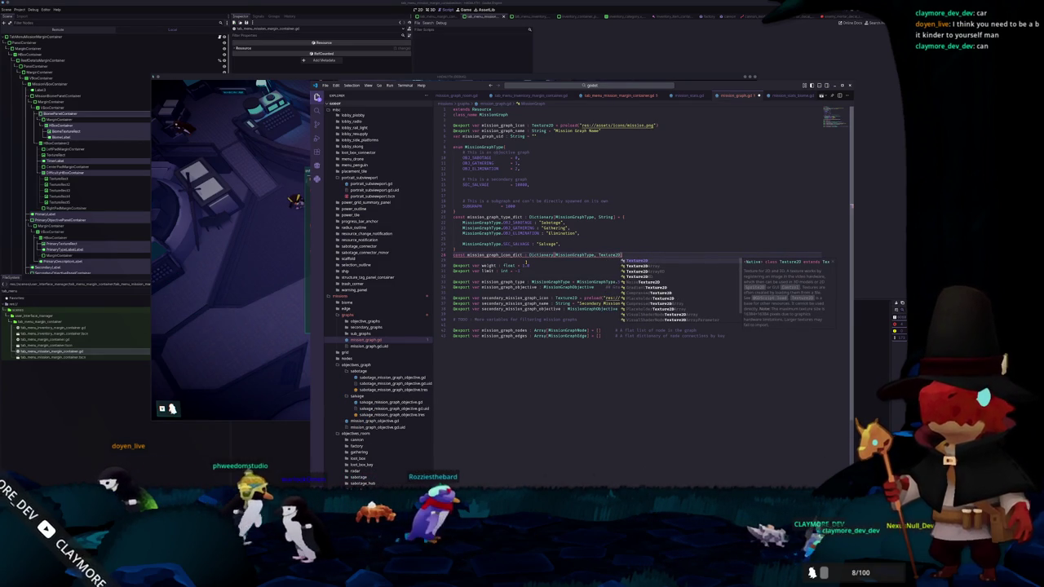
pyautogui.write('] = {')
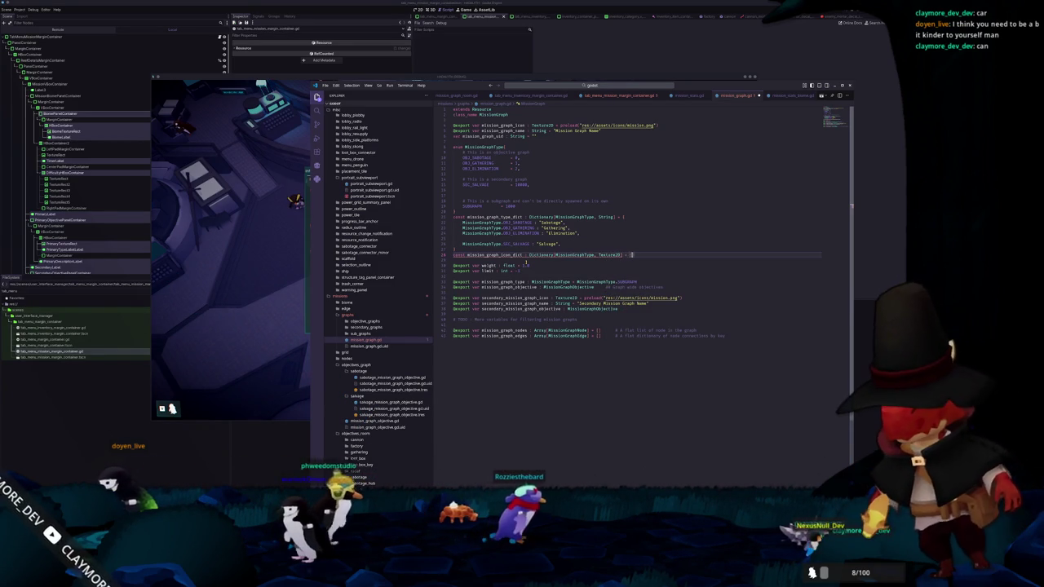
pyautogui.press('Return')
pyautogui.press('Down')
pyautogui.press('Return')
pyautogui.write('cons')
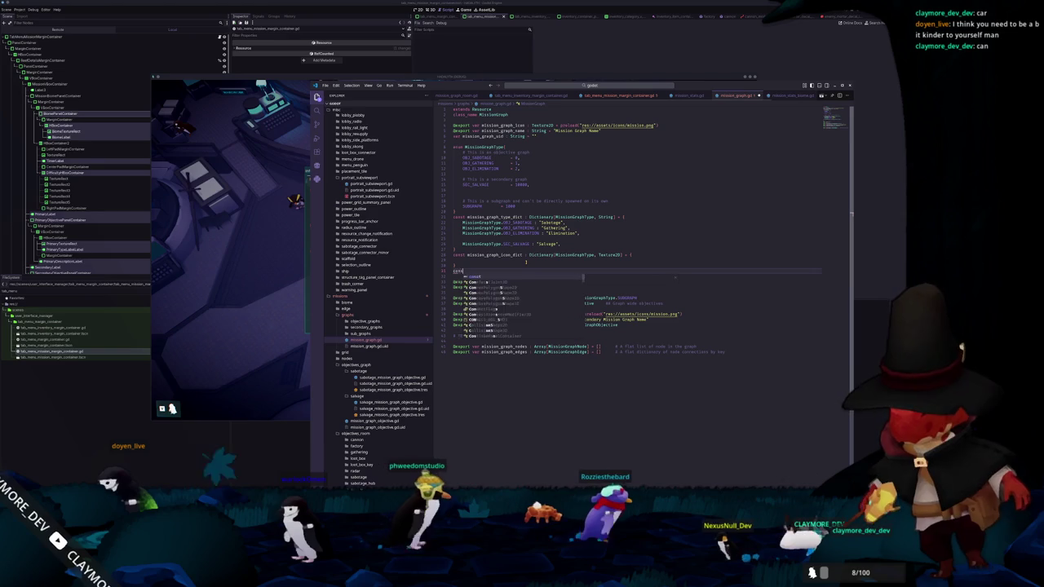
pyautogui.write('t mission_')
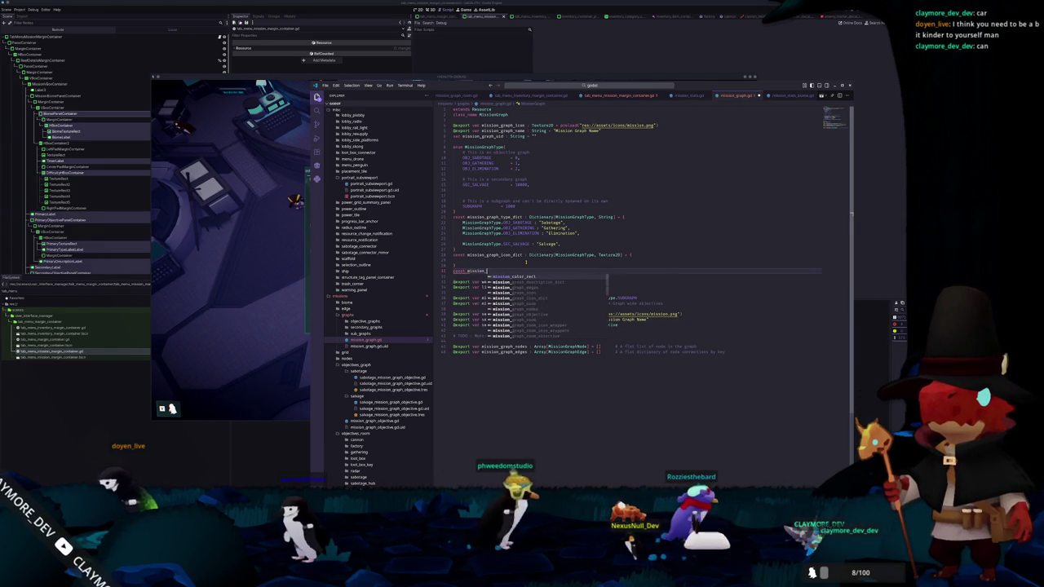
pyautogui.write('graph_description_dict ')
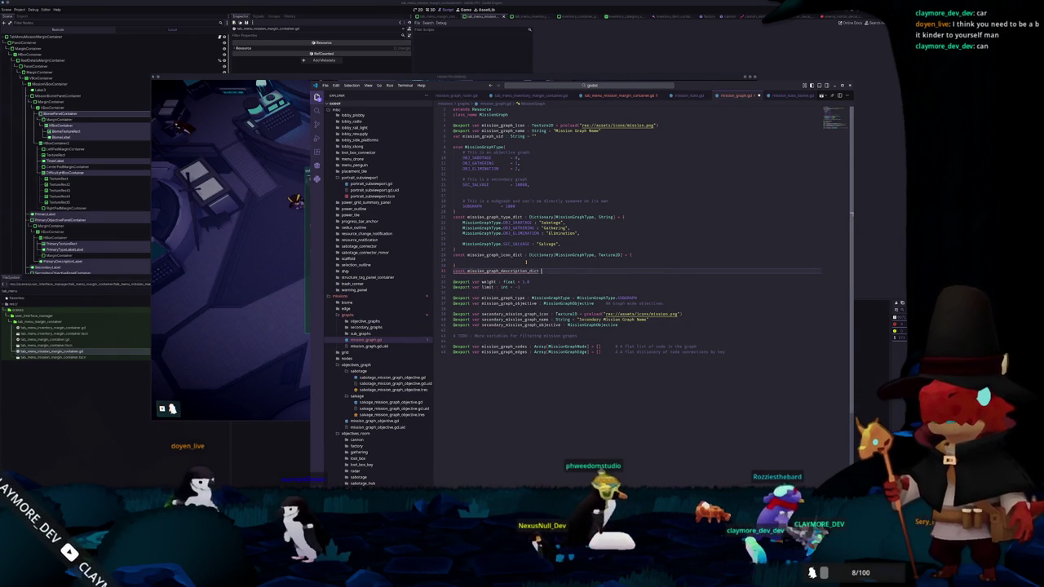
pyautogui.write(': Dictionary')
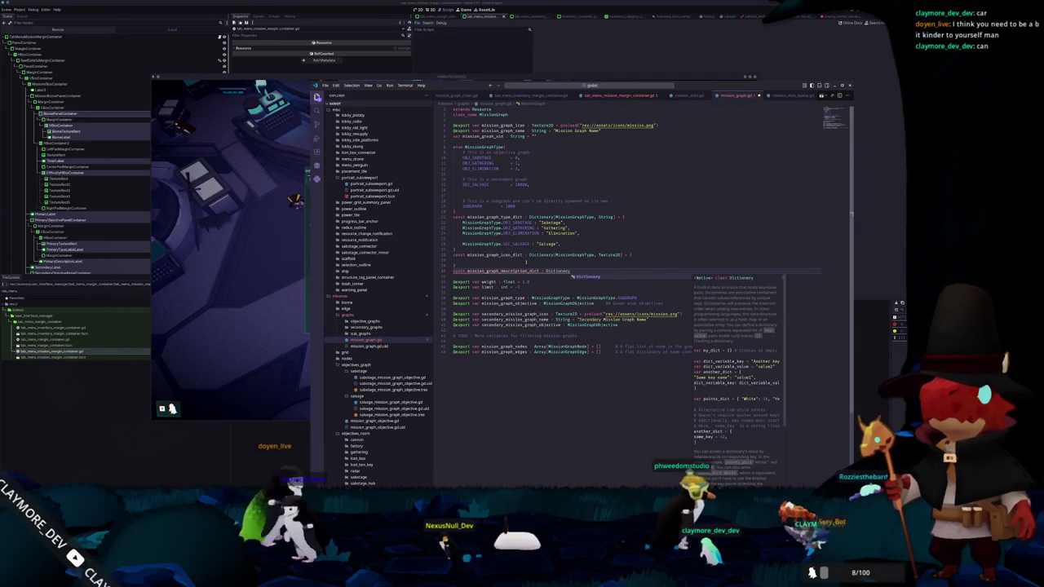
pyautogui.write('[MissionGrap')
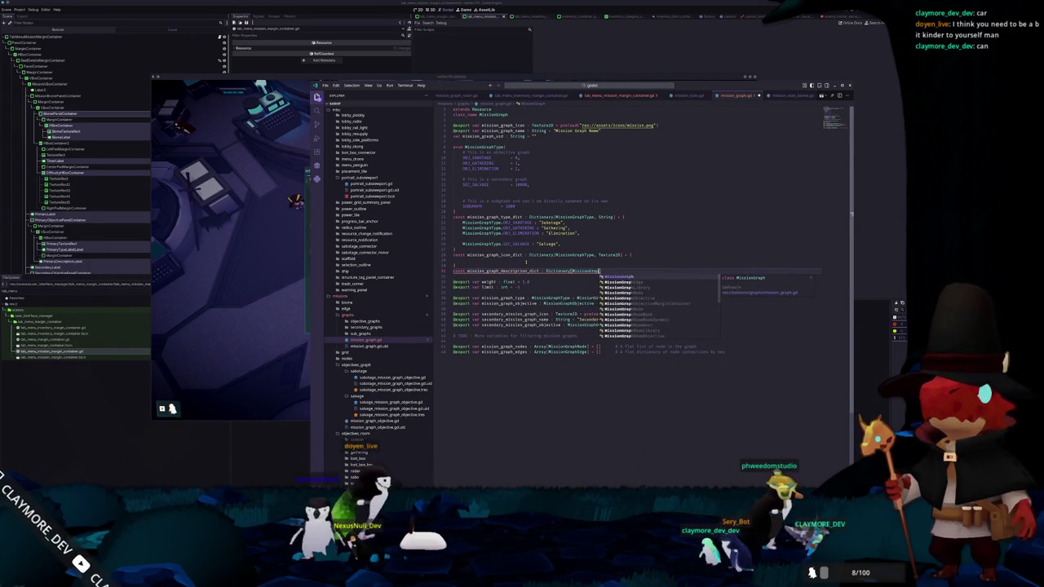
pyautogui.write('hType, ')
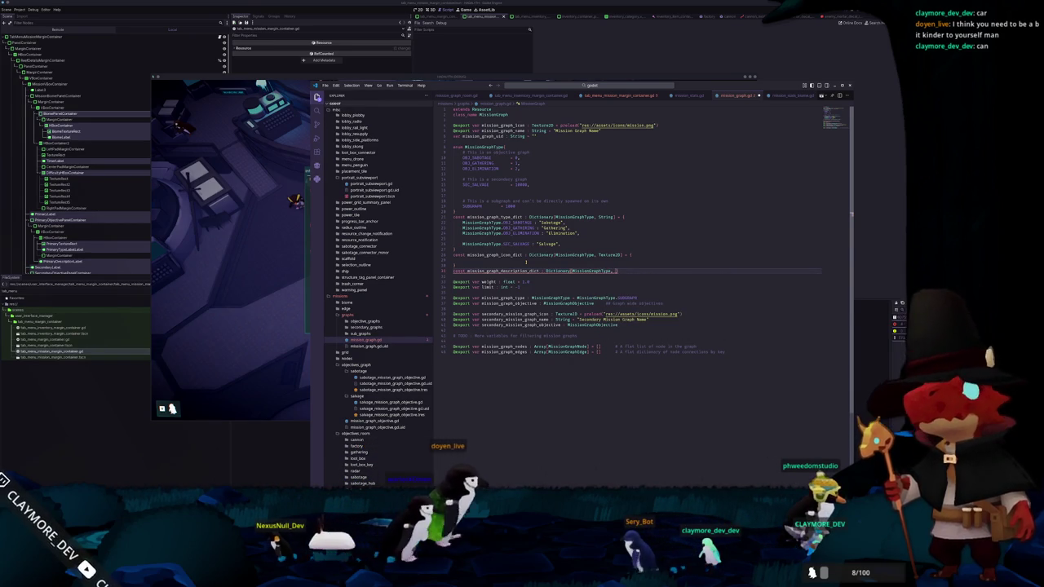
pyautogui.write('String] =')
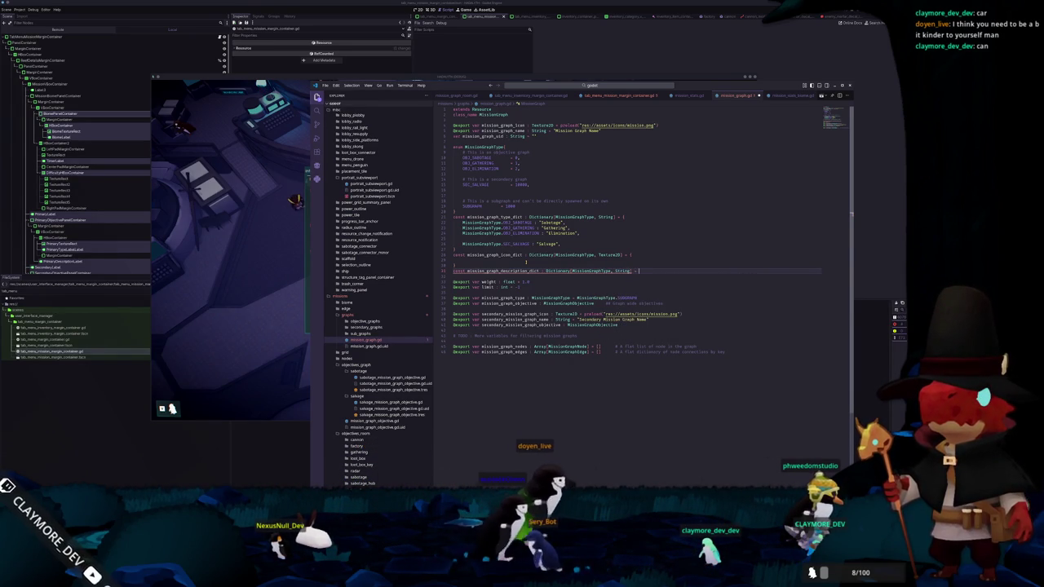
pyautogui.write(' {')
pyautogui.press('Return')
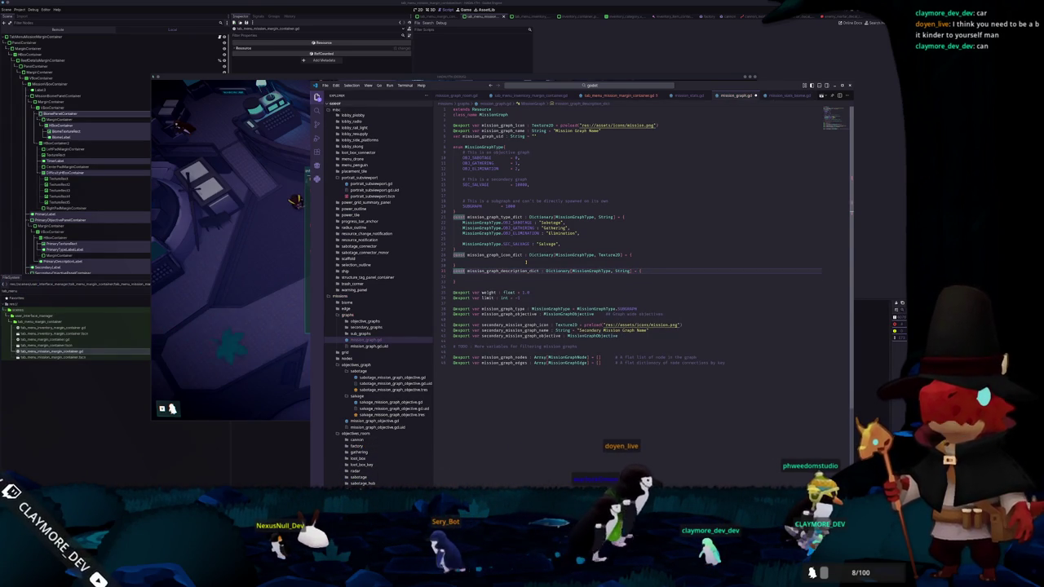
# Copy the Salvage, Gathering and Elimination type entries for reuse in the icon dictionary
pyautogui.click(588, 262)
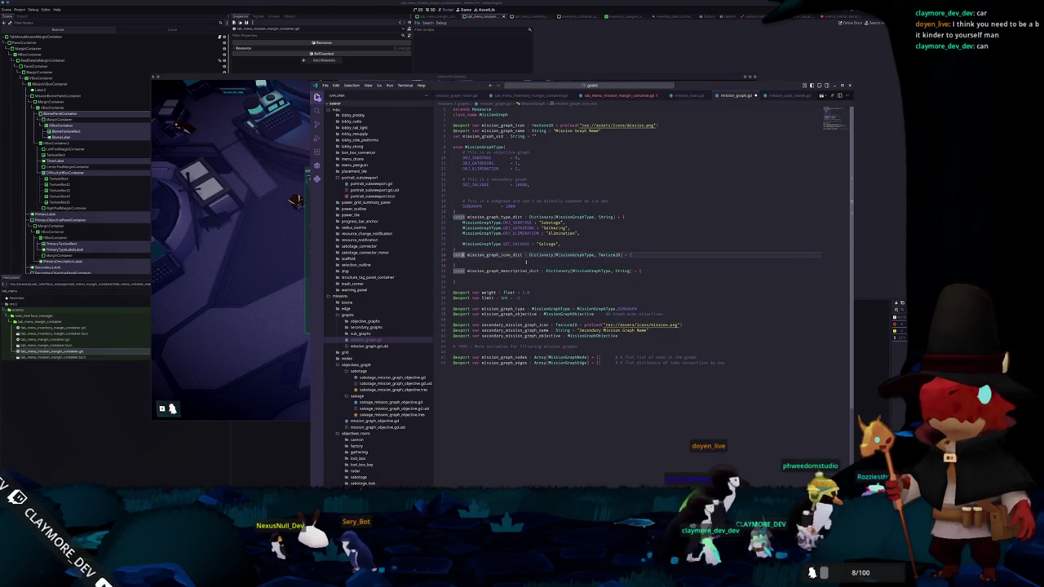
pyautogui.click(462, 244)
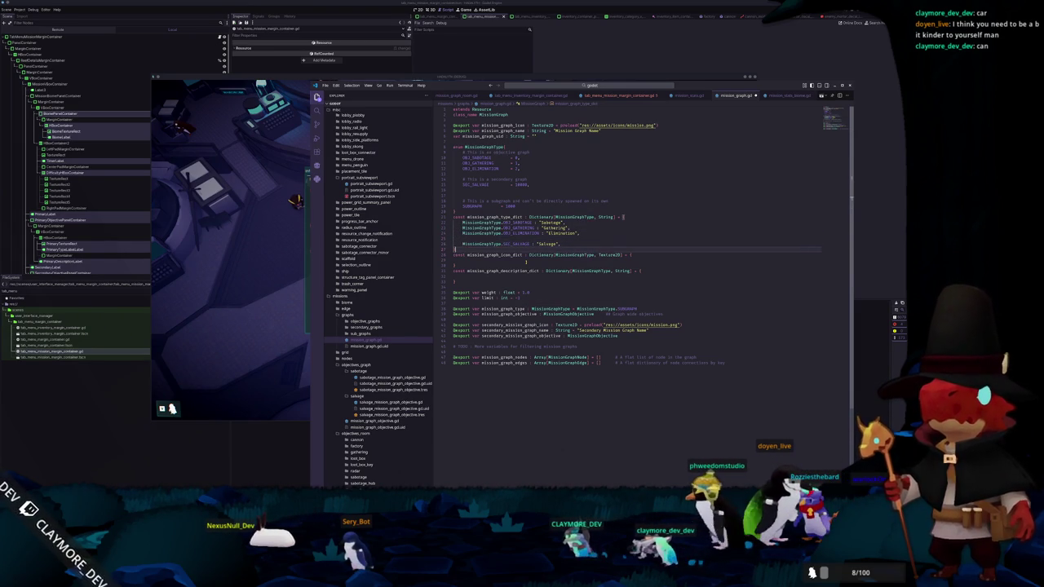
pyautogui.hotkey('ctrl', 'l')
pyautogui.hotkey('shift', 'Up')
pyautogui.hotkey('shift', 'Up')
pyautogui.hotkey('shift', 'Up')
pyautogui.hotkey('ctrl', 'c')
pyautogui.click(526, 261)
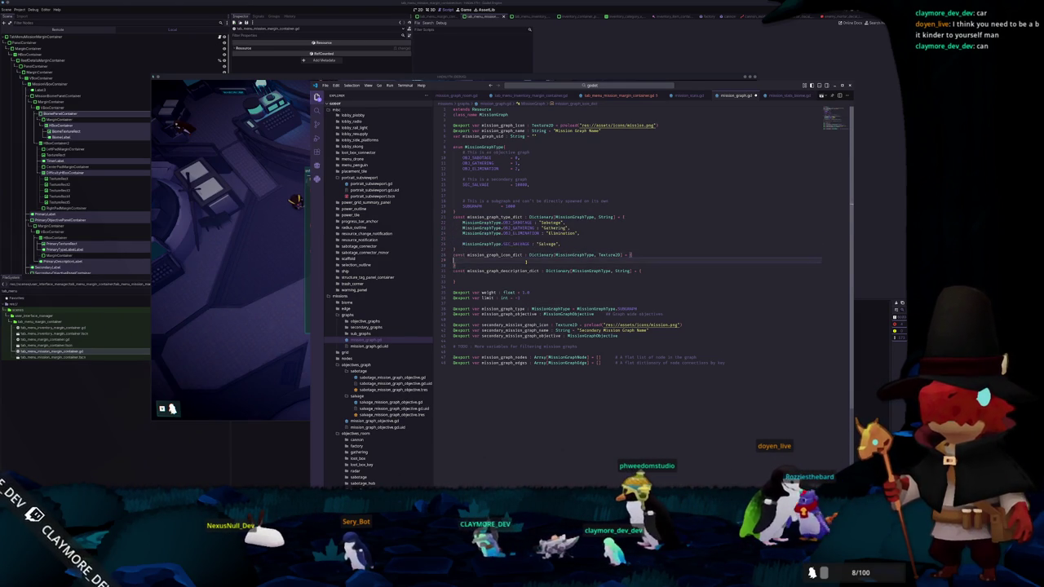
# Paste the mission type keys into both dictionaries and preload sabotage.png as Sabotage's icon
pyautogui.hotkey('ctrl', 'v')
pyautogui.press('Down')
pyautogui.press('Down')
pyautogui.press('Down')
pyautogui.hotkey('ctrl', 'v')
pyautogui.press('Up')
pyautogui.press('Up')
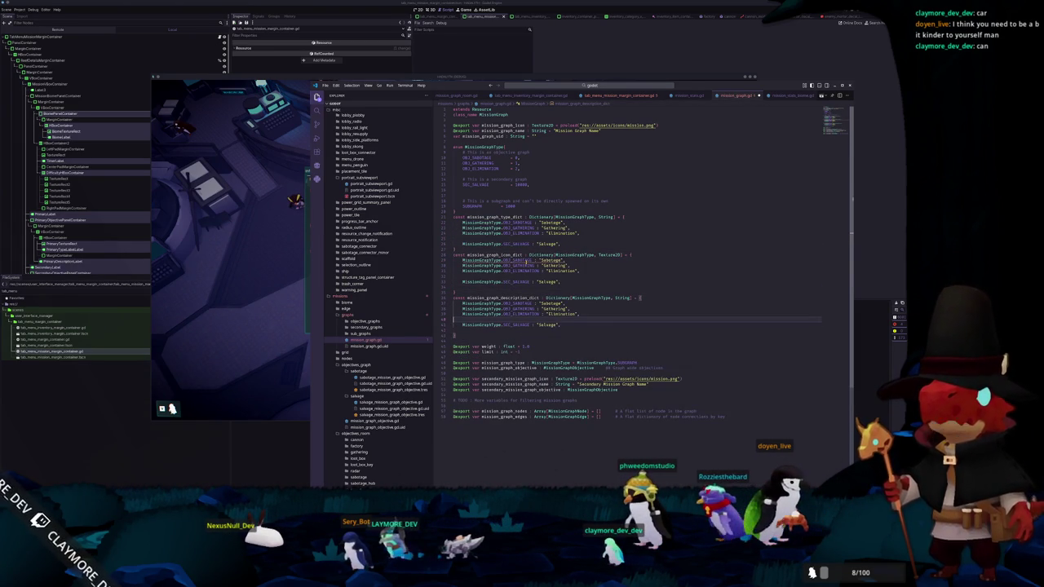
pyautogui.press('Up')
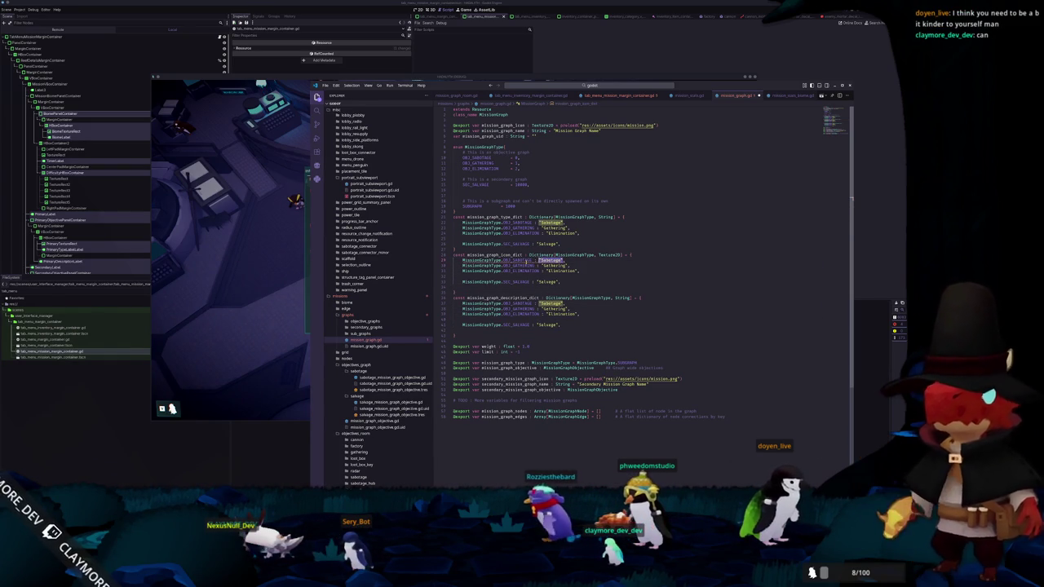
pyautogui.write('preload(')
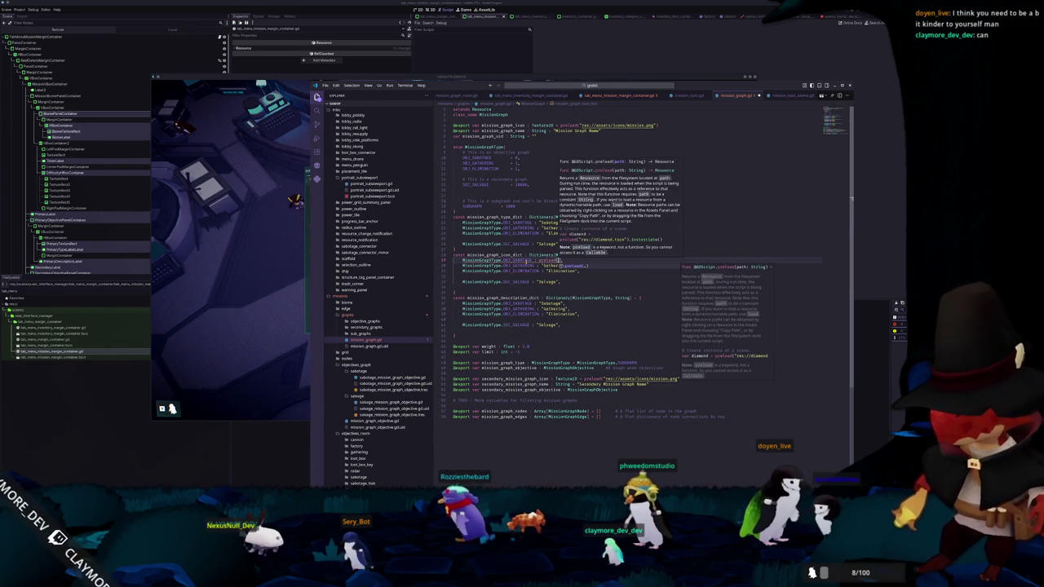
pyautogui.write('"res://')
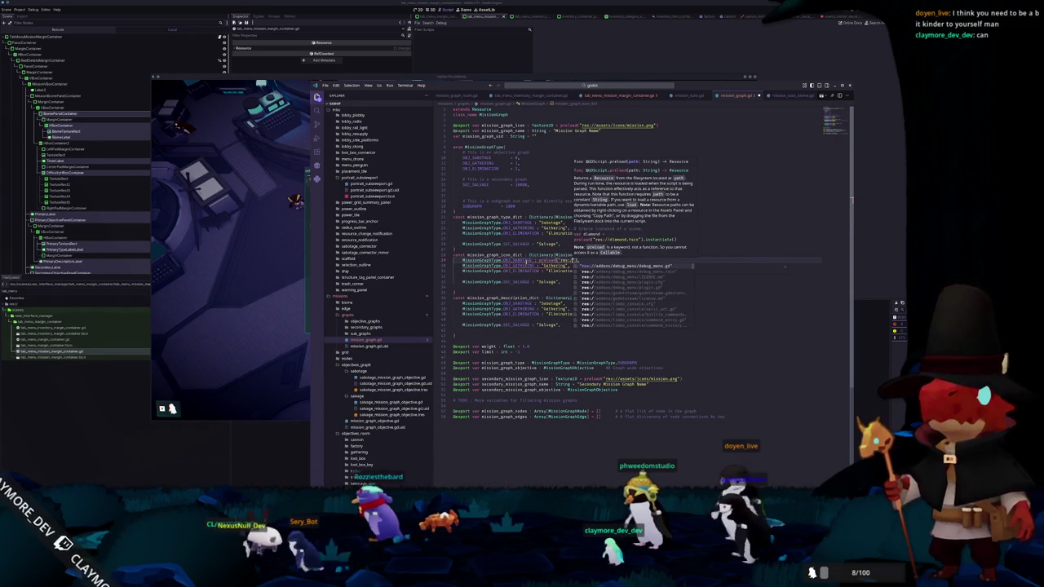
pyautogui.write('assets/')
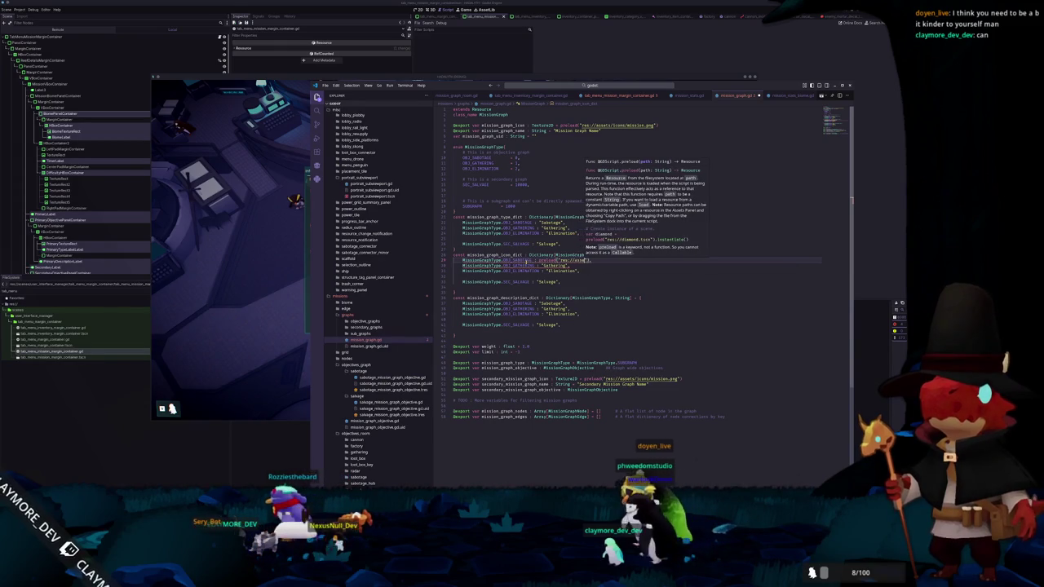
pyautogui.write('icons/')
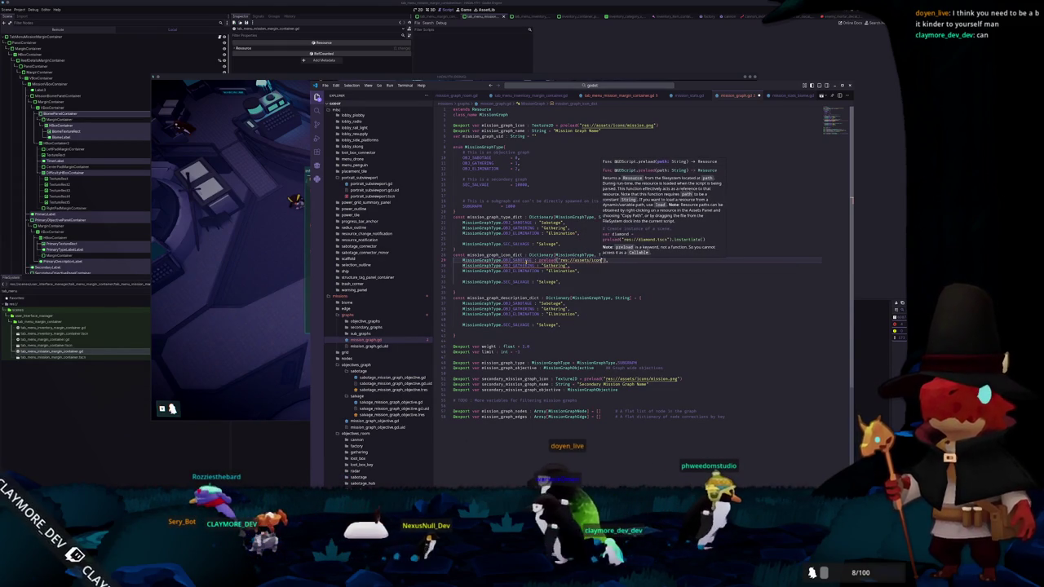
pyautogui.write('sabotage.png')
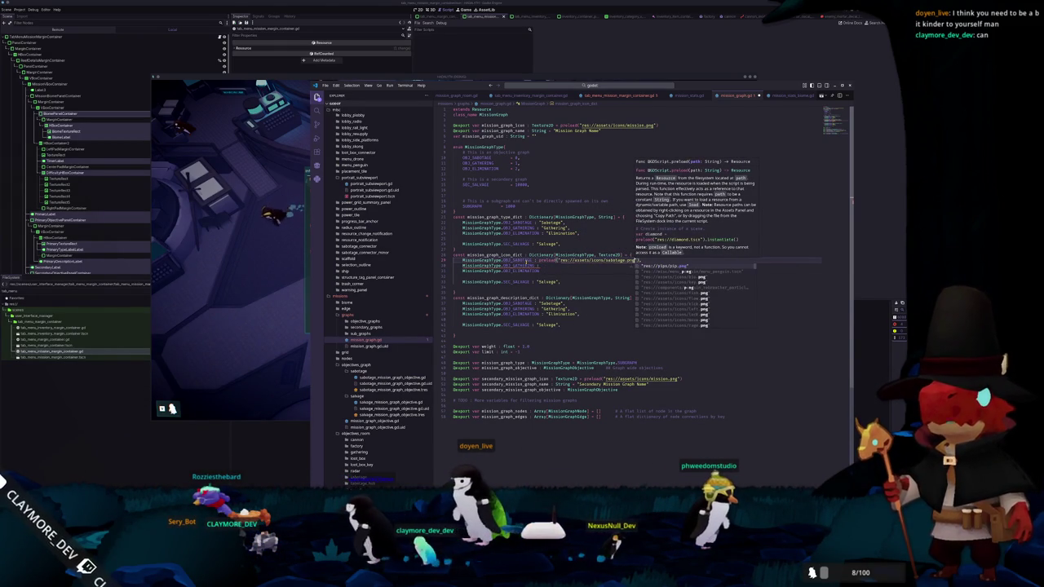
pyautogui.press('Return')
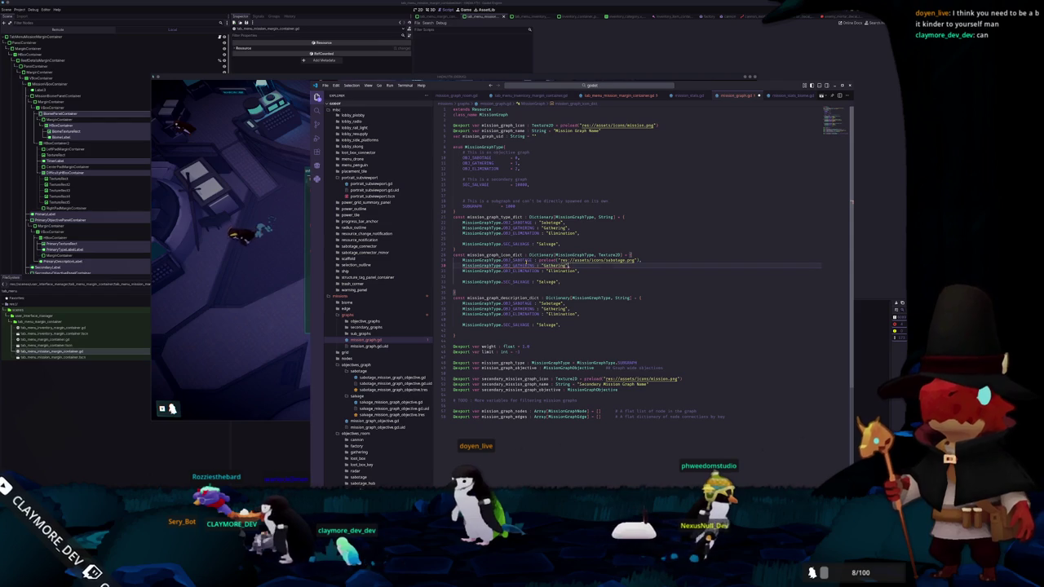
# Preload mission.png as the icon for Gathering, Elimination and Salvage
pyautogui.write('pre')
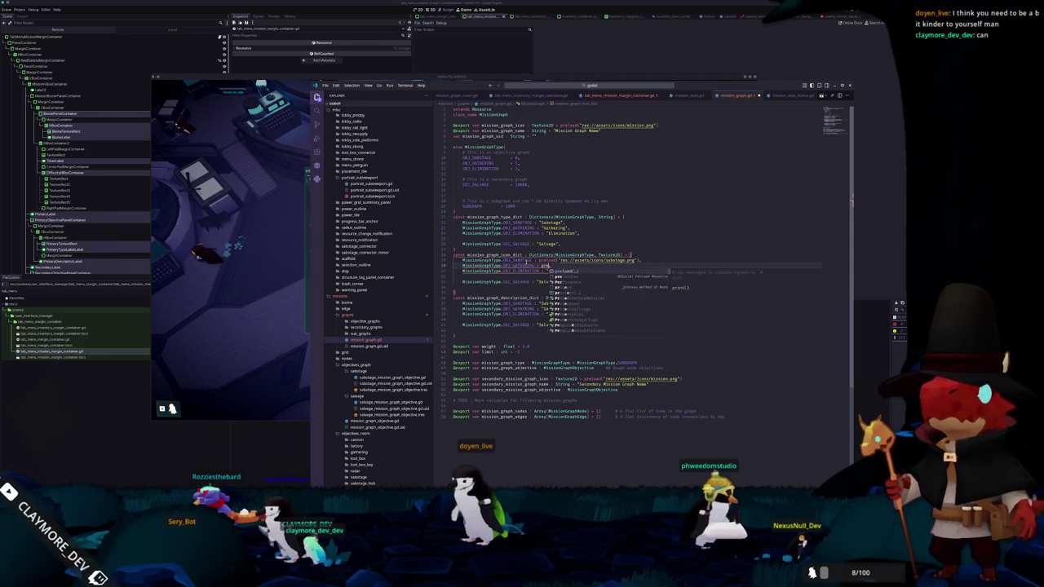
pyautogui.write('load("res://')
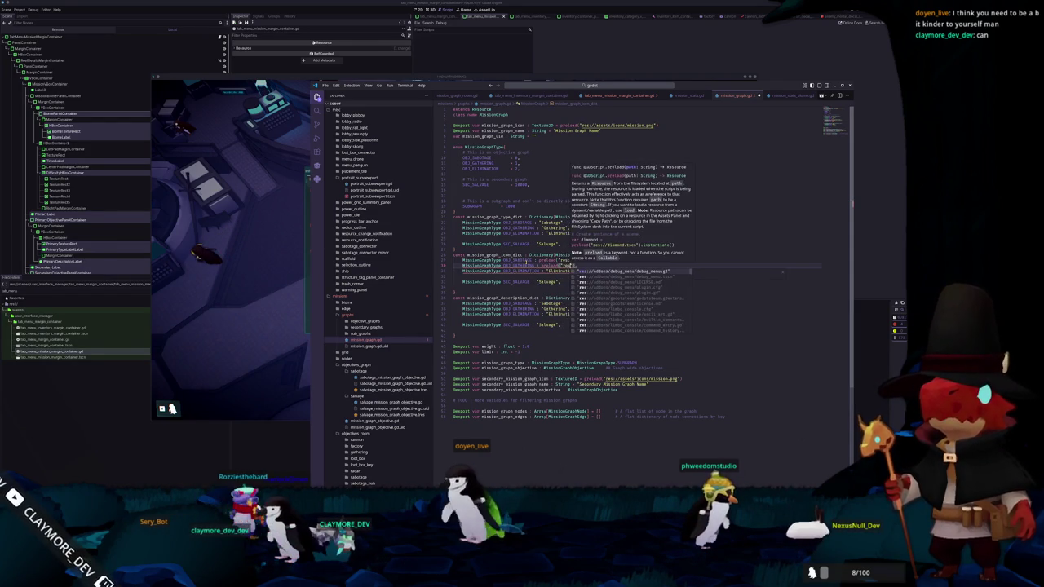
pyautogui.write('assets/i')
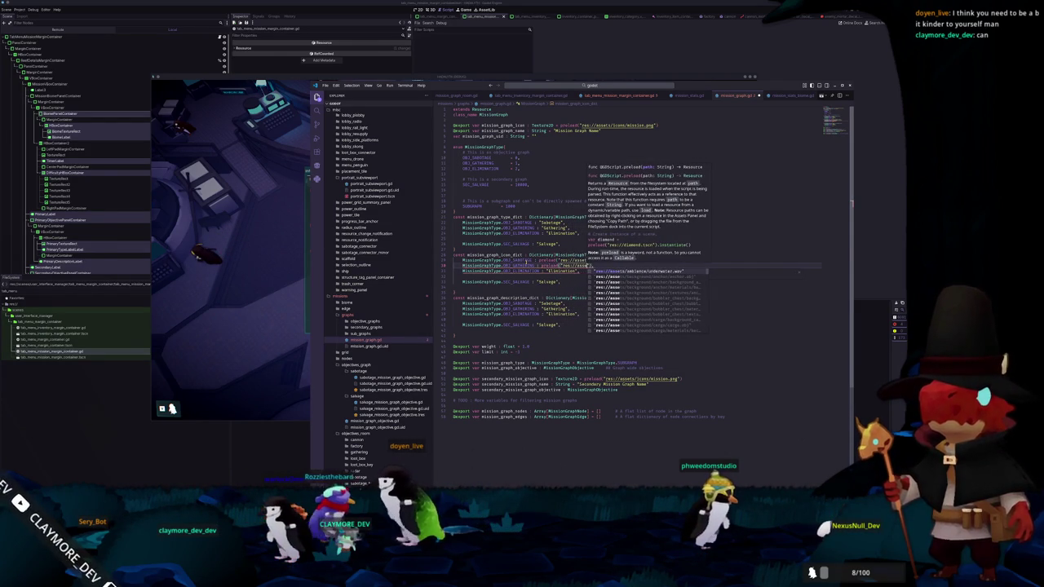
pyautogui.write('cons/mission.png')
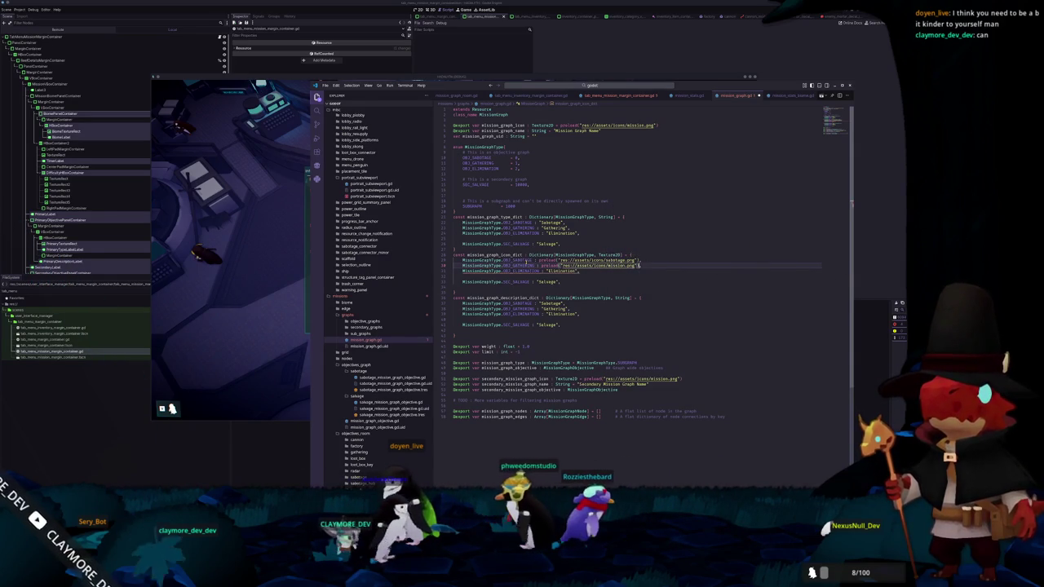
pyautogui.hotkey('ctrl', 'shift', 'Left')
pyautogui.hotkey('ctrl', 'shift', 'Left')
pyautogui.hotkey('ctrl', 'shift', 'Left')
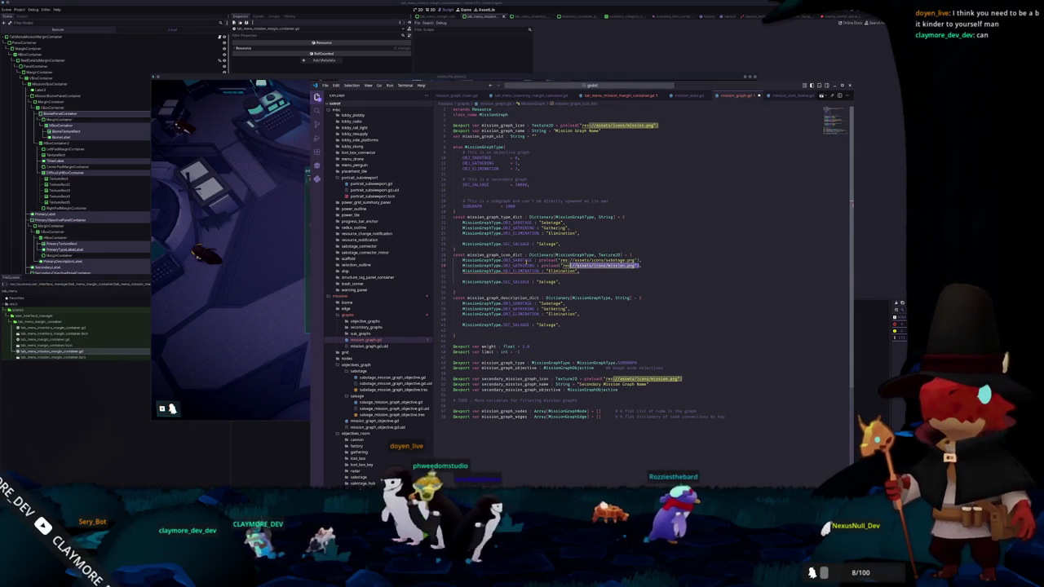
pyautogui.hotkey('ctrl', 'shift', 'Left')
pyautogui.hotkey('ctrl', 'shift', 'Left')
pyautogui.hotkey('ctrl', 'shift', 'Left')
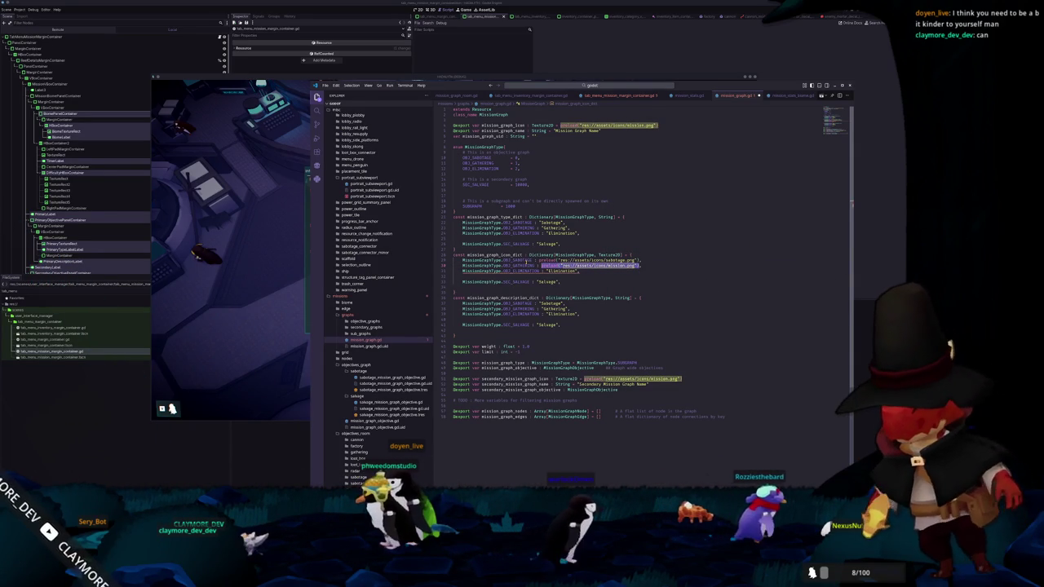
pyautogui.hotkey('ctrl', 'c')
pyautogui.press('Down')
pyautogui.hotkey('ctrl', 'shift', 'Left')
pyautogui.hotkey('ctrl', 'shift', 'Left')
pyautogui.hotkey('ctrl', 'v')
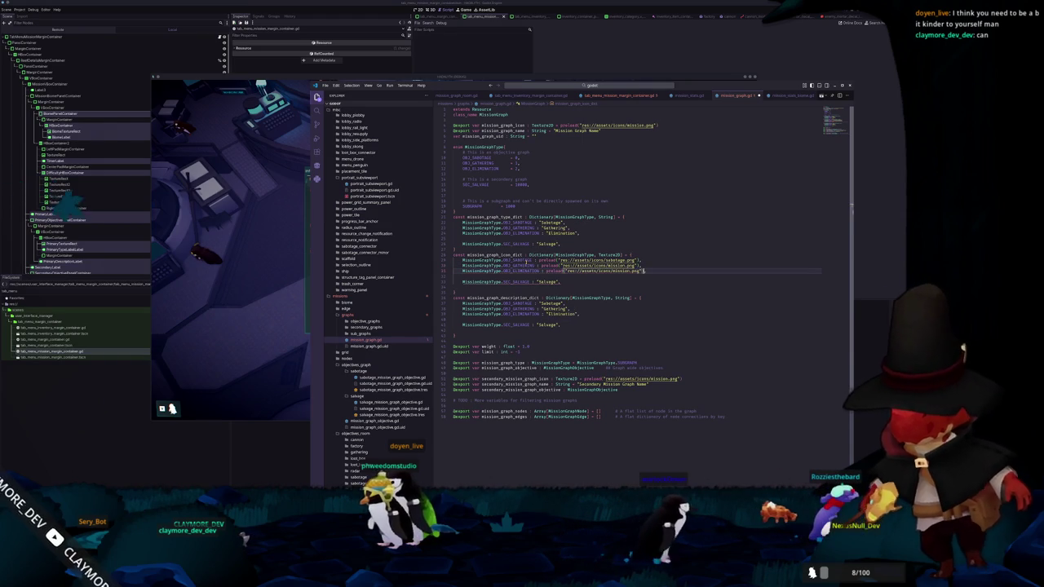
pyautogui.press('Down')
pyautogui.press('Down')
pyautogui.hotkey('ctrl', 'shift', 'Left')
pyautogui.hotkey('ctrl', 'shift', 'Left')
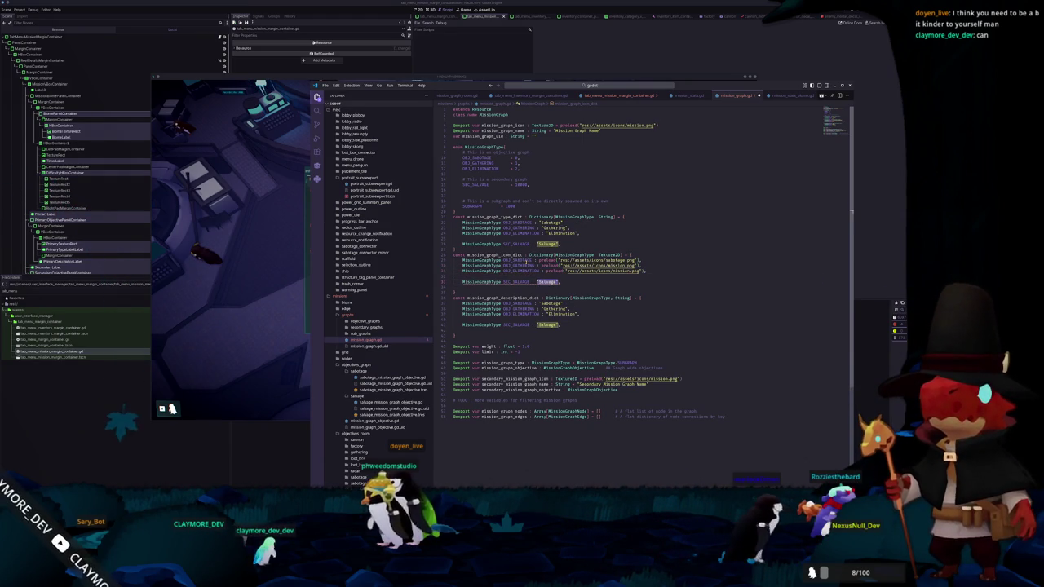
pyautogui.hotkey('ctrl', 'v')
pyautogui.press('Down')
pyautogui.press('Down')
pyautogui.press('Down')
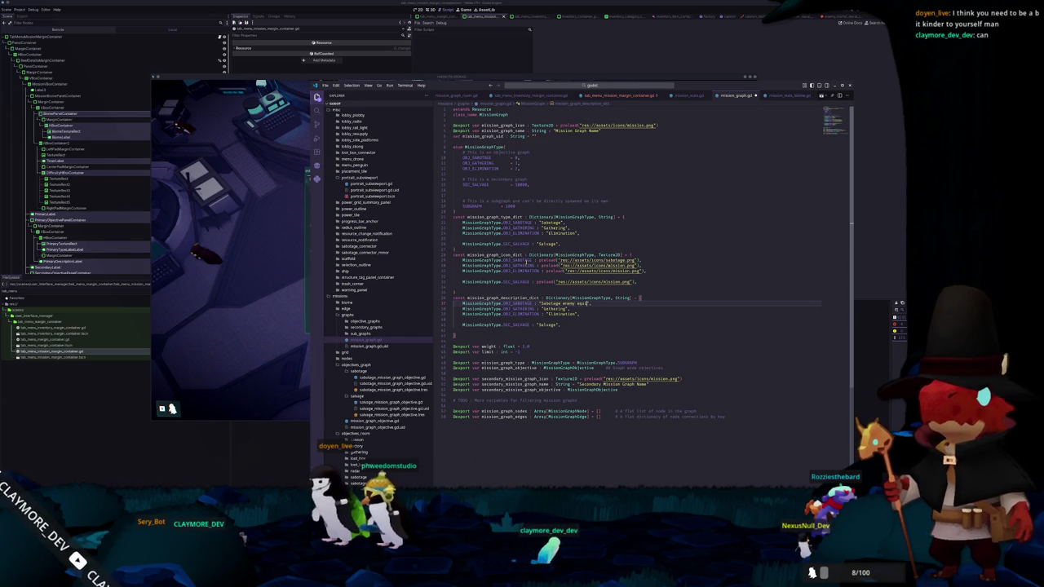
# Fill in the descriptions: Sabotage 'halt their operations', 'Gather more resources', Elimination enemies, 'Salvage ancient technology'
pyautogui.write('halt their ')
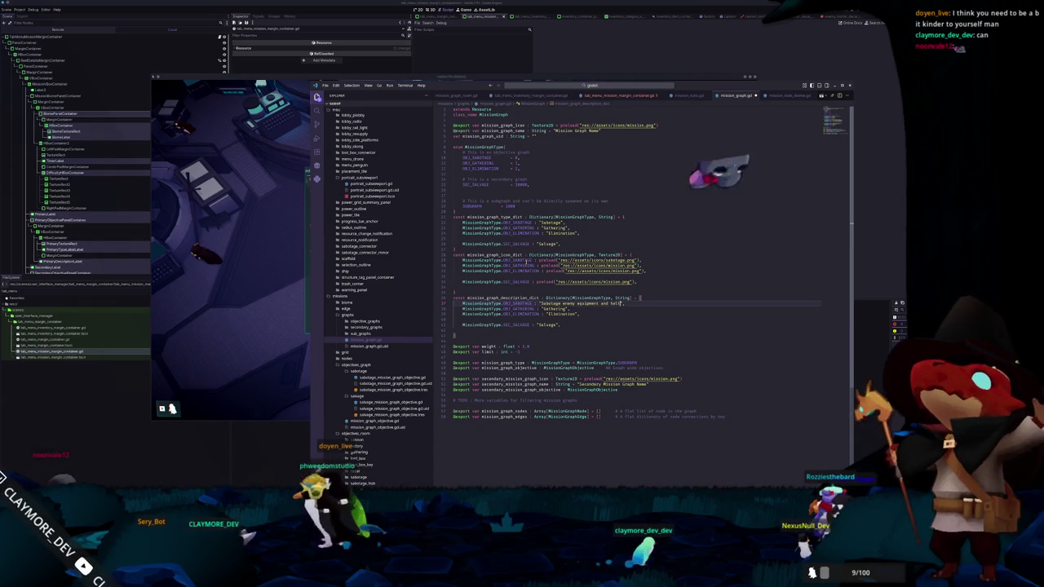
pyautogui.write('operations')
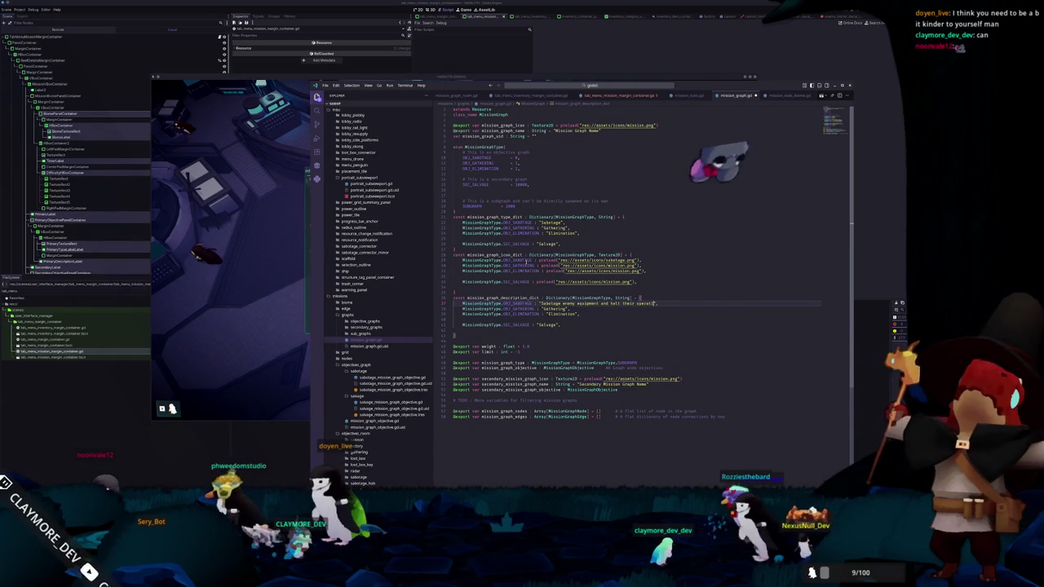
pyautogui.press('Down')
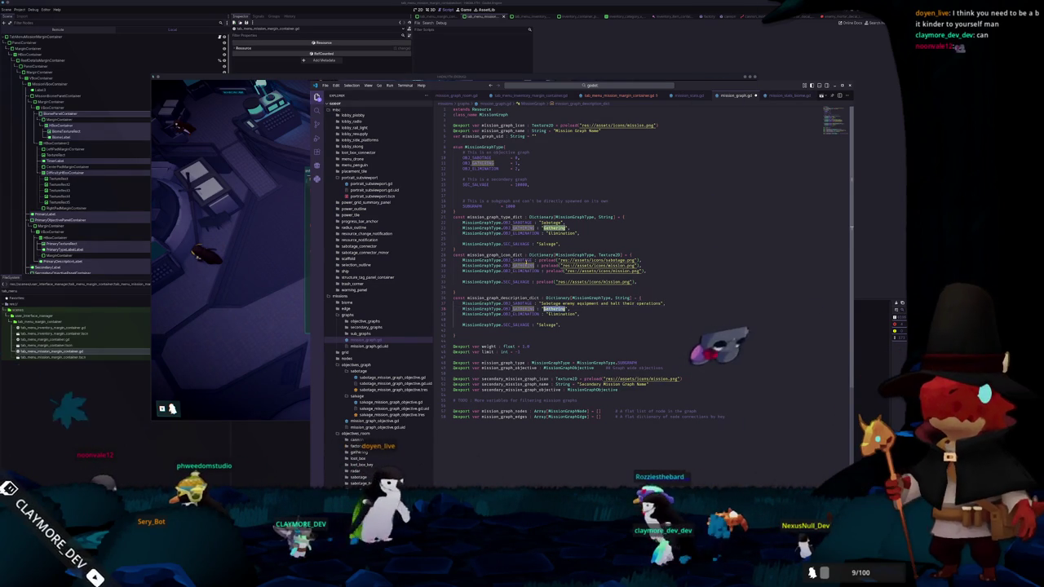
pyautogui.press('BackSpace')
pyautogui.press('BackSpace')
pyautogui.press('BackSpace')
pyautogui.write('er mo')
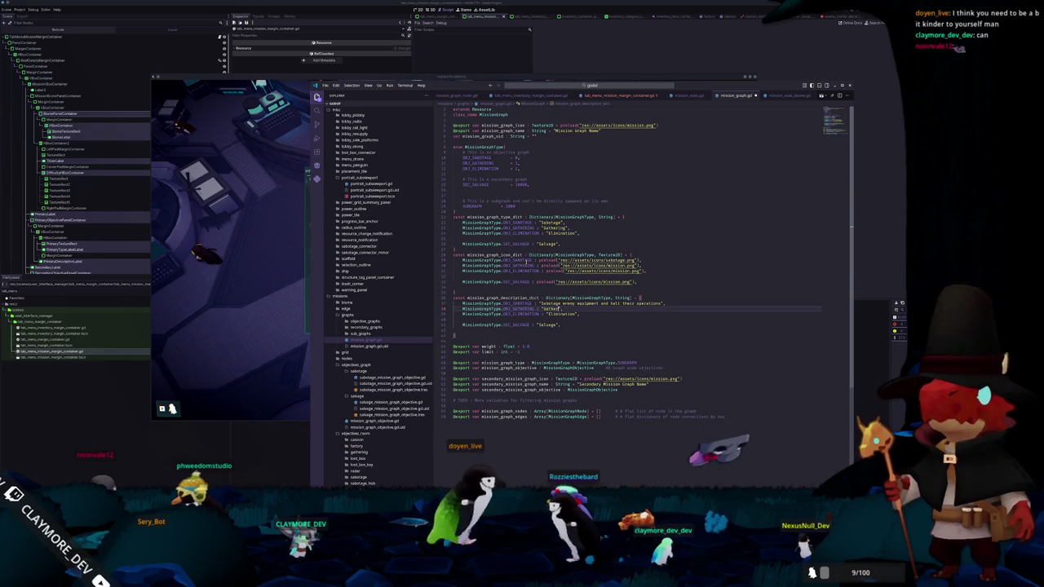
pyautogui.write('re resource')
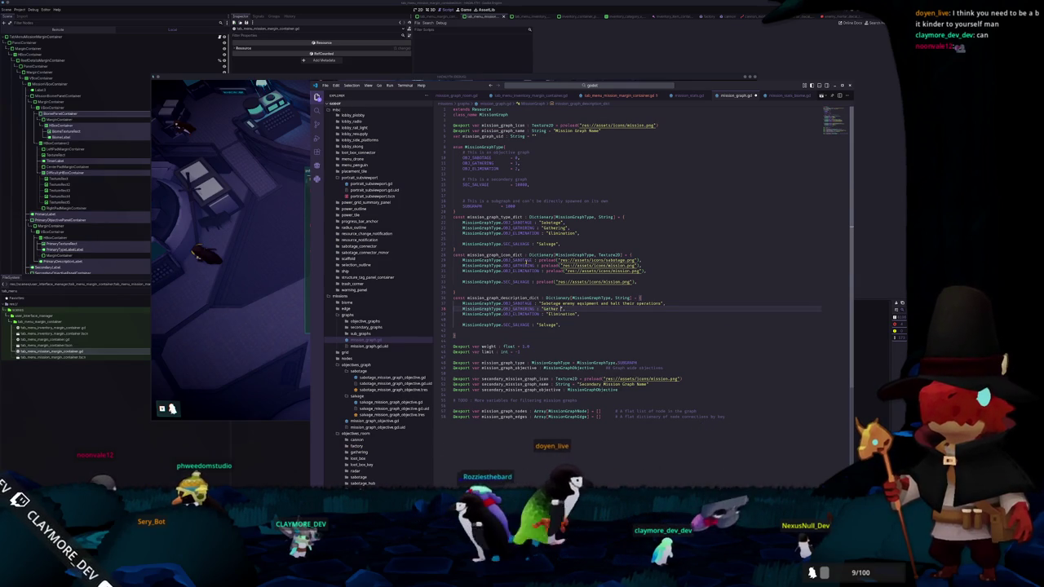
pyautogui.write('s')
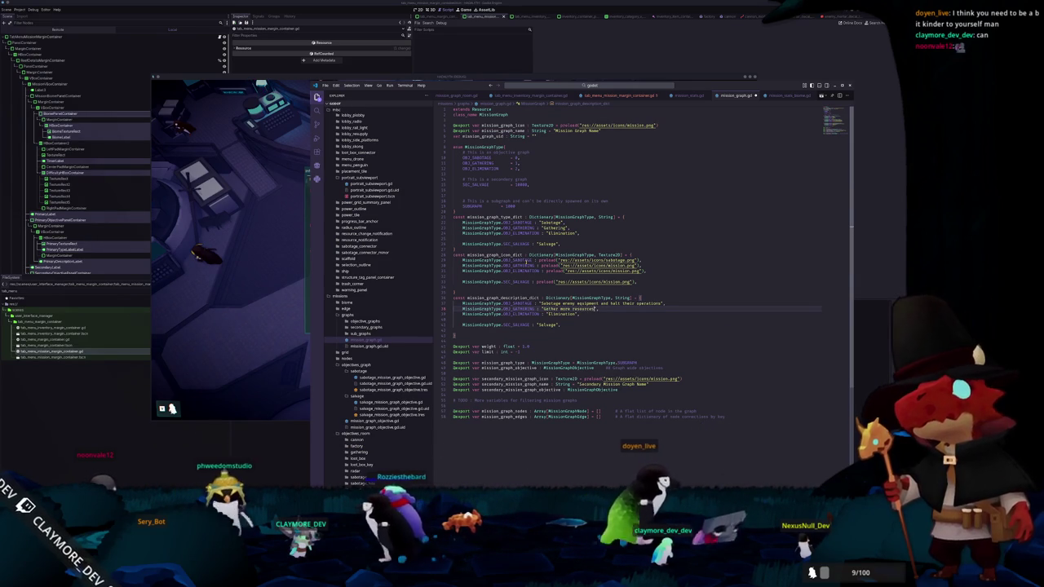
pyautogui.doubleClick(567, 314)
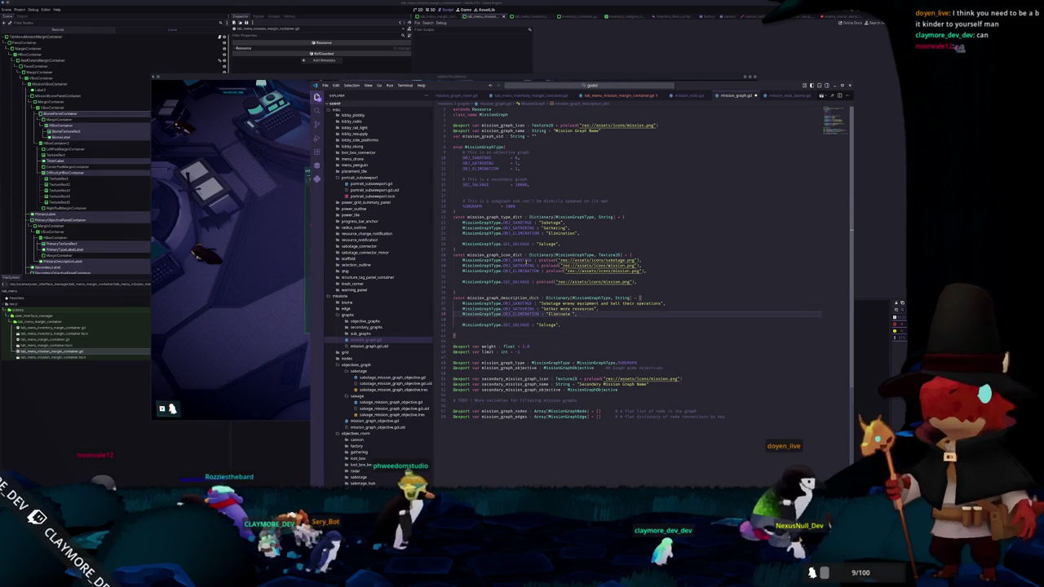
pyautogui.write('unt of enemies')
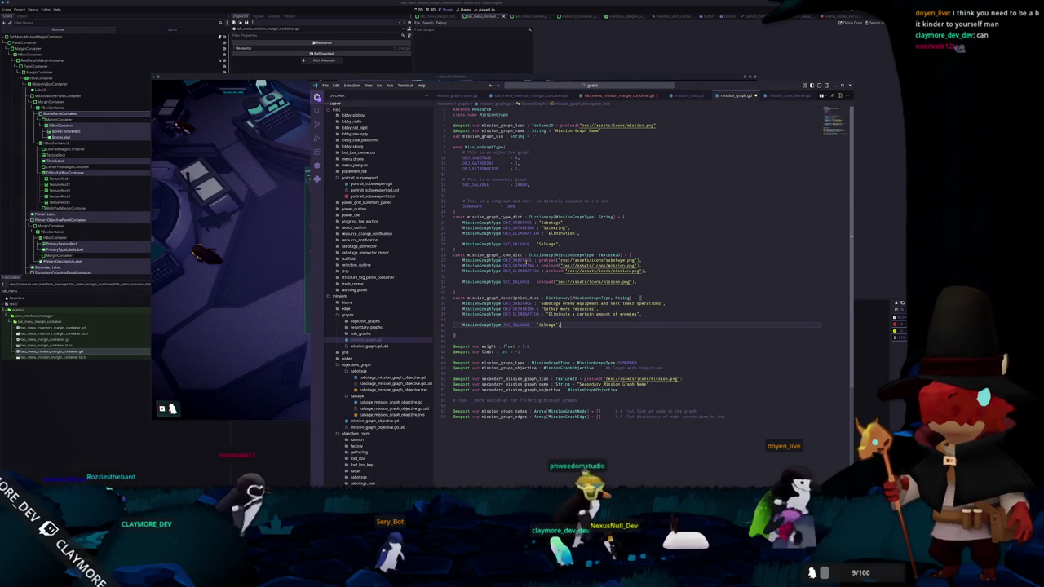
pyautogui.click(558, 325)
pyautogui.write('ancient technology')
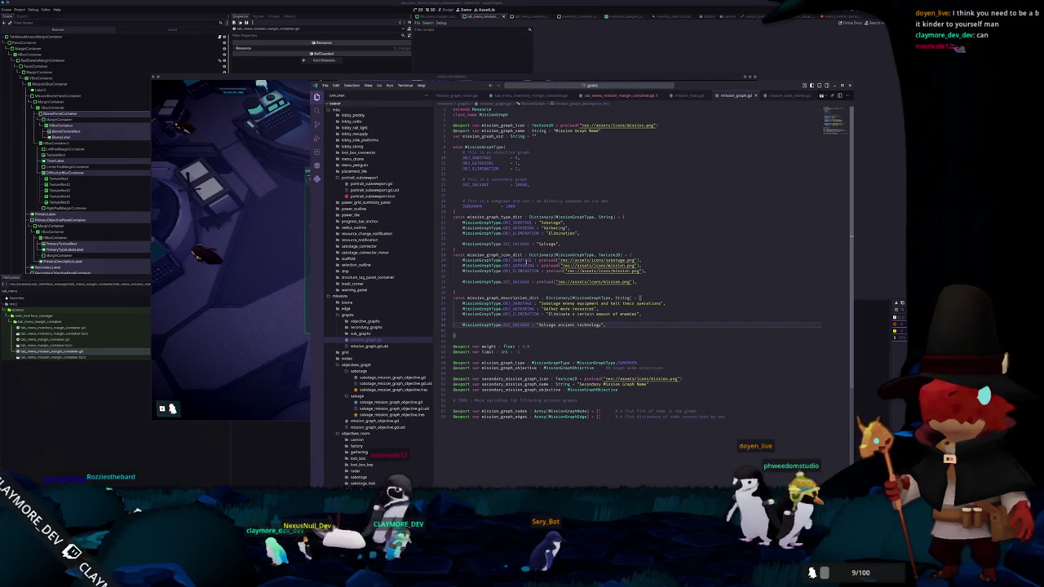
pyautogui.hotkey('alt', 'Tab')
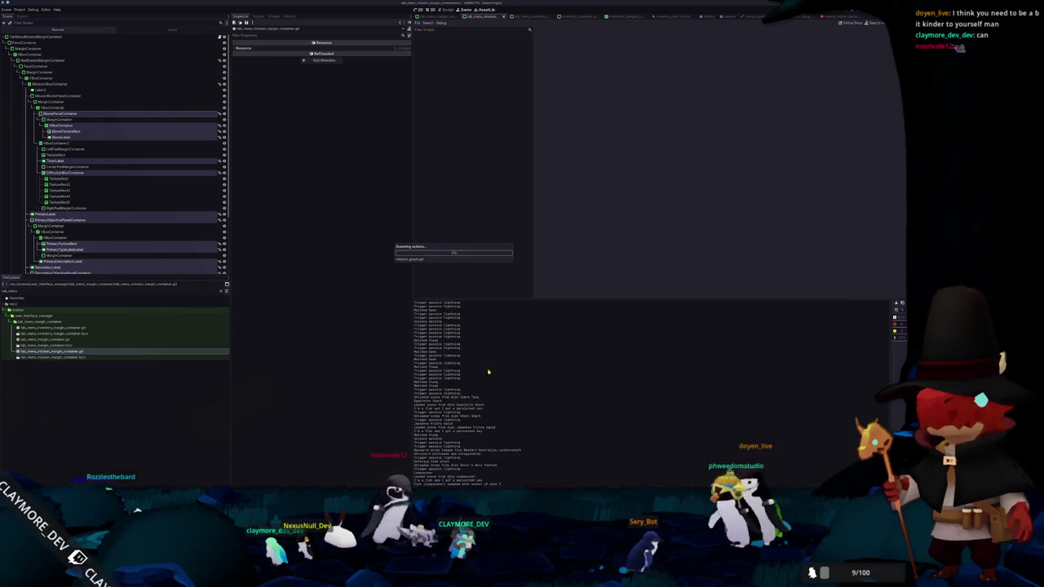
# Run the game, hit the redeclared 'secondary_label' parse error, and reopen tab_menu_mission_margin_container.gd
pyautogui.press('F5')
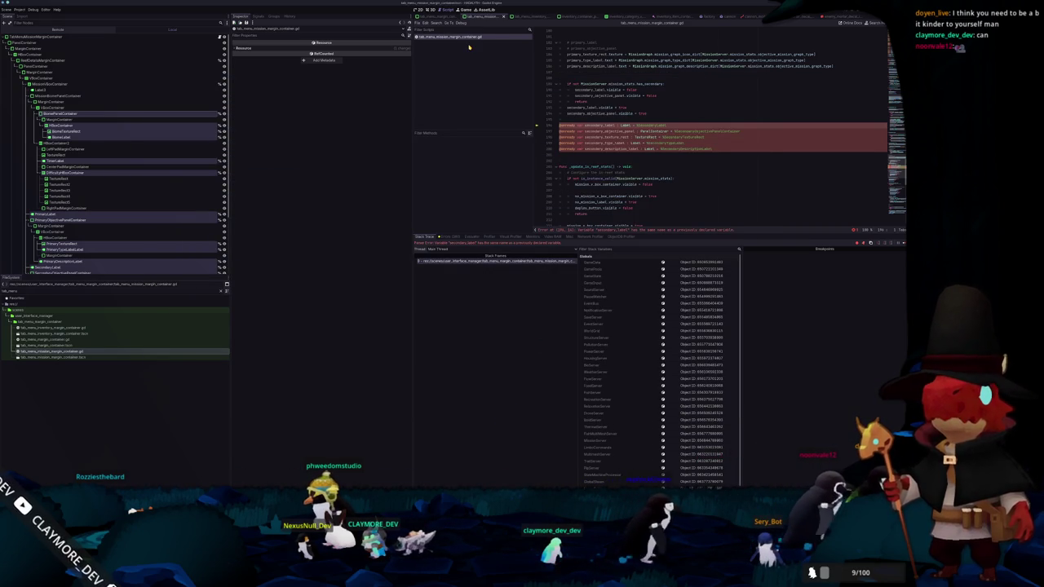
pyautogui.hotkey('ctrl', 'w')
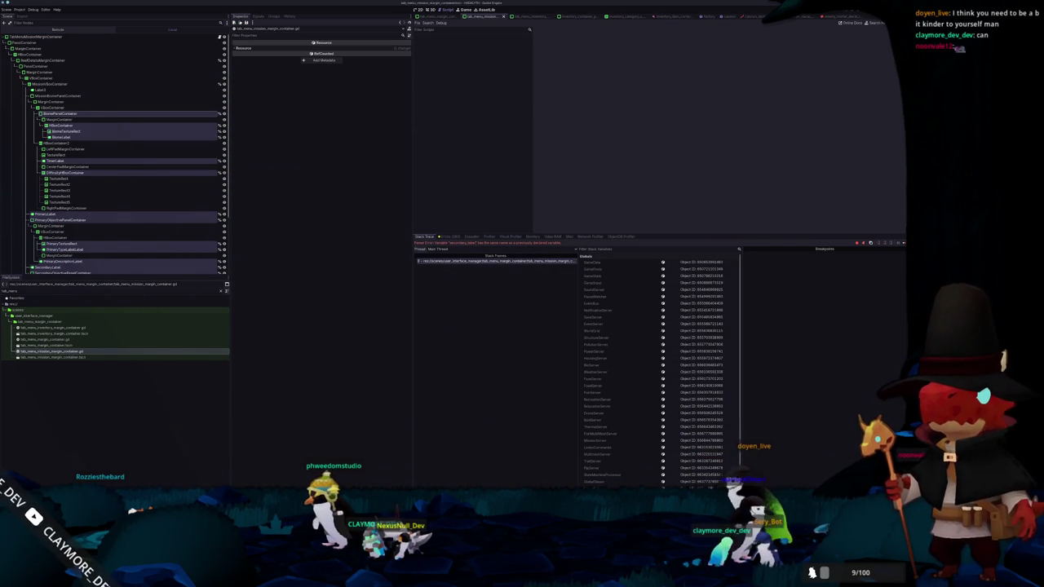
pyautogui.hotkey('alt', 'Tab')
pyautogui.click(621, 96)
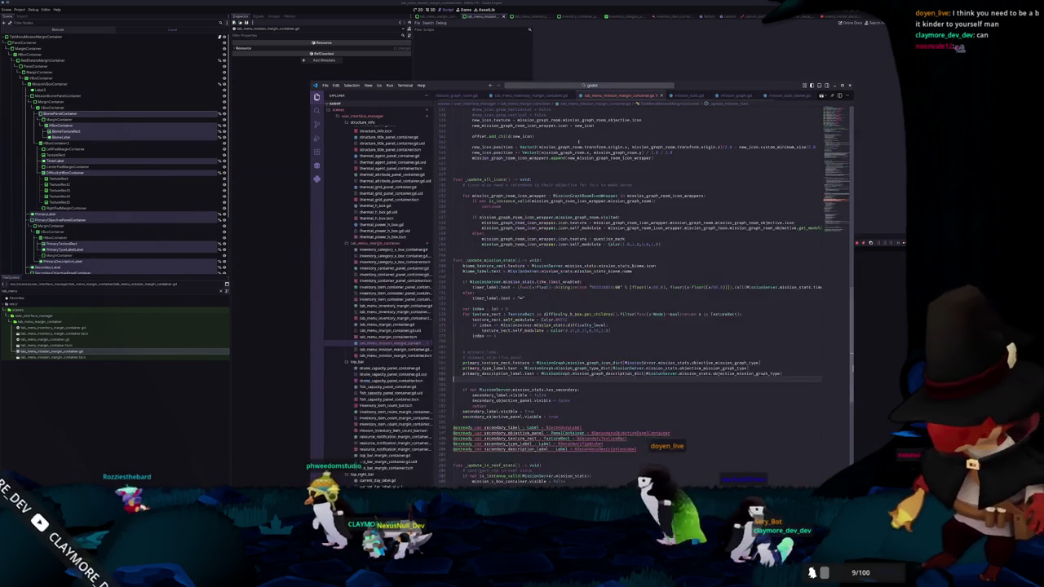
pyautogui.click(519, 374)
pyautogui.press('Down')
pyautogui.press('Home')
pyautogui.hotkey('shift', 'alt', 'Down')
pyautogui.hotkey('shift', 'alt', 'Down')
pyautogui.hotkey('shift', 'alt', 'Down')
pyautogui.hotkey('ctrl', 'shift', 'Right')
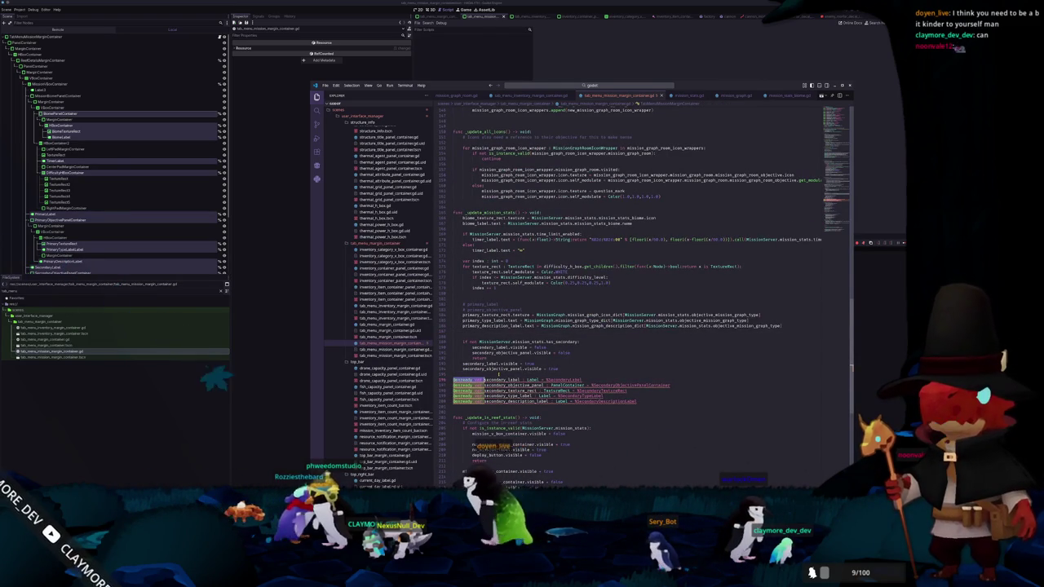
pyautogui.press('Delete')
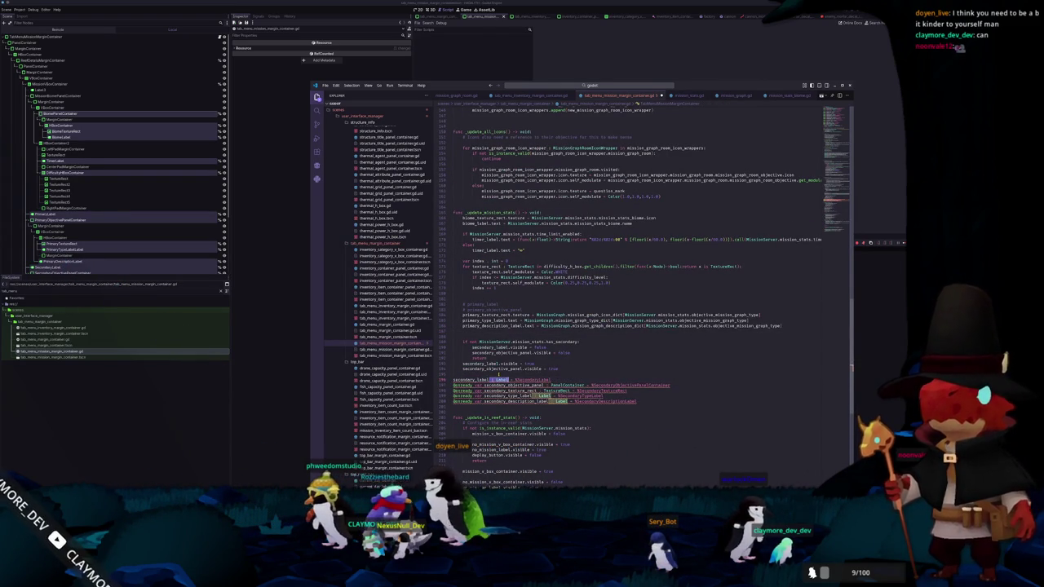
# Copy the primary texture, type and description assignments into the secondary block as secondary_* names
pyautogui.press('Up')
pyautogui.press('Up')
pyautogui.press('Up')
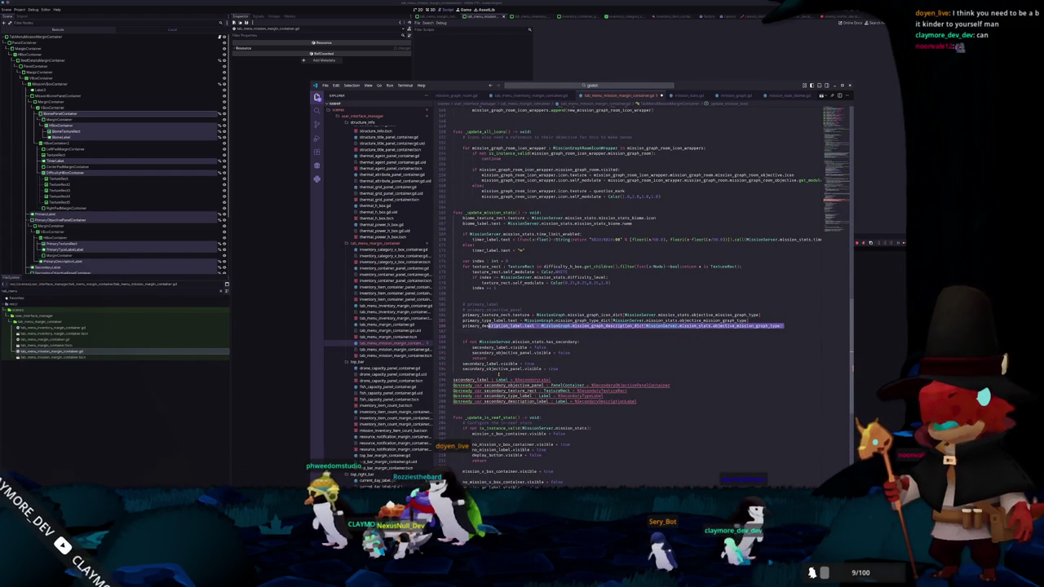
pyautogui.keyDown('shift'); pyautogui.click(487, 310); pyautogui.keyUp('shift')
pyautogui.press('Down')
pyautogui.press('Down')
pyautogui.press('Down')
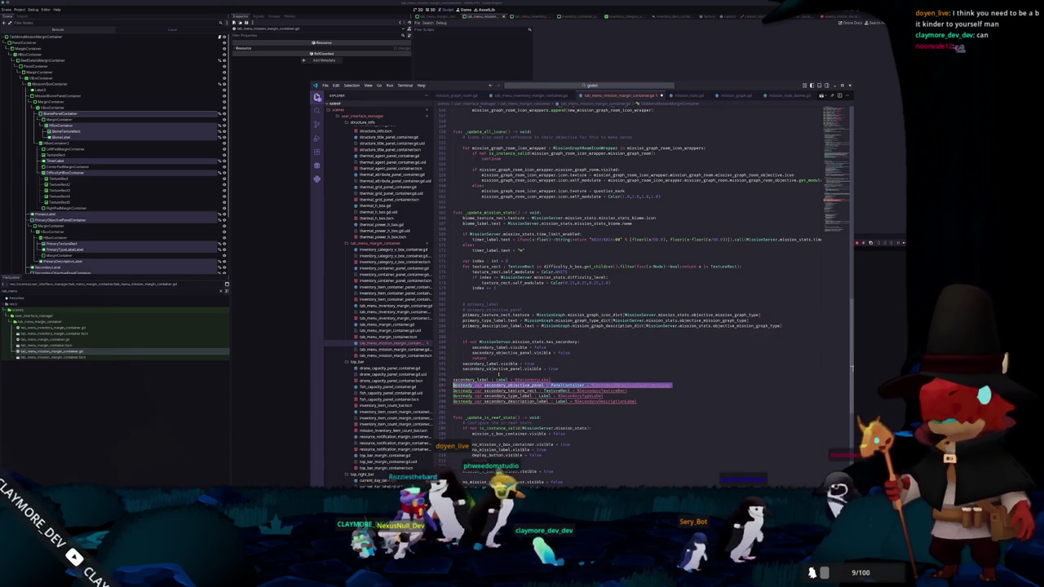
pyautogui.hotkey('ctrl', 'v')
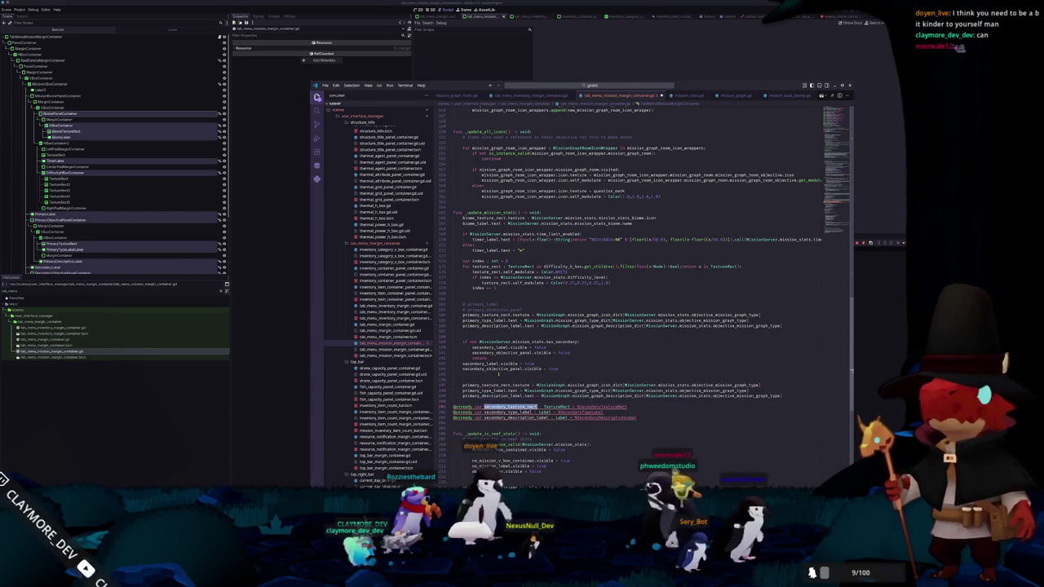
pyautogui.press('Up')
pyautogui.press('Up')
pyautogui.press('Up')
pyautogui.write('secondary_texture_rect')
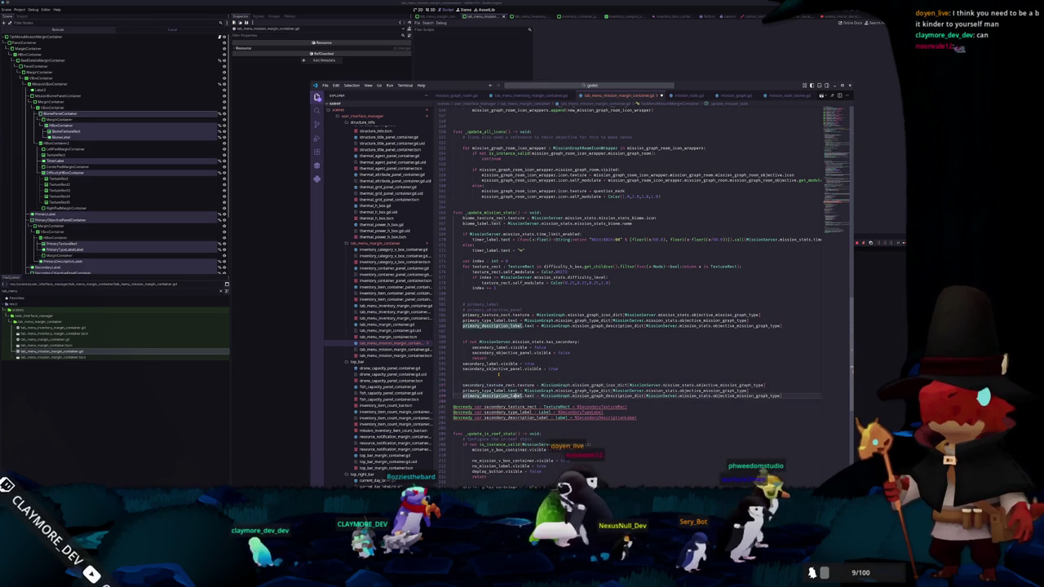
pyautogui.doubleClick(499, 412)
pyautogui.hotkey('ctrl', 'c')
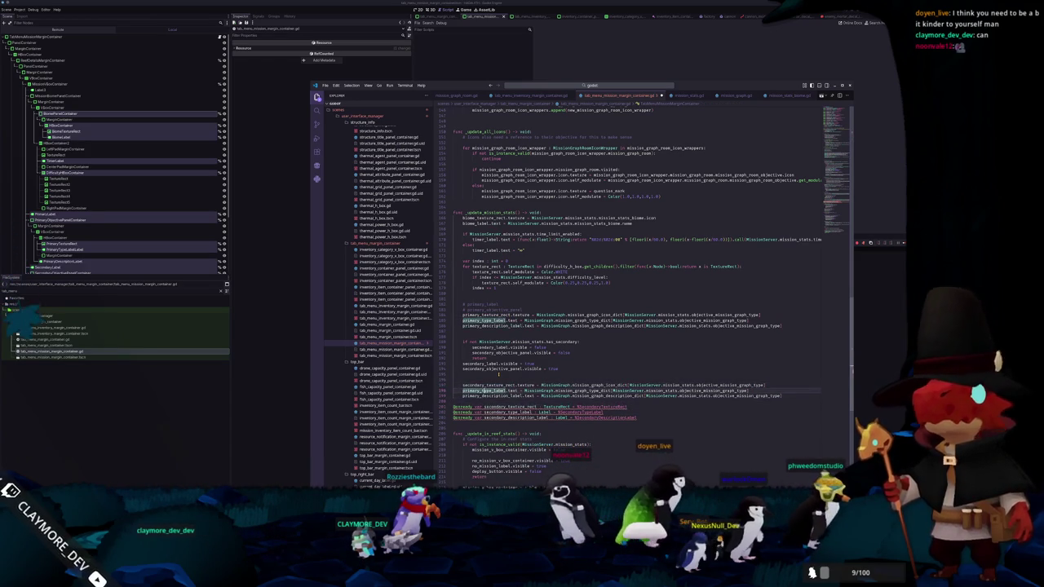
pyautogui.doubleClick(480, 391)
pyautogui.hotkey('ctrl', 'v')
pyautogui.doubleClick(490, 395)
pyautogui.doubleClick(509, 418)
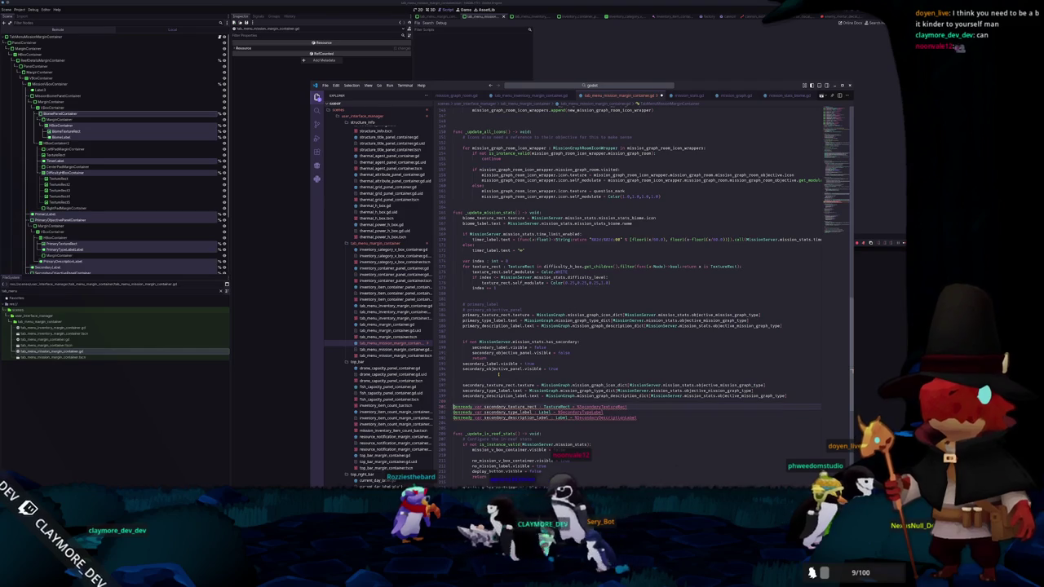
pyautogui.hotkey('ctrl', 'x')
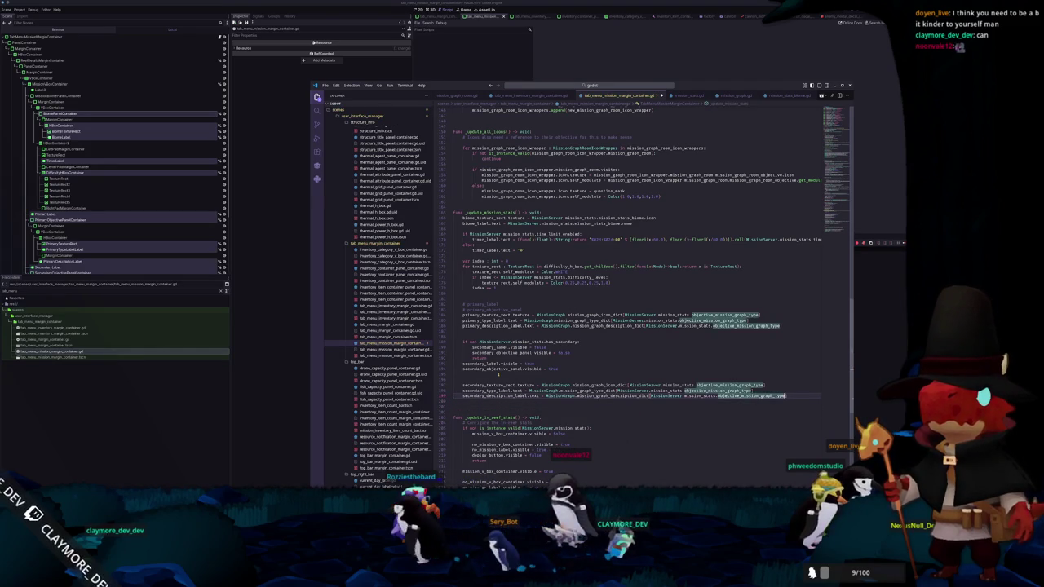
pyautogui.click(596, 396)
pyautogui.write('s')
# Key the secondary lookups on secondary_mission_graph_type and rerun the game
pyautogui.press('Return')
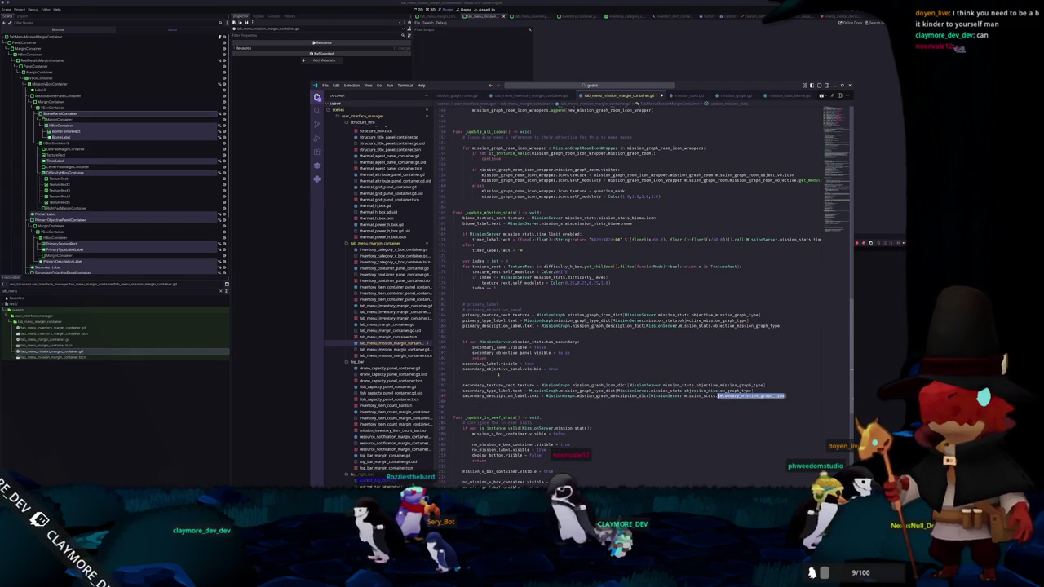
pyautogui.hotkey('ctrl', 'shift', 'Left')
pyautogui.write('secondary_mission_graph_type')
pyautogui.doubleClick(729, 385)
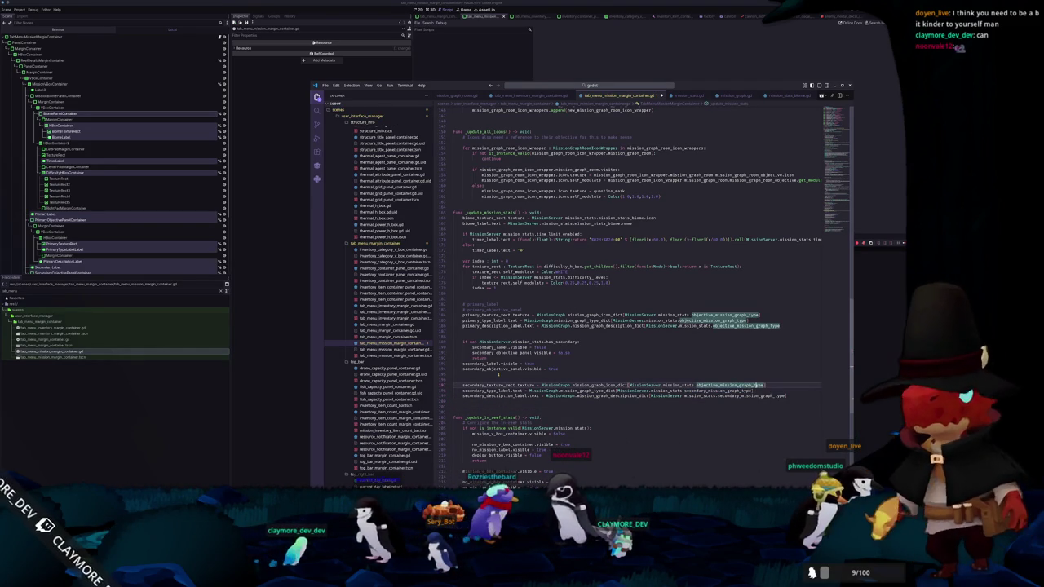
pyautogui.hotkey('ctrl', 'v')
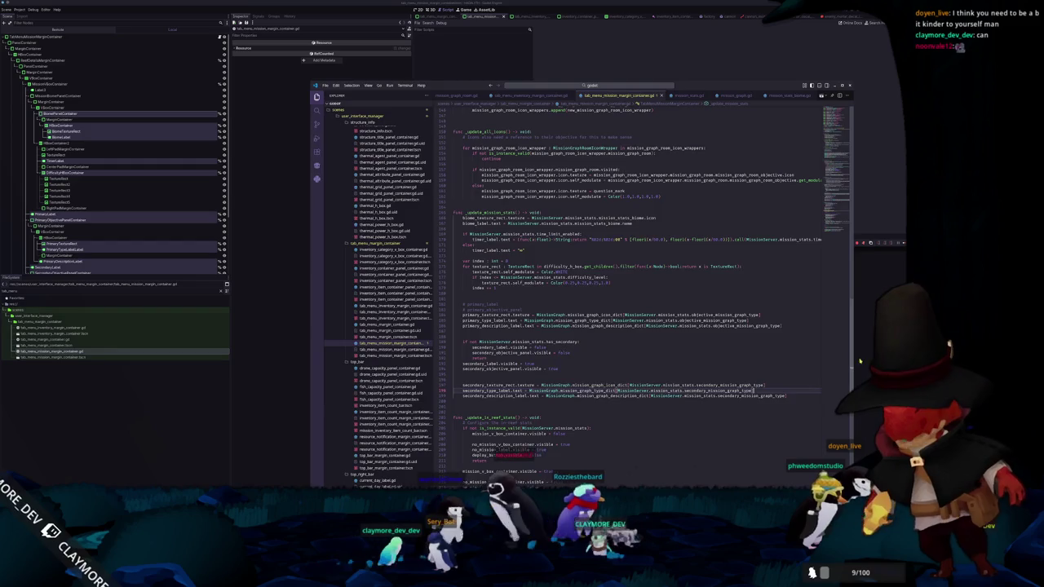
pyautogui.press('F5')
pyautogui.press('F8')
pyautogui.press('F5')
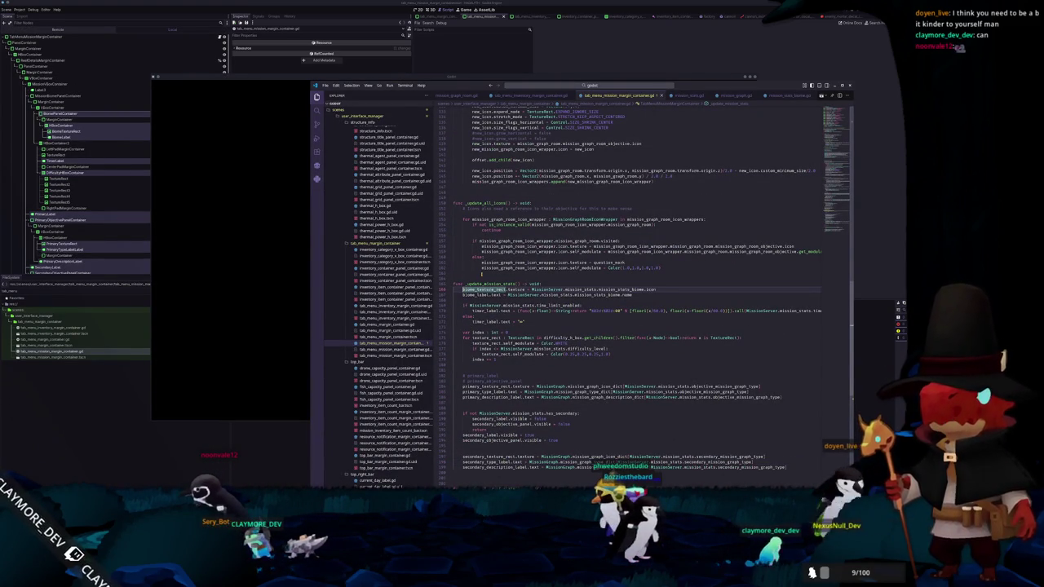
# Start a biome_panel_container line and insert get_theme_stylebox from the autocomplete list
pyautogui.write('biome')
pyautogui.press('Down')
pyautogui.press('Return')
pyautogui.write('.theme')
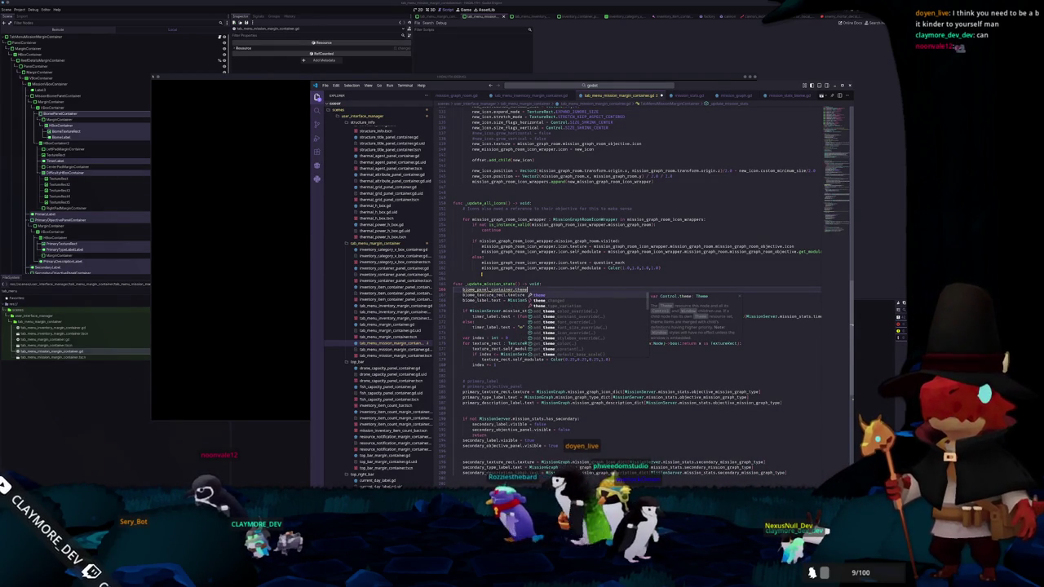
pyautogui.press('Down')
pyautogui.press('Down')
pyautogui.press('Down')
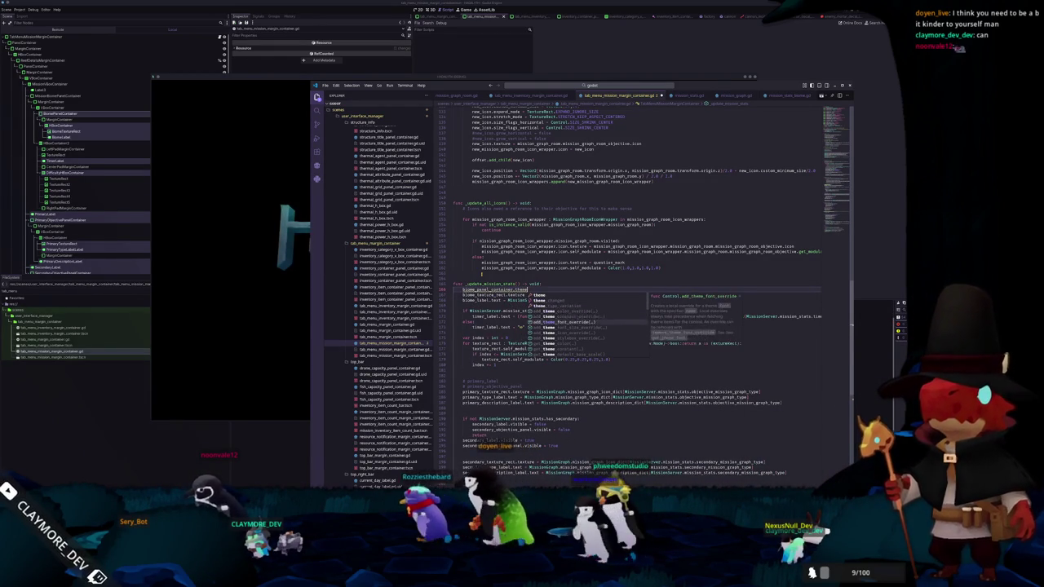
pyautogui.press('Down')
pyautogui.press('Down')
pyautogui.press('Down')
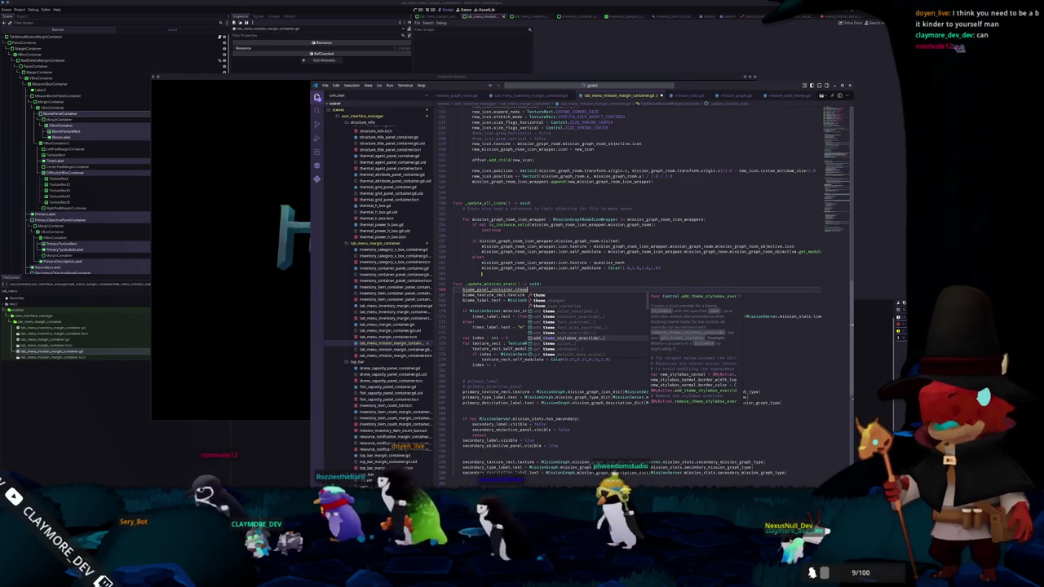
pyautogui.press('Down')
pyautogui.press('Down')
pyautogui.press('Down')
pyautogui.press('Down')
pyautogui.press('Down')
pyautogui.press('Down')
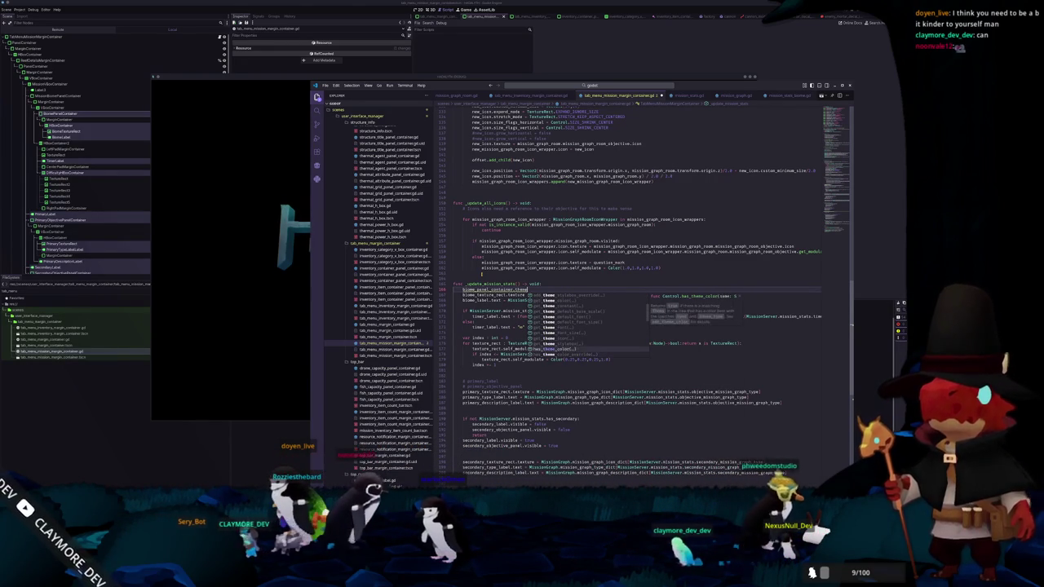
pyautogui.press('Down')
pyautogui.press('Down')
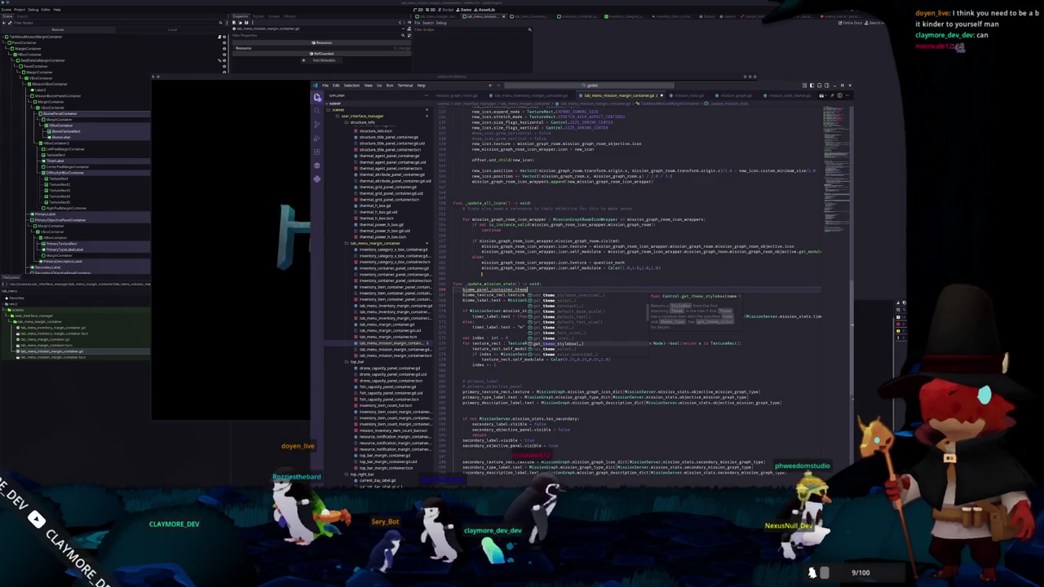
pyautogui.press('Return')
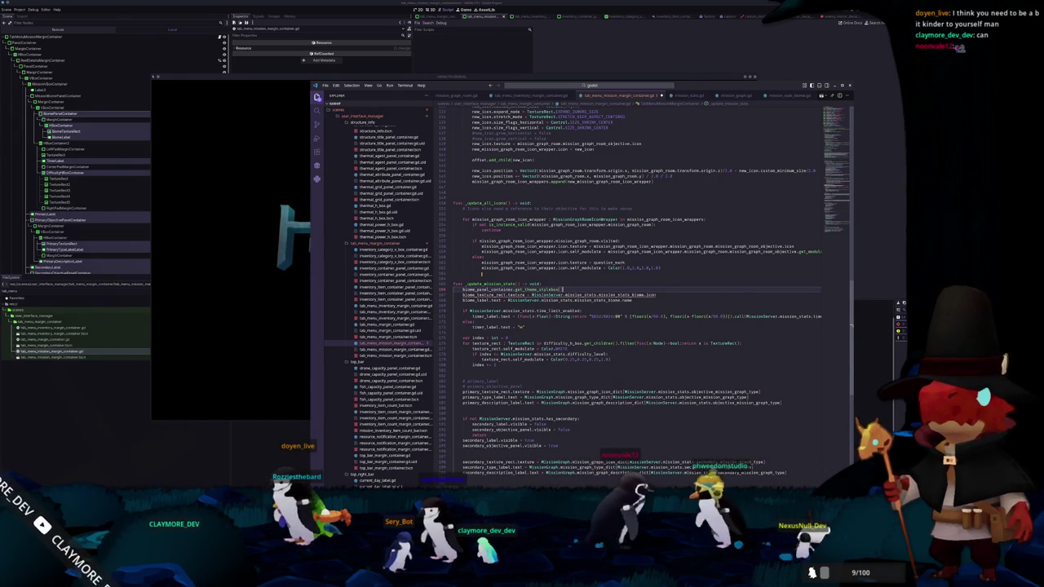
# Try other theme getter names, then delete the unfinished call
pyautogui.scroll(1, 637, 293)
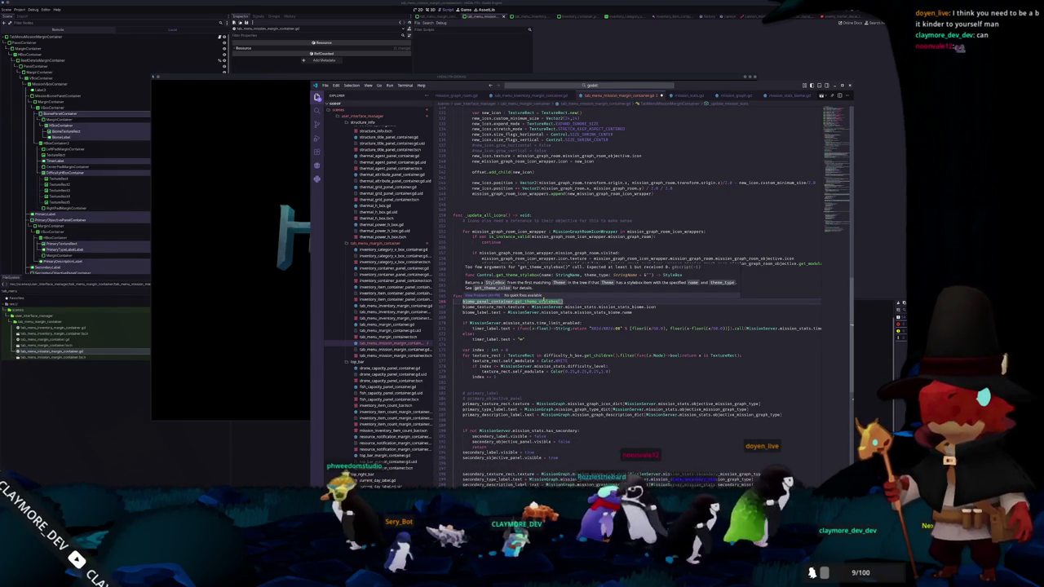
pyautogui.write('get')
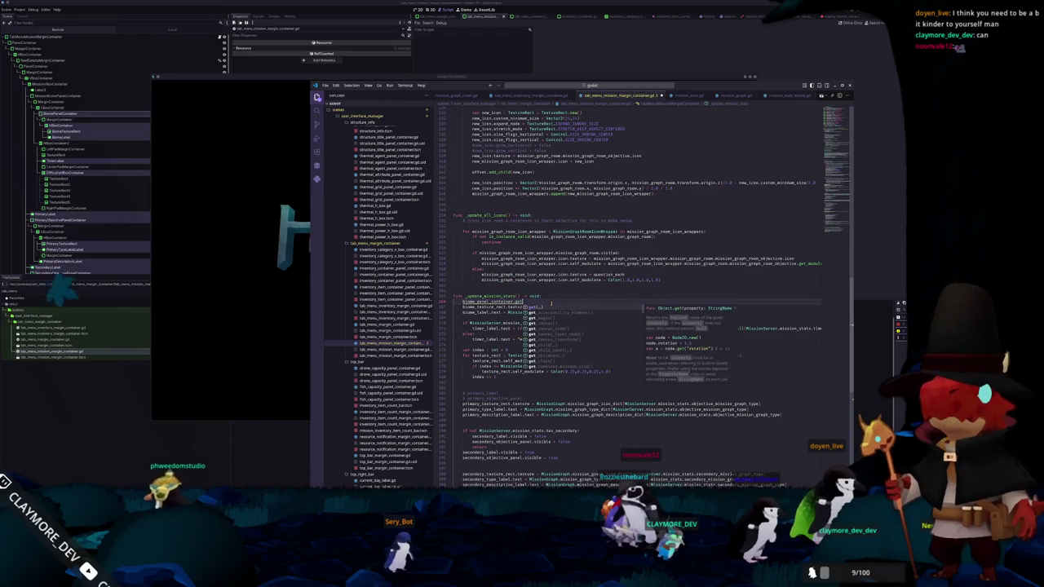
pyautogui.write('_over')
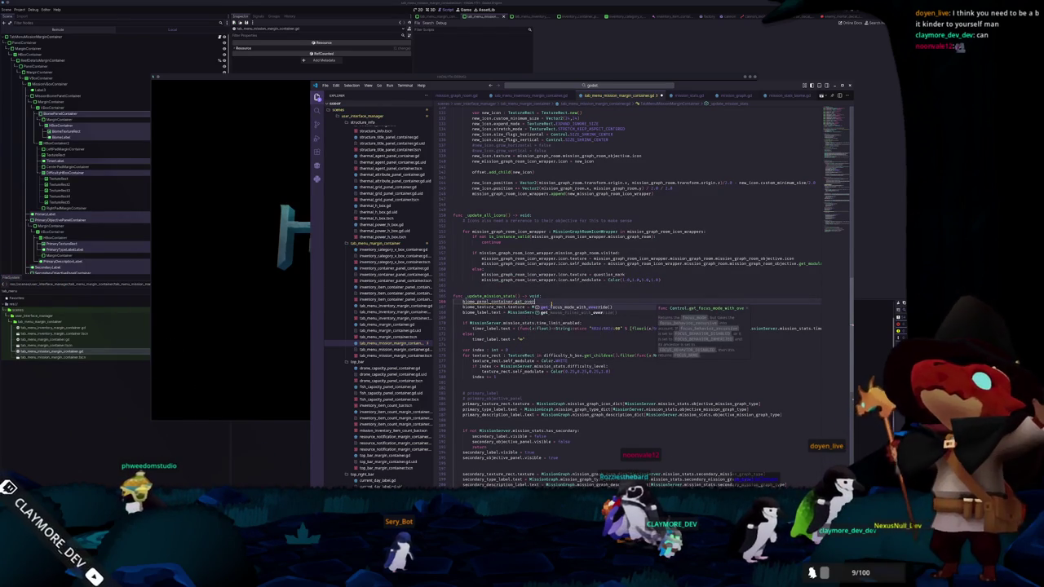
pyautogui.press('BackSpace')
pyautogui.press('BackSpace')
pyautogui.press('BackSpace')
pyautogui.write('theme_c')
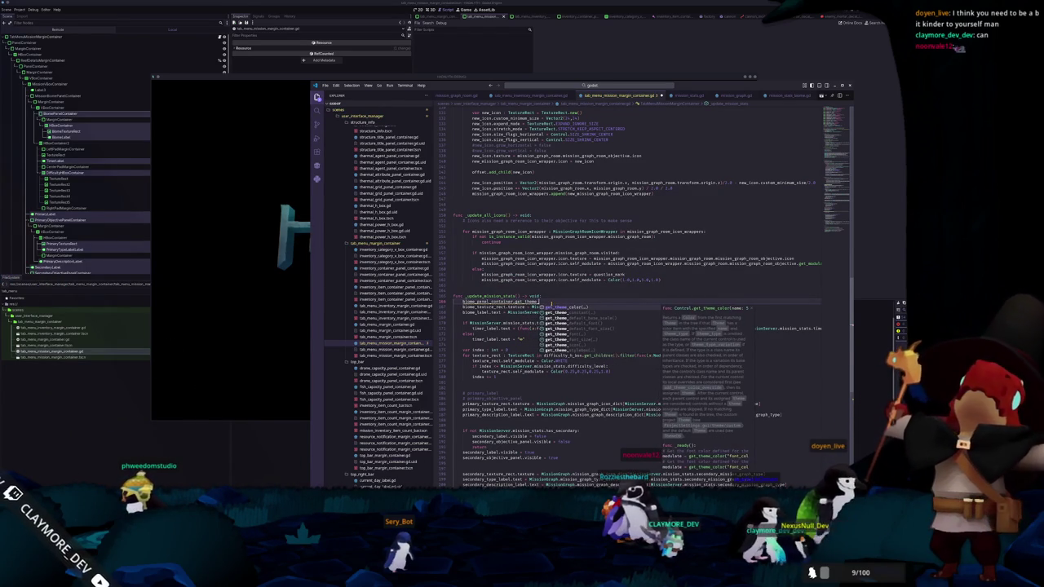
pyautogui.write('ol')
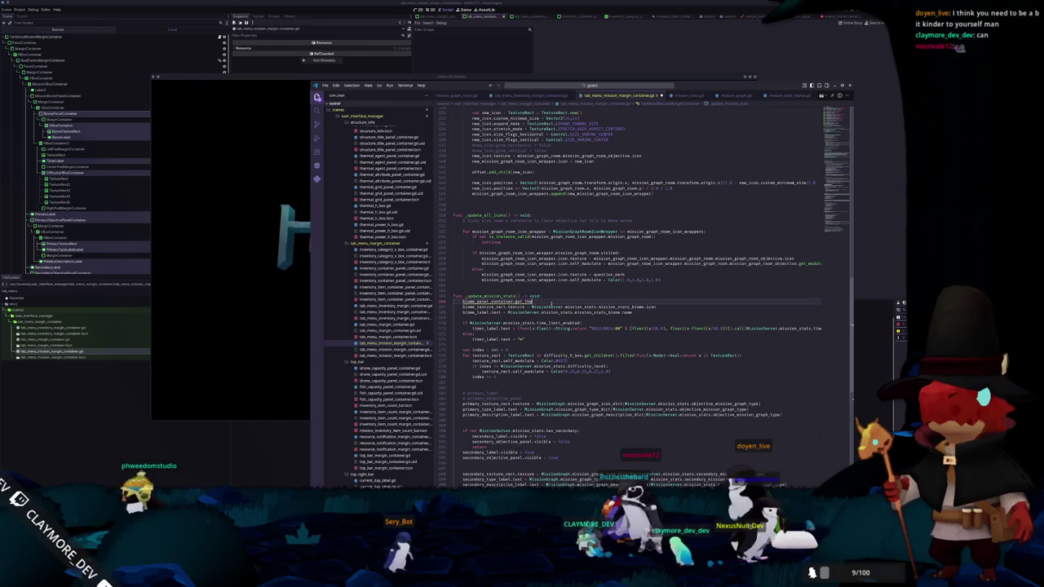
pyautogui.write('styl')
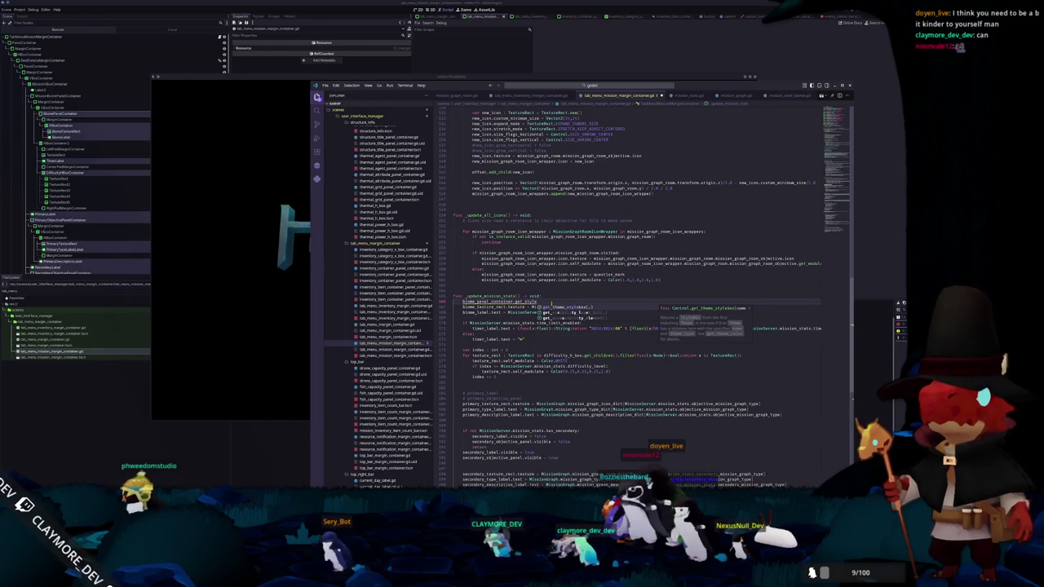
pyautogui.press('BackSpace')
pyautogui.press('BackSpace')
pyautogui.press('BackSpace')
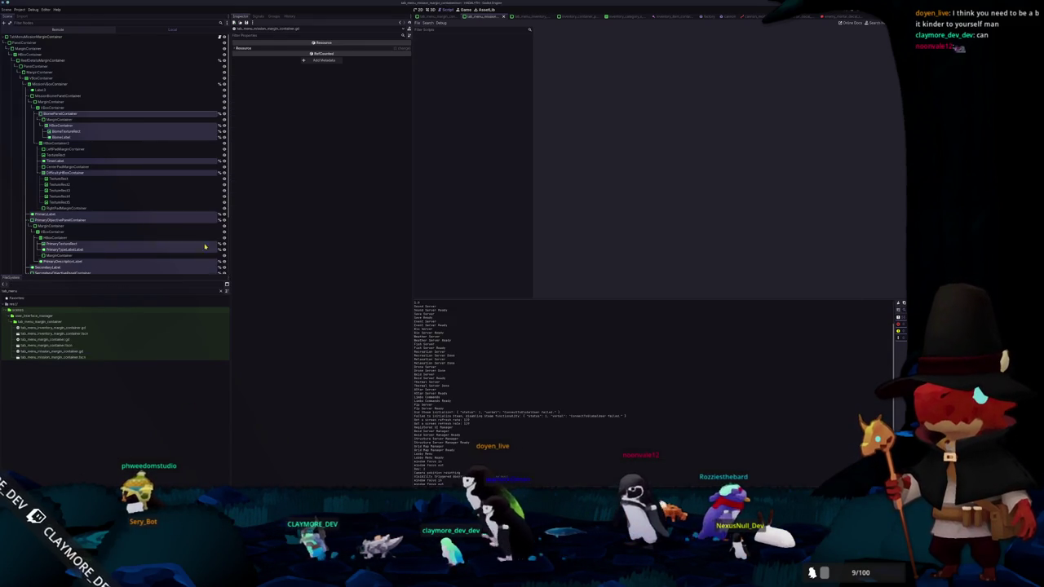
# Select BiomePanelContainer and copy its Panel style override's property path from the Inspector
pyautogui.click(88, 137)
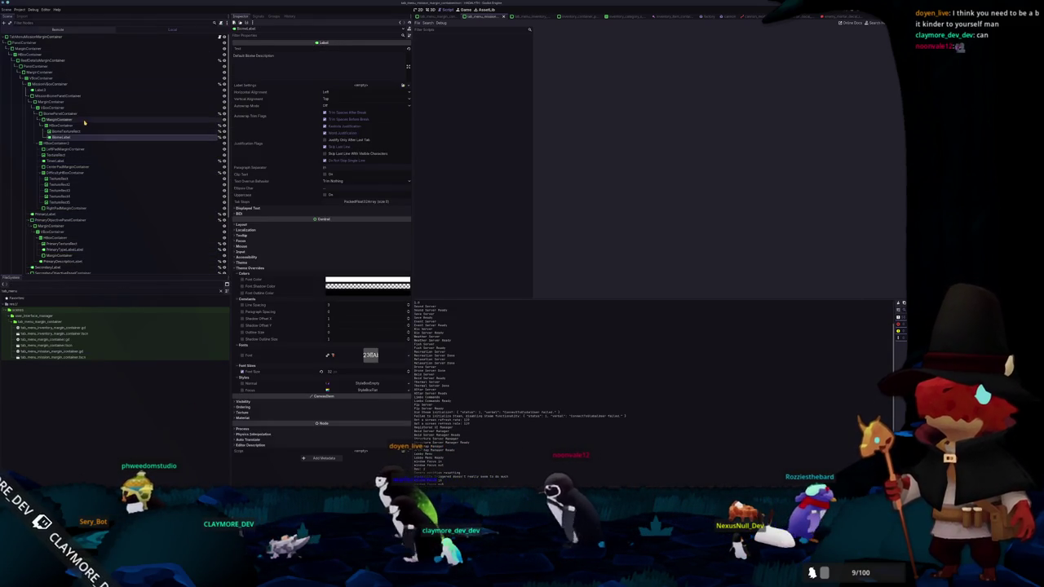
pyautogui.click(86, 122)
pyautogui.click(86, 96)
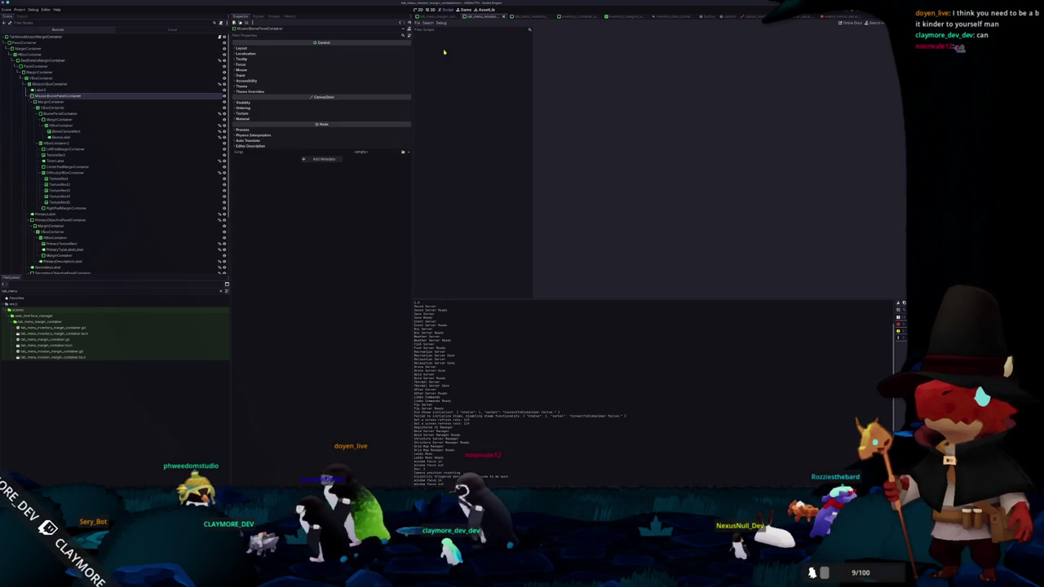
pyautogui.click(419, 9)
pyautogui.click(641, 154)
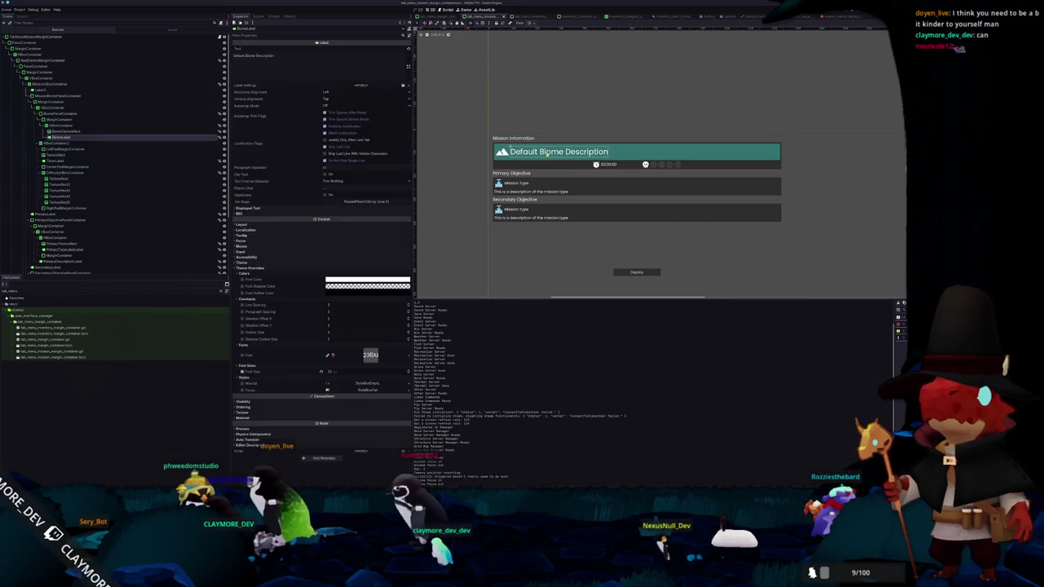
pyautogui.click(83, 113)
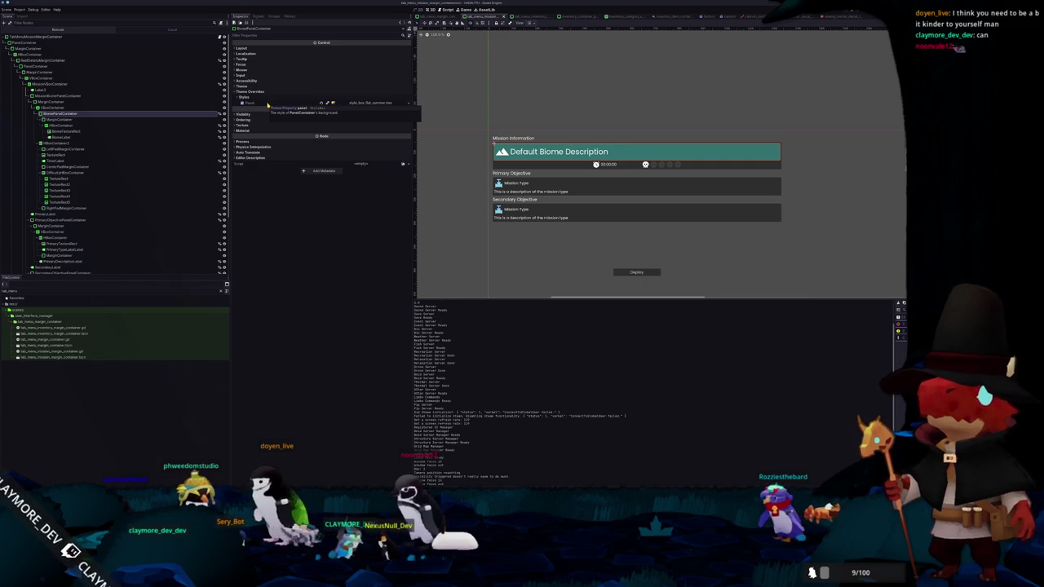
pyautogui.rightClick(268, 106)
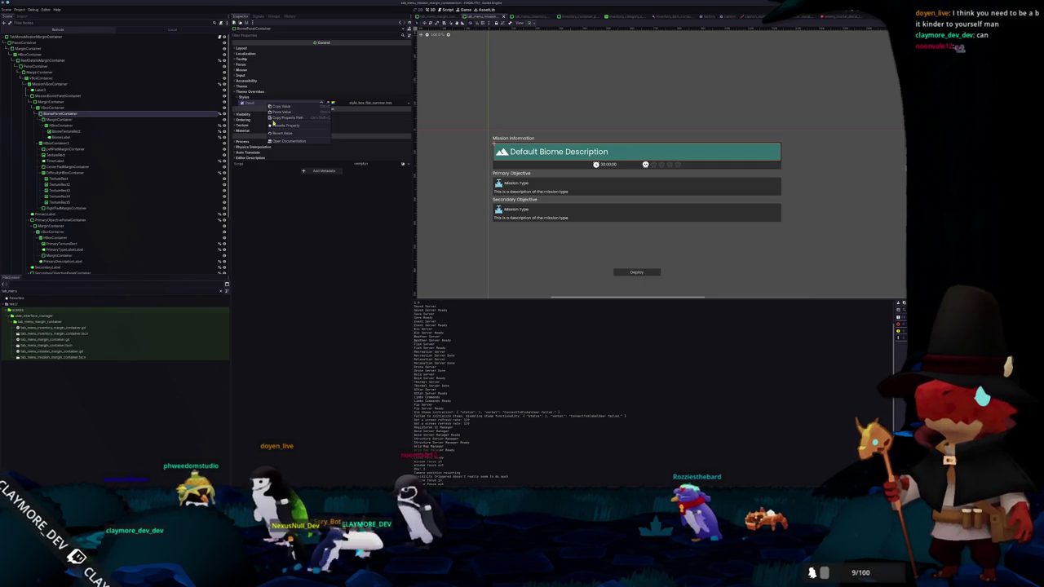
pyautogui.click(282, 119)
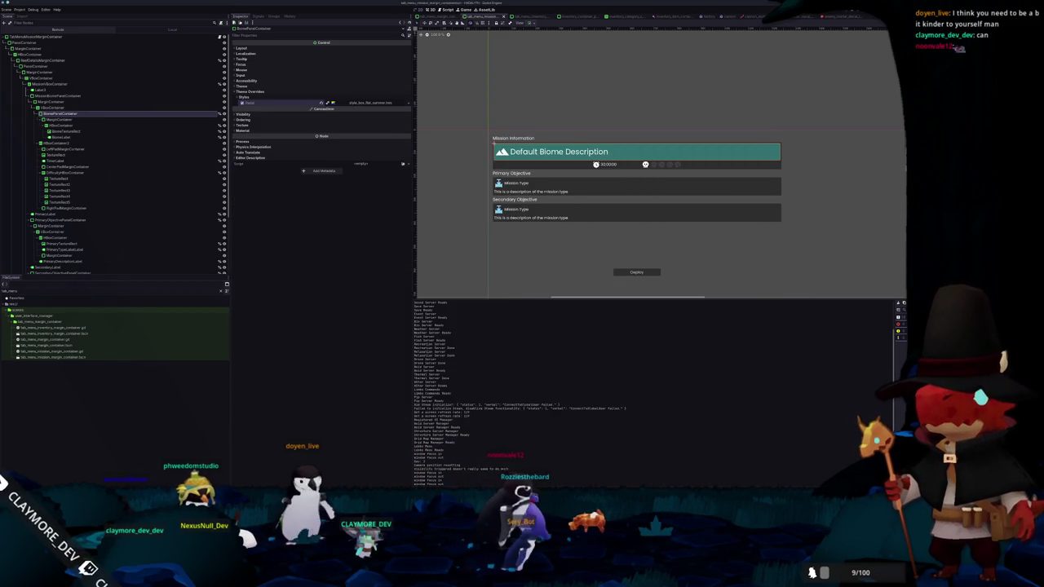
pyautogui.hotkey('alt', 'Tab')
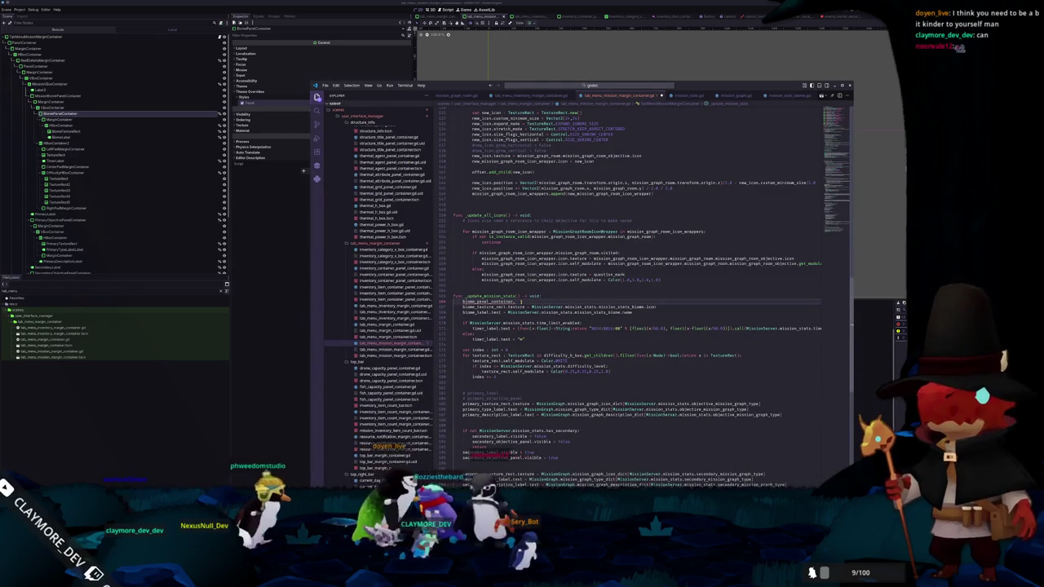
# Write var biome_panel_theme : StyleBoxFlat = biome_panel_container.get("theme_override_styles/panel") as StyleBoxFlat on line 168
pyautogui.write('pro')
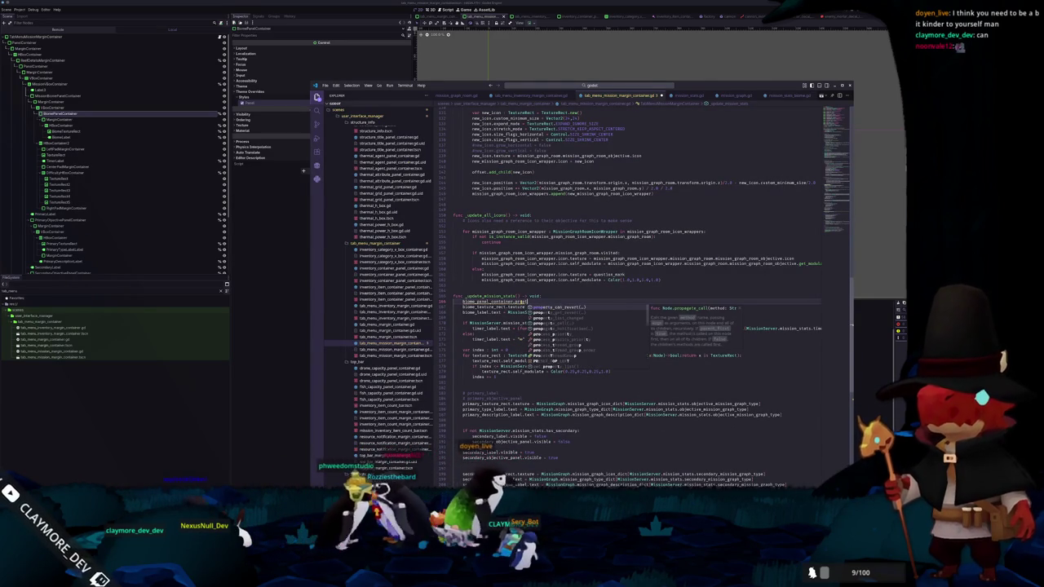
pyautogui.write('perty')
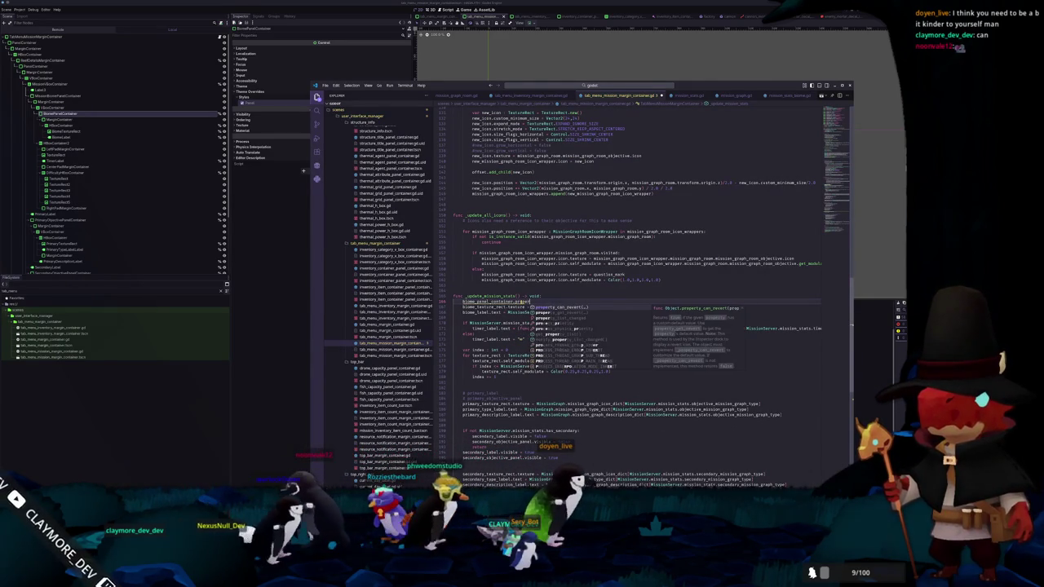
pyautogui.press('BackSpace')
pyautogui.press('BackSpace')
pyautogui.press('BackSpace')
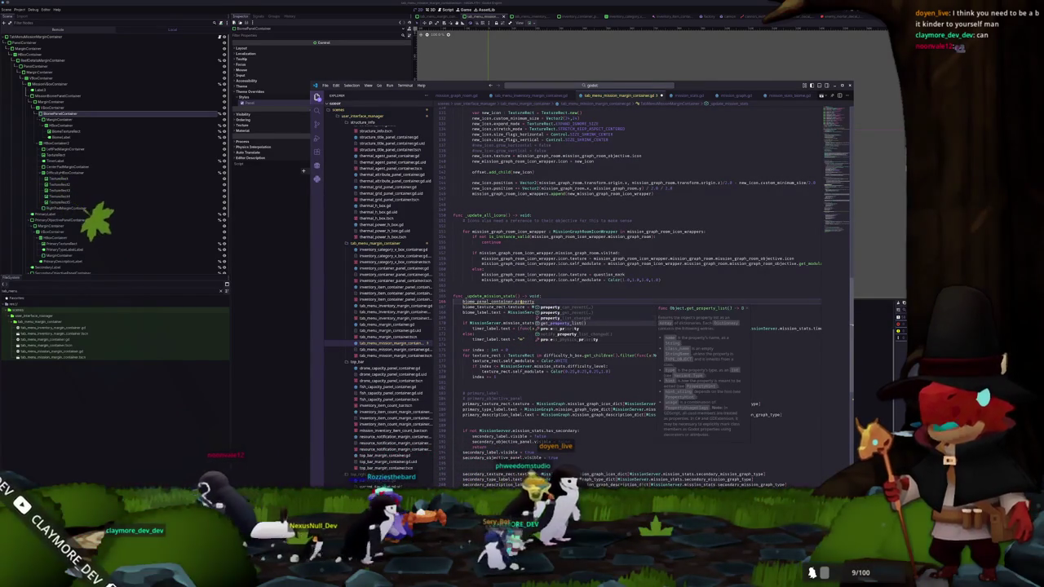
pyautogui.write('get("')
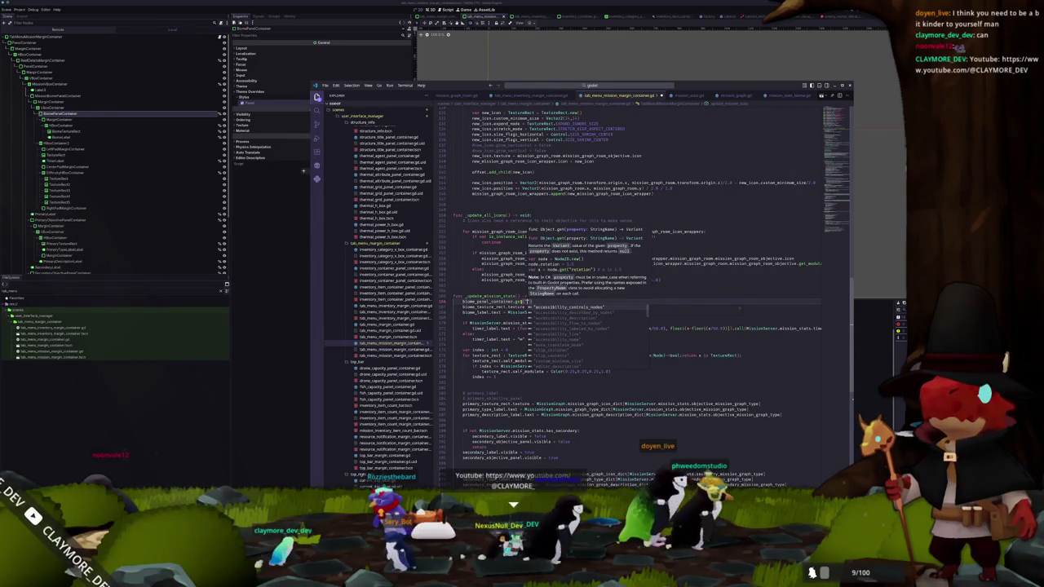
pyautogui.press('Return')
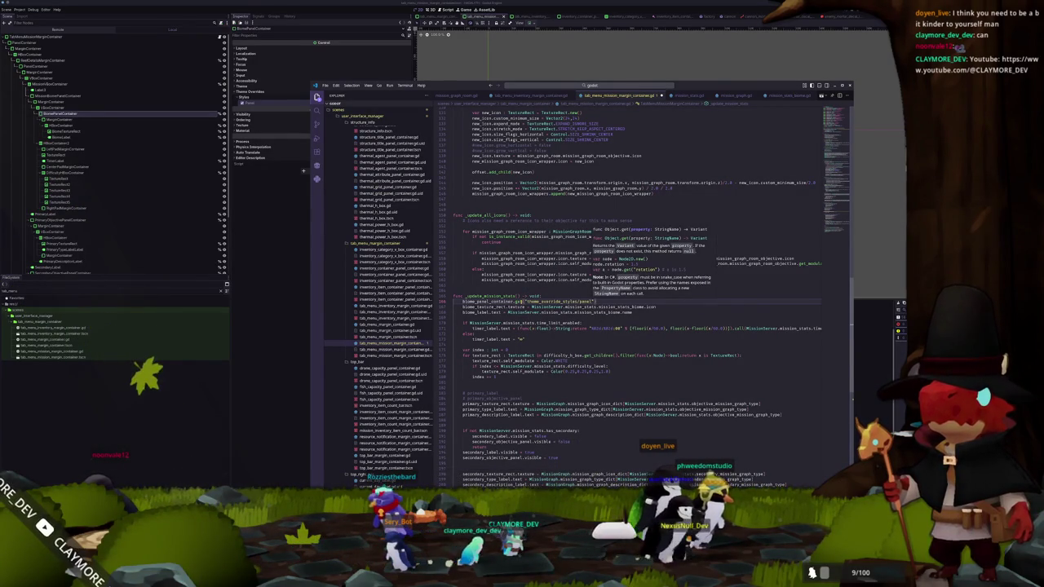
pyautogui.press('End')
pyautogui.write('as ')
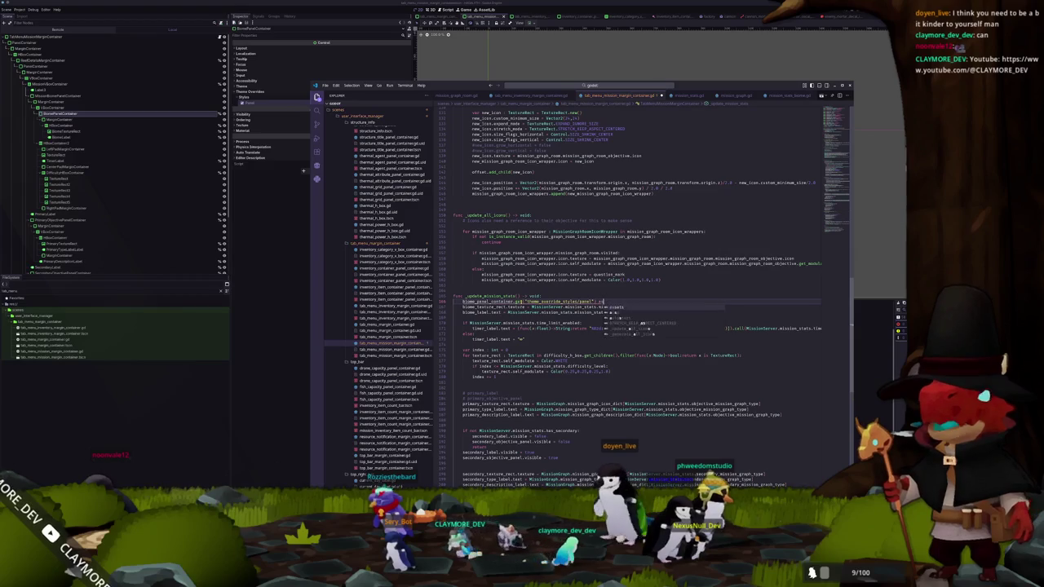
pyautogui.write('StyleBo')
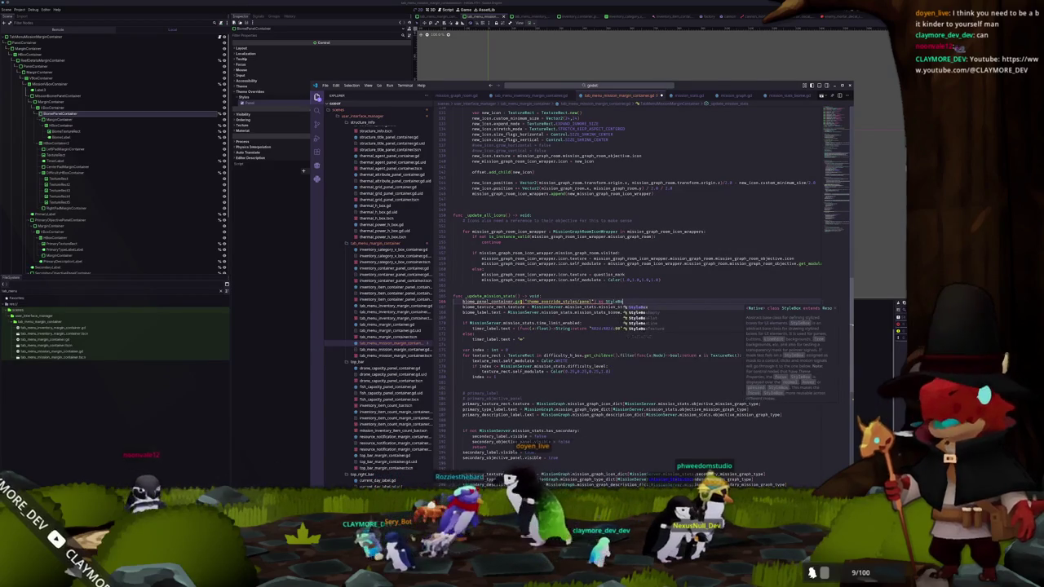
pyautogui.write('xFlat')
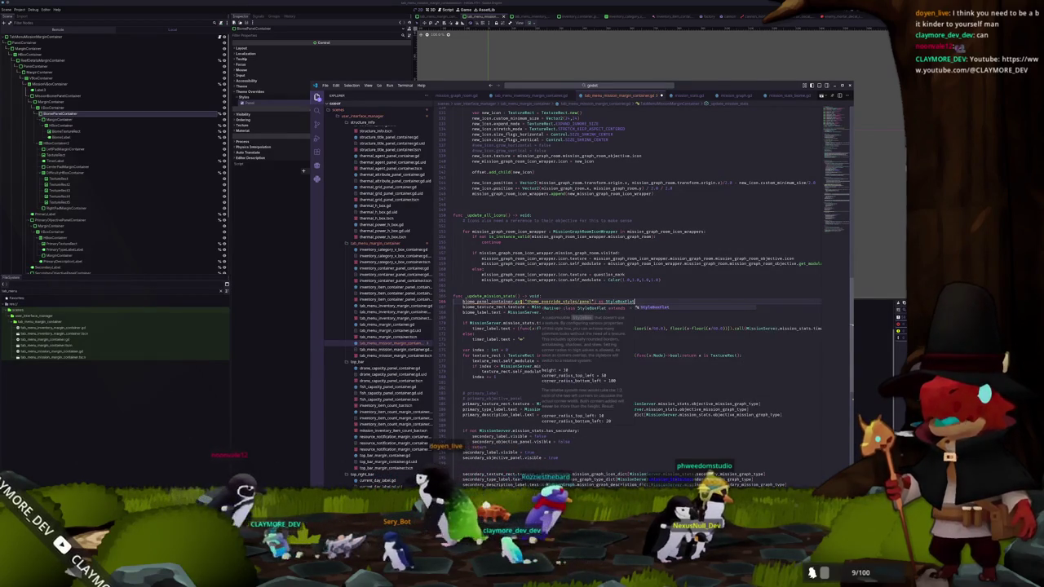
pyautogui.press('Escape')
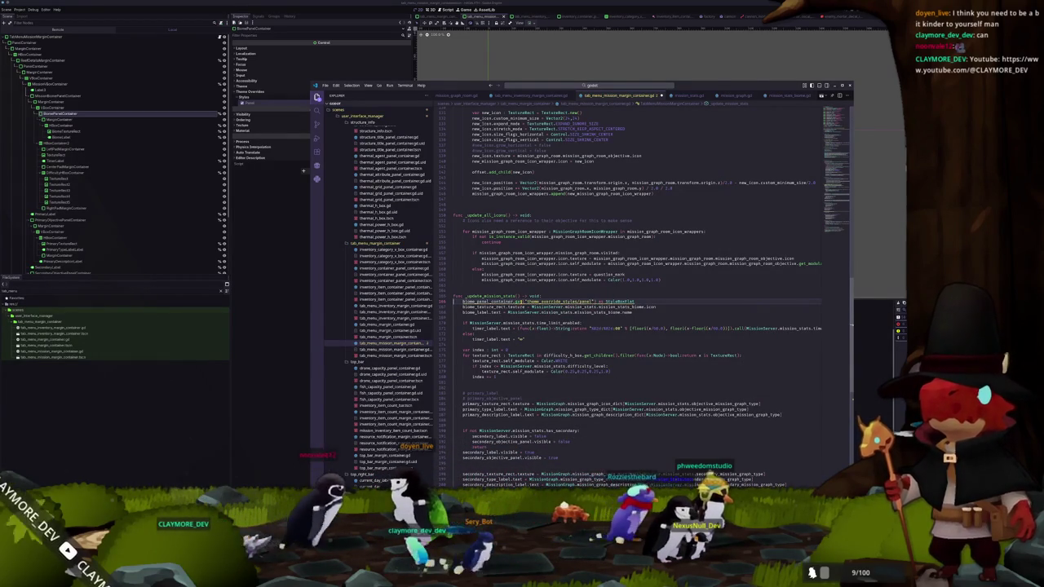
pyautogui.doubleClick(488, 302)
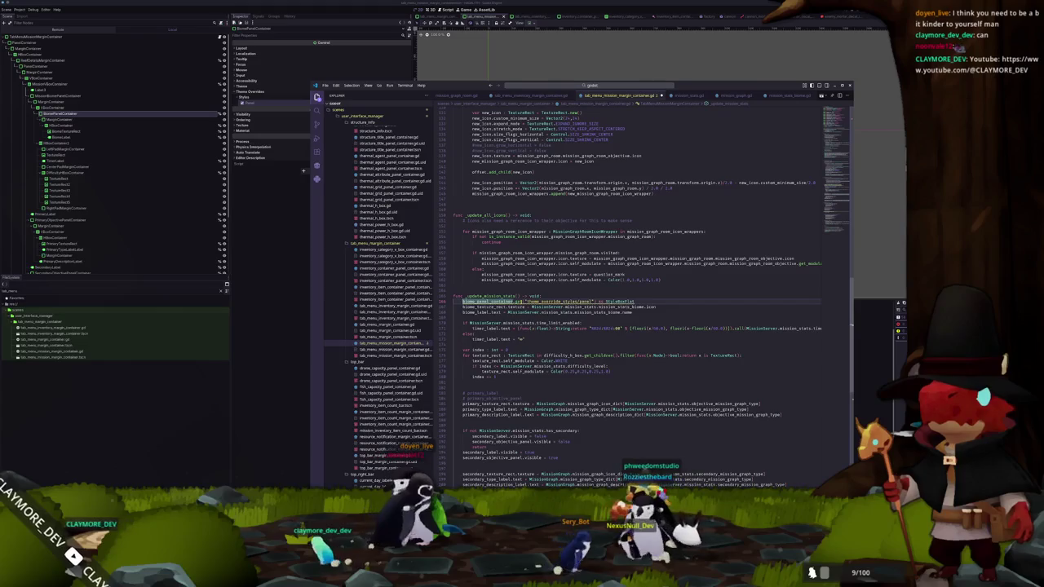
pyautogui.press('Home')
pyautogui.write('var biome_panel')
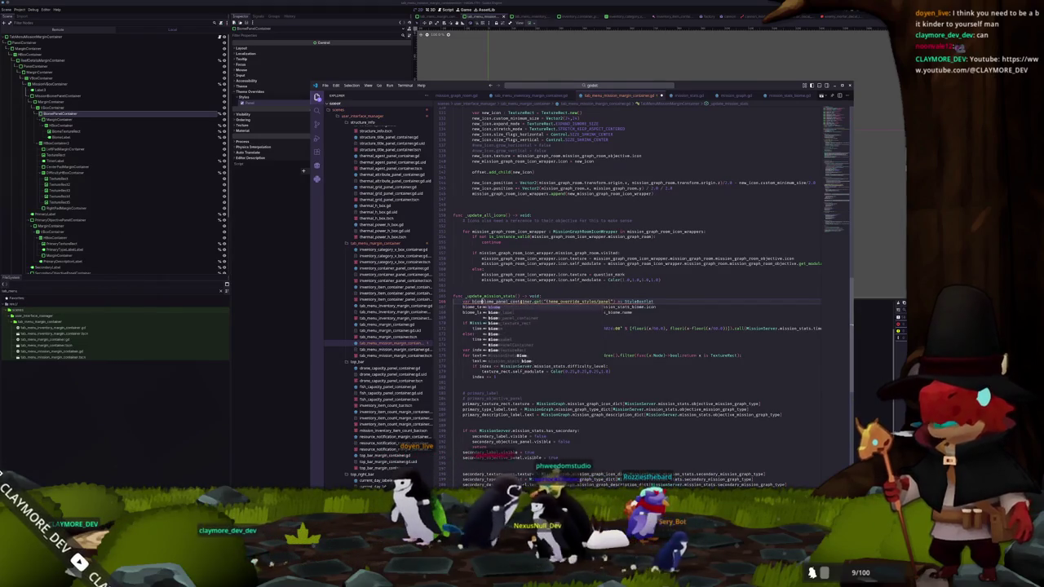
pyautogui.write('_theme ')
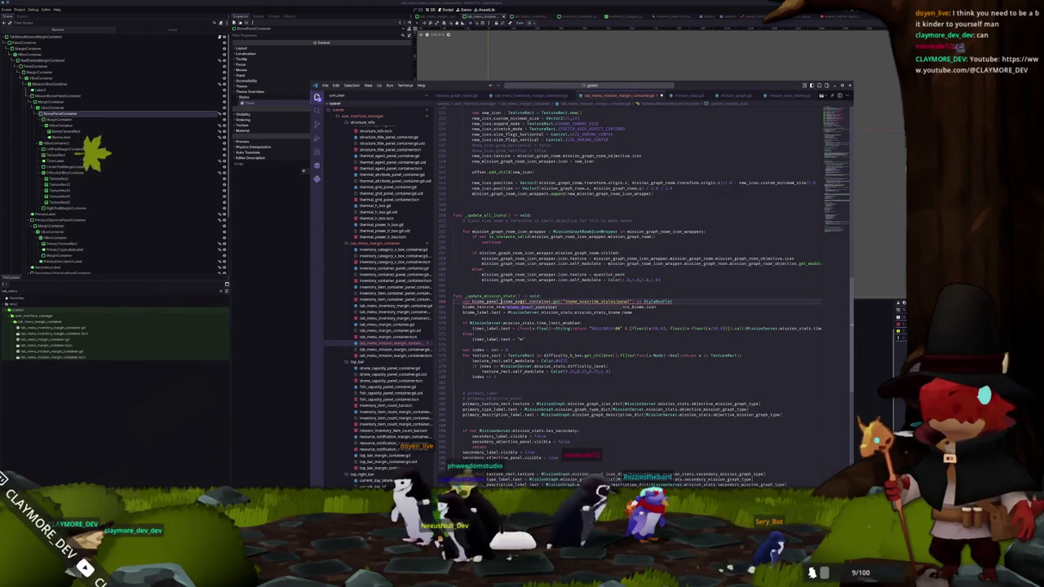
pyautogui.write(': Style')
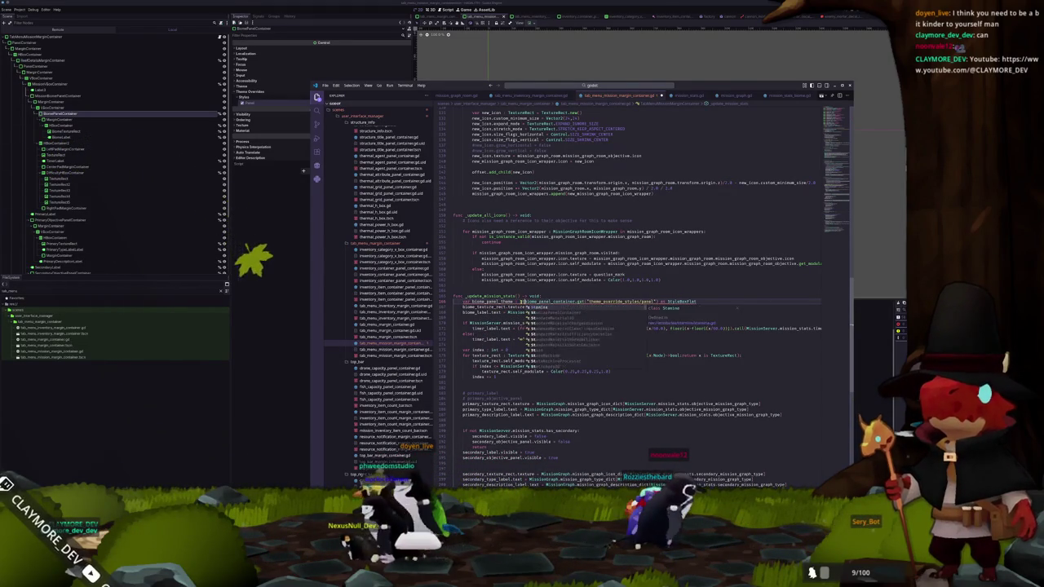
pyautogui.write('BoxFlat =')
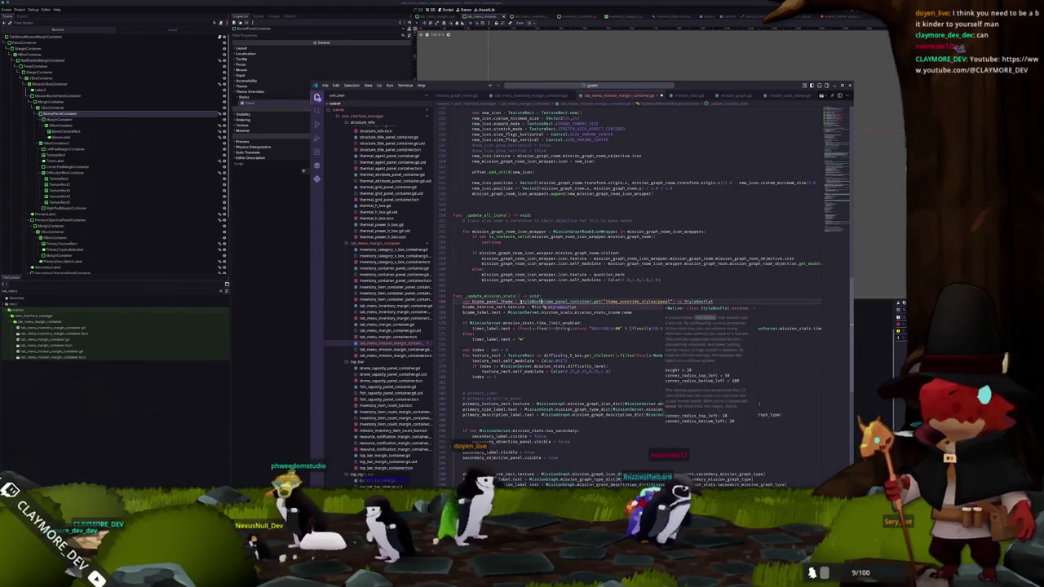
pyautogui.click(462, 306)
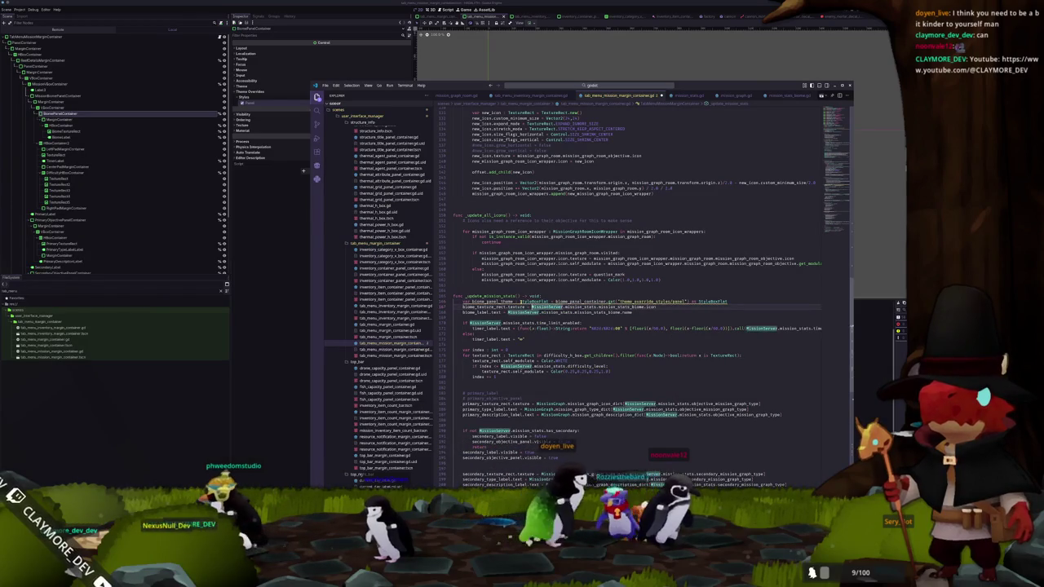
pyautogui.press('Return')
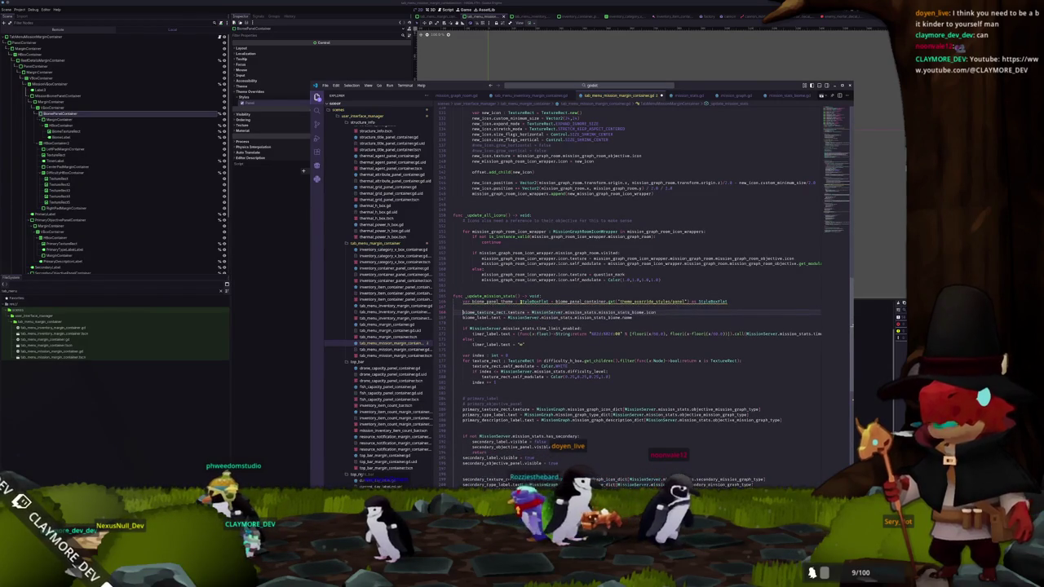
# Add an if comparing biome_panel_theme.bg_color with the biome weather override state colour
pyautogui.press('Return')
pyautogui.write('if b')
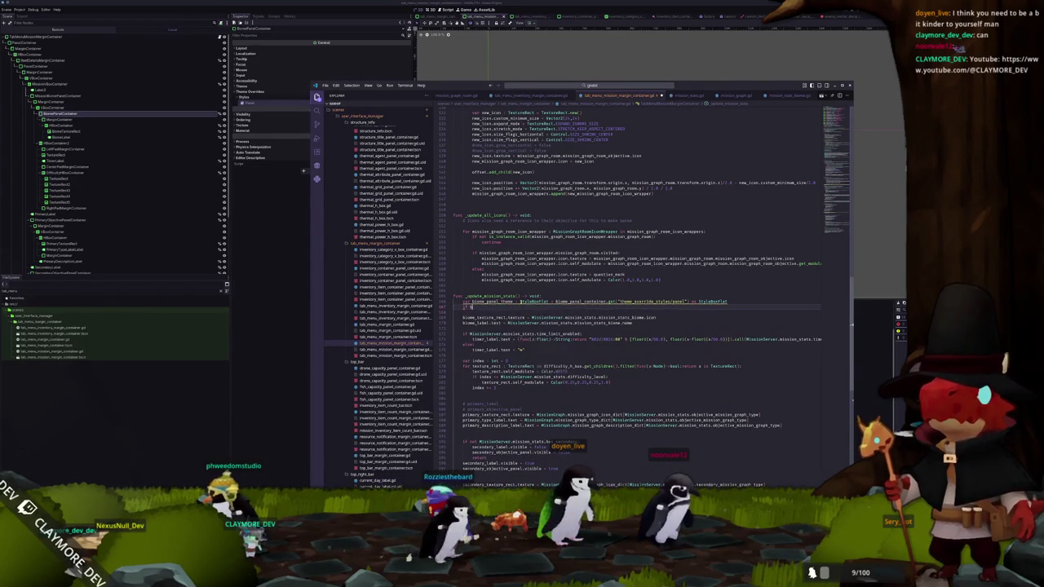
pyautogui.write('iome_panel_theme')
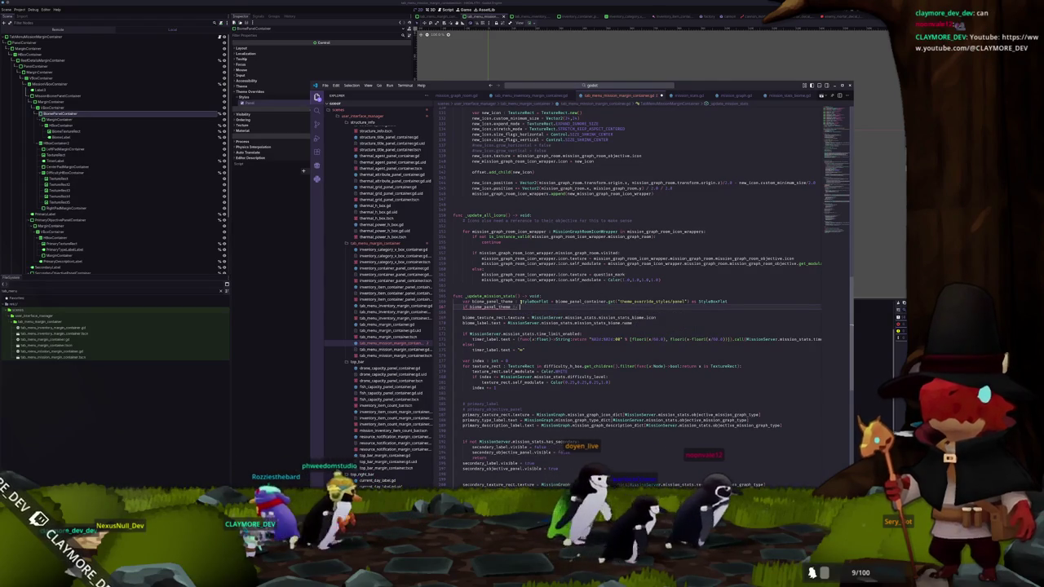
pyautogui.write('.bg_color')
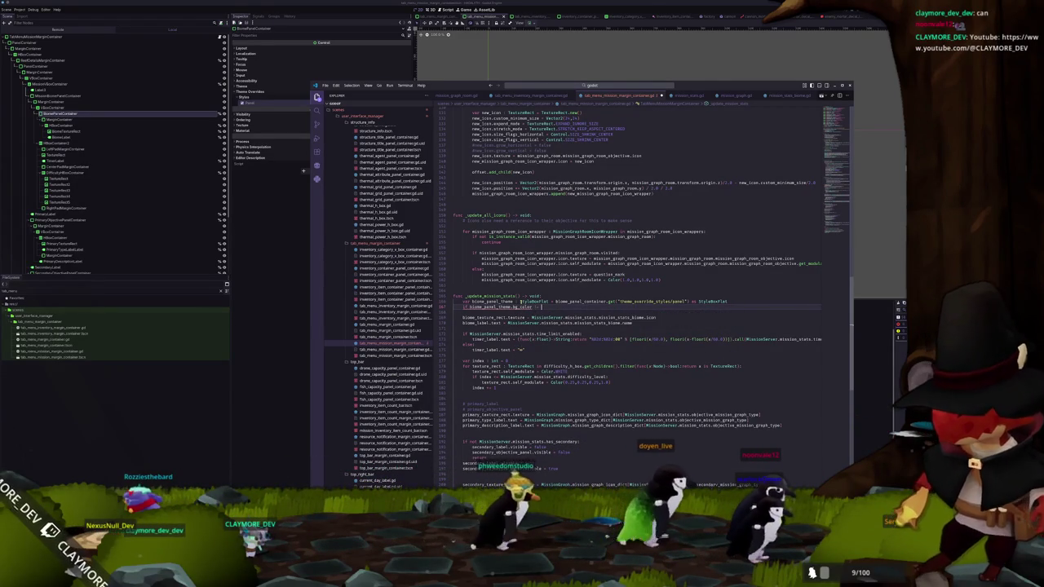
pyautogui.write(' == MissionServer')
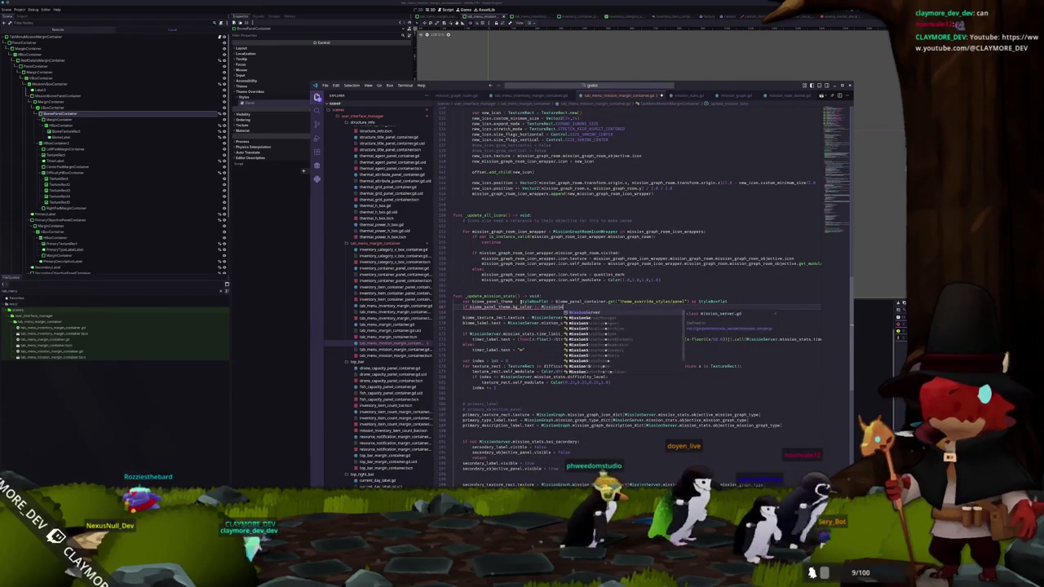
pyautogui.write('.')
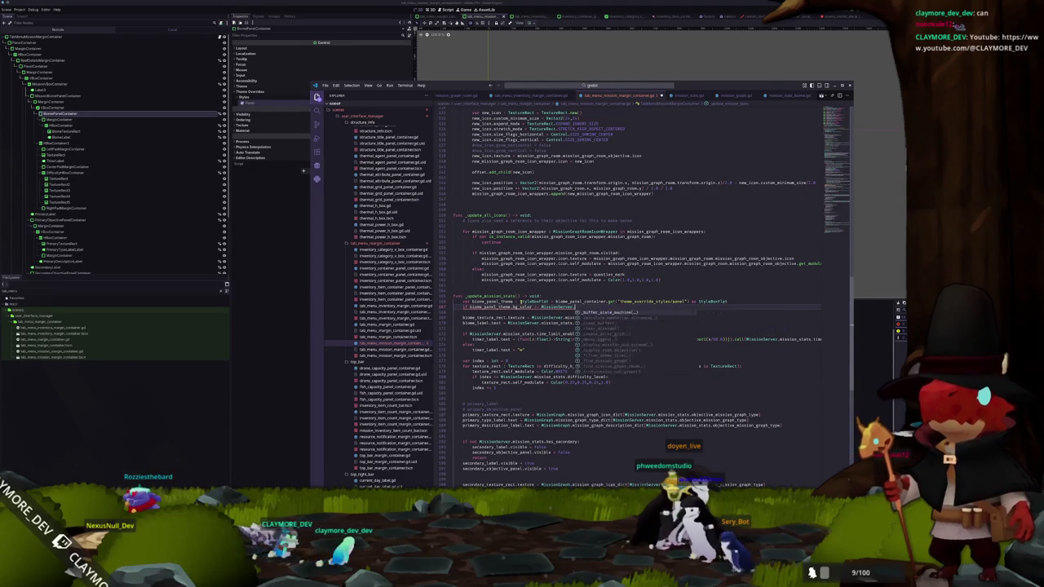
pyautogui.write('mission_stats.')
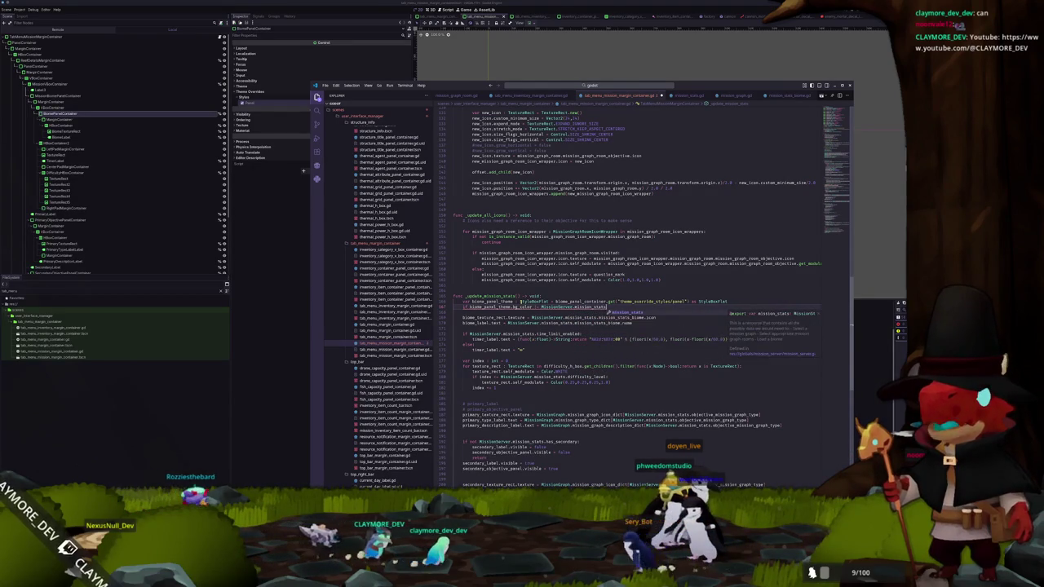
pyautogui.write('biome_weather')
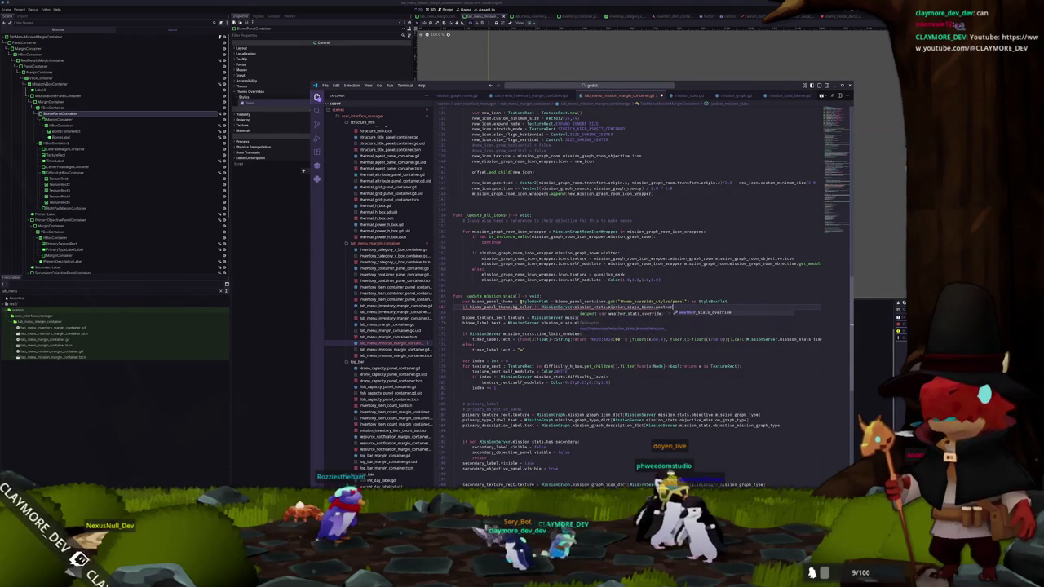
pyautogui.write('_stats_override.co')
pyautogui.press('Escape')
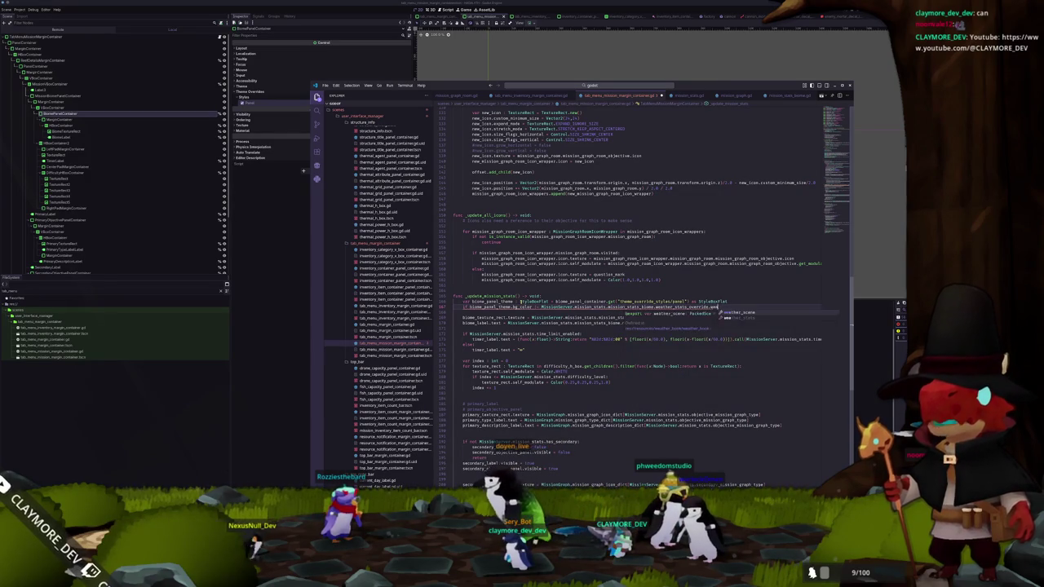
pyautogui.write('_state')
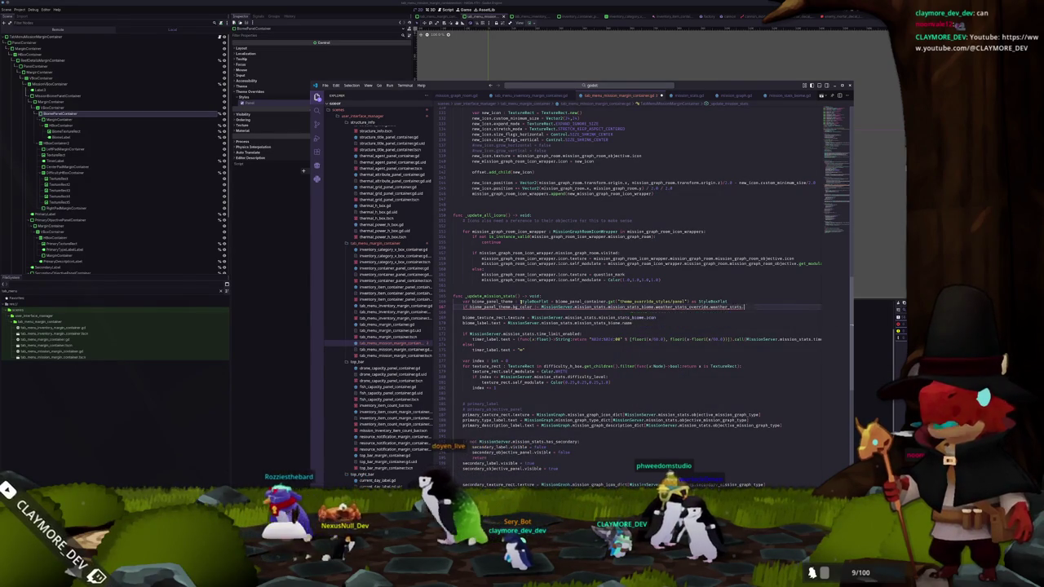
pyautogui.write('.color')
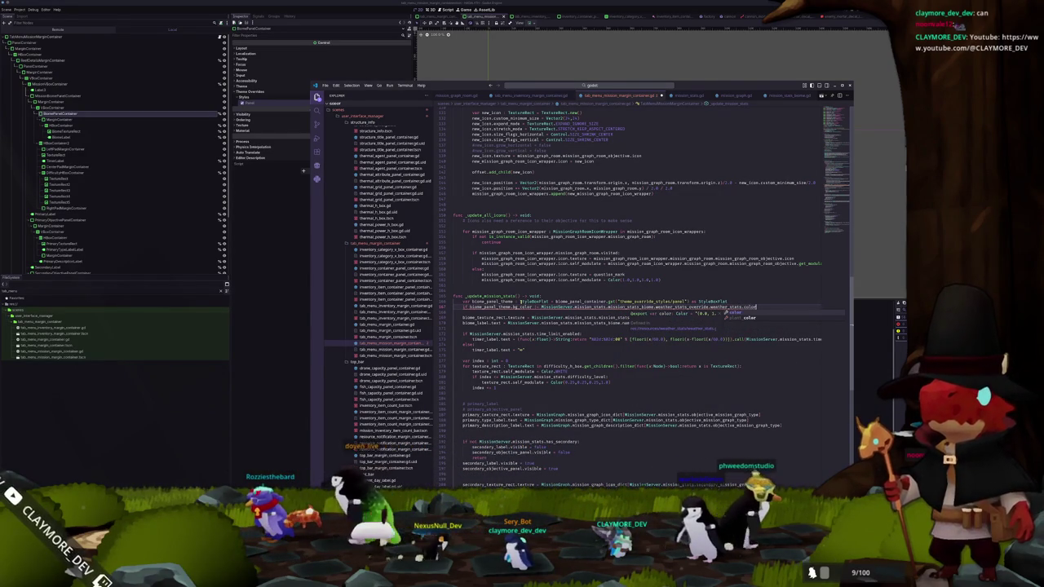
pyautogui.write(':')
pyautogui.press('Return')
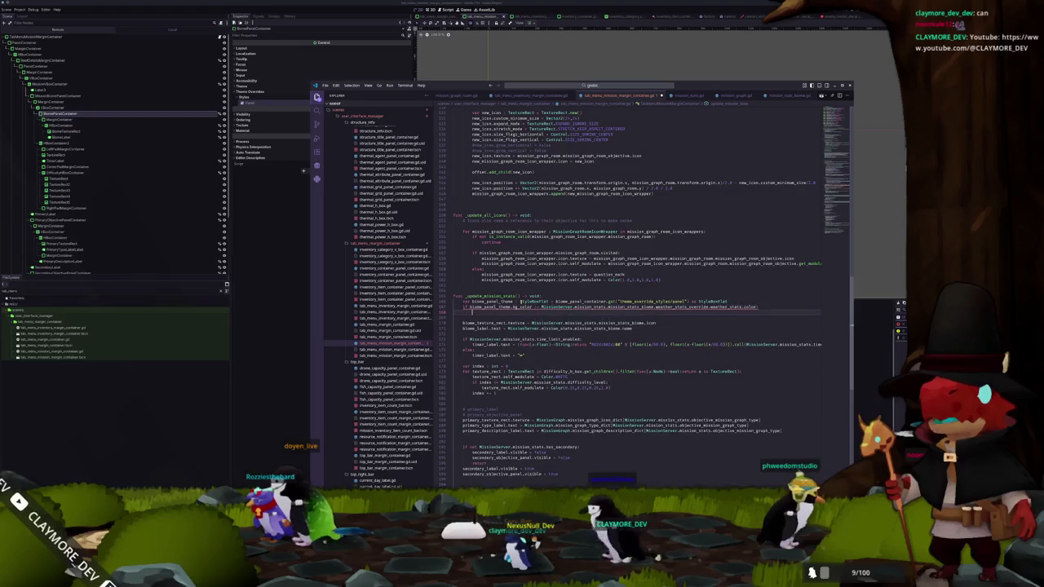
# Store the weather override colour in a biome_color : Color variable
pyautogui.click(519, 301)
pyautogui.moveTo(540, 307); pyautogui.dragTo(710, 307)
pyautogui.hotkey('ctrl', 'c')
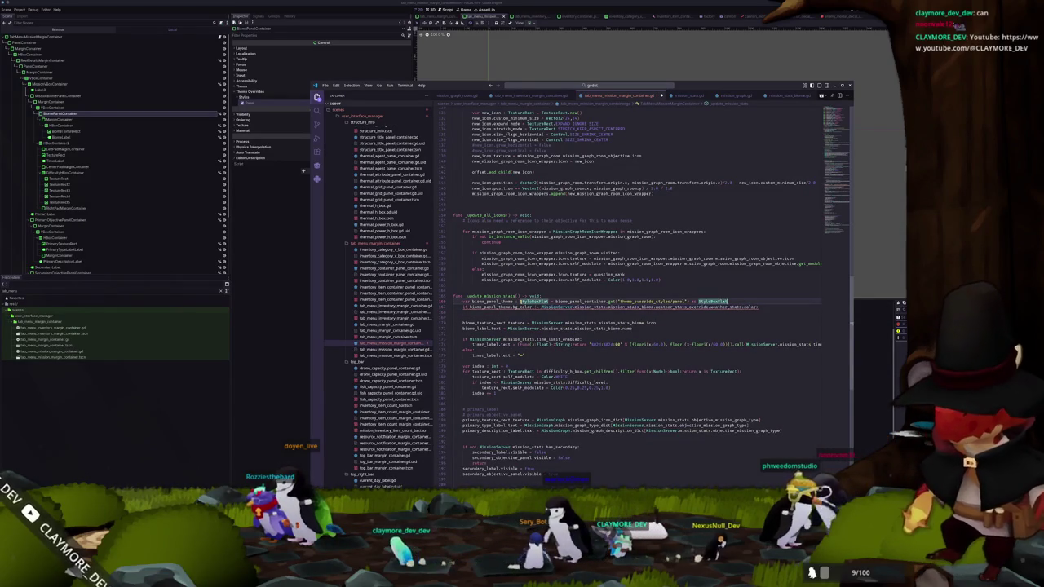
pyautogui.hotkey('ctrl', 'shift', 'Return')
pyautogui.write('var colo')
pyautogui.press('BackSpace')
pyautogui.press('BackSpace')
pyautogui.press('BackSpace')
pyautogui.write('biome_color')
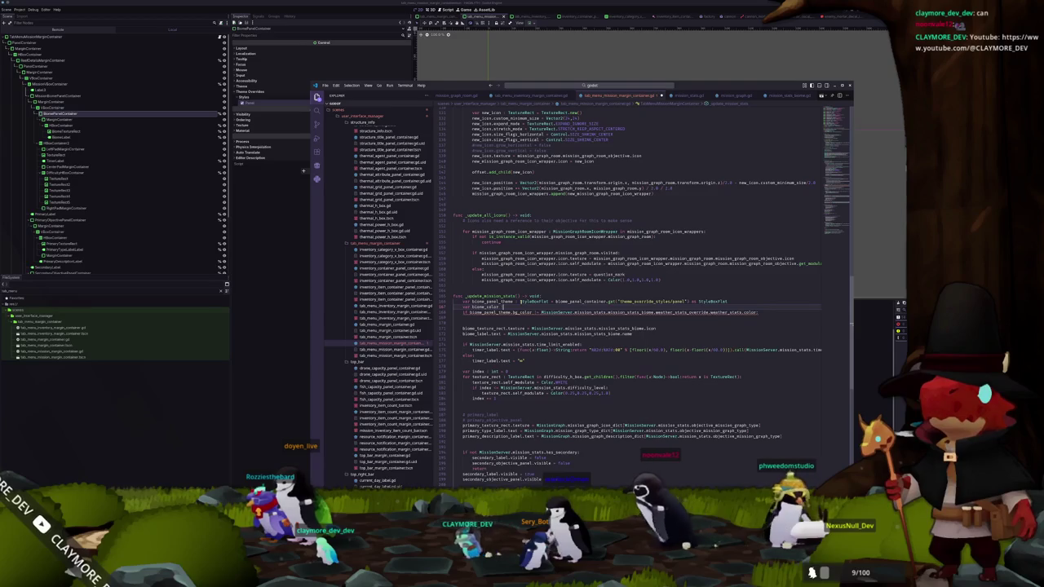
pyautogui.write(' : Color')
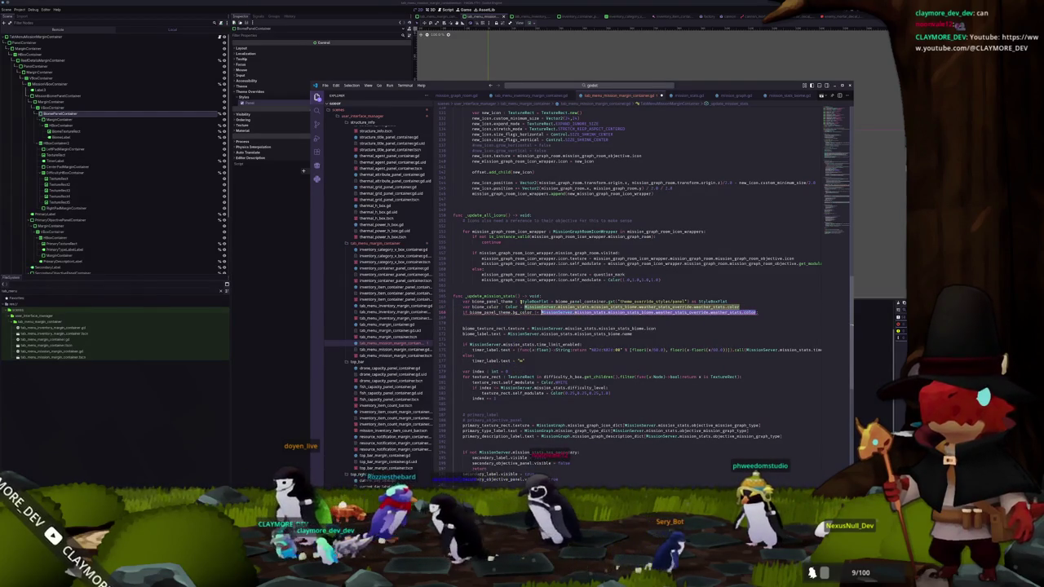
pyautogui.write('biome_col')
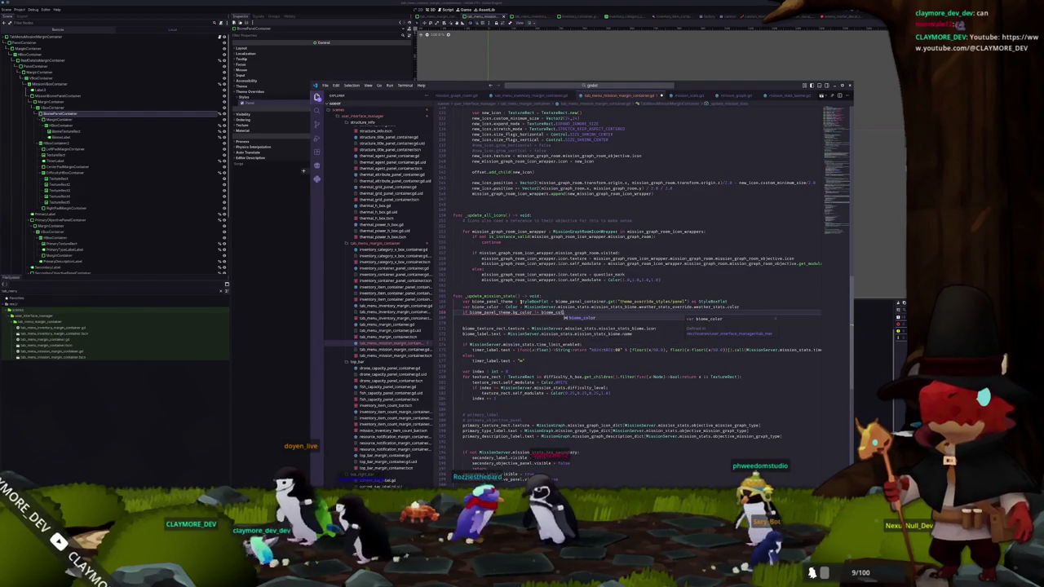
pyautogui.write('or:')
pyautogui.press('Return')
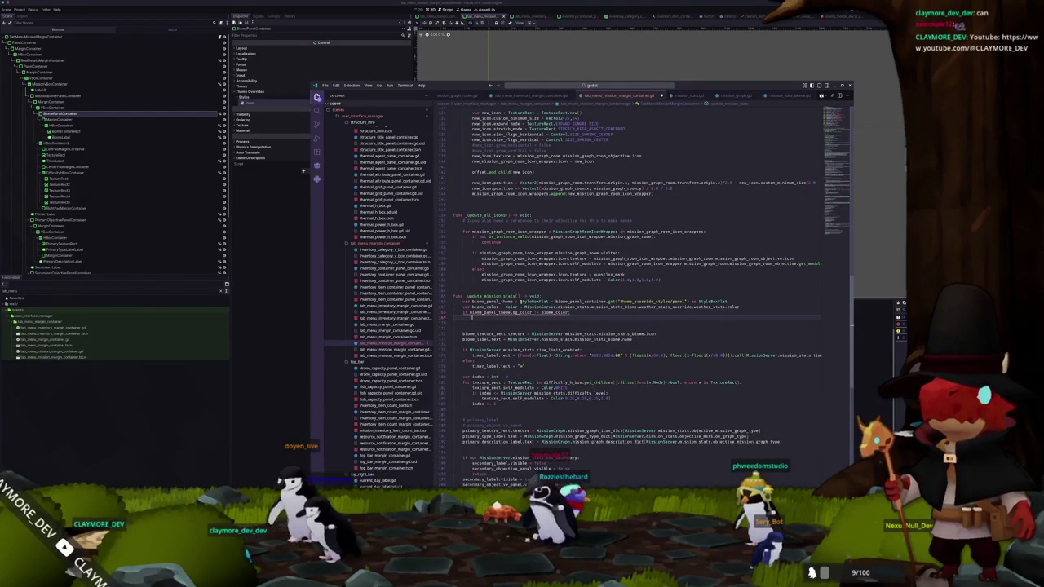
# Duplicate biome_panel_theme and set its bg_color to biome_color
pyautogui.write('biom')
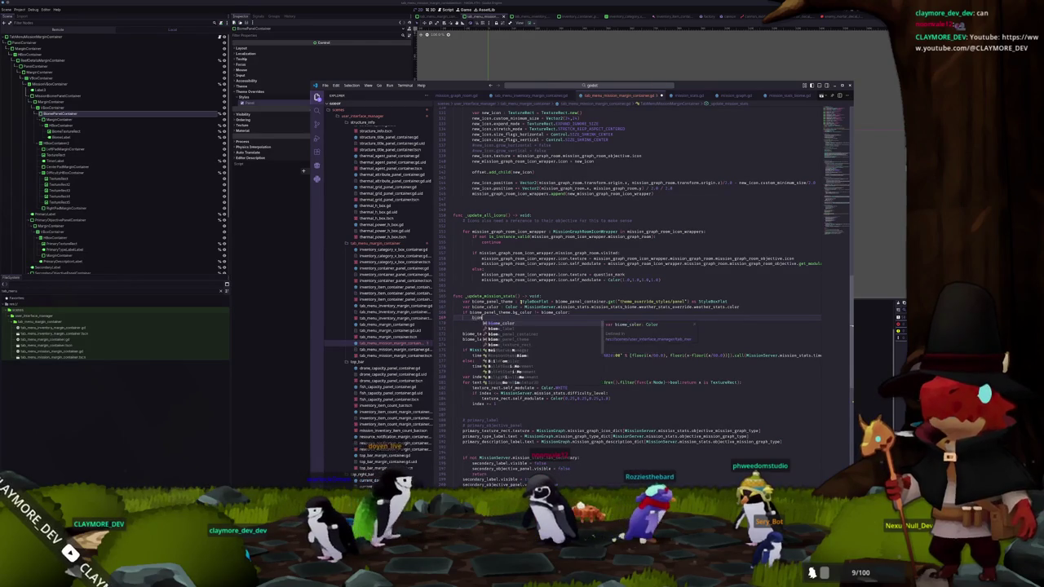
pyautogui.write('e_panel_theme = ')
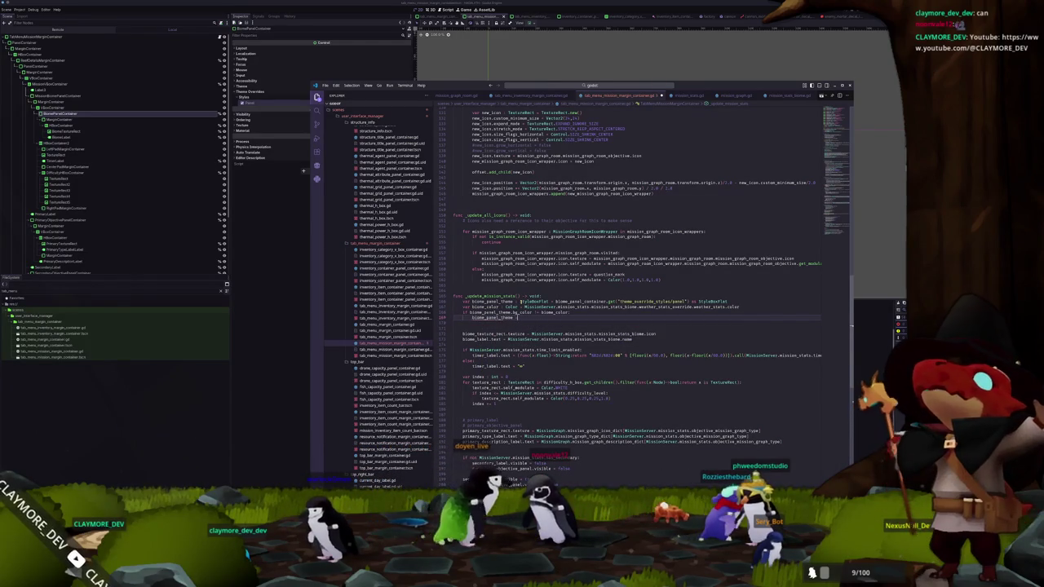
pyautogui.write('biome_panel')
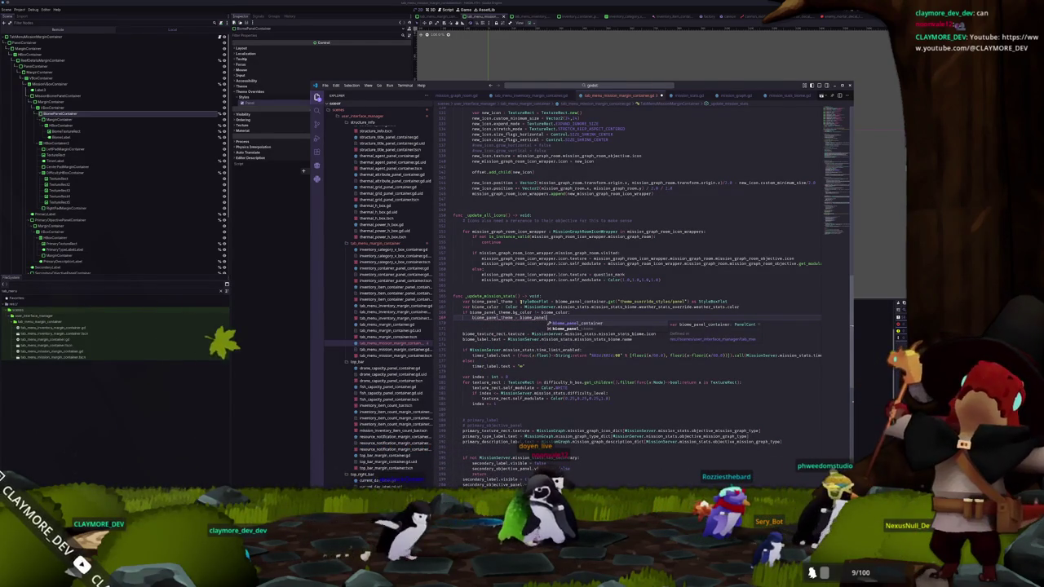
pyautogui.write('_theme.duplicat')
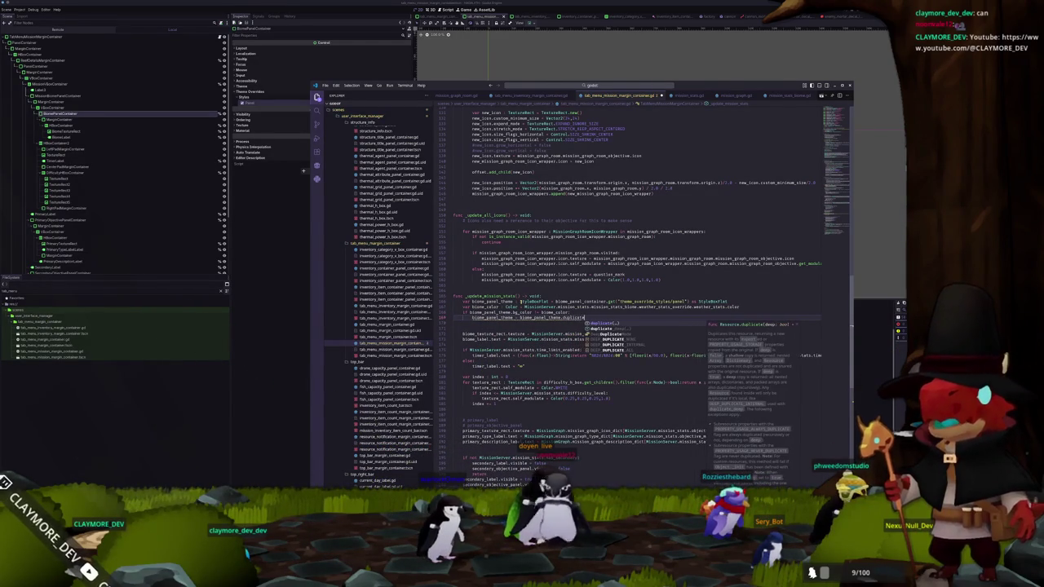
pyautogui.press('Return')
pyautogui.press('Return')
pyautogui.write('bi')
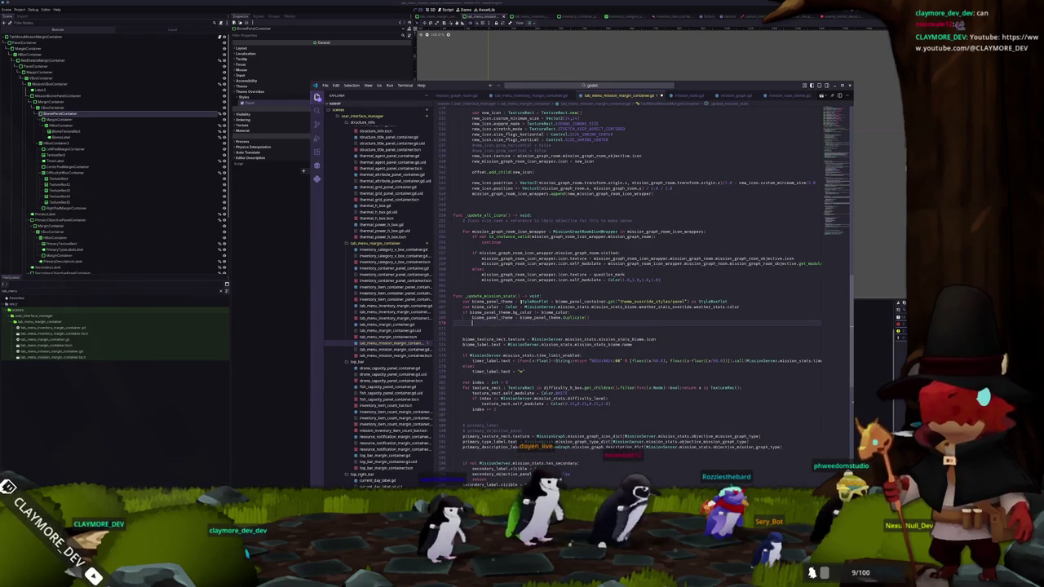
pyautogui.write('ome_panel_th')
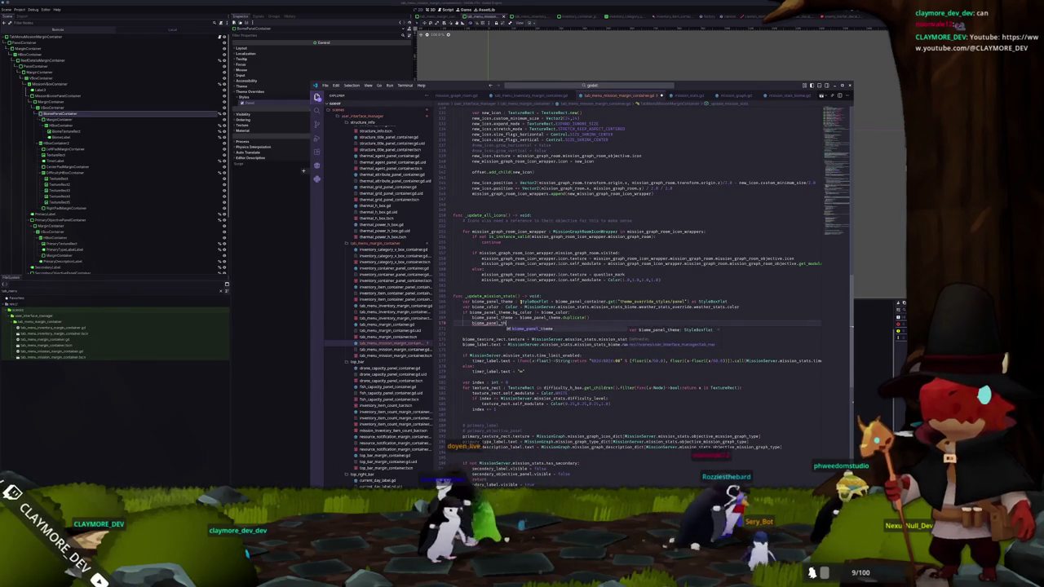
pyautogui.write('eme.')
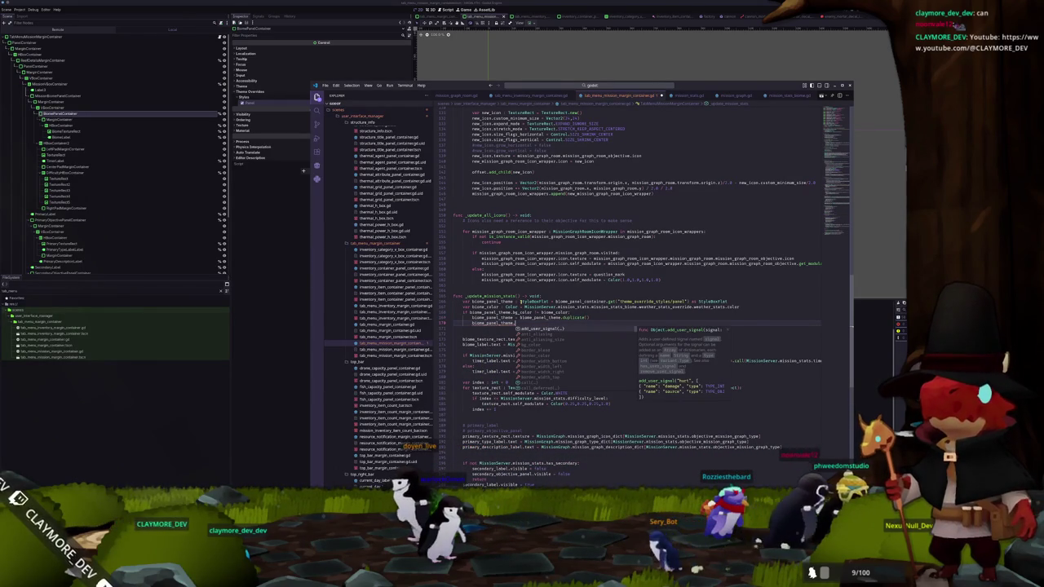
pyautogui.write('bg')
pyautogui.press('Return')
pyautogui.write('= biome_color')
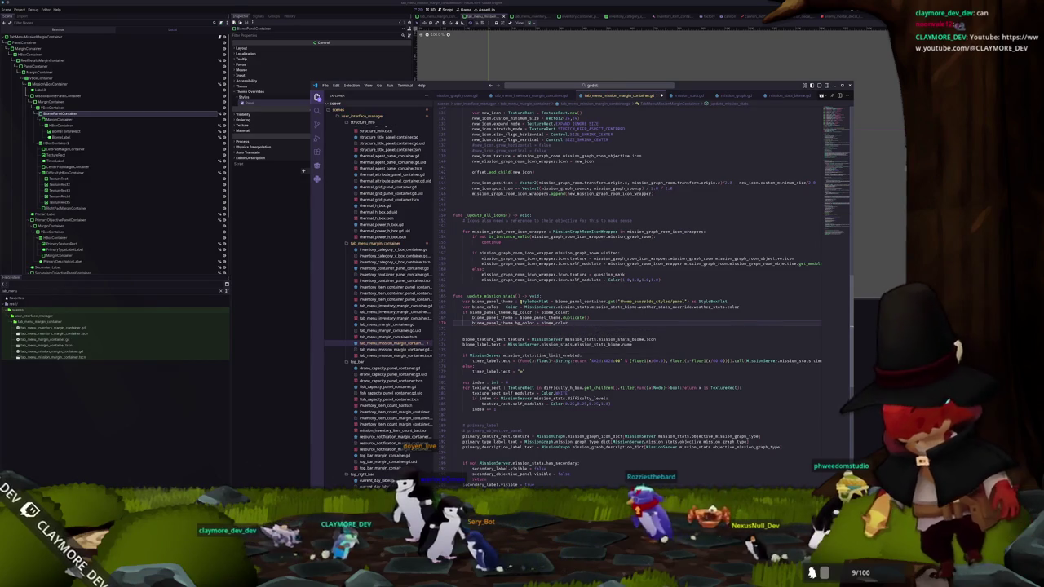
pyautogui.press('Return')
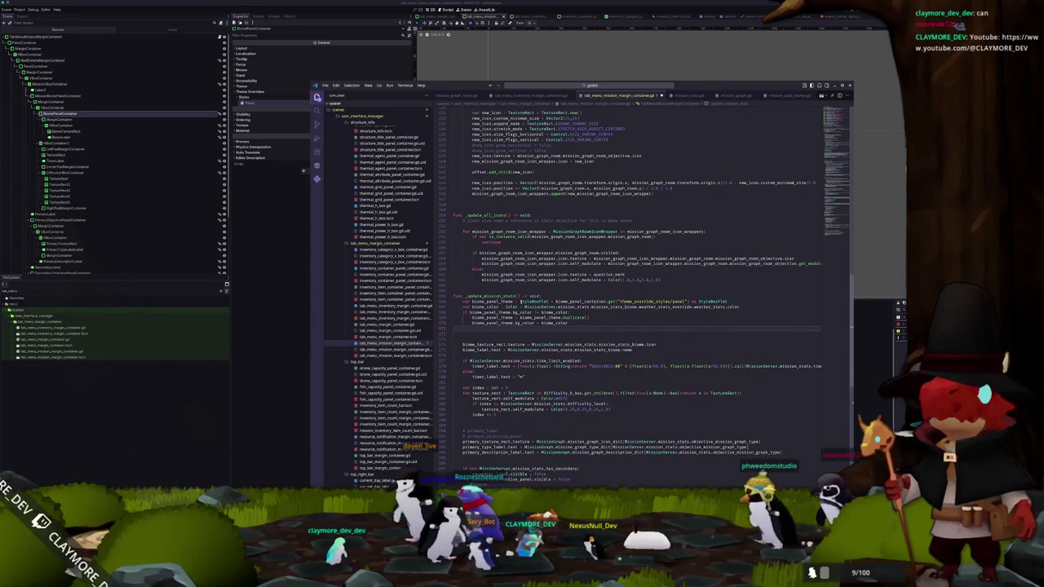
# Apply the tinted style with biome_panel_container.set("theme_override_styles/panel", biome_panel_theme)
pyautogui.write('biome_p')
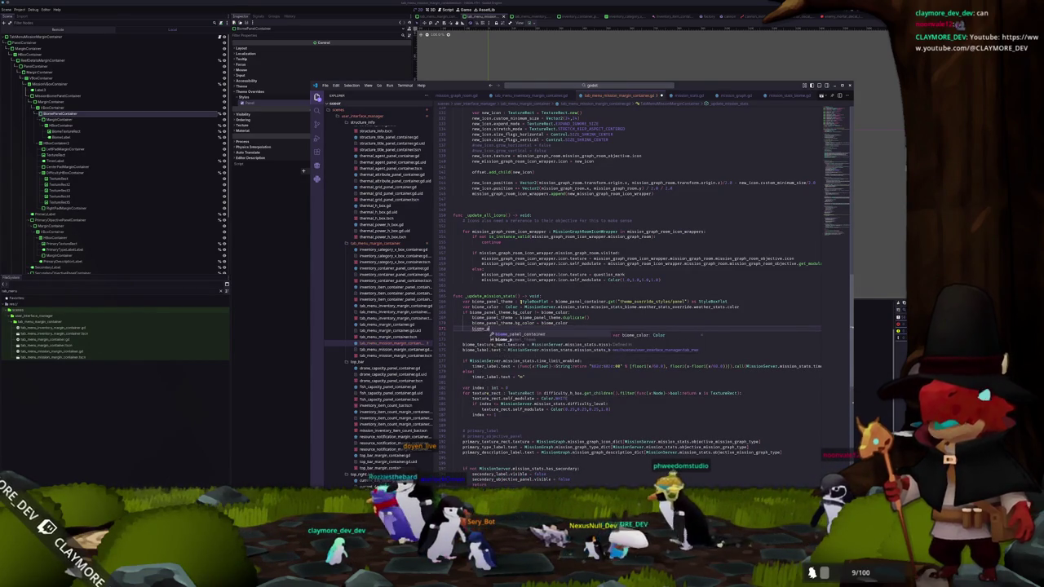
pyautogui.write('anel_container.set')
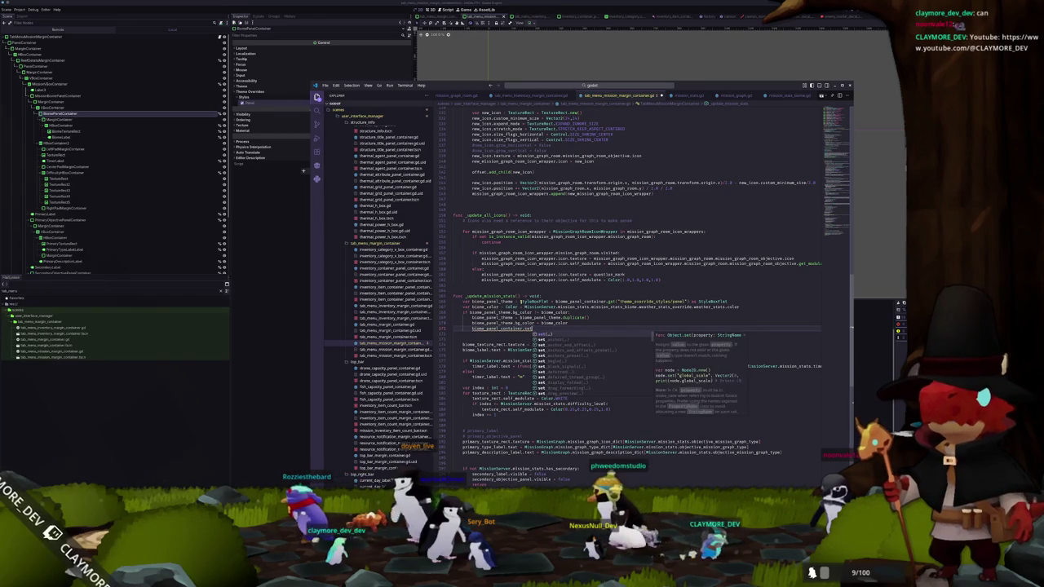
pyautogui.write('("')
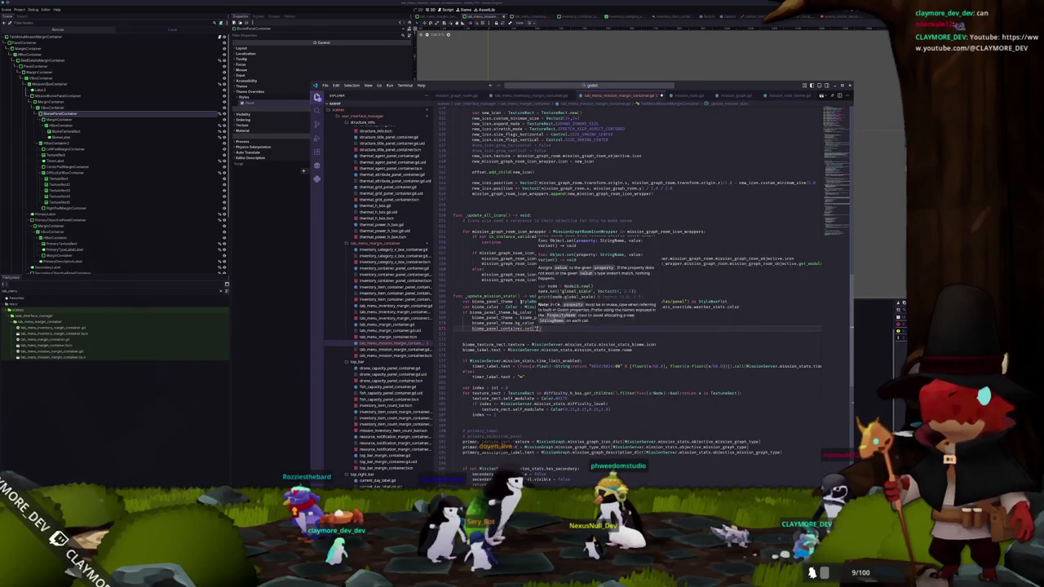
pyautogui.doubleClick(545, 302)
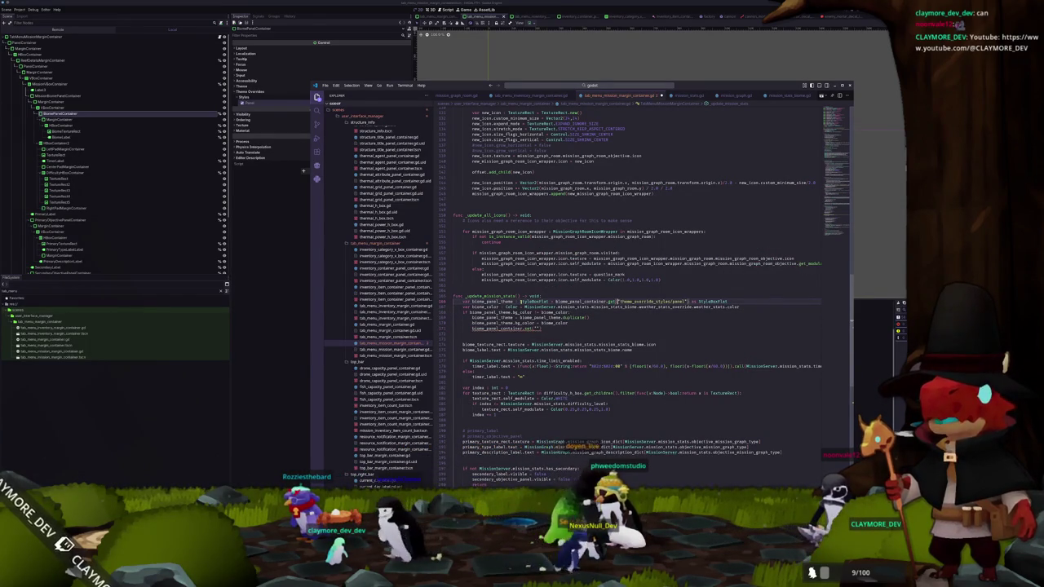
pyautogui.press('Down')
pyautogui.press('Down')
pyautogui.press('Down')
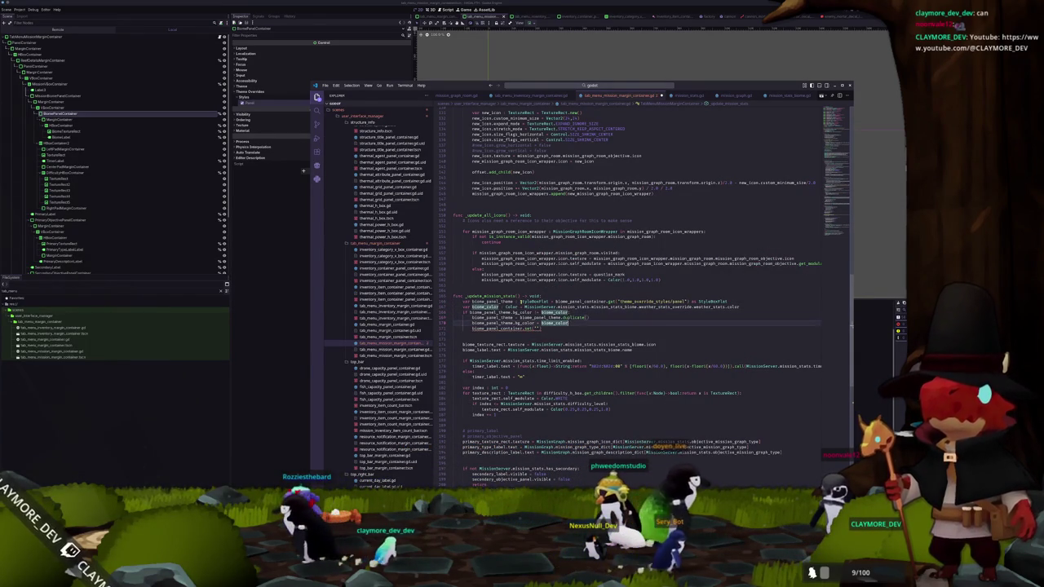
pyautogui.write('theme_override_styles/panel')
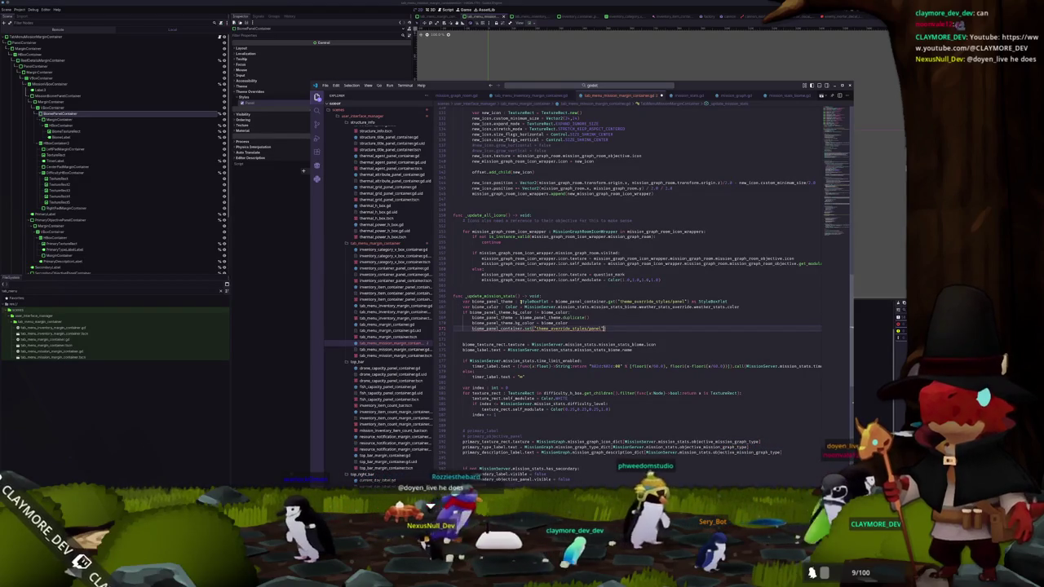
pyautogui.write('", ')
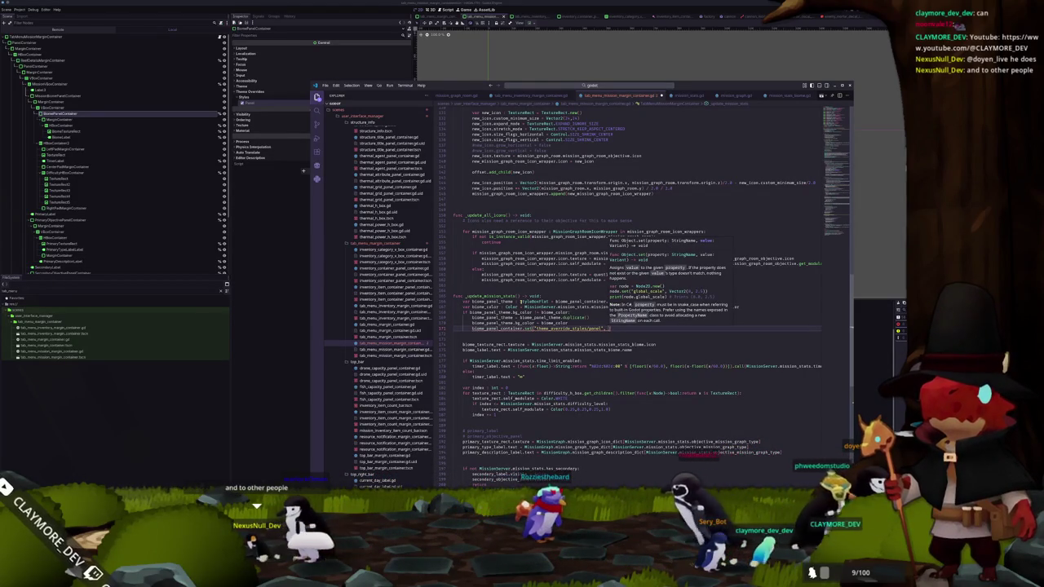
pyautogui.write('biome_panel_th')
pyautogui.press('Return')
pyautogui.press('Down')
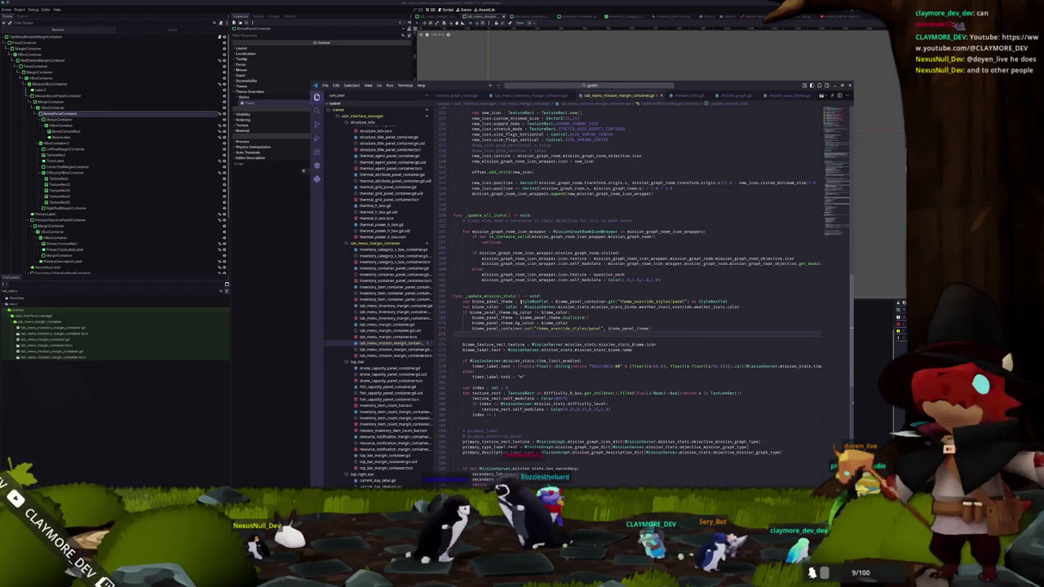
pyautogui.hotkey('alt', 'Tab')
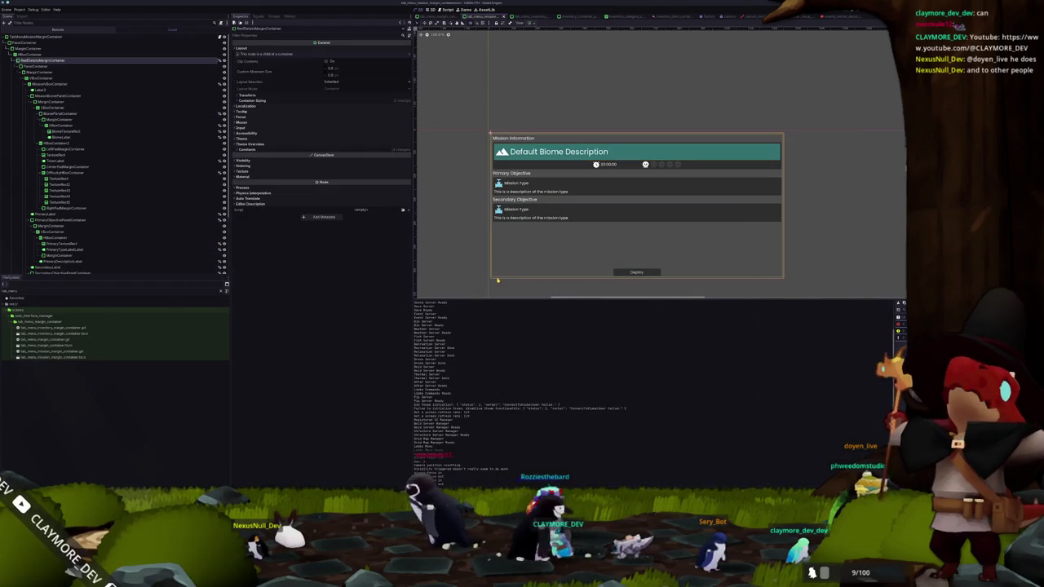
# Restart the game and open mission_stats_testing.tres in the Inspector
pyautogui.press('F8')
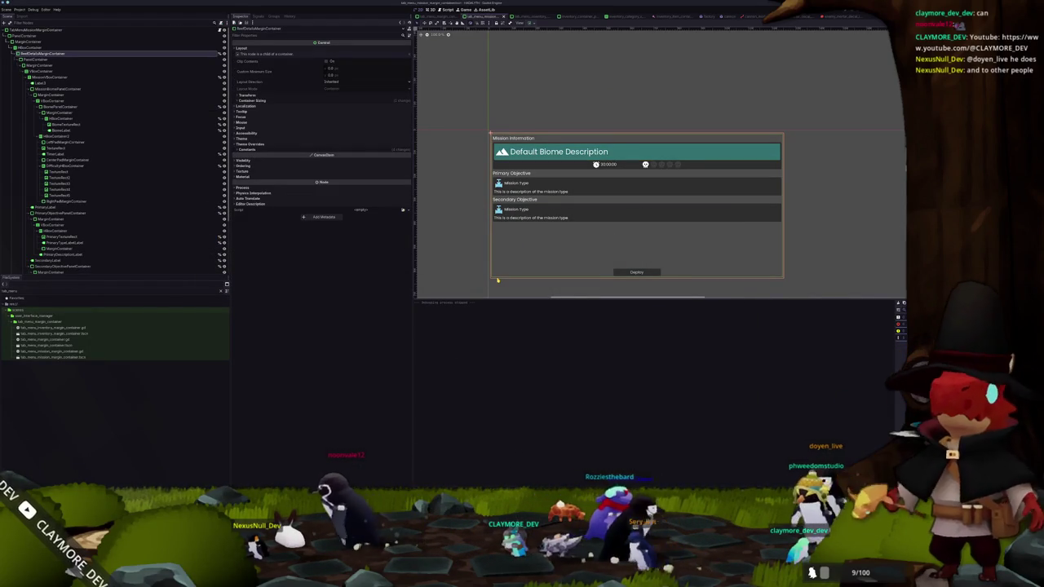
pyautogui.press('F5')
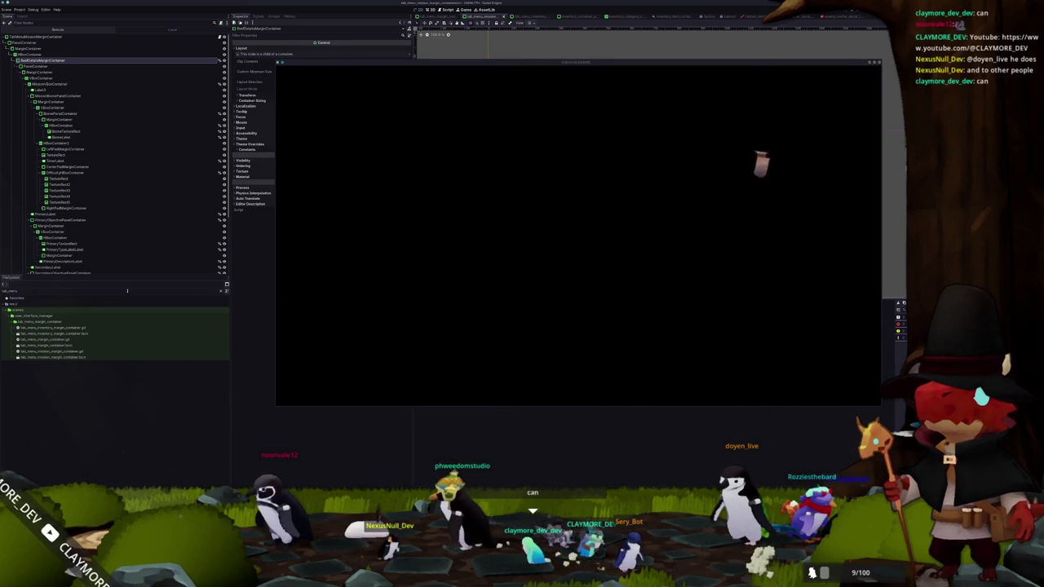
pyautogui.press('F8')
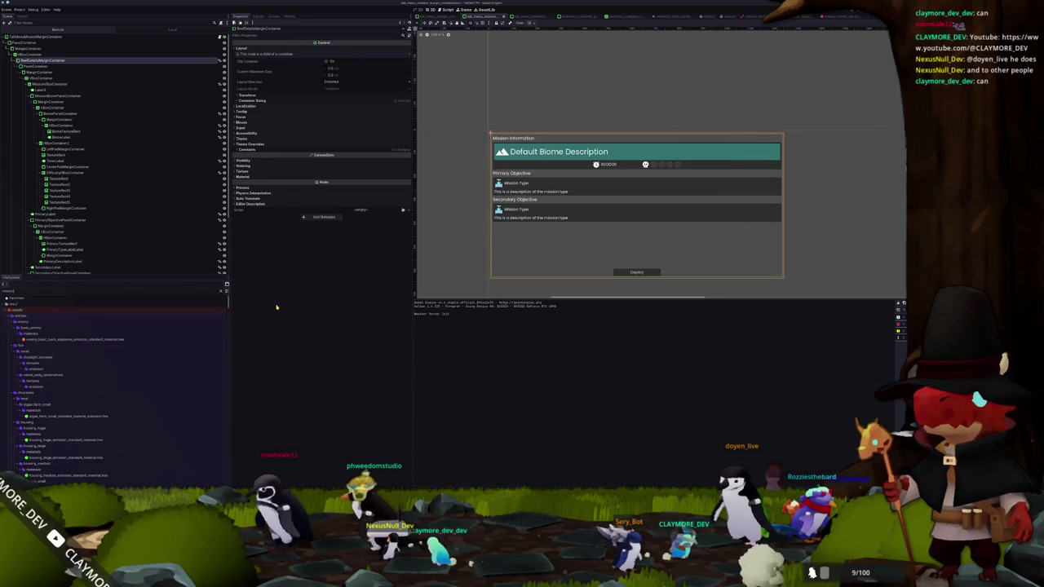
pyautogui.write('tats_t')
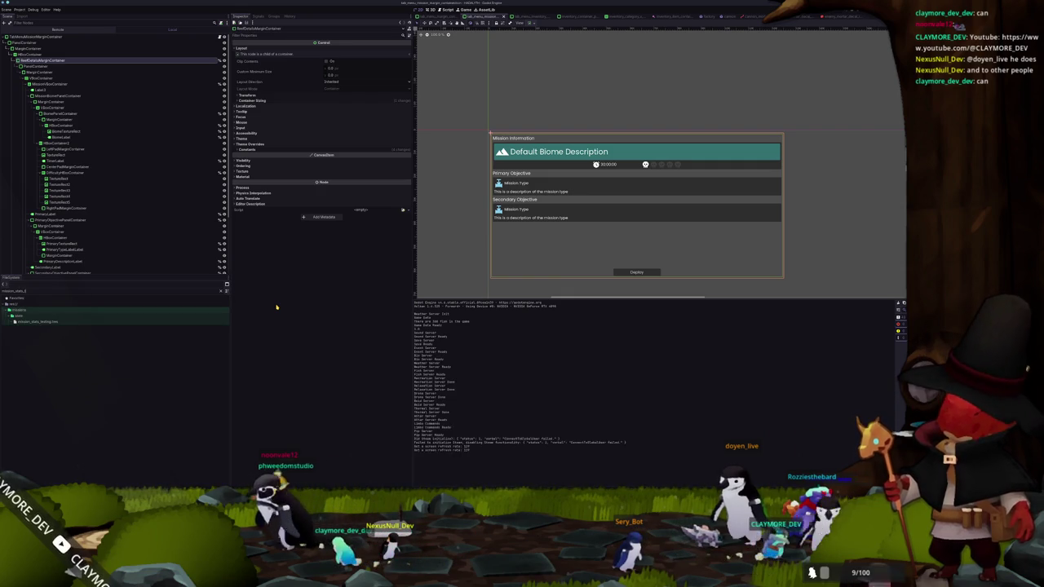
pyautogui.click(139, 322)
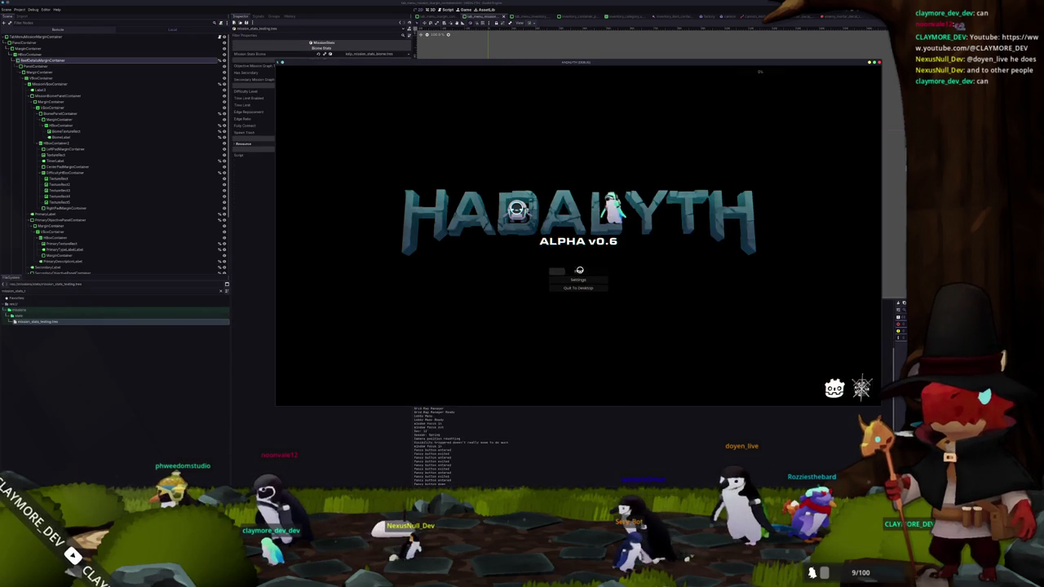
# Play from the title menu and load save slot 1
pyautogui.click(580, 272)
pyautogui.click(529, 269)
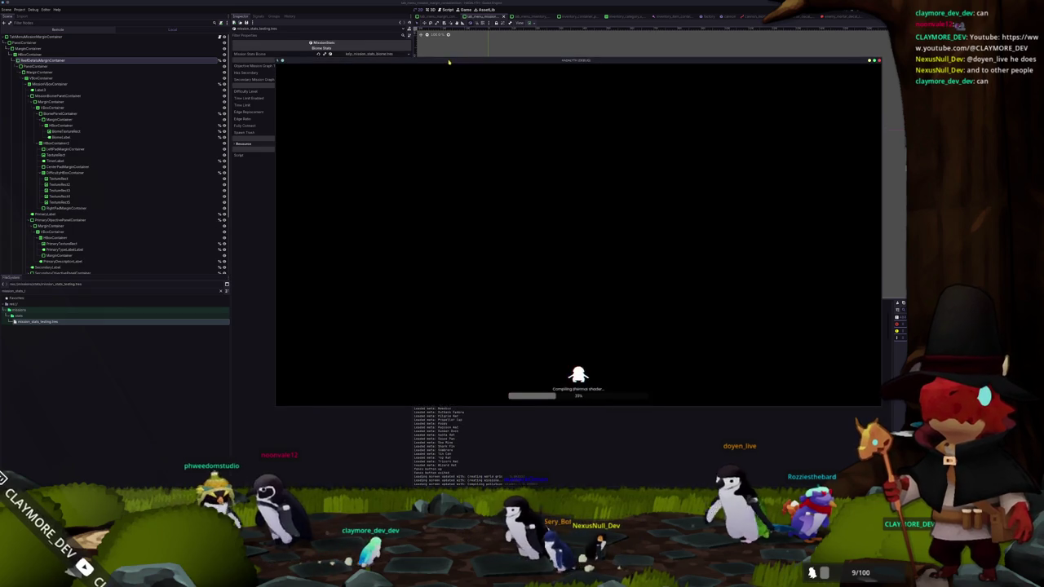
pyautogui.moveTo(449, 60); pyautogui.dragTo(592, 103)
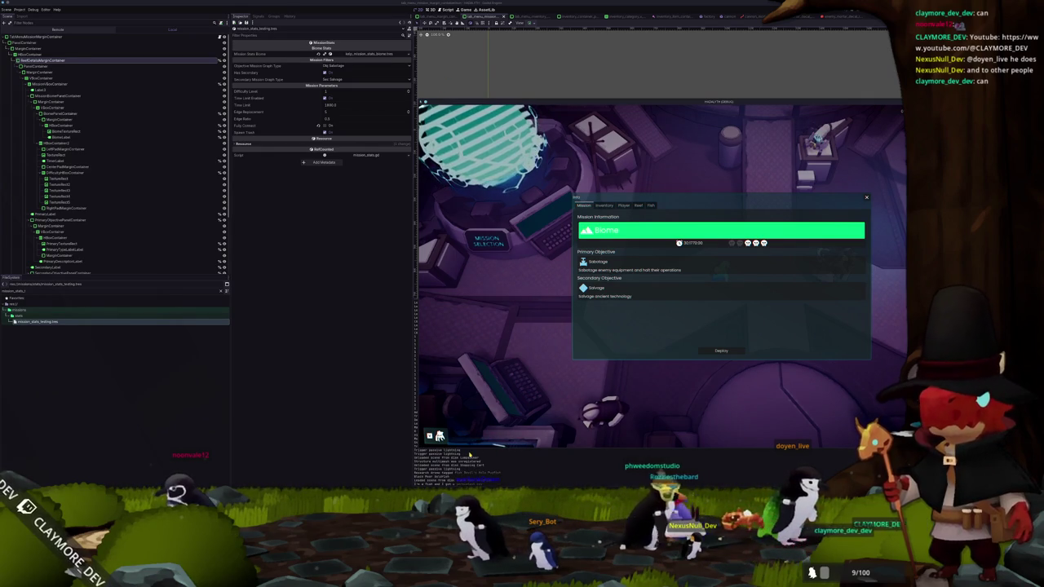
# Expand the Biome's weather override, try a darker weather colour, then revert it
pyautogui.click(366, 53)
pyautogui.click(367, 79)
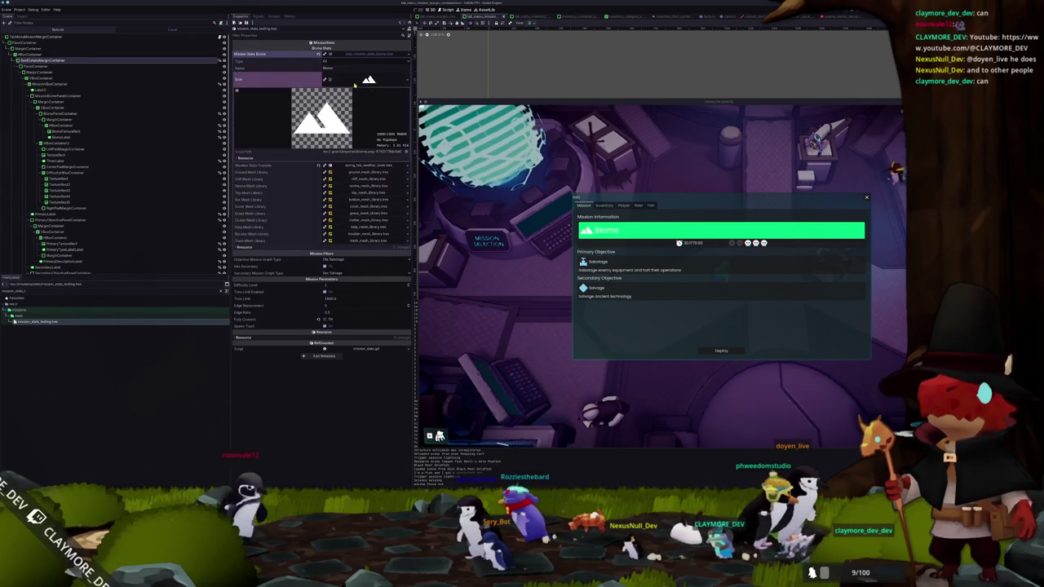
pyautogui.click(367, 164)
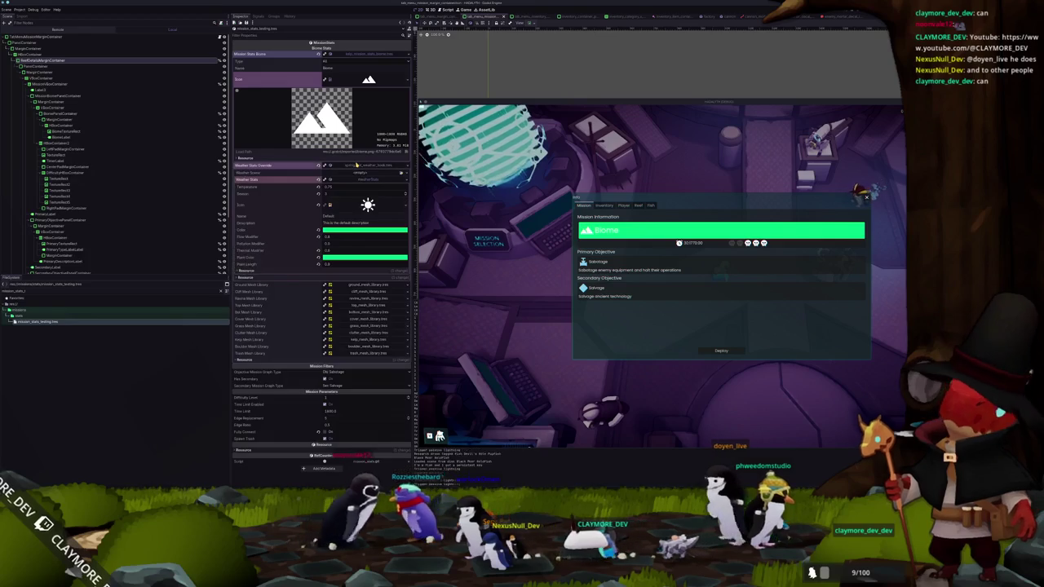
pyautogui.click(365, 232)
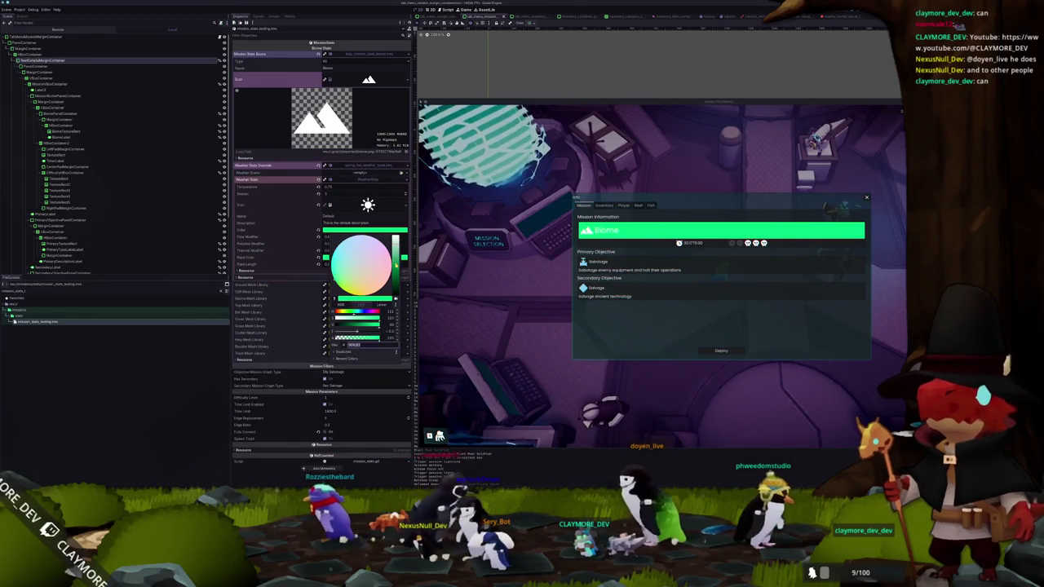
pyautogui.click(290, 254)
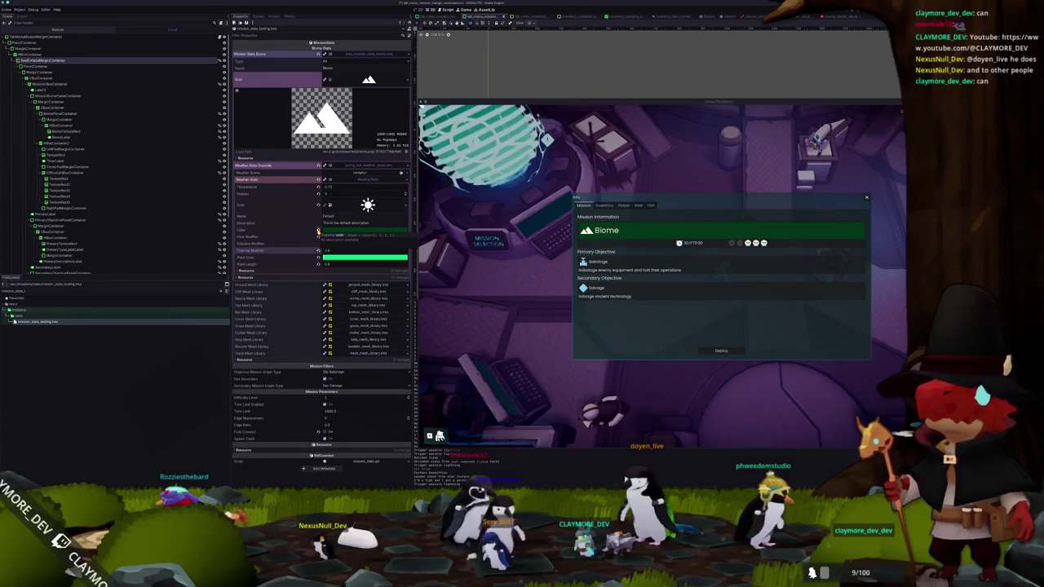
pyautogui.click(318, 231)
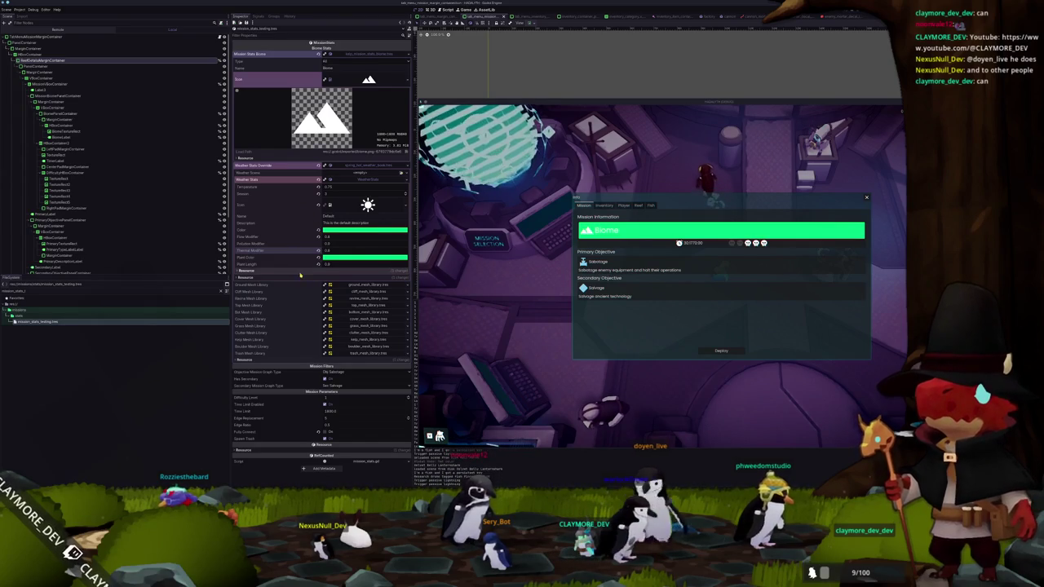
pyautogui.click(366, 165)
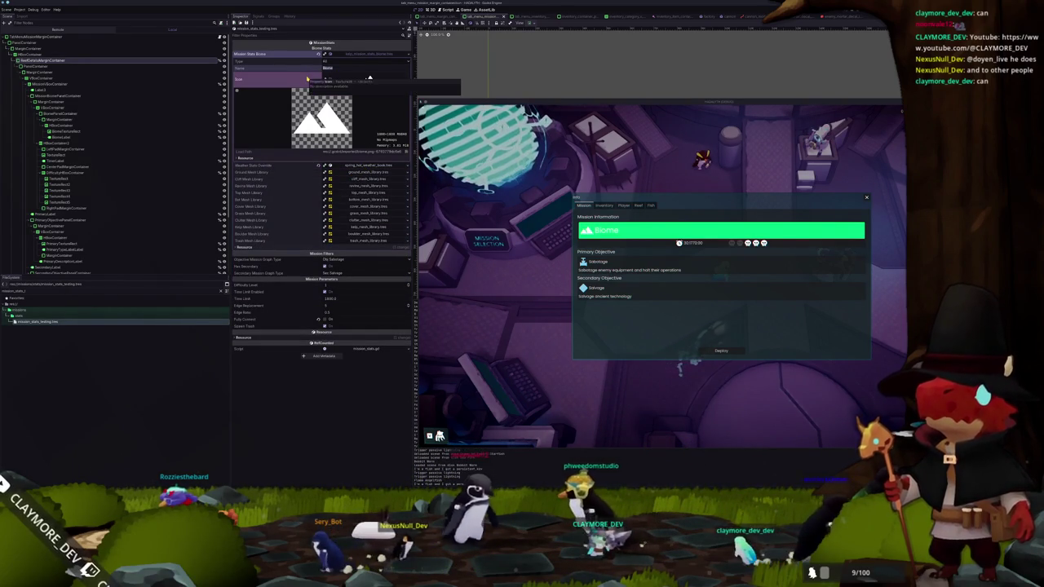
# Set the biome Name to 'Kelp Forest' and check the running game's header
pyautogui.write('Kelp F')
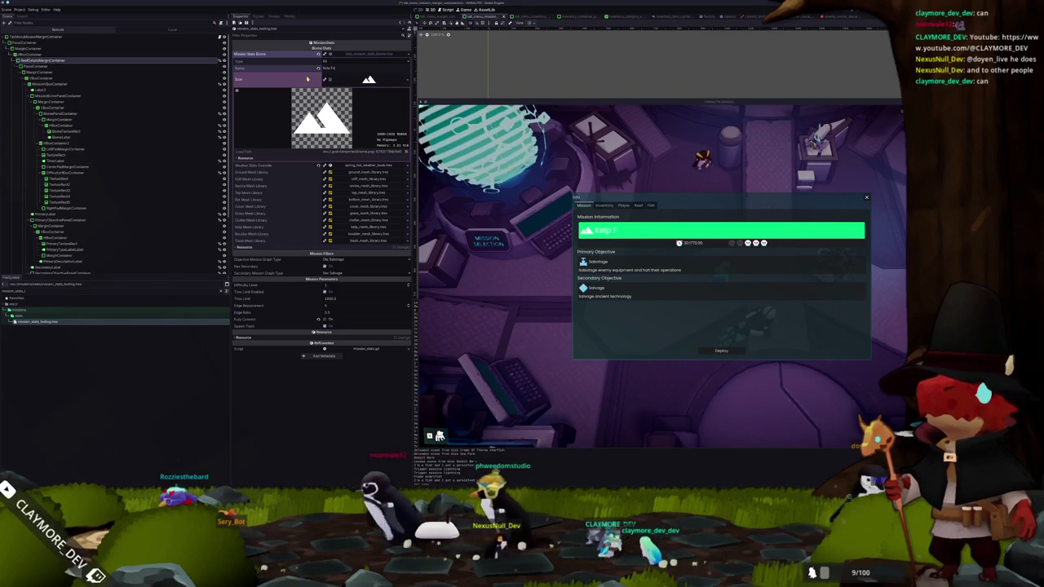
pyautogui.write('orest')
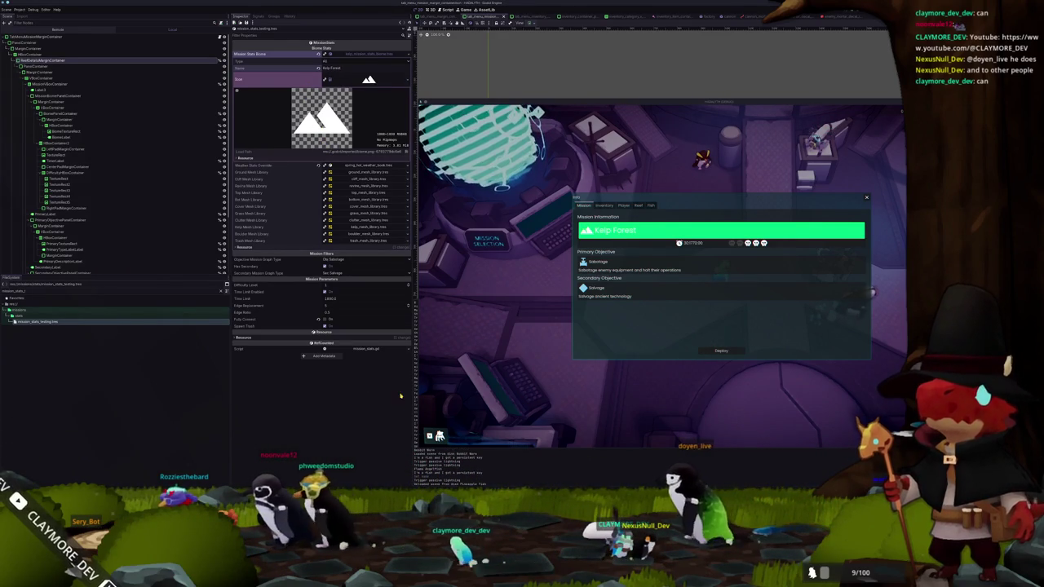
pyautogui.hotkey('alt', 'Tab')
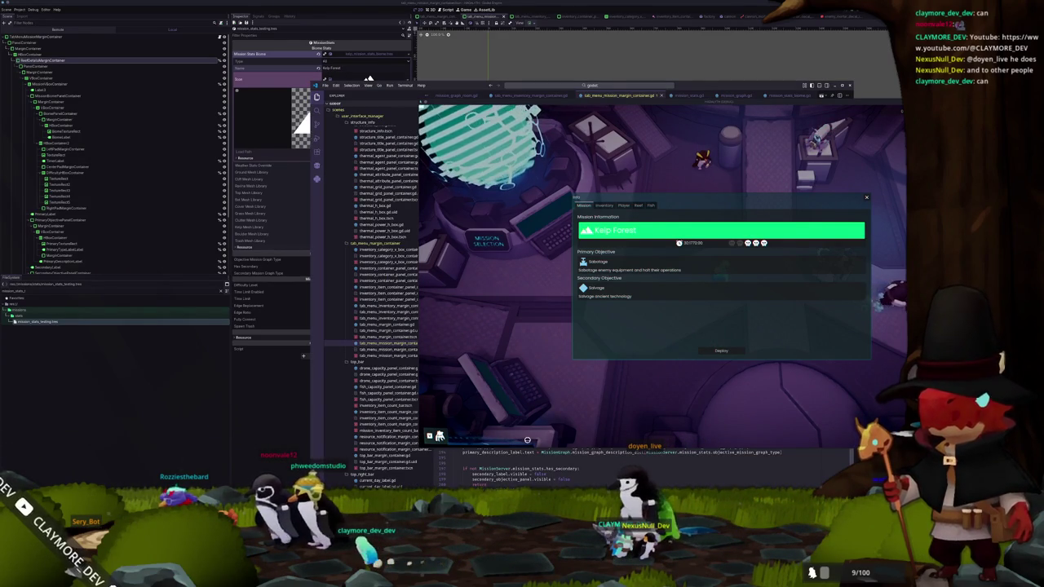
pyautogui.moveTo(959, 131)
pyautogui.mouseDown()
pyautogui.moveTo(758, 135)
pyautogui.moveTo(709, 179)
pyautogui.moveTo(443, 112)
pyautogui.moveTo(515, 111)
pyautogui.moveTo(353, 98)
pyautogui.moveTo(378, 97)
pyautogui.mouseUp()
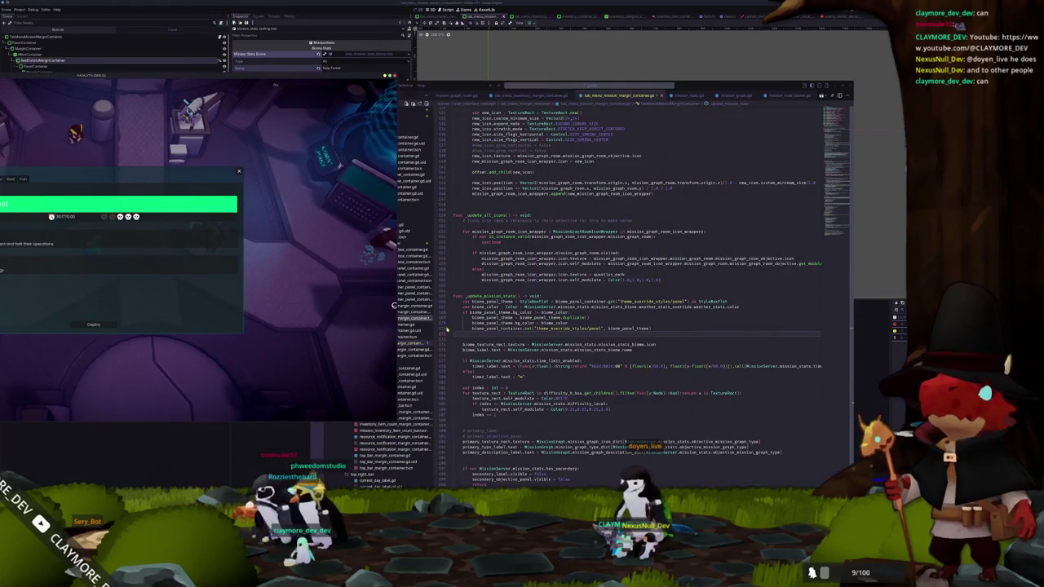
pyautogui.click(625, 152)
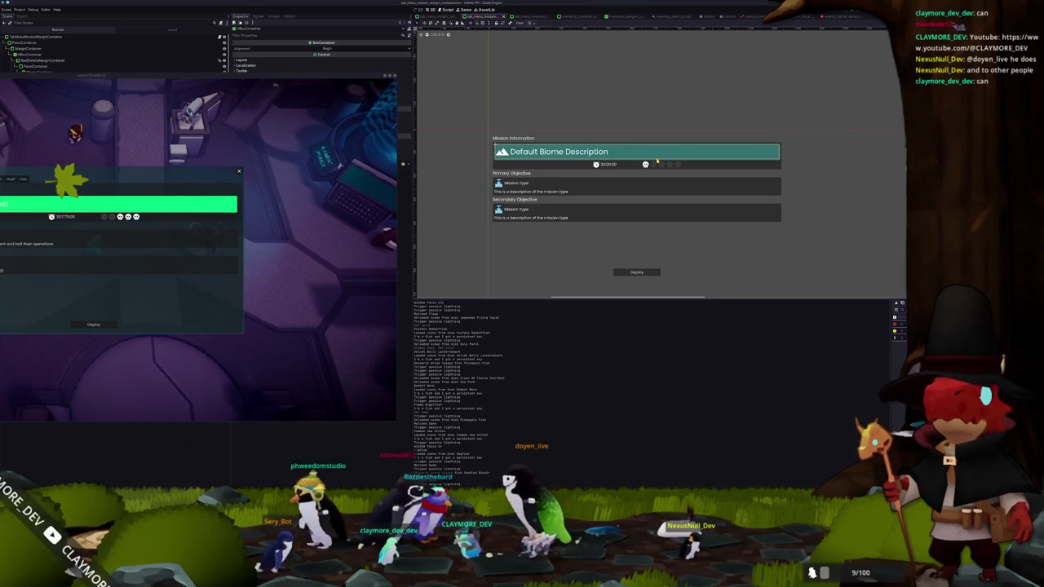
# Try a transparent Self Modulate colour on the header's margin container
pyautogui.click(520, 159)
pyautogui.moveTo(342, 80)
pyautogui.mouseDown()
pyautogui.moveTo(457, 214)
pyautogui.moveTo(641, 187)
pyautogui.mouseUp()
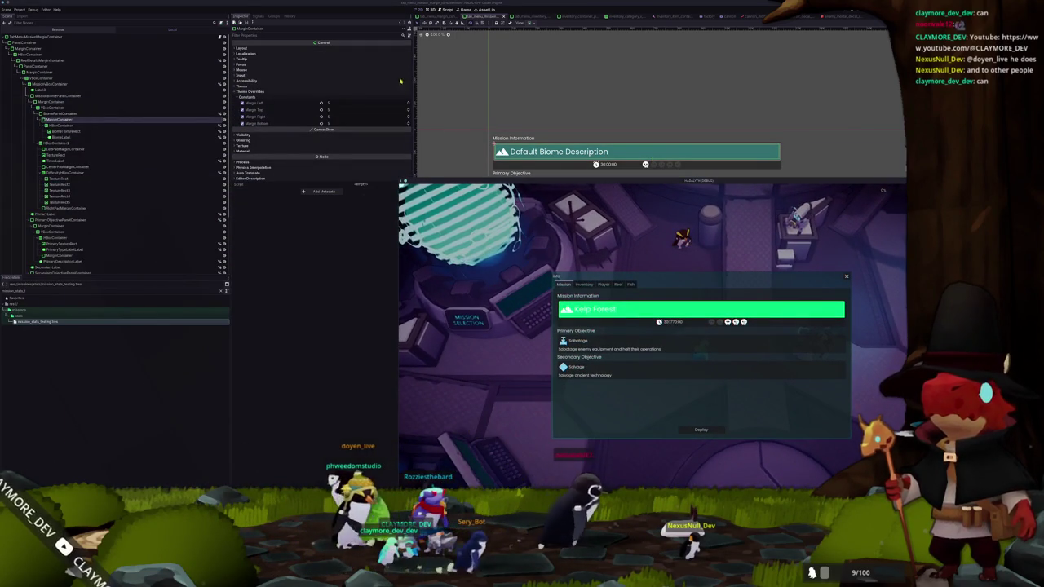
pyautogui.click(257, 136)
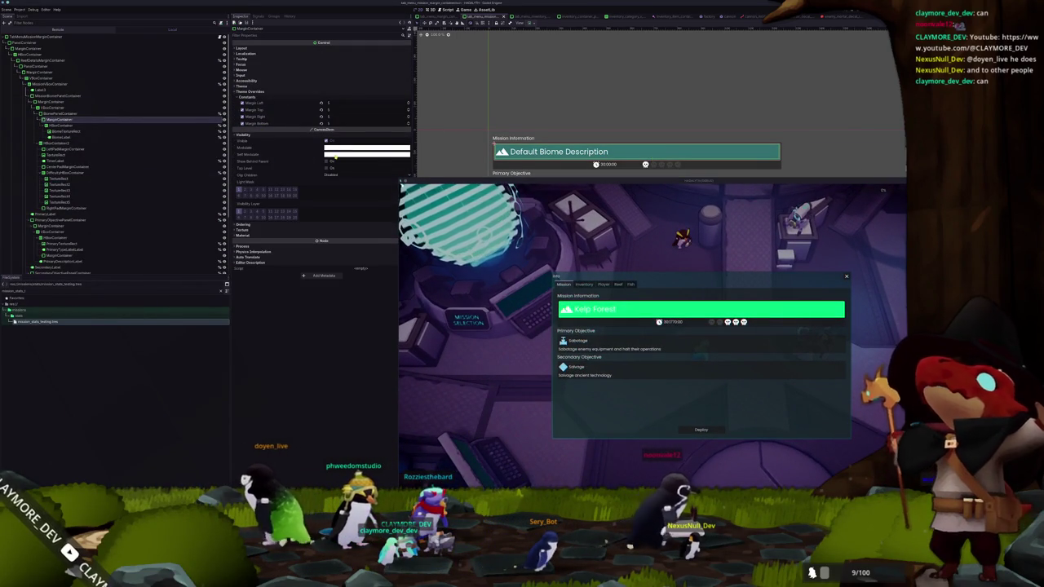
pyautogui.click(334, 154)
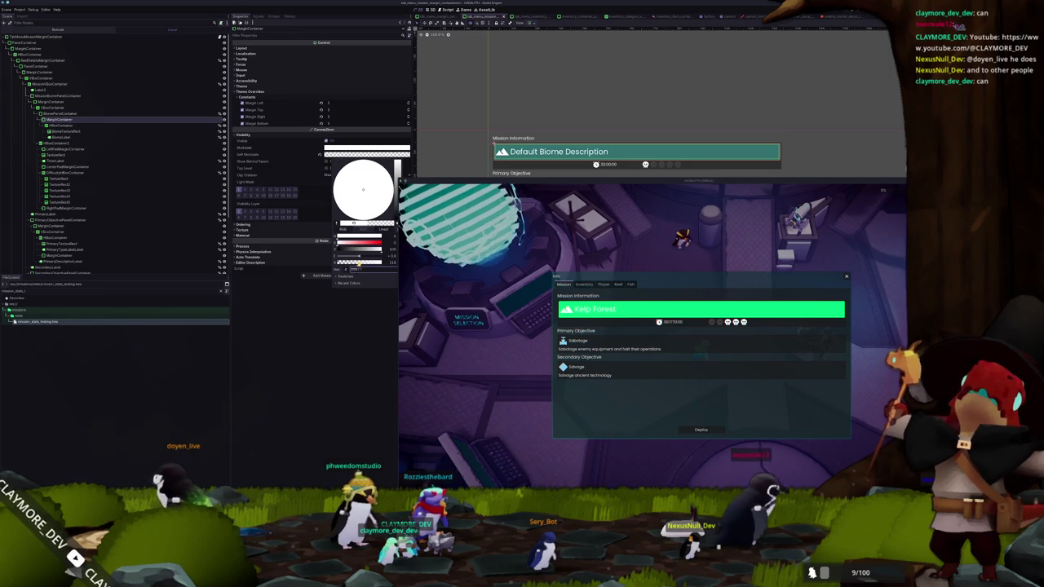
pyautogui.press('Escape')
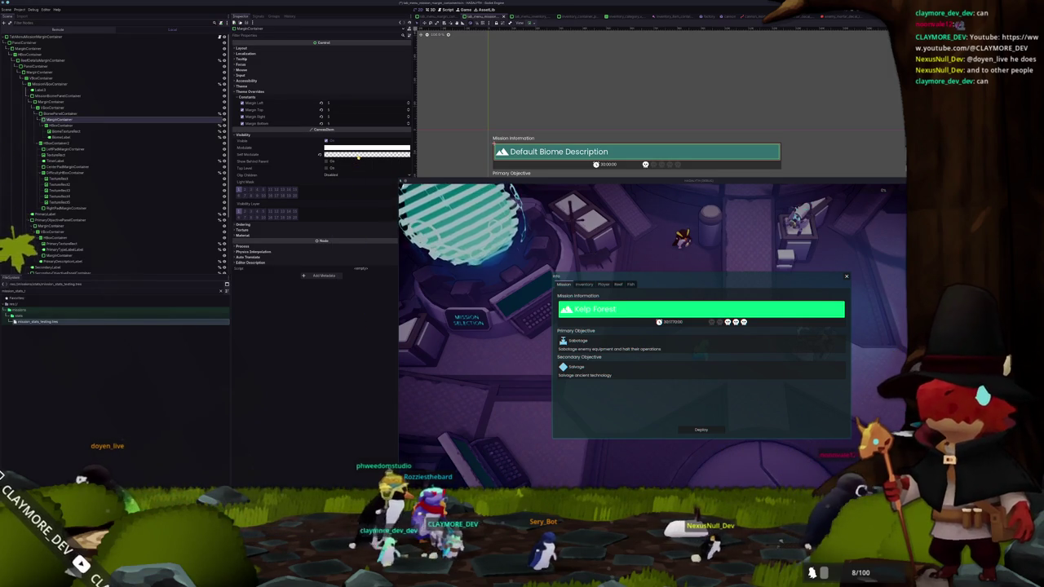
pyautogui.click(357, 154)
pyautogui.click(332, 322)
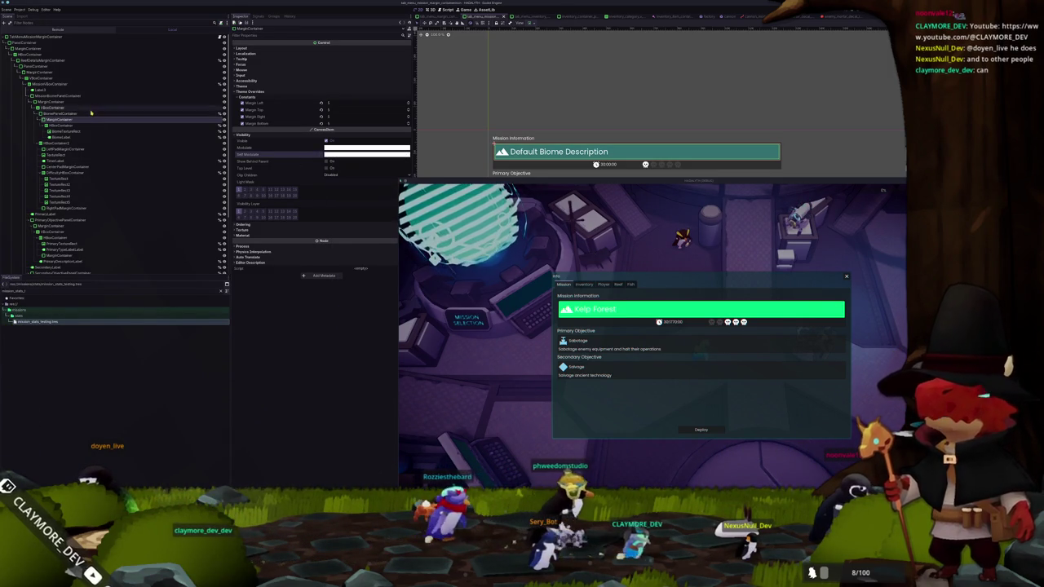
# Lower BiomePanelContainer's Self Modulate alpha to darken the Kelp Forest banner, then reopen mission_stats_testing.tres
pyautogui.click(92, 114)
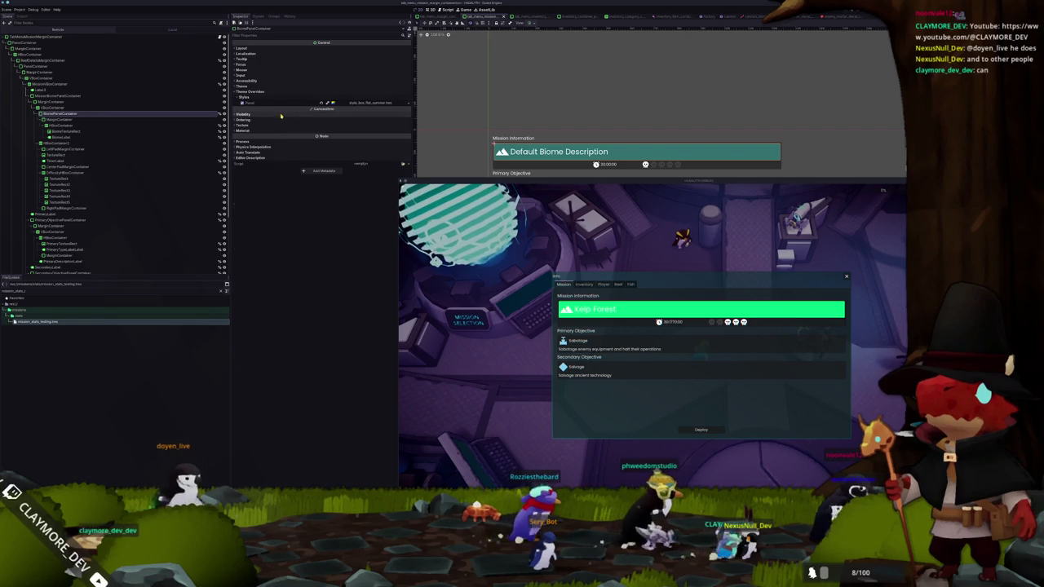
pyautogui.click(243, 115)
pyautogui.click(357, 133)
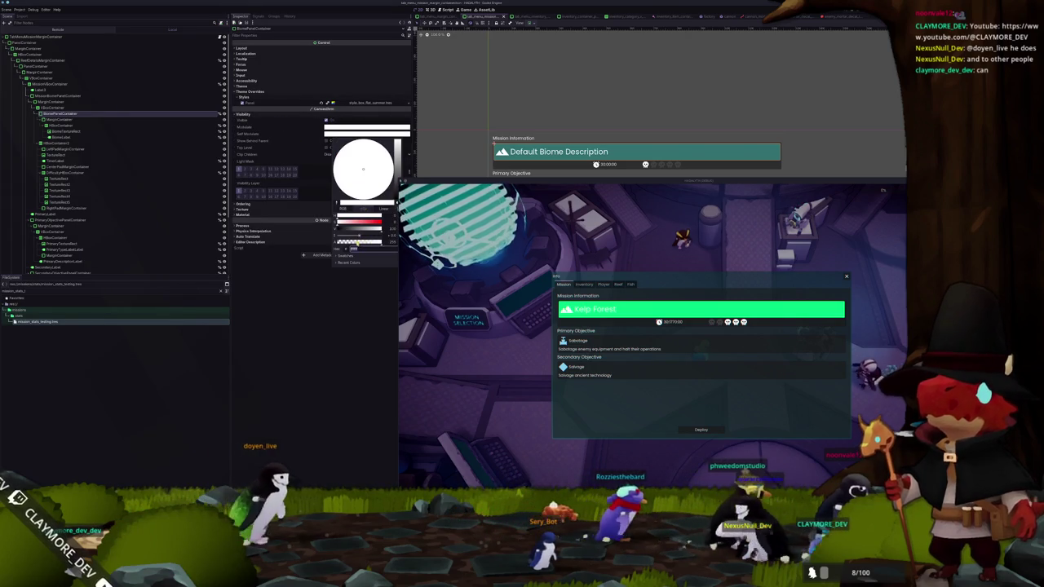
pyautogui.press('Escape')
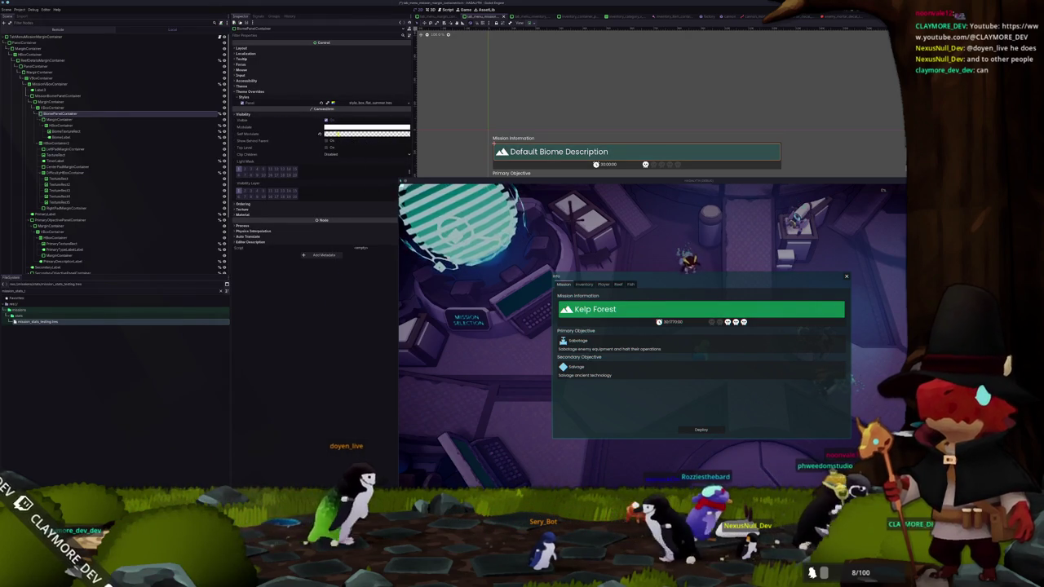
pyautogui.click(356, 133)
pyautogui.moveTo(417, 182)
pyautogui.mouseDown()
pyautogui.moveTo(452, 196)
pyautogui.moveTo(486, 170)
pyautogui.mouseUp()
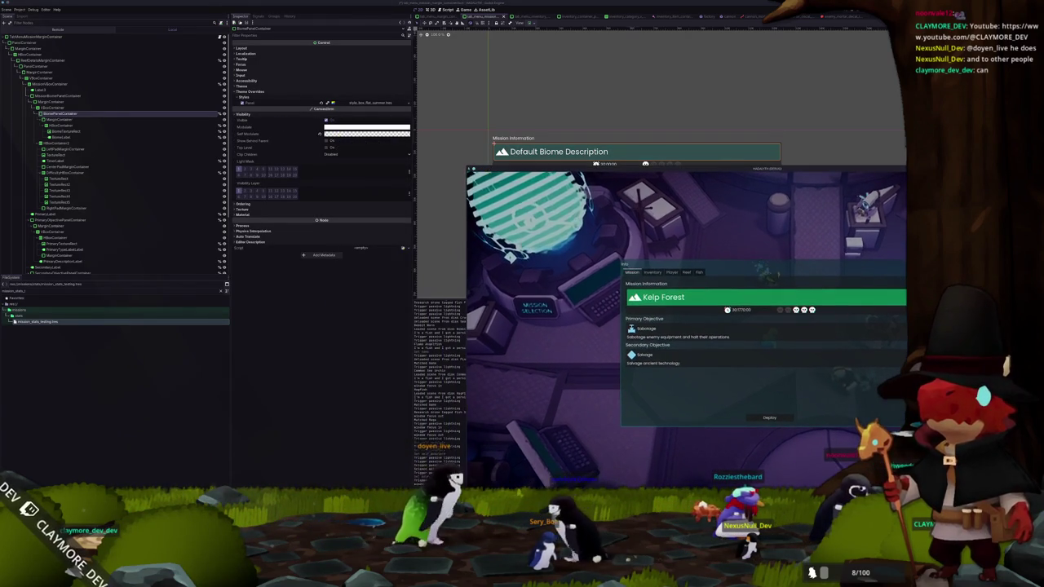
pyautogui.click(356, 133)
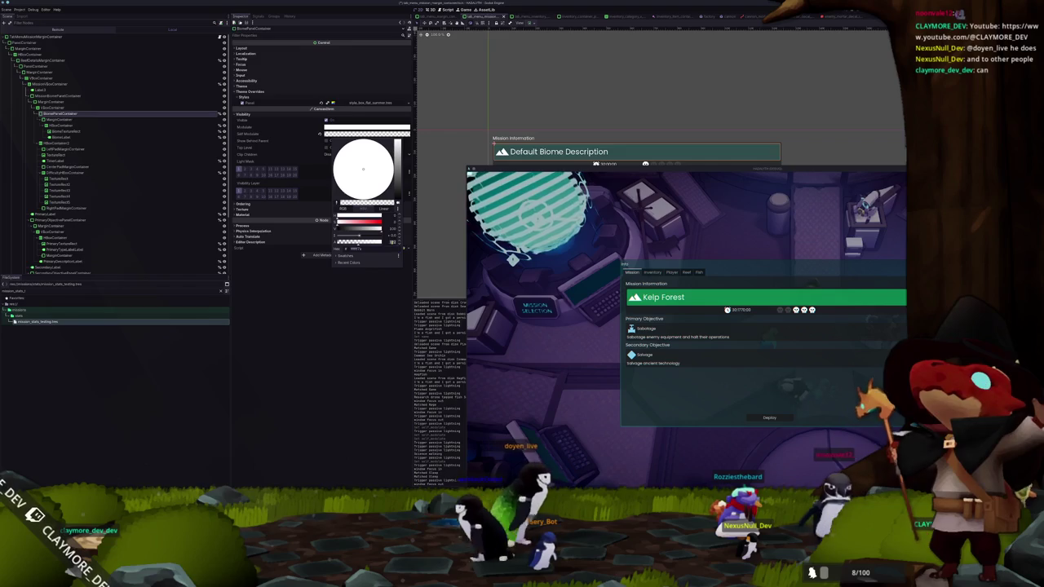
pyautogui.press('Escape')
pyautogui.moveTo(661, 353); pyautogui.dragTo(332, 253)
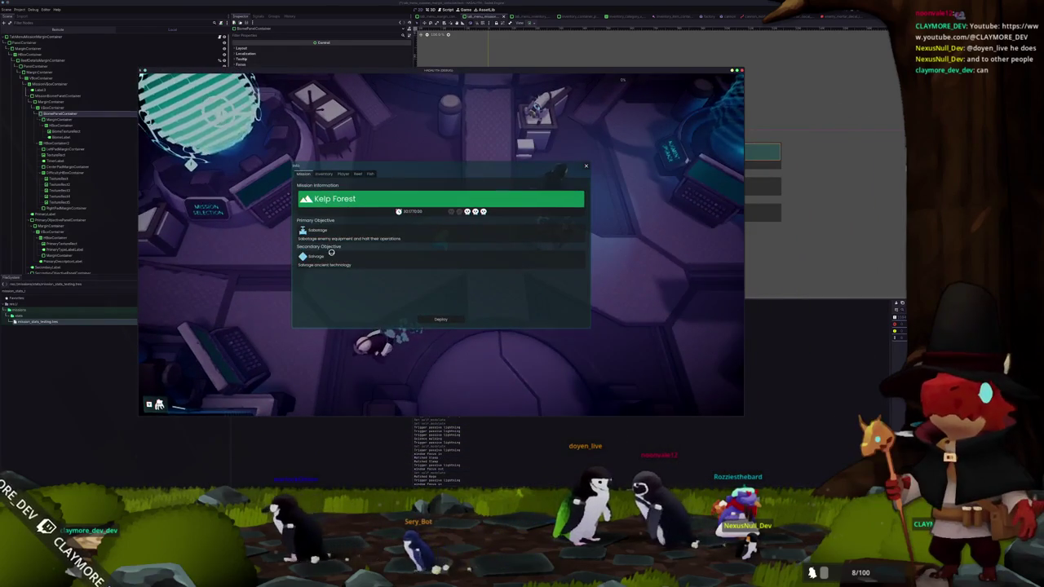
pyautogui.moveTo(294, 72); pyautogui.dragTo(563, 102)
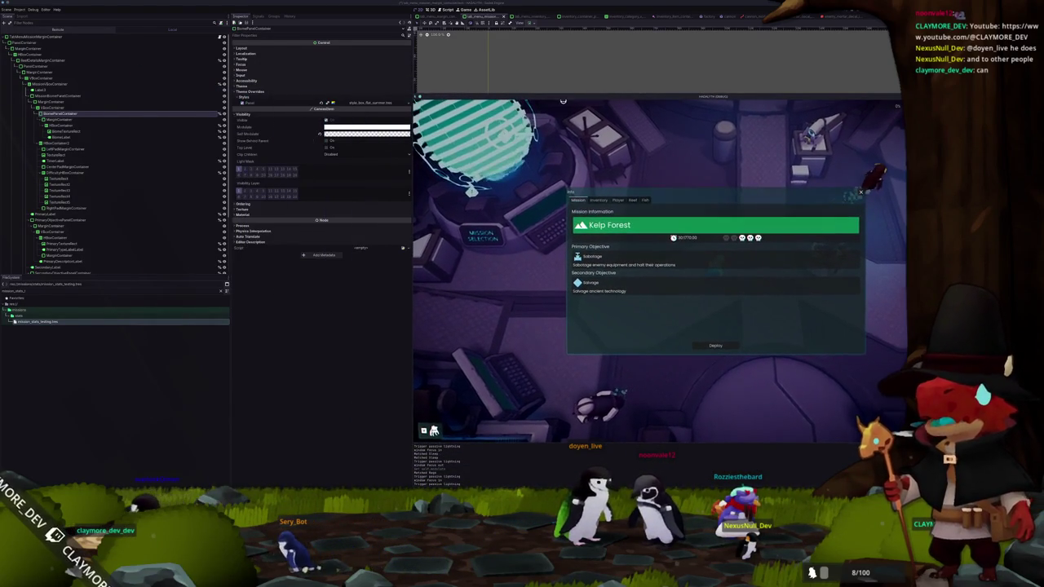
pyautogui.doubleClick(101, 324)
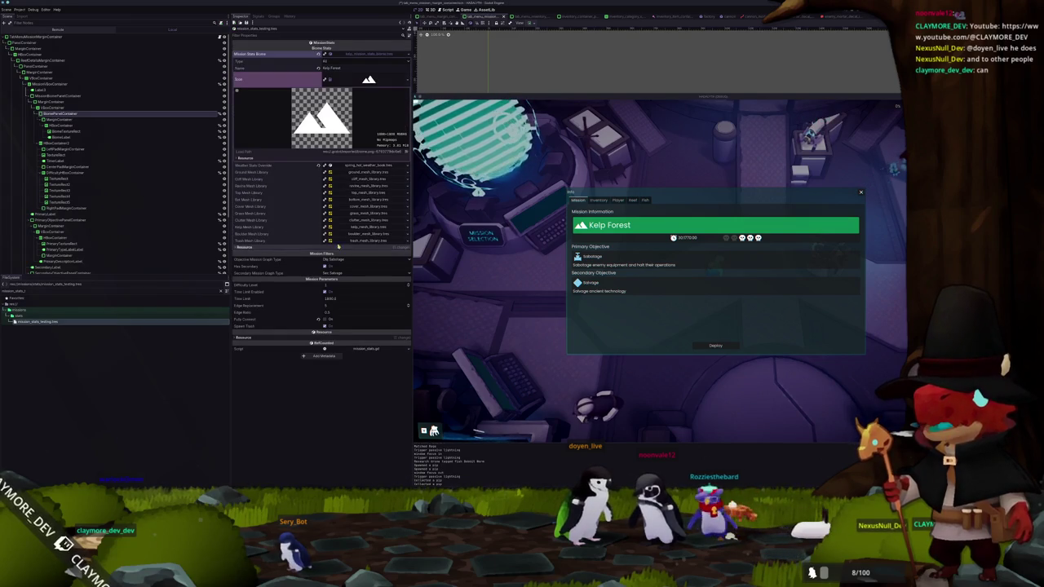
# Toggle the secondary objective, try Gathering then Sabotage as primary objective, and raise difficulty to 2
pyautogui.click(325, 267)
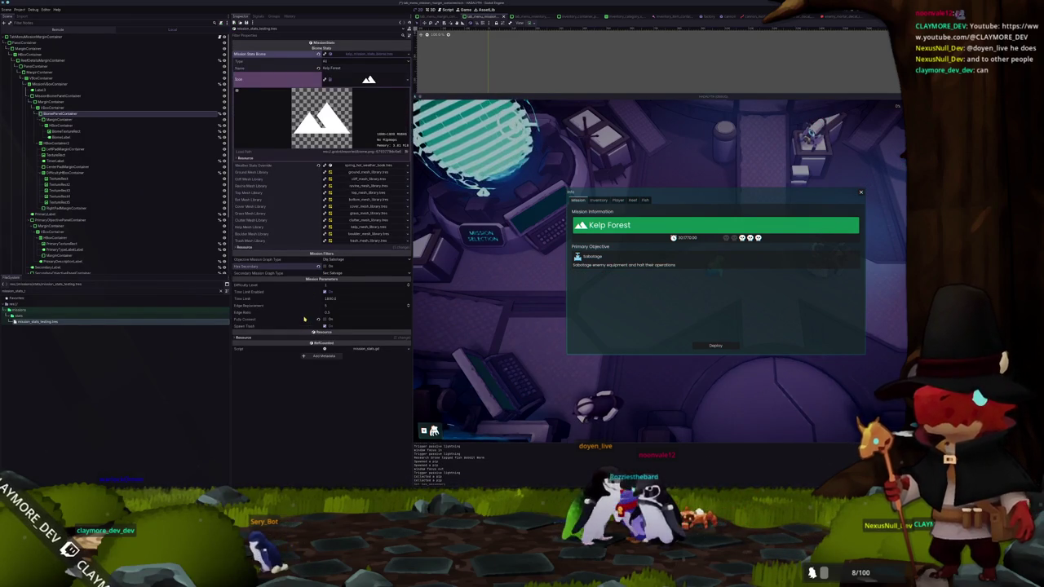
pyautogui.click(325, 266)
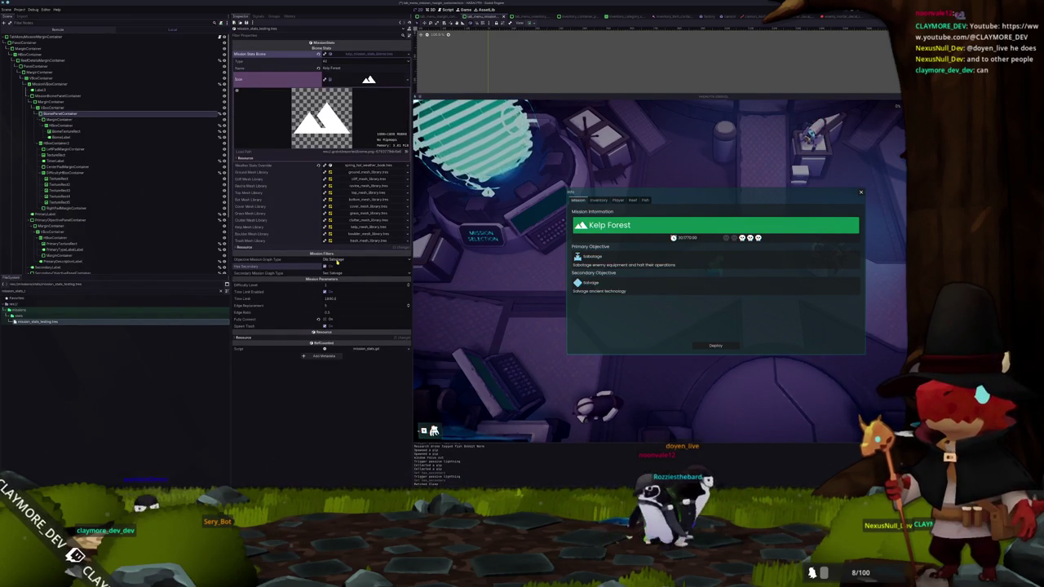
pyautogui.click(336, 260)
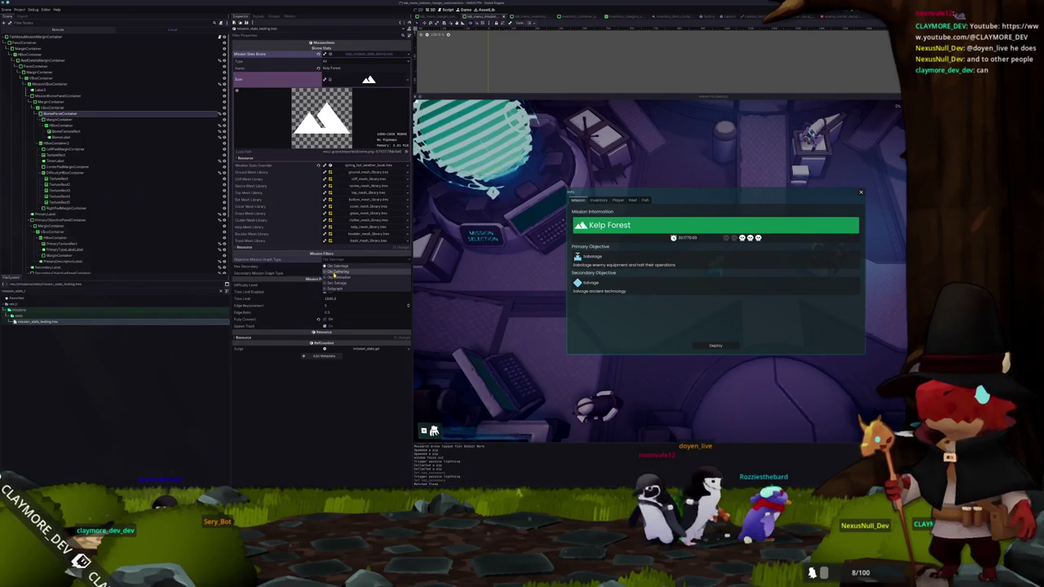
pyautogui.click(334, 272)
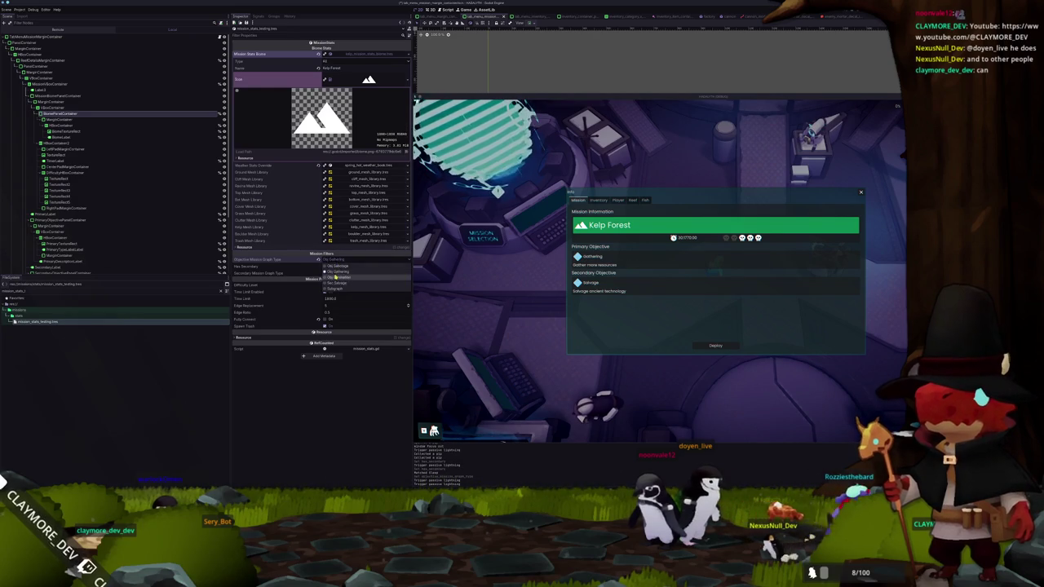
pyautogui.click(338, 267)
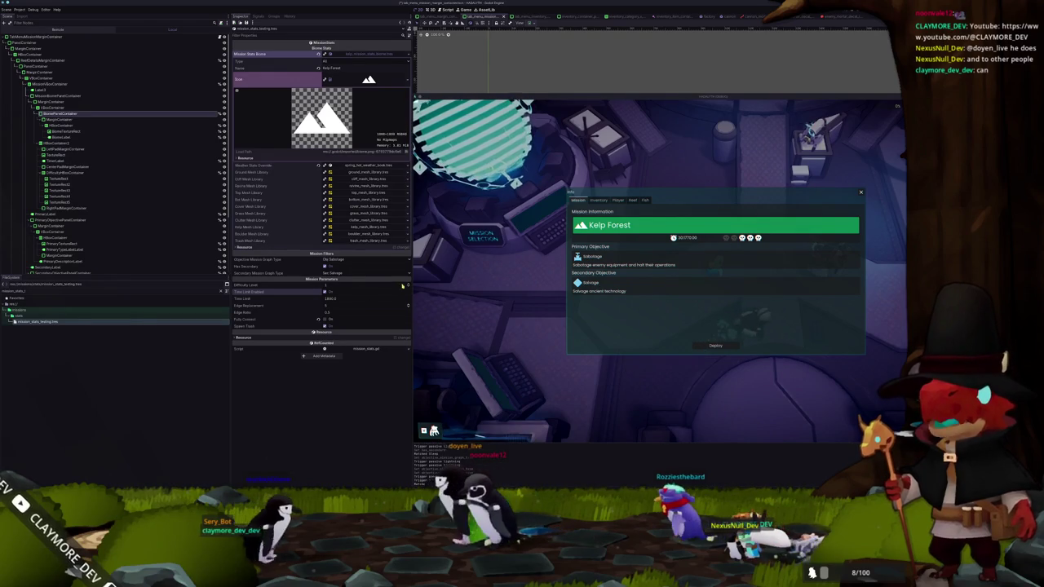
pyautogui.click(408, 285)
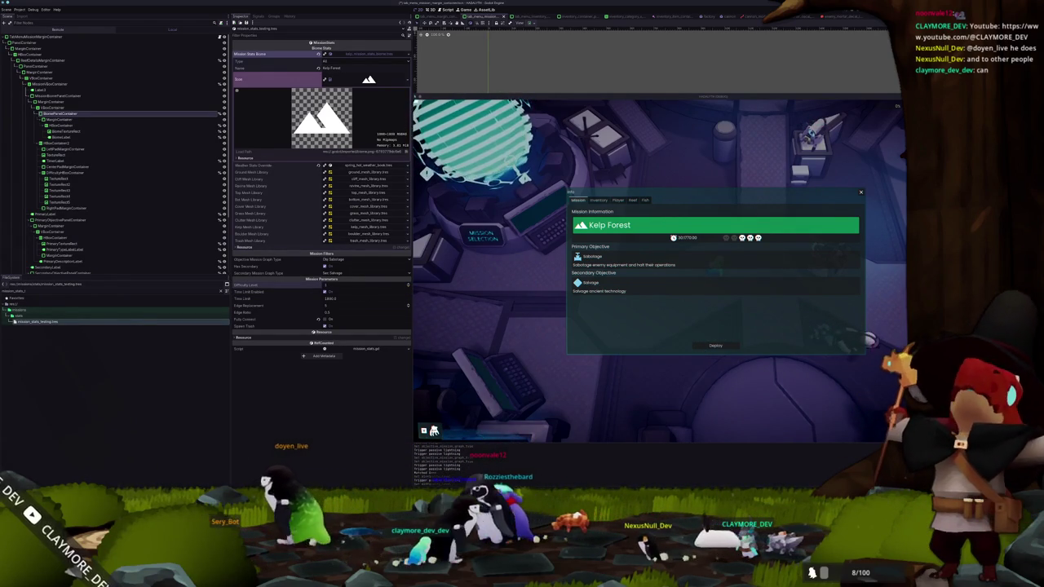
pyautogui.hotkey('alt', 'Tab')
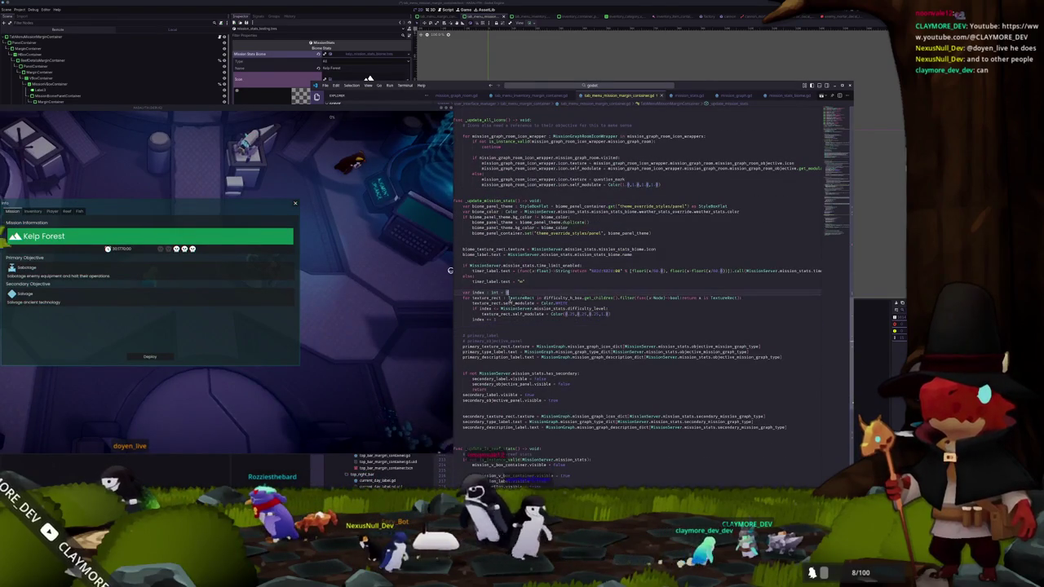
# Multi-edit the icon colours: dimmed grey Color(0.25,0.25,0.25,1.0) by default, Color.WHITE for reached levels
pyautogui.doubleClick(513, 308)
pyautogui.click(501, 309)
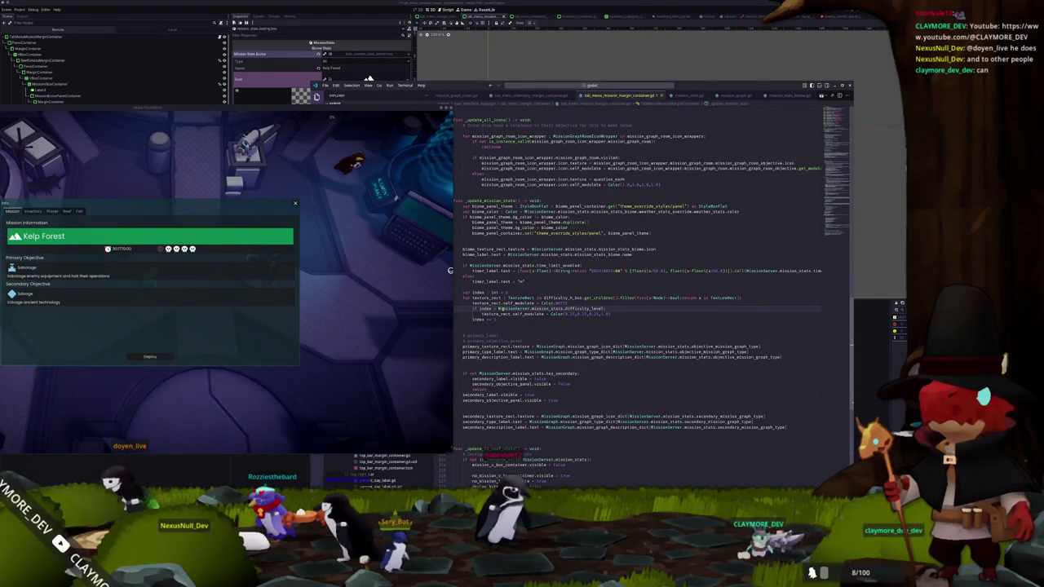
pyautogui.click(494, 303)
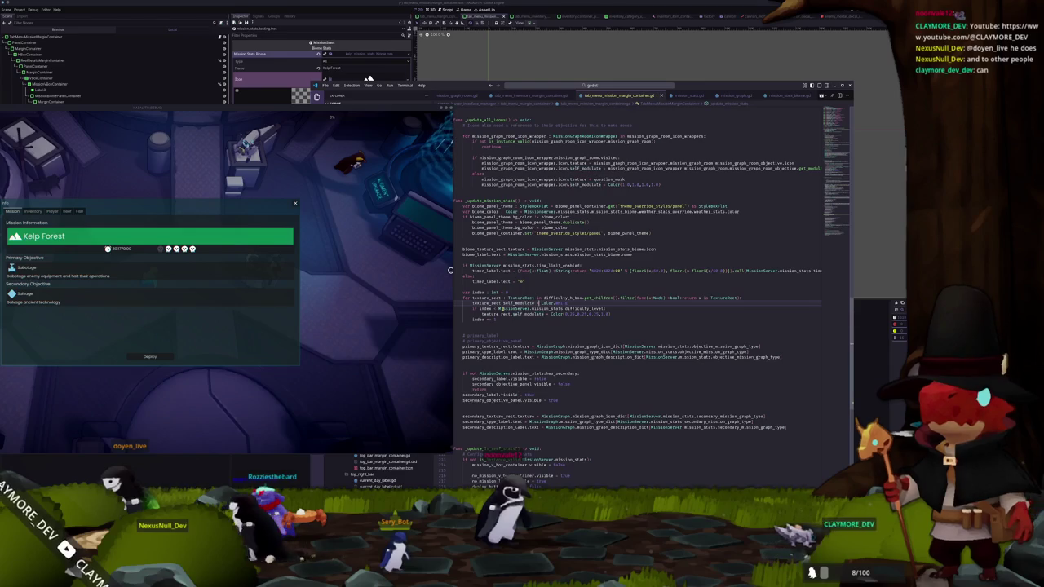
pyautogui.hotkey('ctrl', 'd')
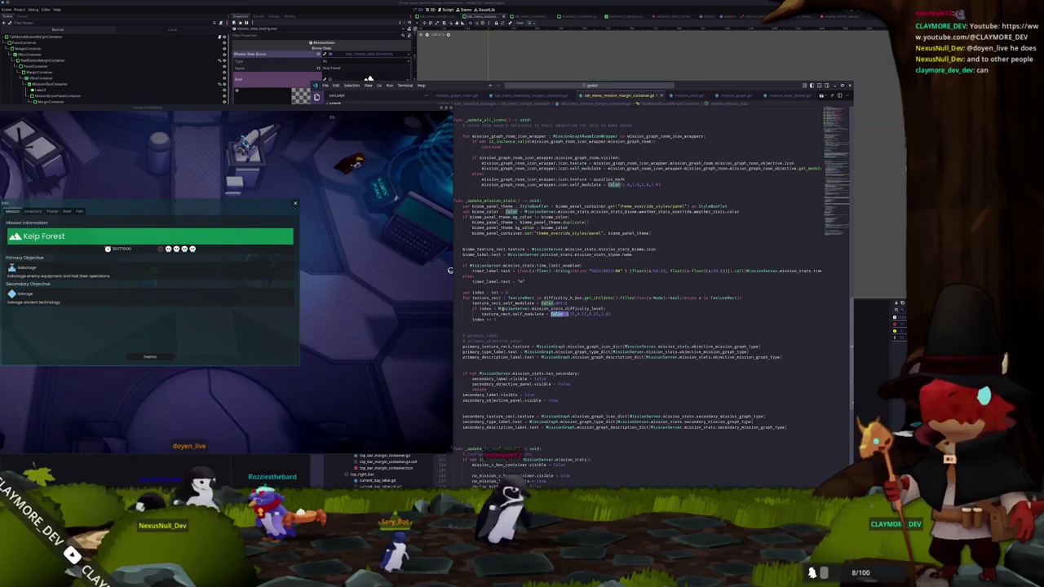
pyautogui.hotkey('ctrl', 'd')
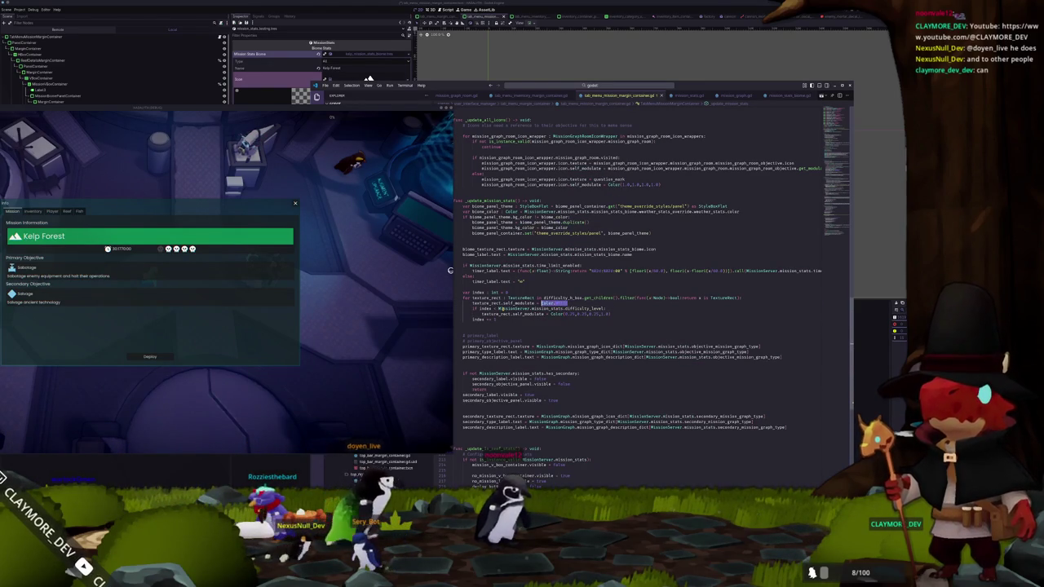
pyautogui.press('End')
pyautogui.hotkey('ctrl', 'shift', 'Left')
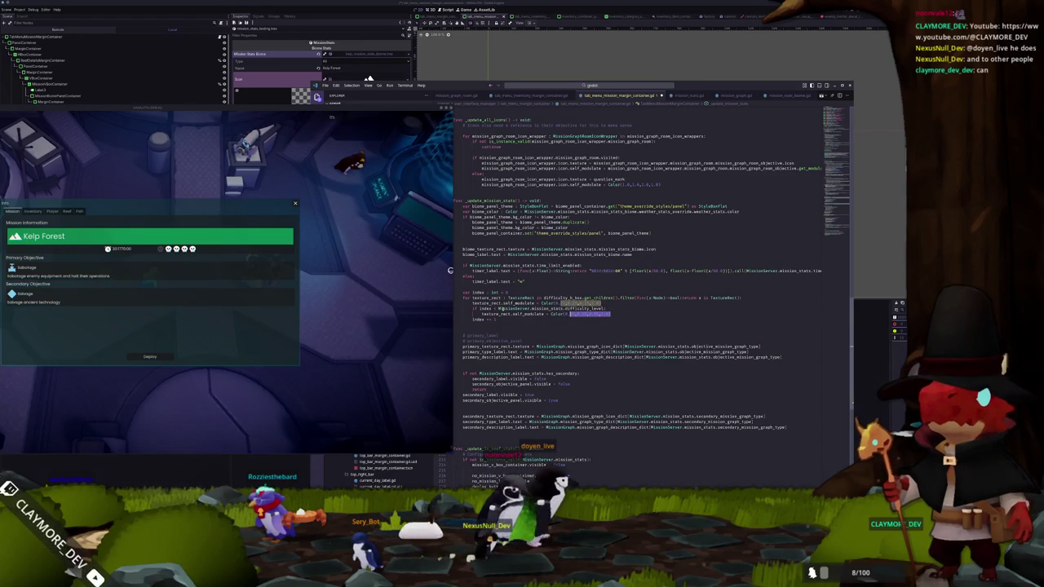
pyautogui.hotkey('ctrl', 'z')
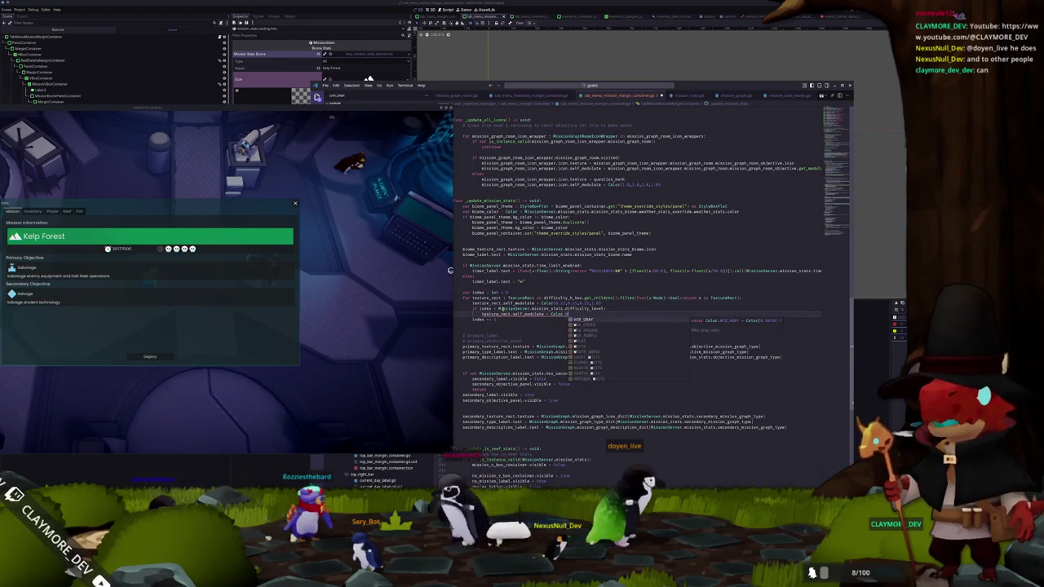
pyautogui.press('Up')
pyautogui.press('Up')
pyautogui.press('Up')
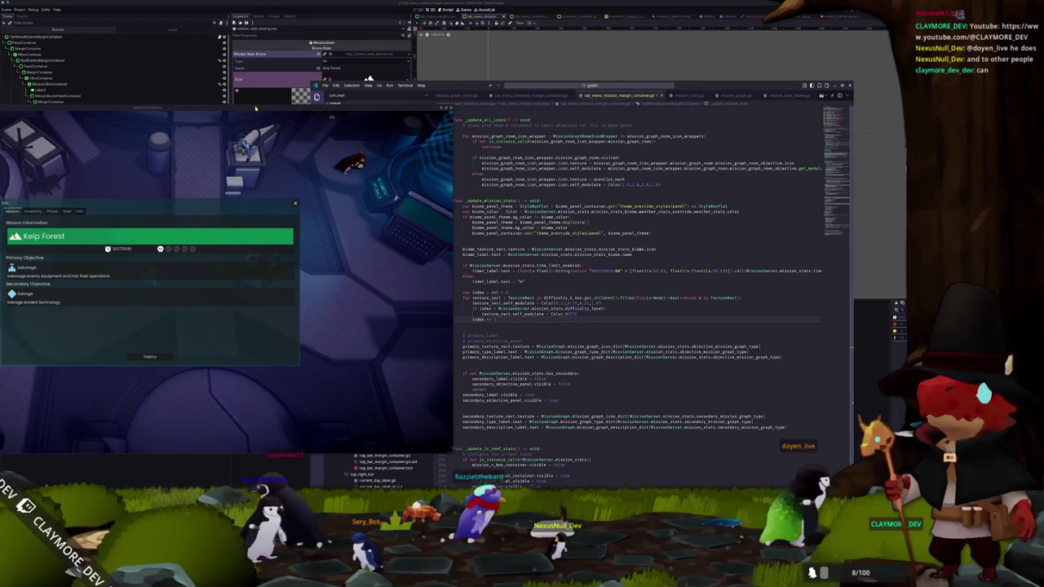
# Relaunch the game and set the mission's Difficulty Level to 1 to check one lit skull
pyautogui.press('F5')
pyautogui.moveTo(764, 110); pyautogui.dragTo(805, 107)
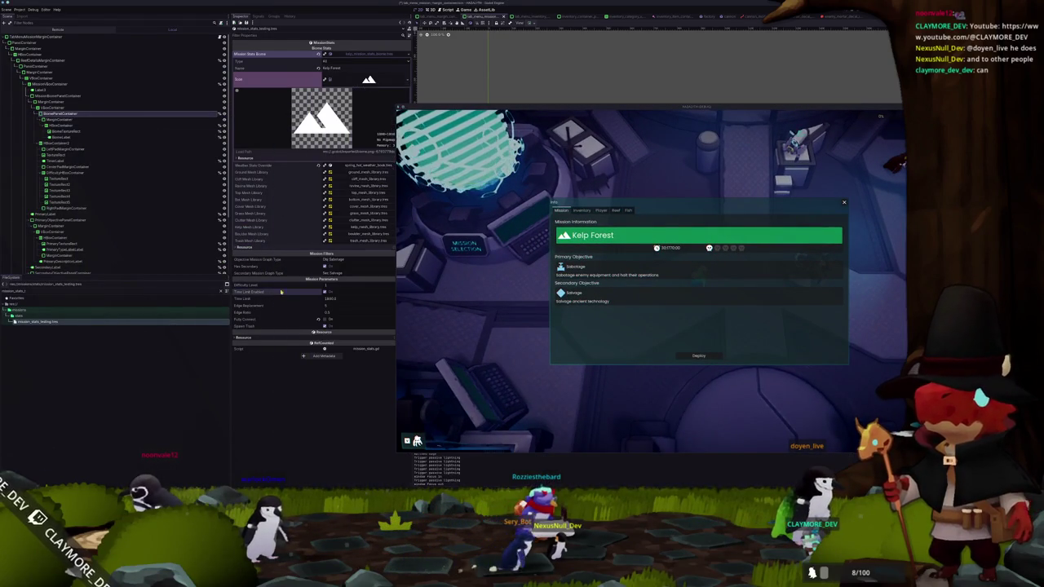
pyautogui.moveTo(434, 107)
pyautogui.mouseDown()
pyautogui.moveTo(469, 33)
pyautogui.moveTo(482, 99)
pyautogui.mouseUp()
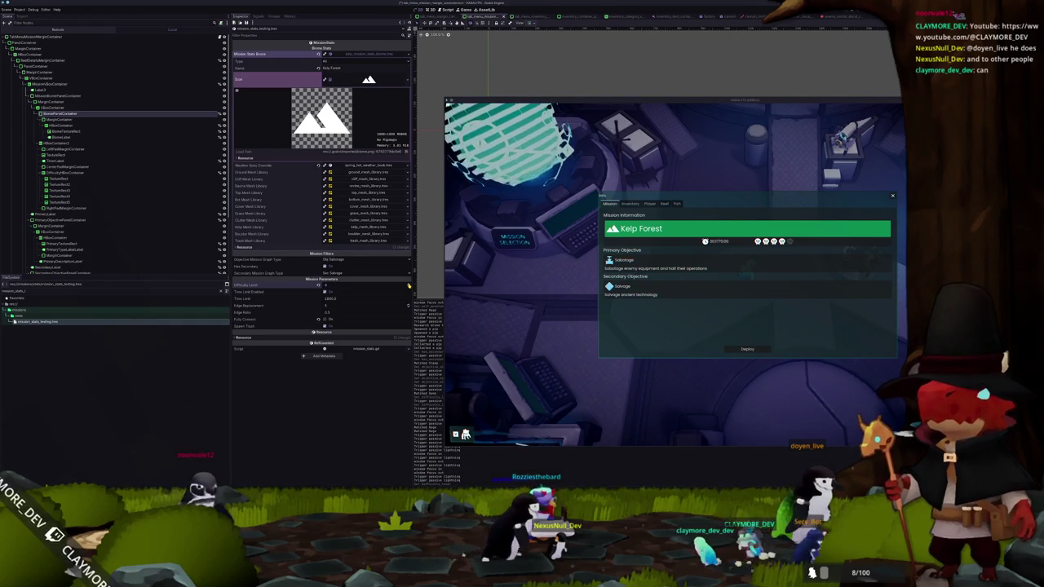
pyautogui.moveTo(322, 286); pyautogui.dragTo(294, 286)
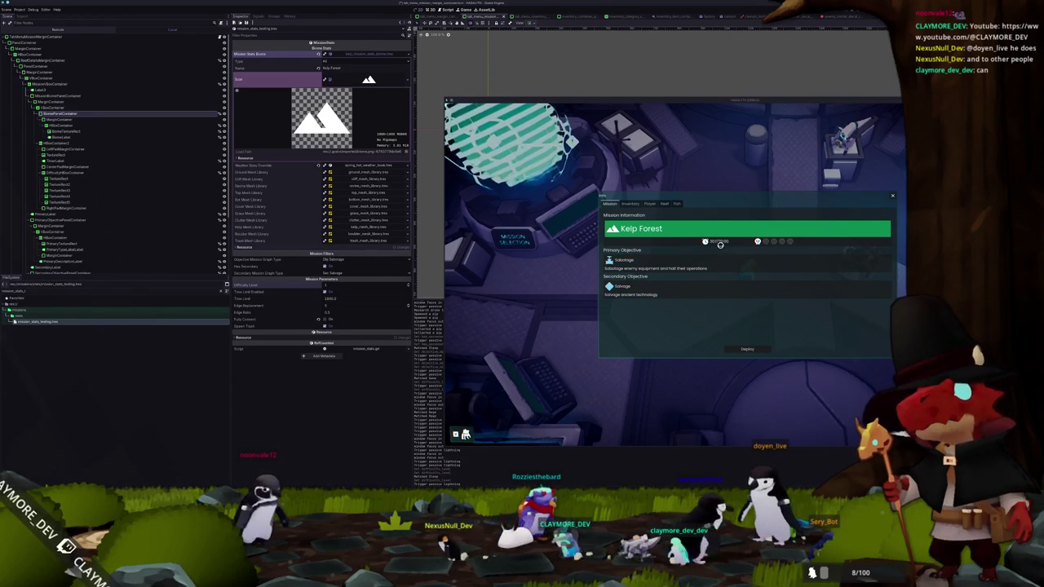
pyautogui.hotkey('alt', 'Tab')
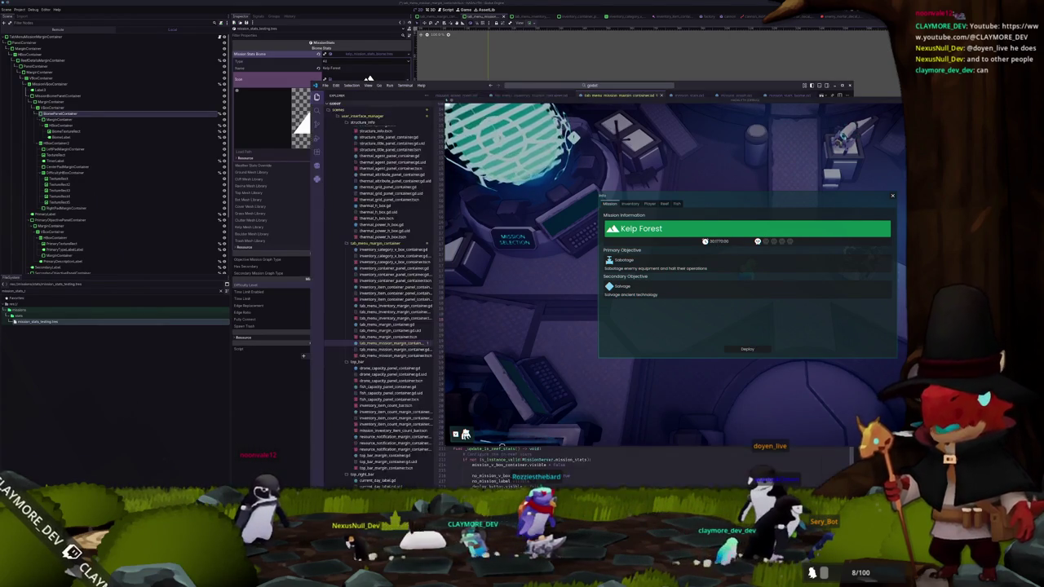
# Append *60.0 to the timer's seconds term on line 332 and relaunch the game
pyautogui.moveTo(579, 99)
pyautogui.mouseDown()
pyautogui.moveTo(378, 85)
pyautogui.moveTo(238, 101)
pyautogui.moveTo(122, 32)
pyautogui.mouseUp()
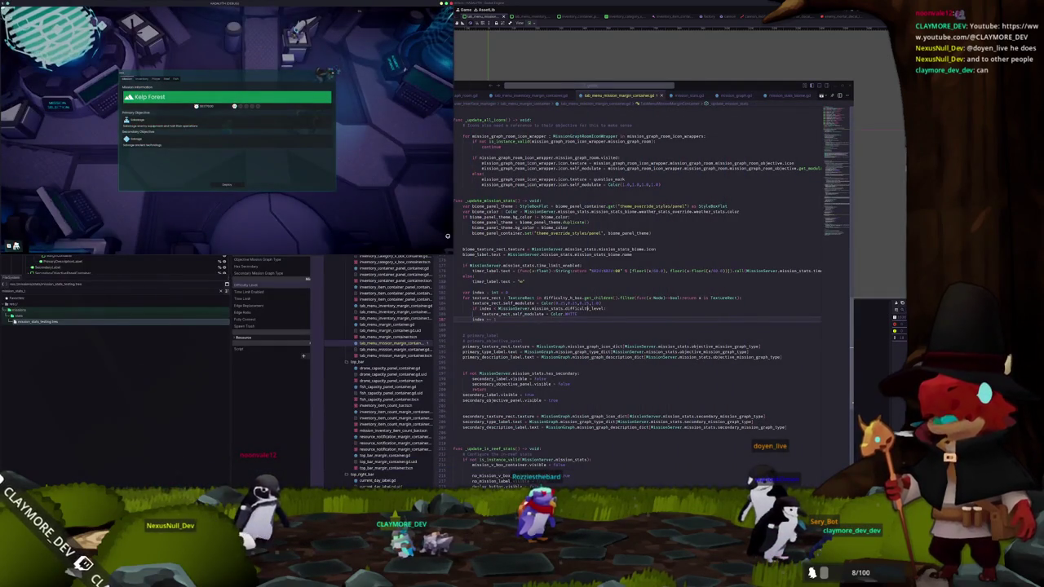
pyautogui.click(676, 272)
pyautogui.doubleClick(718, 271)
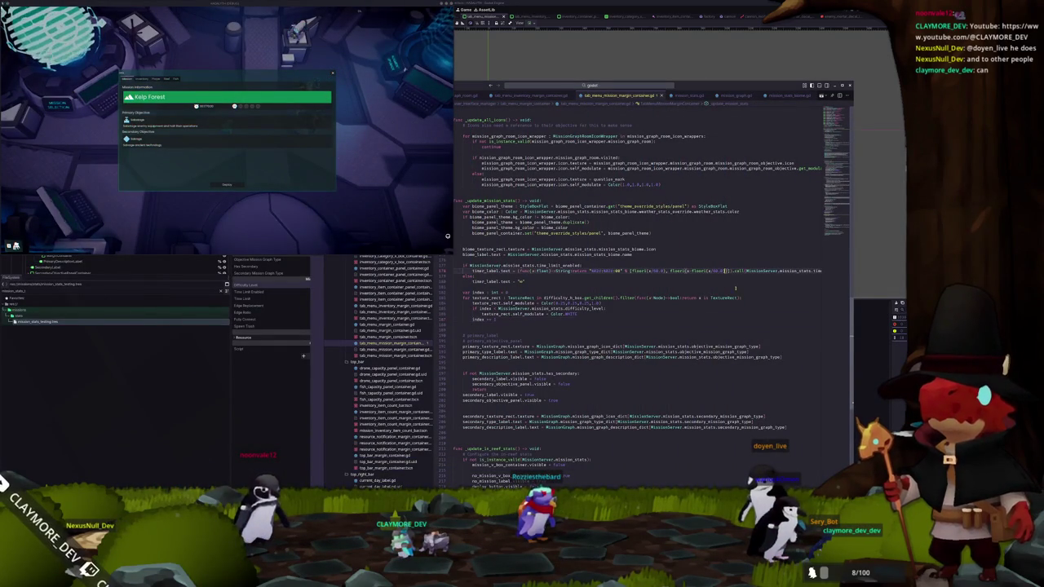
pyautogui.write('*60.0')
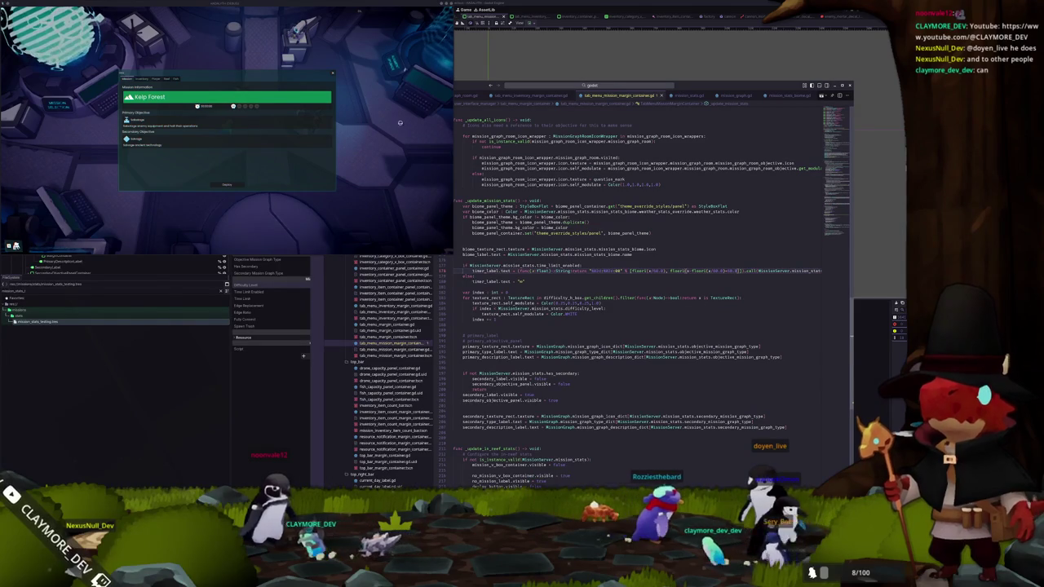
pyautogui.press('F5')
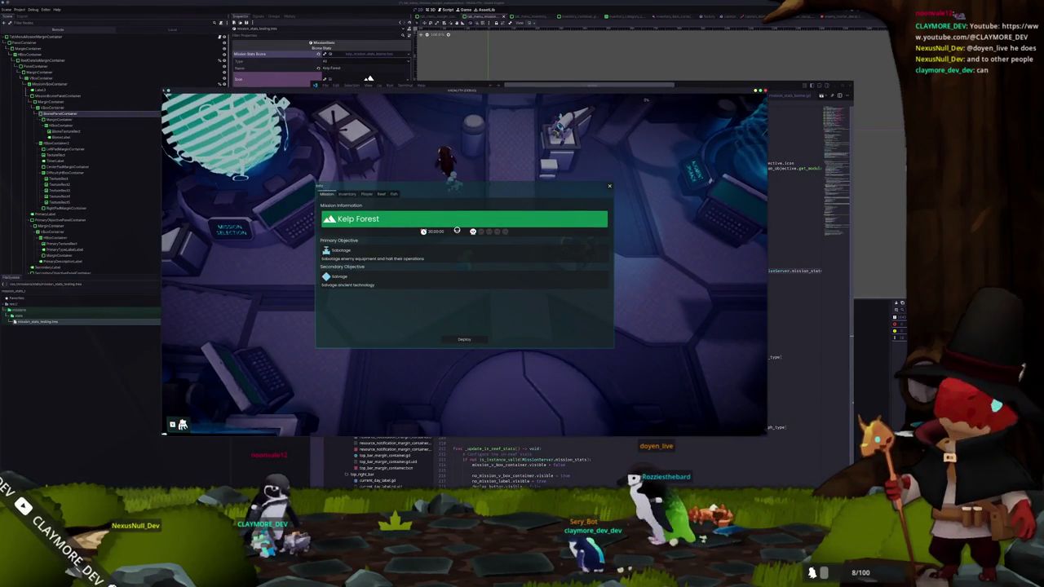
# Reopen the in-game mission panel and load the snowy biome's mission data
pyautogui.press('Escape')
pyautogui.press('e')
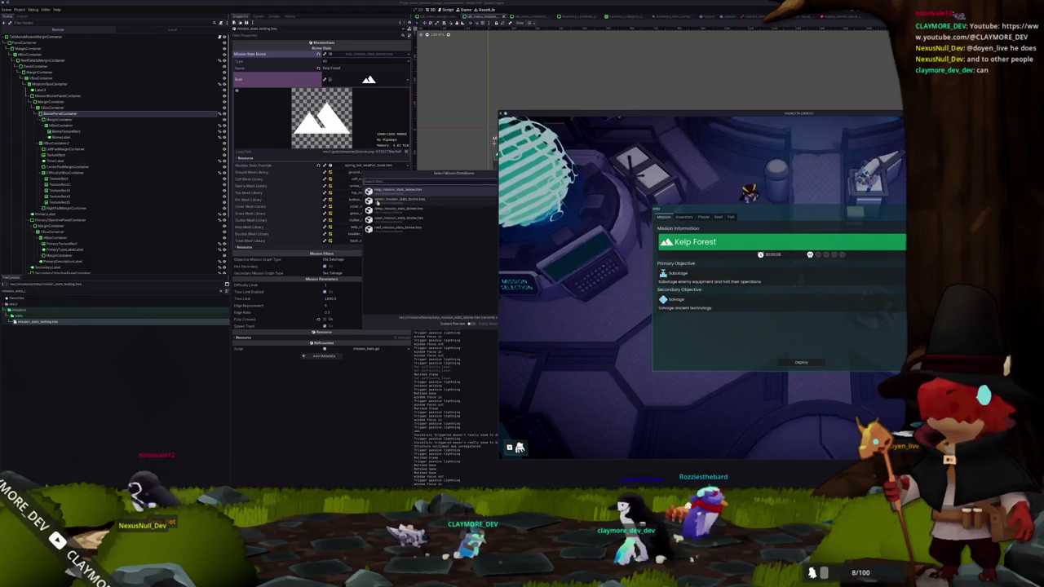
pyautogui.click(386, 200)
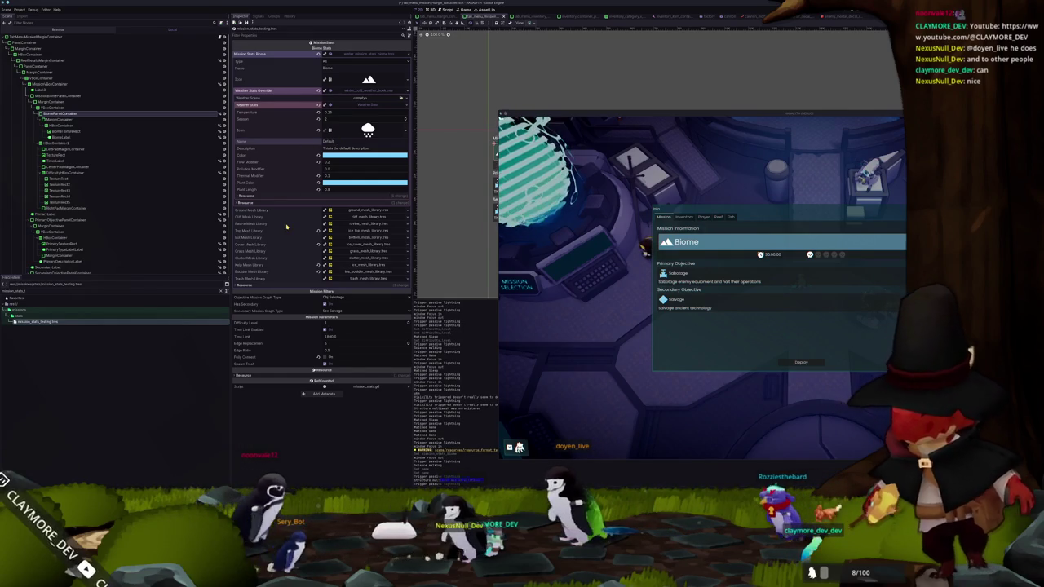
# Rename the snowy biome to 'Ice Spires' and deploy into its mission
pyautogui.click(342, 69)
pyautogui.write('Ice Spires')
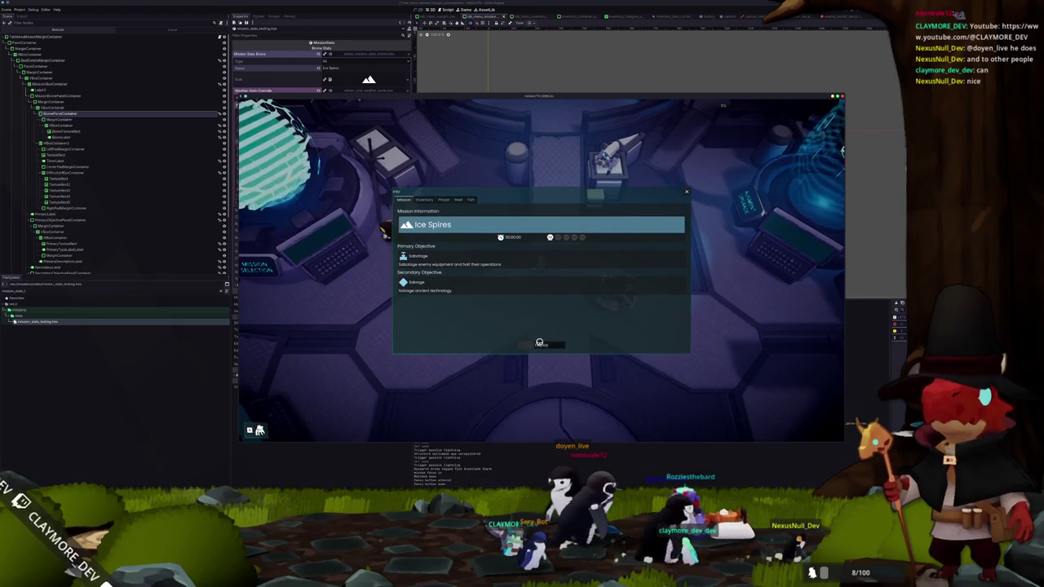
pyautogui.click(538, 345)
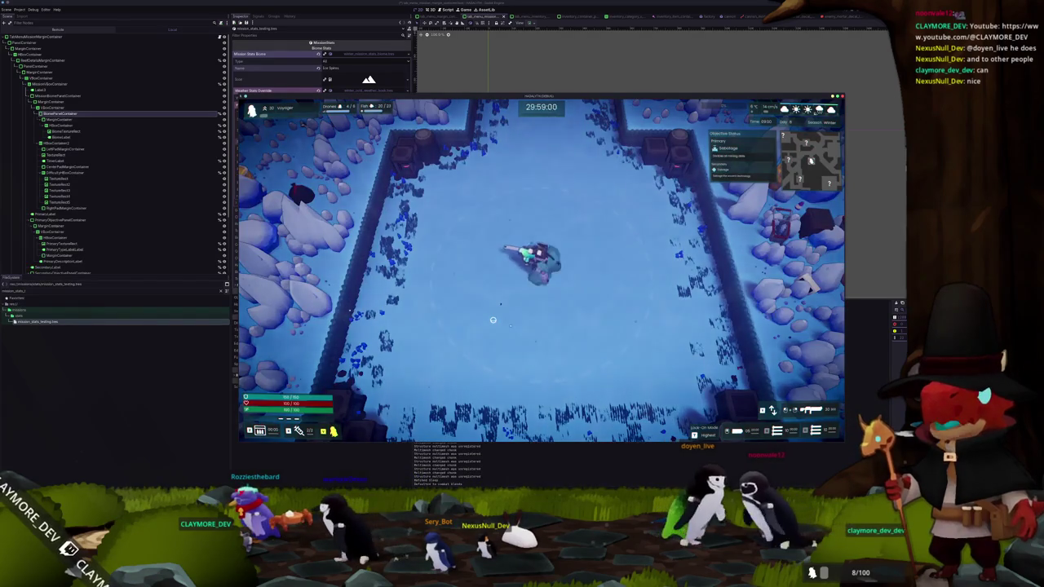
# Check the in-game info panel, walk up the level, then pause, exit, and return from the failed mission
pyautogui.press('Tab')
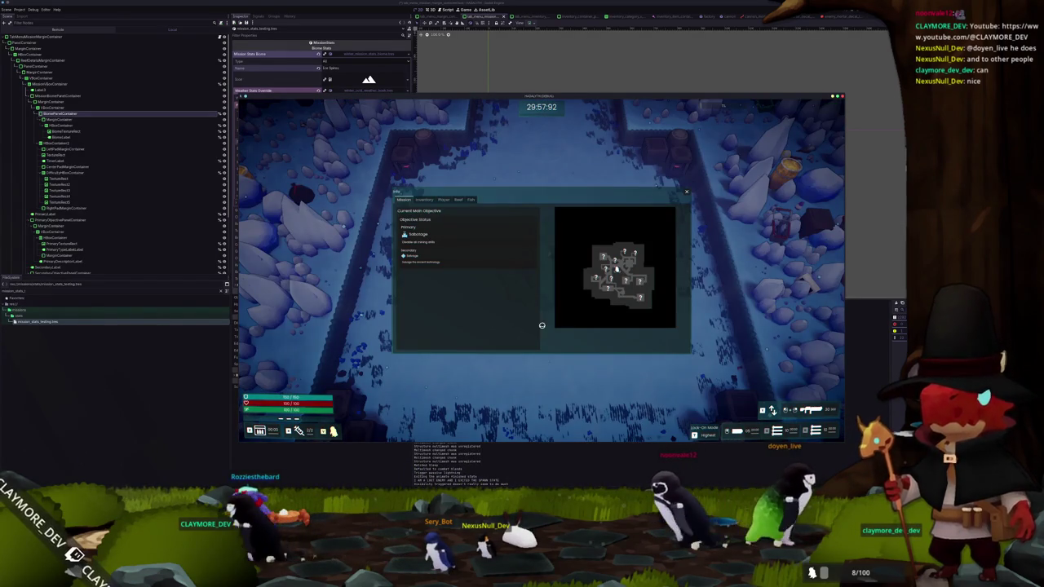
pyautogui.press('Tab')
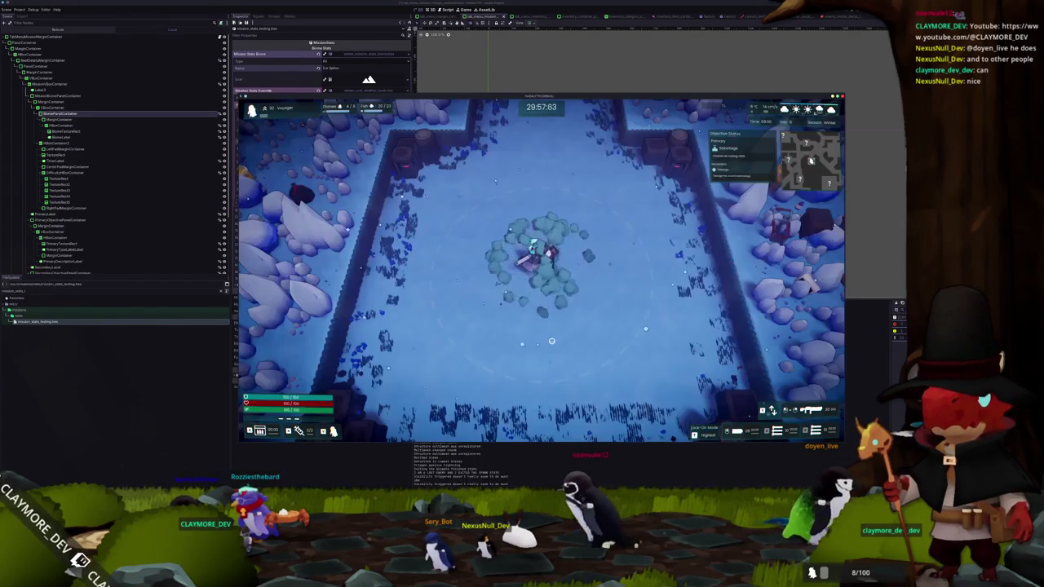
pyautogui.press('w')
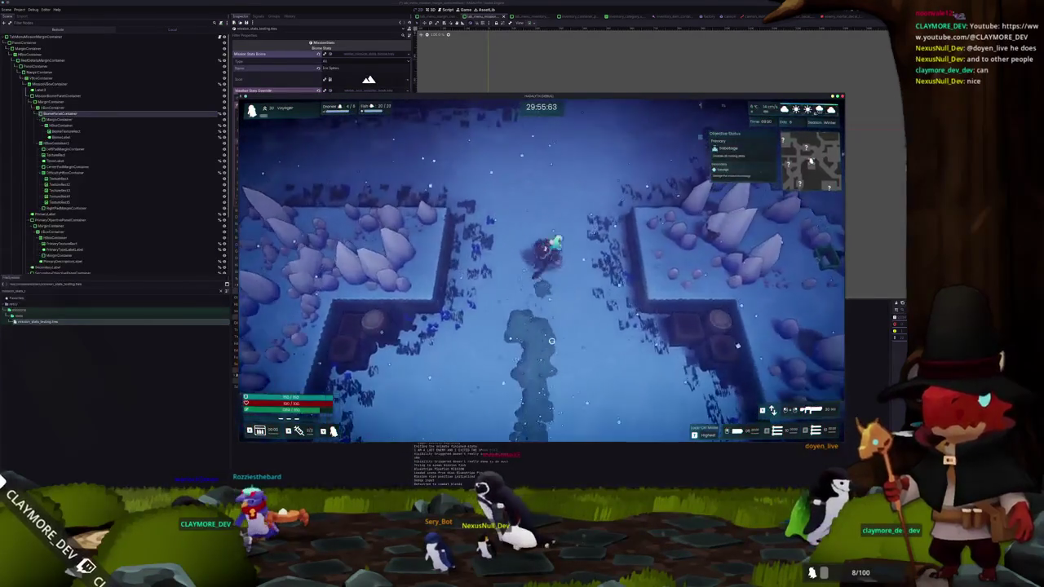
pyautogui.press('Escape')
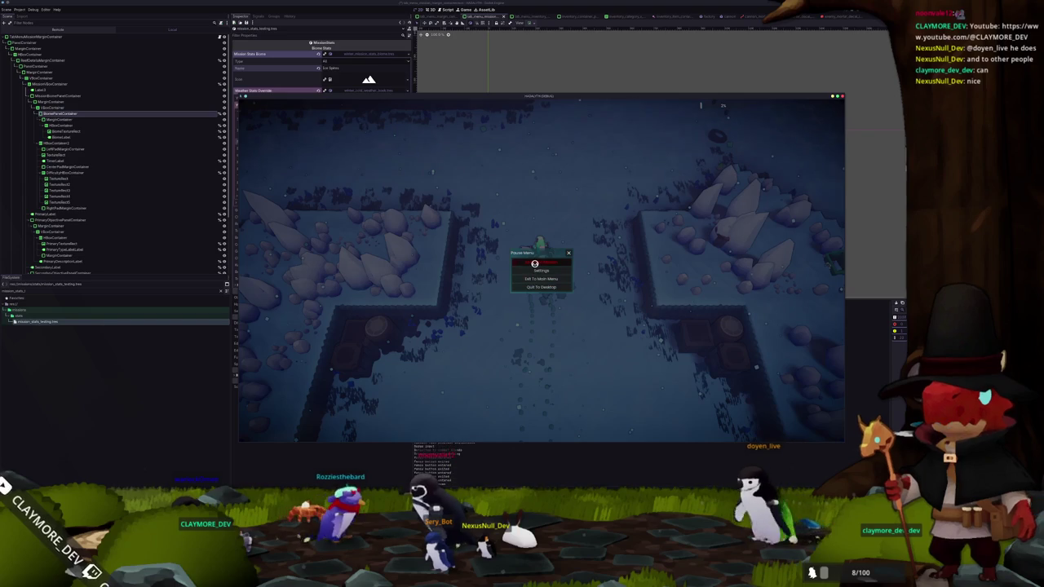
pyautogui.click(534, 264)
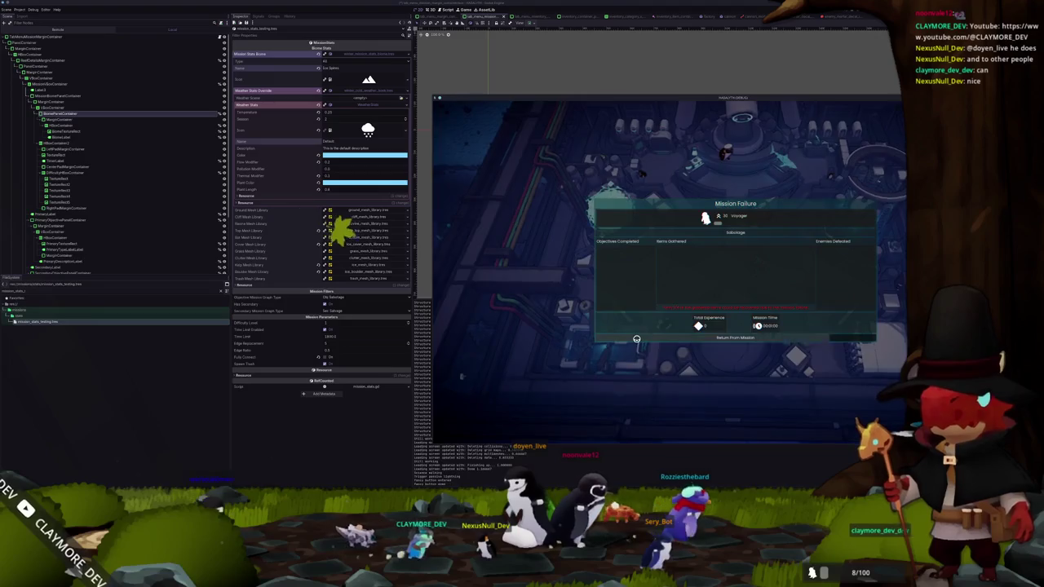
pyautogui.click(636, 339)
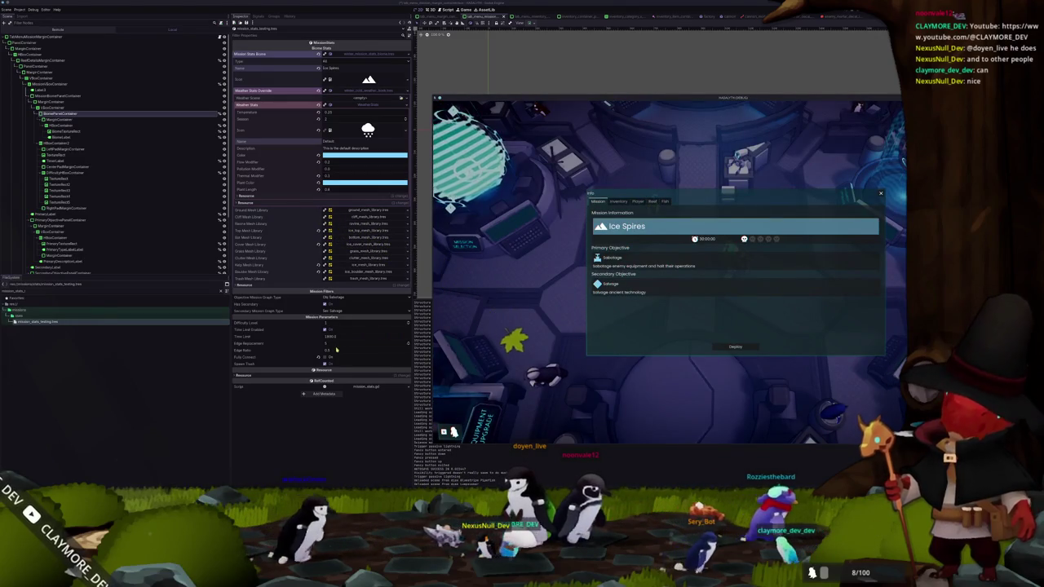
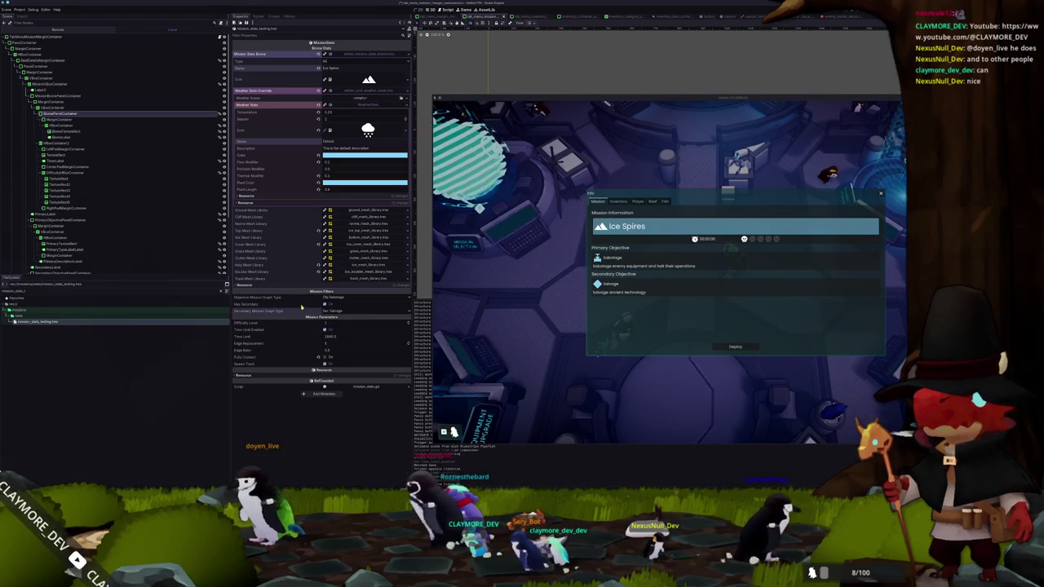
# Collapse the Biome Stats sub-resource, close the Ice Spires game panel, and switch to VS Code
pyautogui.click(367, 54)
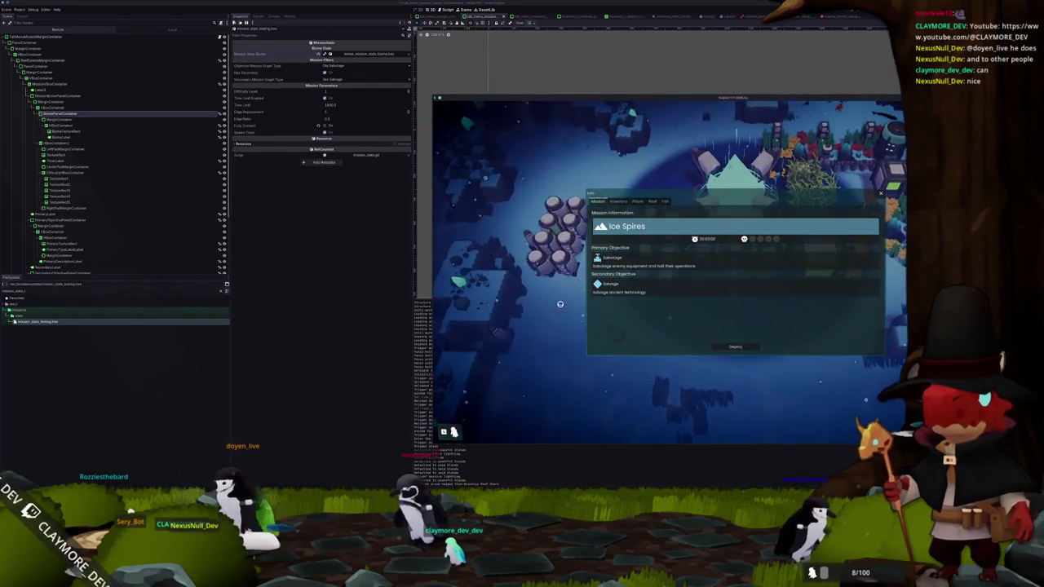
pyautogui.press('Escape')
pyautogui.hotkey('alt', 'Tab')
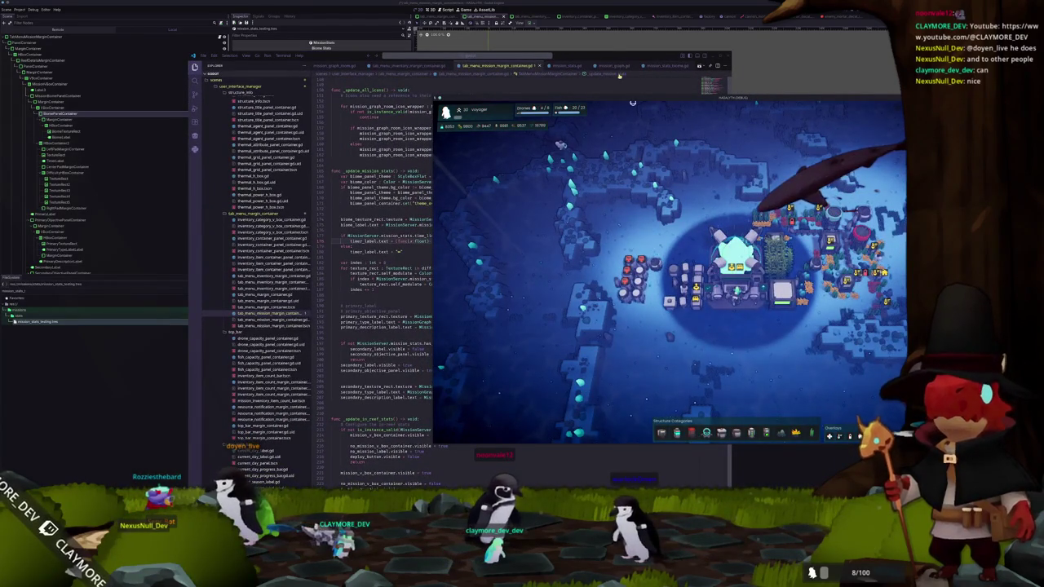
# Maximize and restore VS Code on the mission panel script, open Quick Open, then return to the game
pyautogui.doubleClick(609, 58)
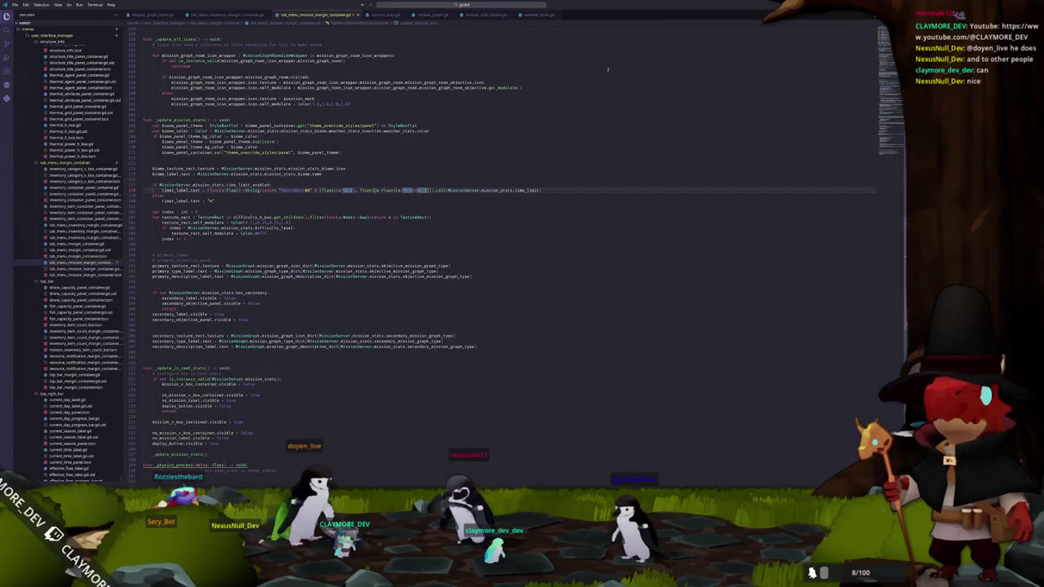
pyautogui.doubleClick(628, 7)
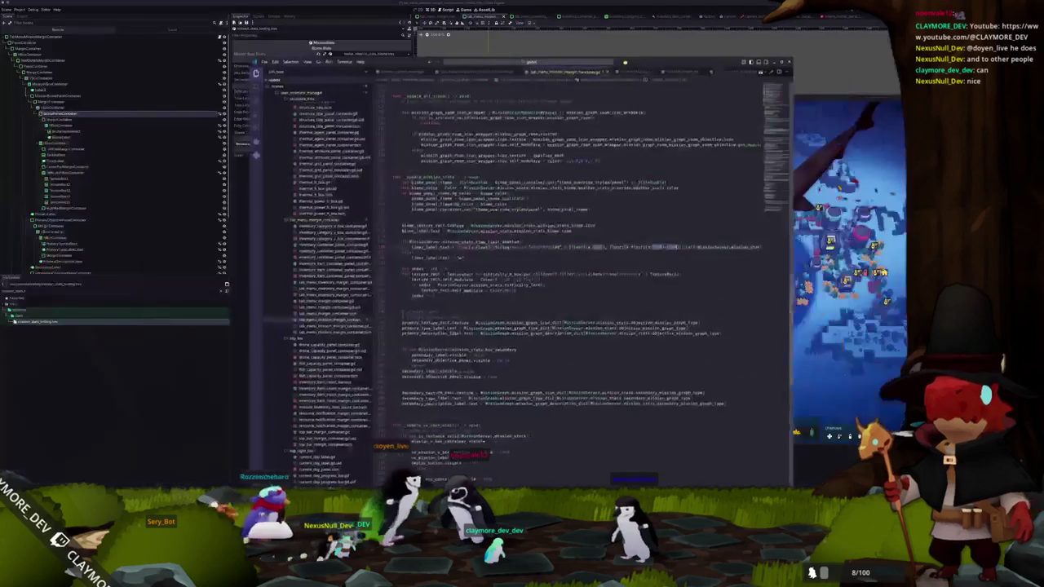
pyautogui.click(514, 39)
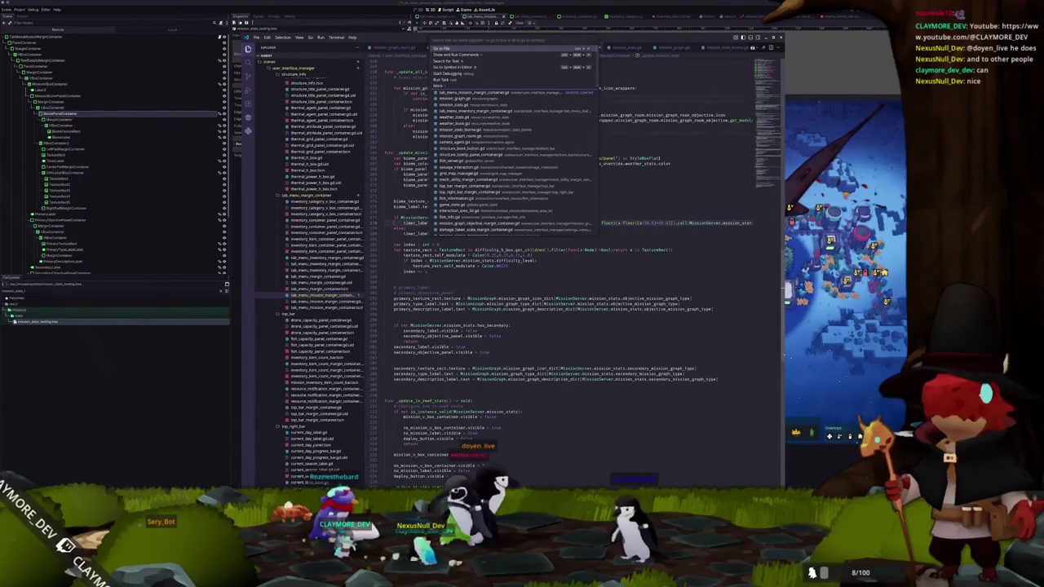
pyautogui.hotkey('alt', 'Tab')
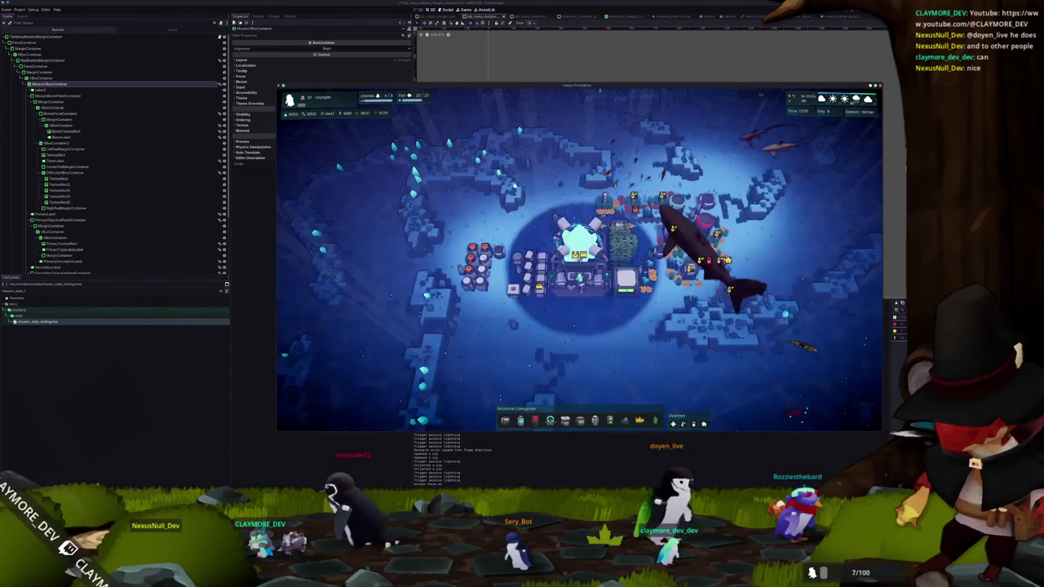
# Open the in-game mission menu, flip between its Inventory and Mission pages, then stop the game
pyautogui.press('d')
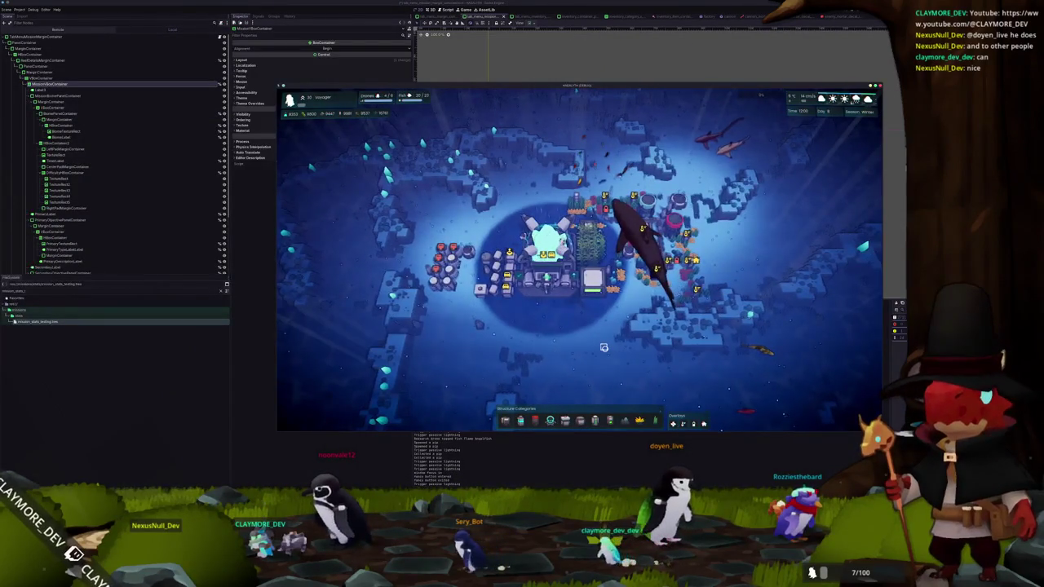
pyautogui.press('m')
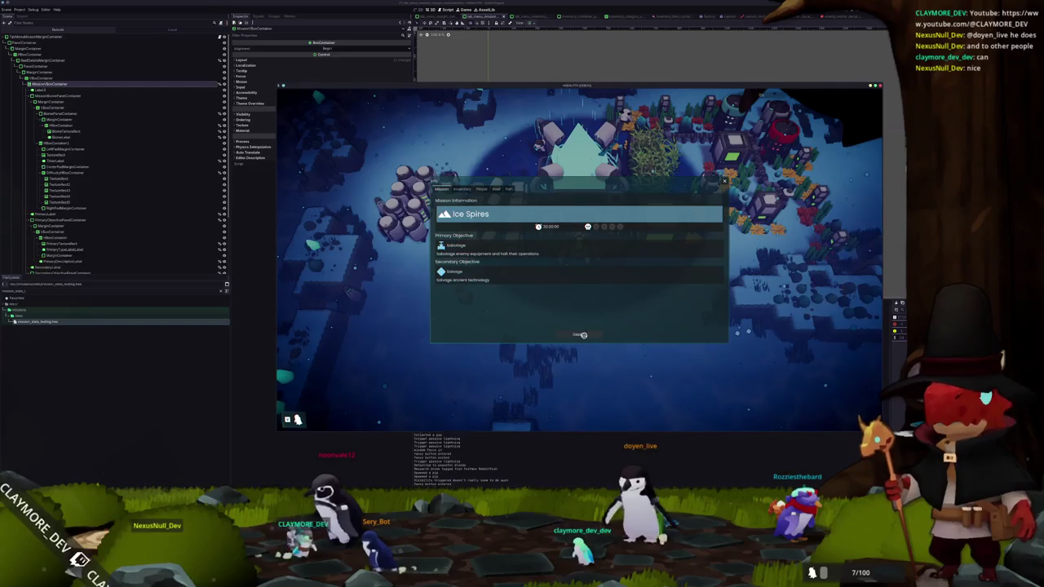
pyautogui.click(468, 188)
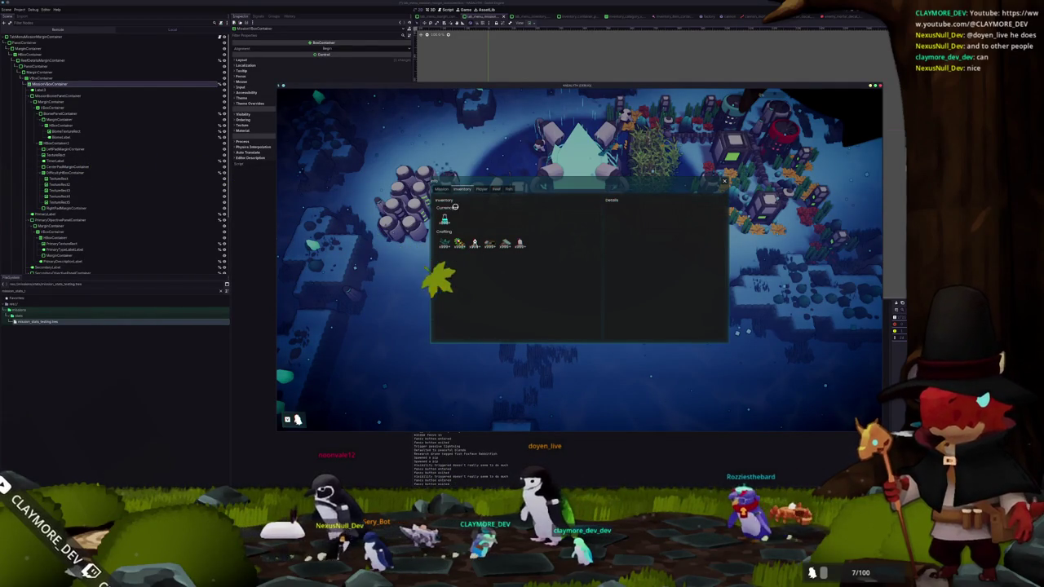
pyautogui.click(443, 188)
pyautogui.click(458, 187)
pyautogui.click(441, 188)
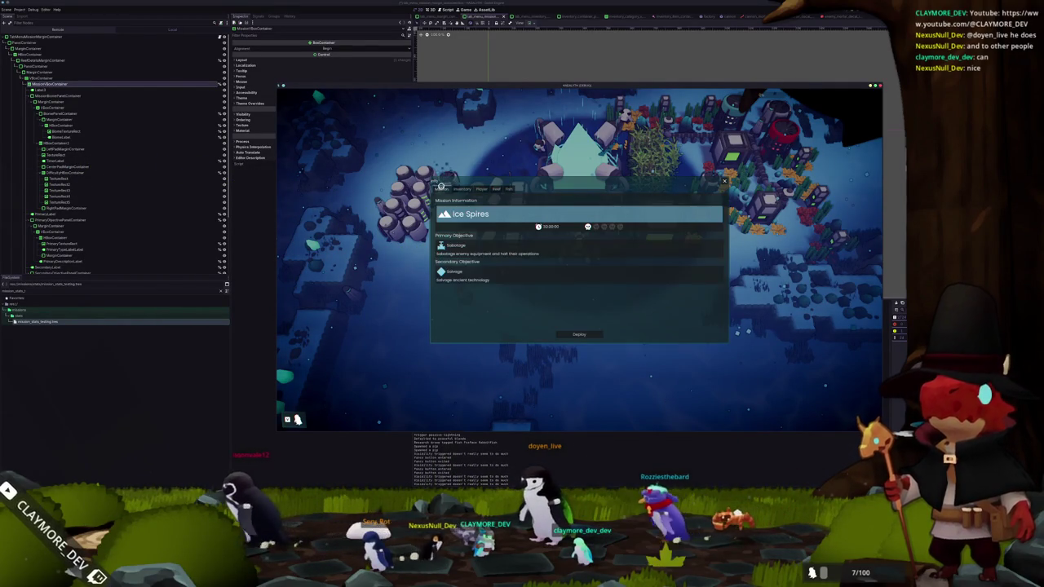
pyautogui.click(458, 188)
pyautogui.press('F8')
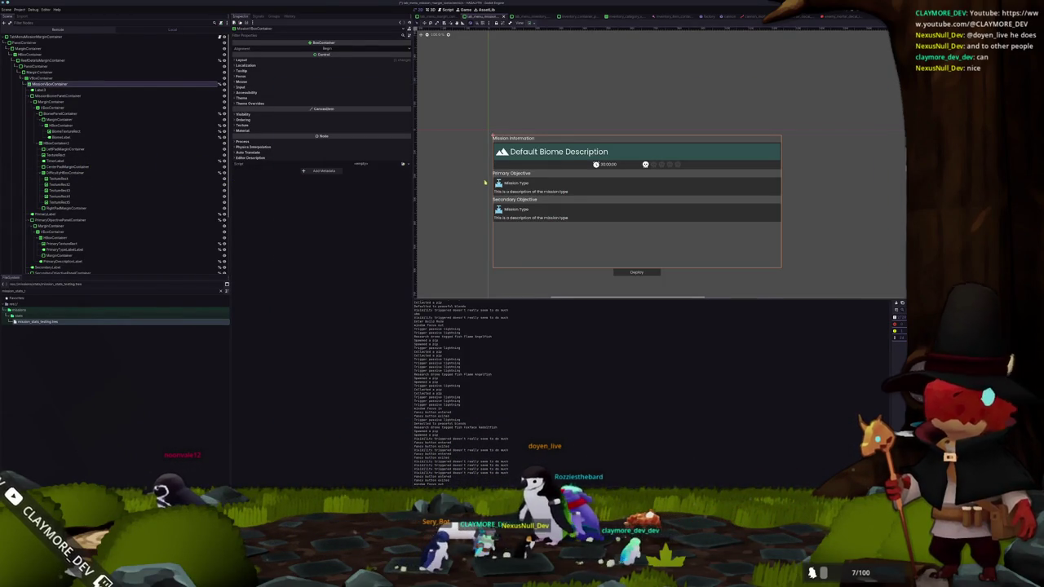
# In tab_menu_inventory, lower the panel container's Modulate opacity and test-run the game
pyautogui.scroll(-1, 485, 183)
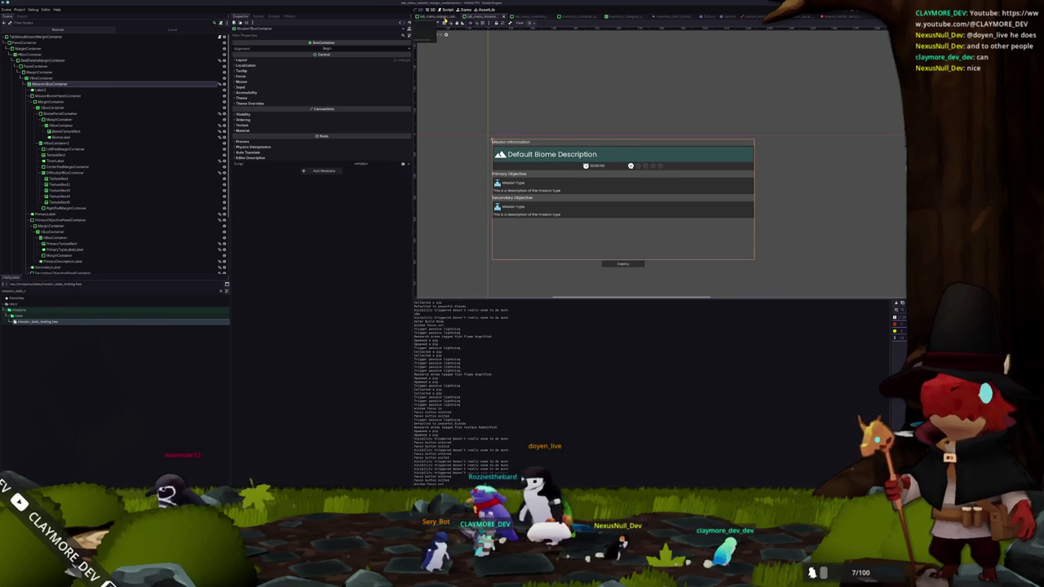
pyautogui.click(519, 16)
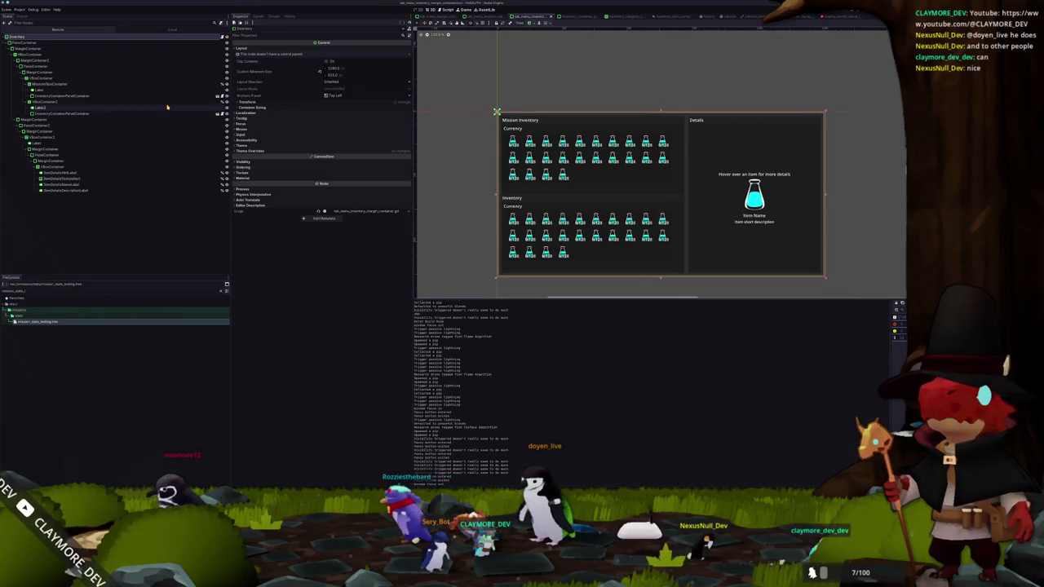
pyautogui.click(122, 43)
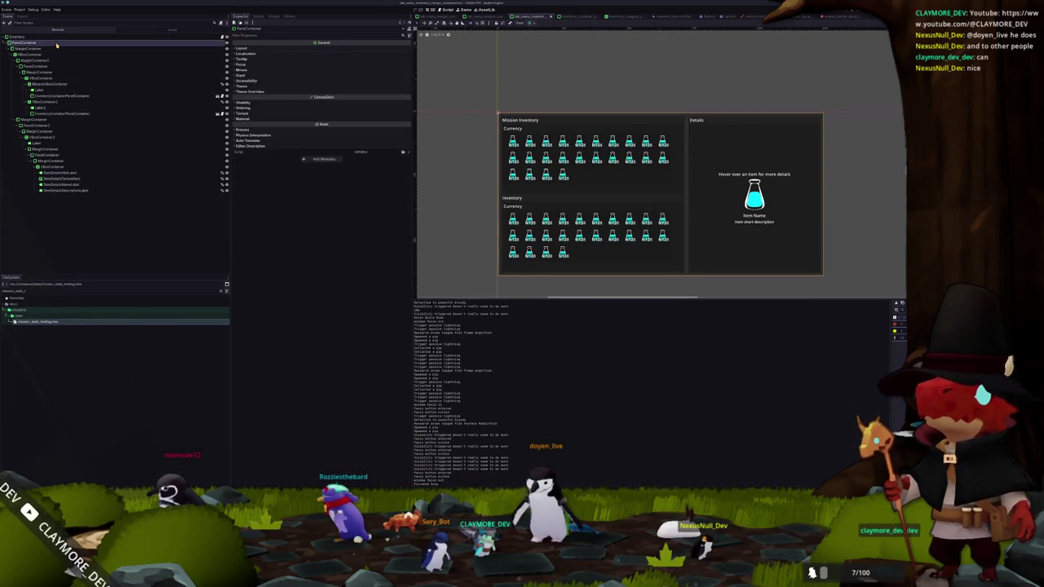
pyautogui.click(242, 101)
pyautogui.click(367, 115)
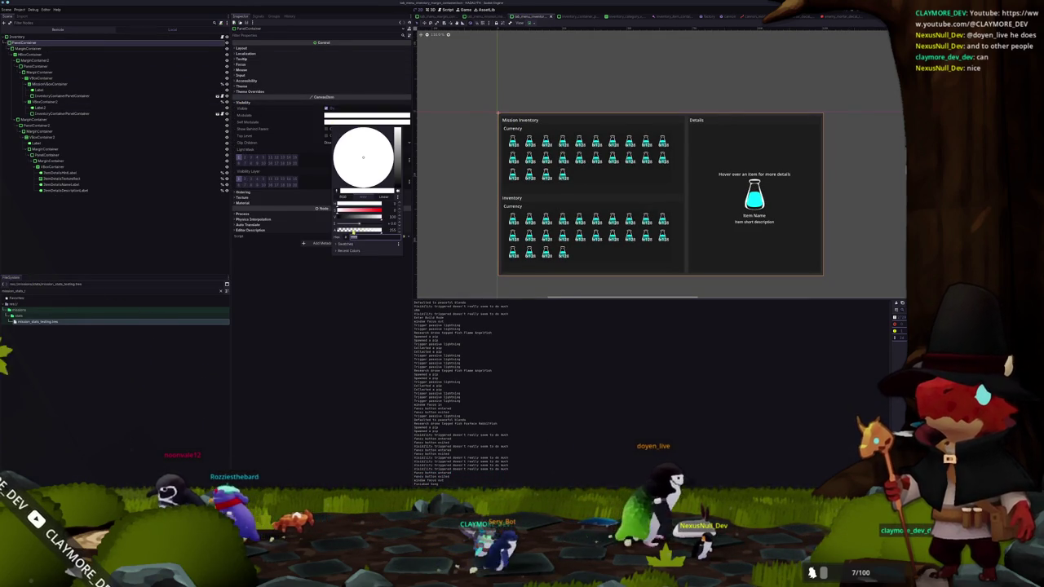
pyautogui.click(352, 234)
pyautogui.press('F5')
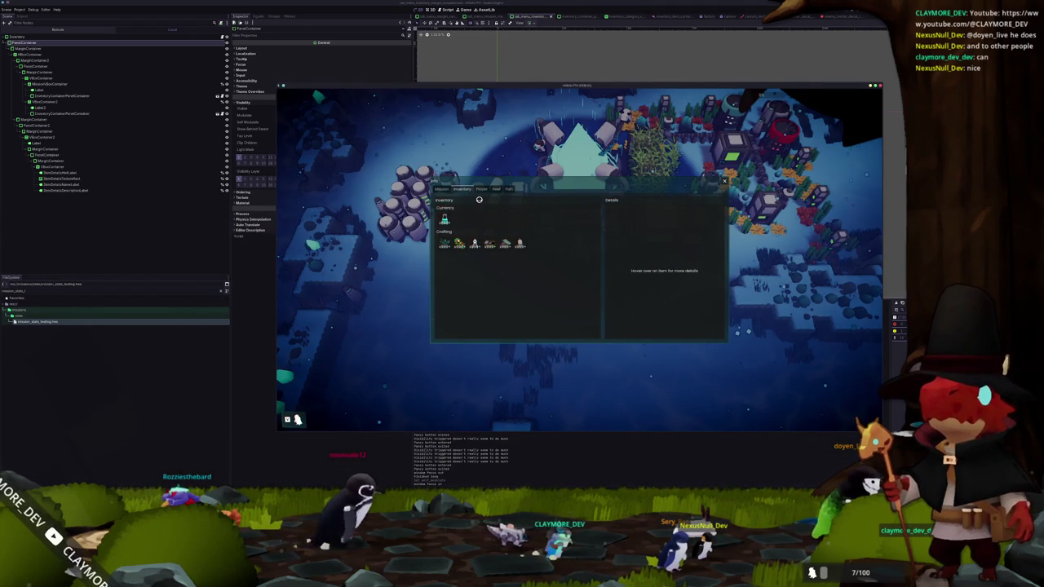
pyautogui.press('F8')
# Make the inner panel container's Self Modulate semi-transparent and run the game again
pyautogui.click(586, 118)
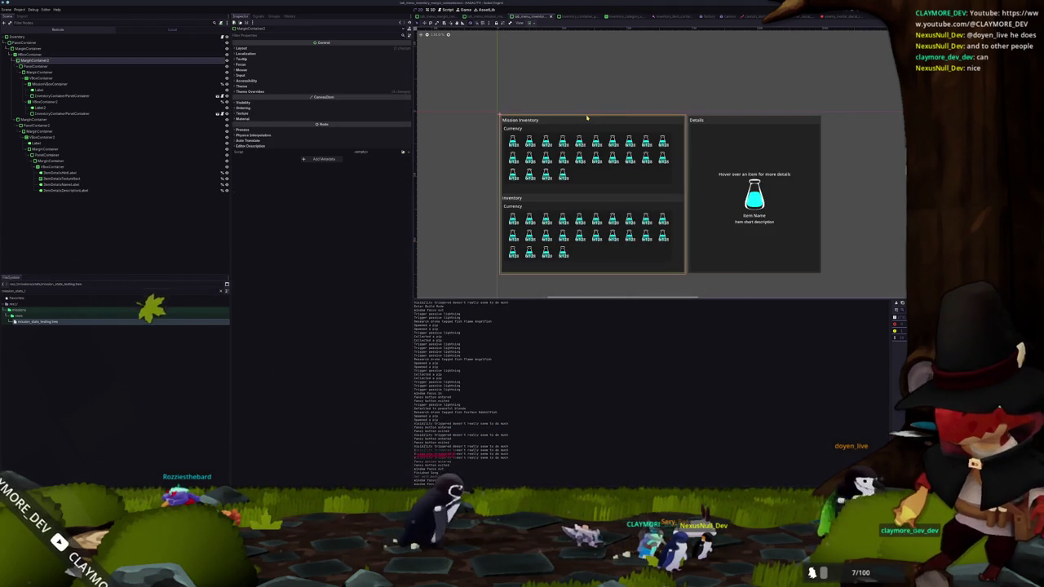
pyautogui.click(41, 66)
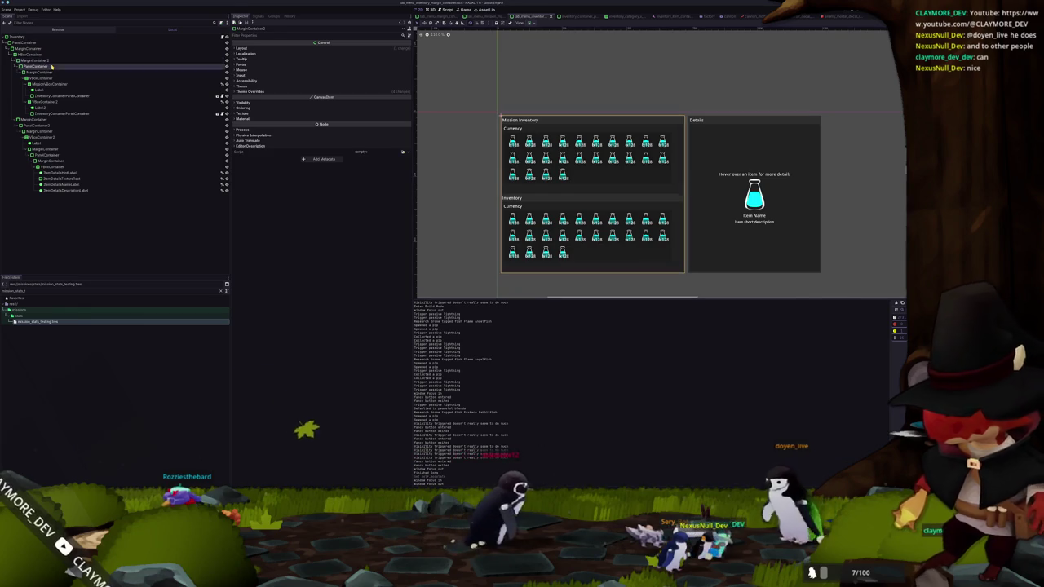
pyautogui.click(43, 125)
pyautogui.click(258, 103)
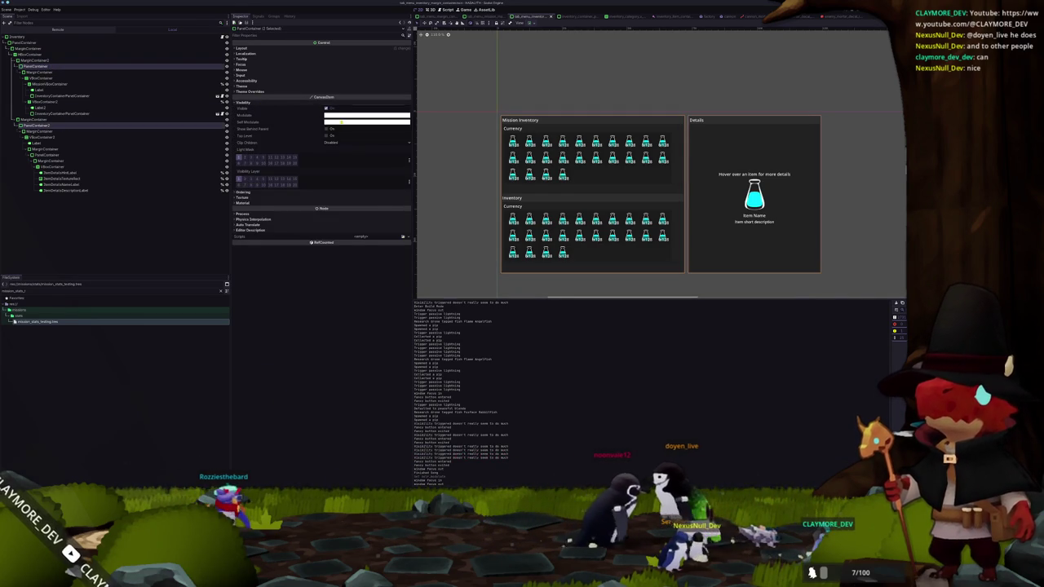
pyautogui.click(340, 121)
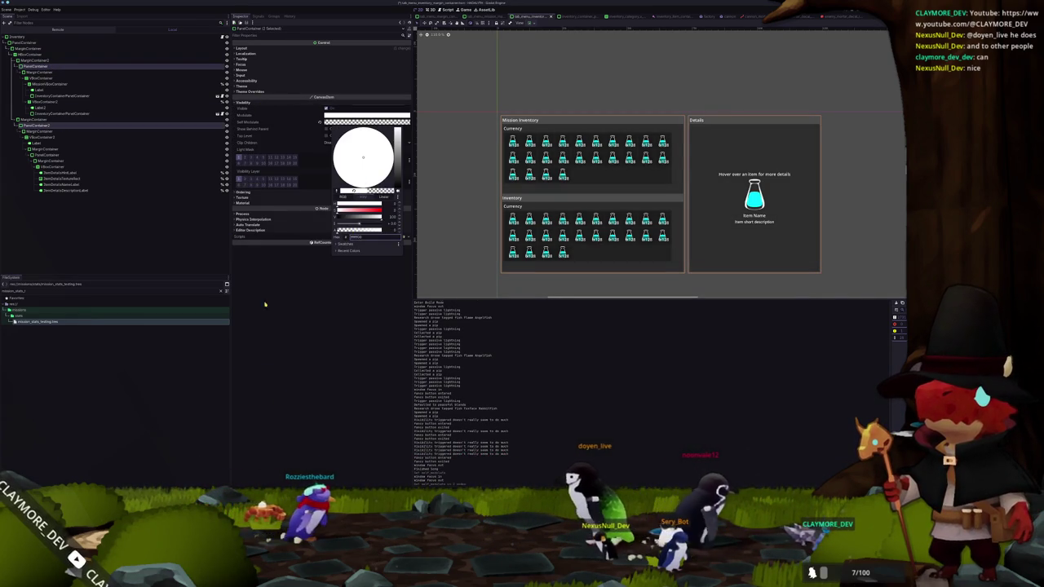
pyautogui.click(304, 302)
pyautogui.press('F5')
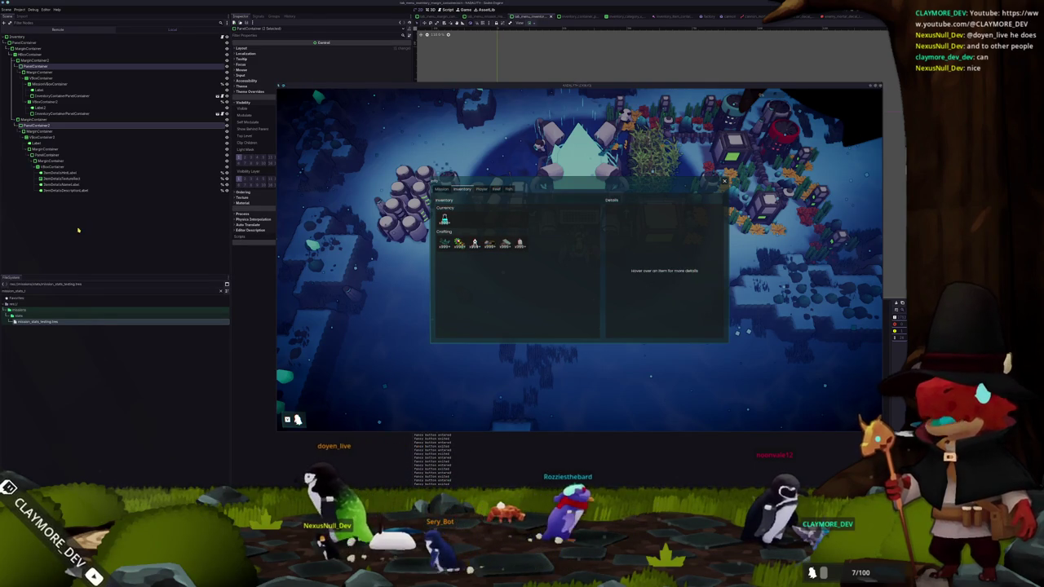
# Stop the game and inspect the Inventory panel container and the Details item name label
pyautogui.press('F8')
pyautogui.click(616, 172)
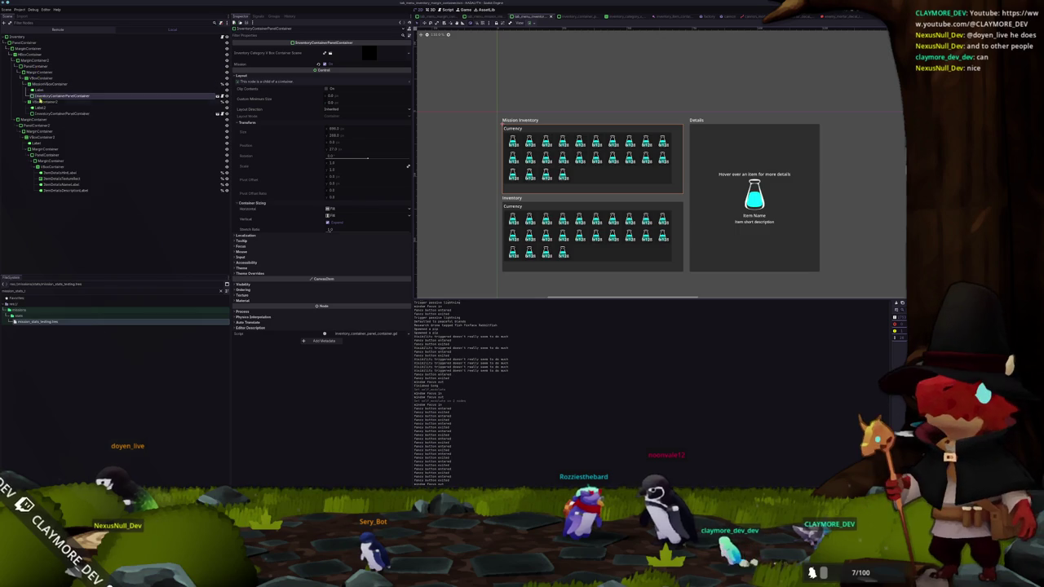
pyautogui.click(45, 113)
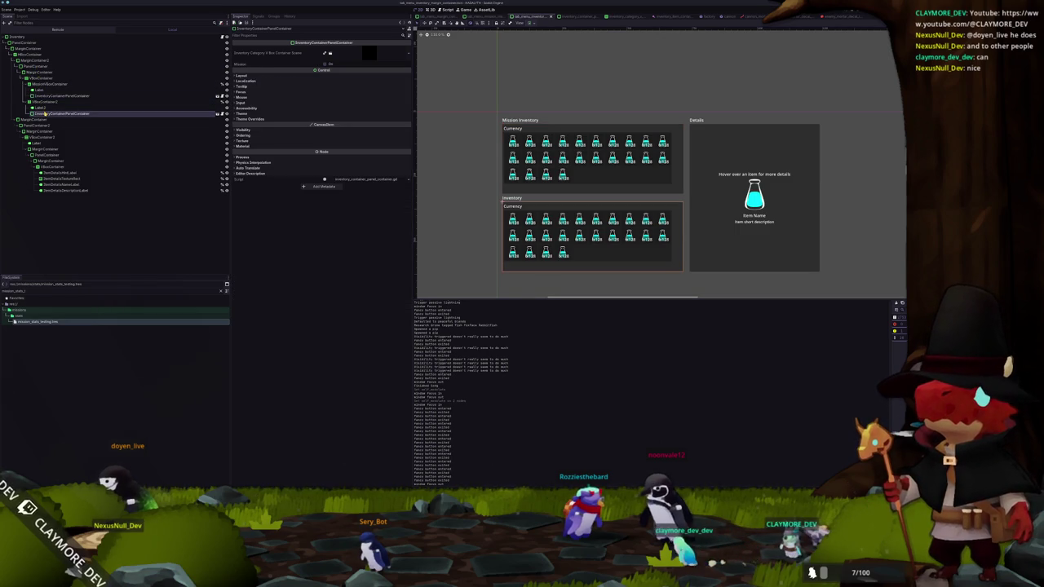
pyautogui.click(49, 167)
pyautogui.click(61, 185)
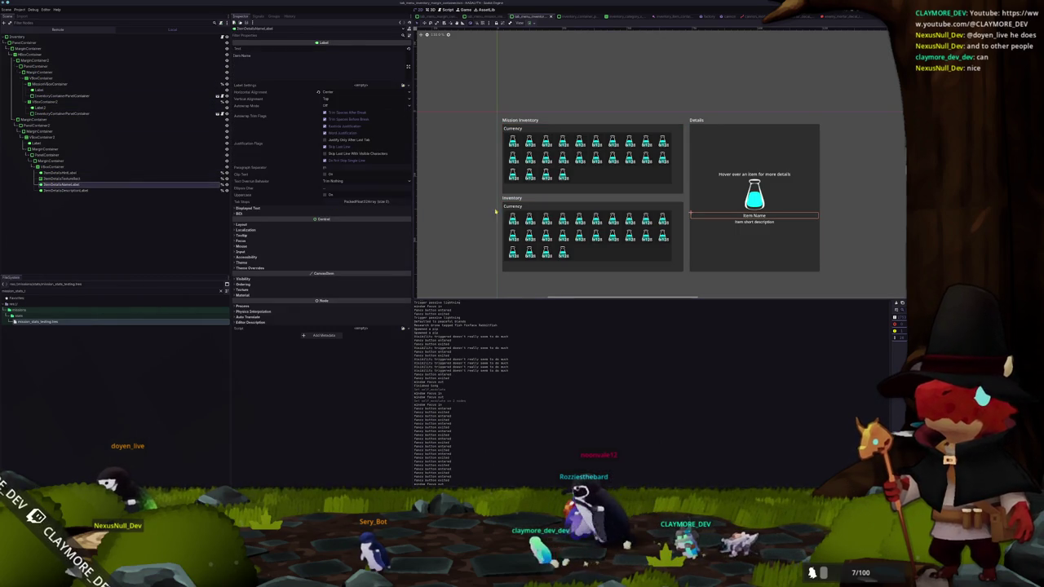
# Select the Inventory and Mission Inventory container panels, then open the inventory container panel scene
pyautogui.click(529, 217)
pyautogui.click(529, 173)
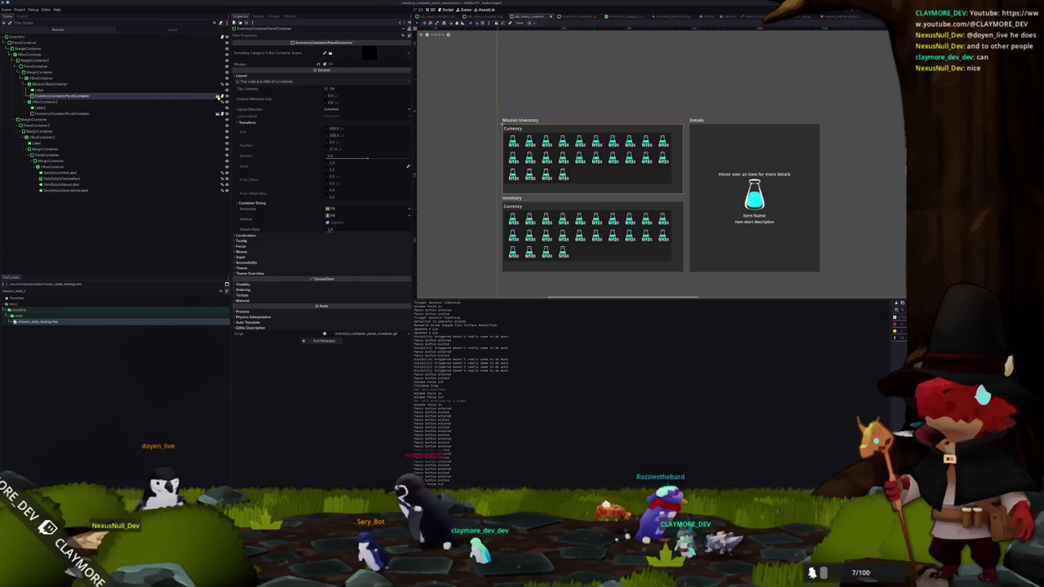
pyautogui.click(217, 95)
pyautogui.click(45, 48)
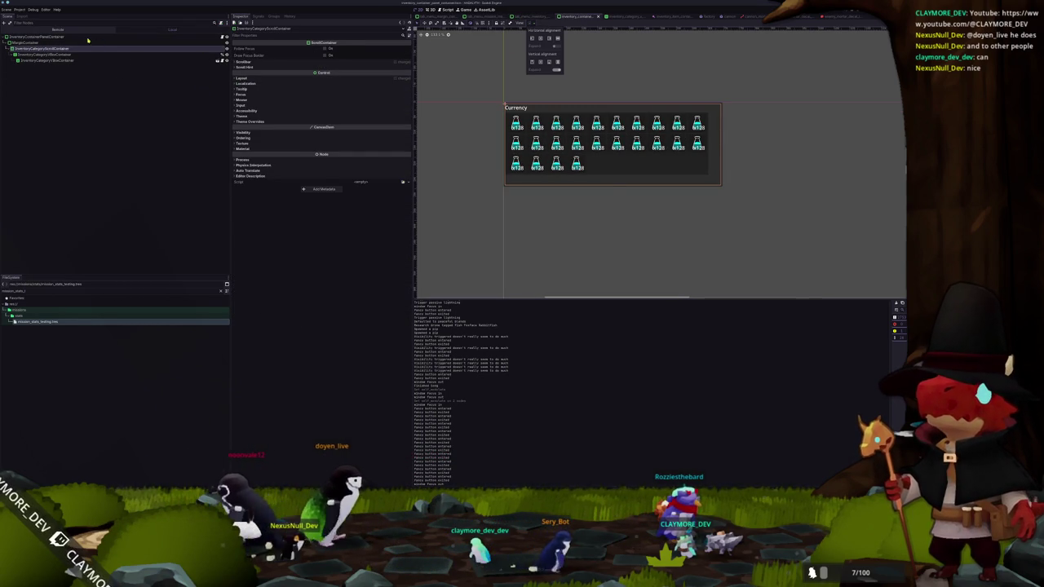
# Check the root inventory container's alignment options, then test-run and stop the game
pyautogui.click(90, 38)
pyautogui.click(538, 22)
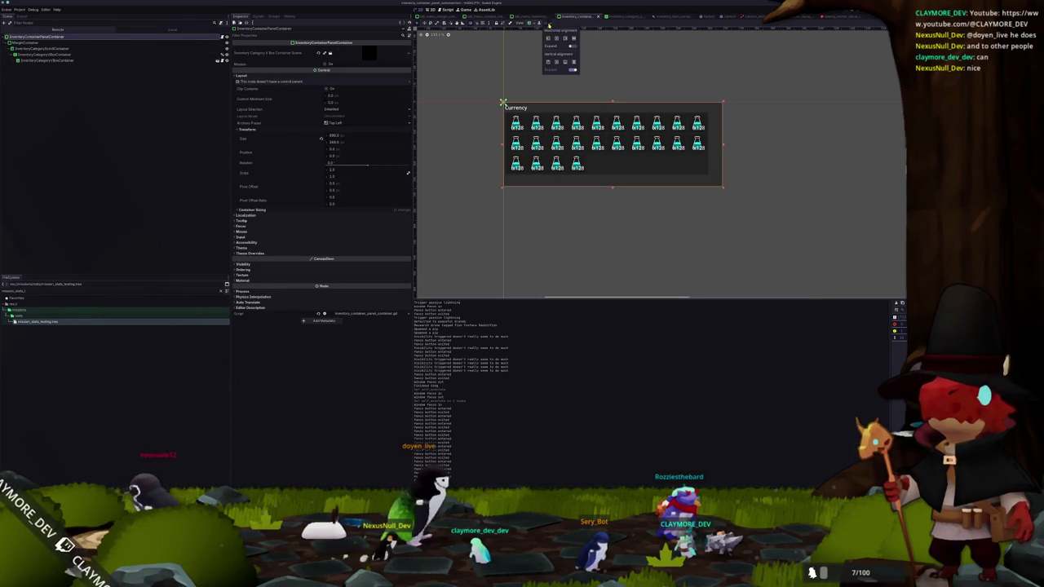
pyautogui.click(494, 73)
pyautogui.press('F5')
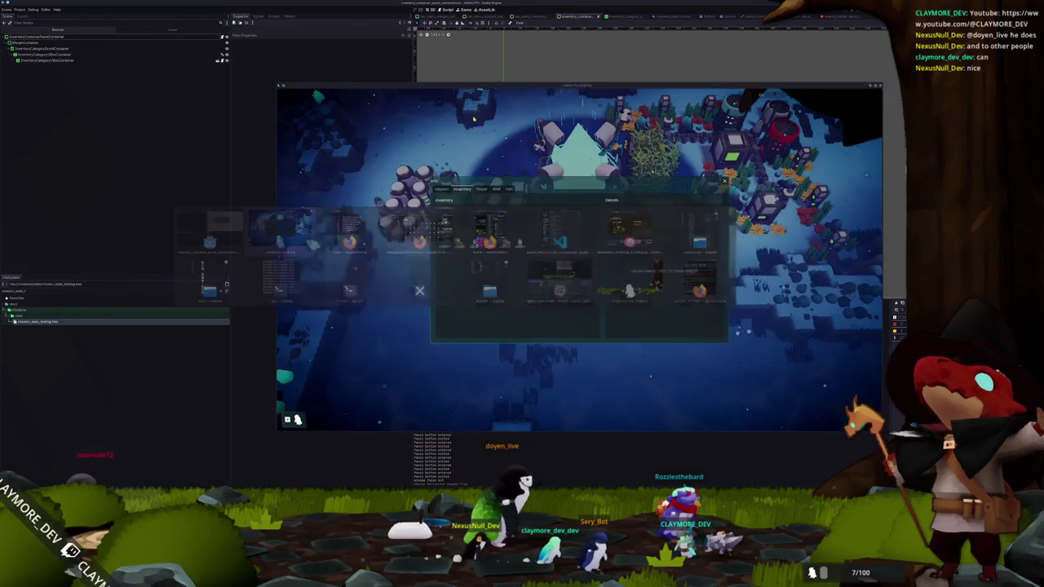
pyautogui.press('F8')
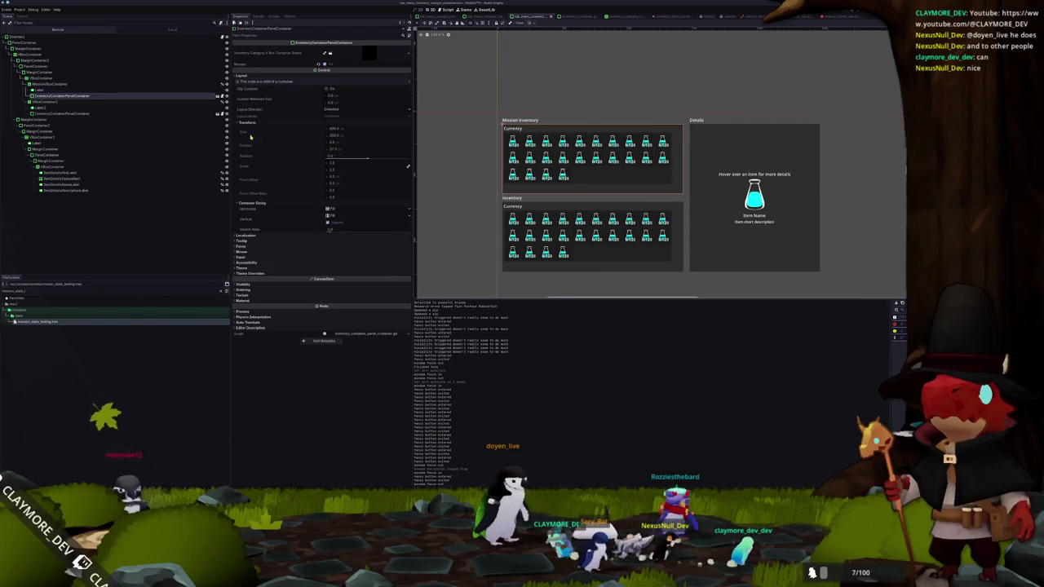
# In the inventory_container scene, change the container's horizontal alignment and run the game
pyautogui.click(90, 113)
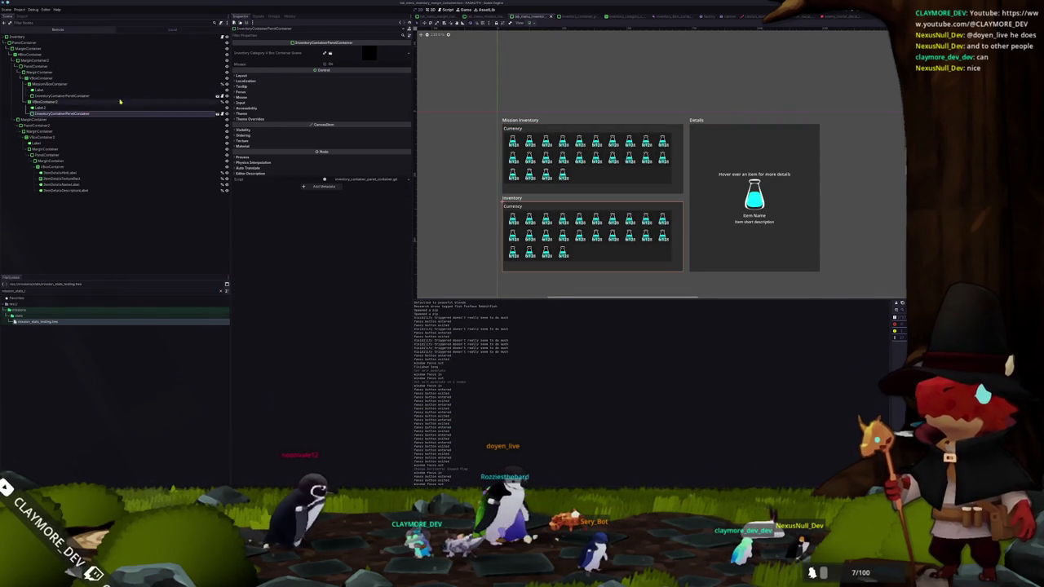
pyautogui.click(576, 16)
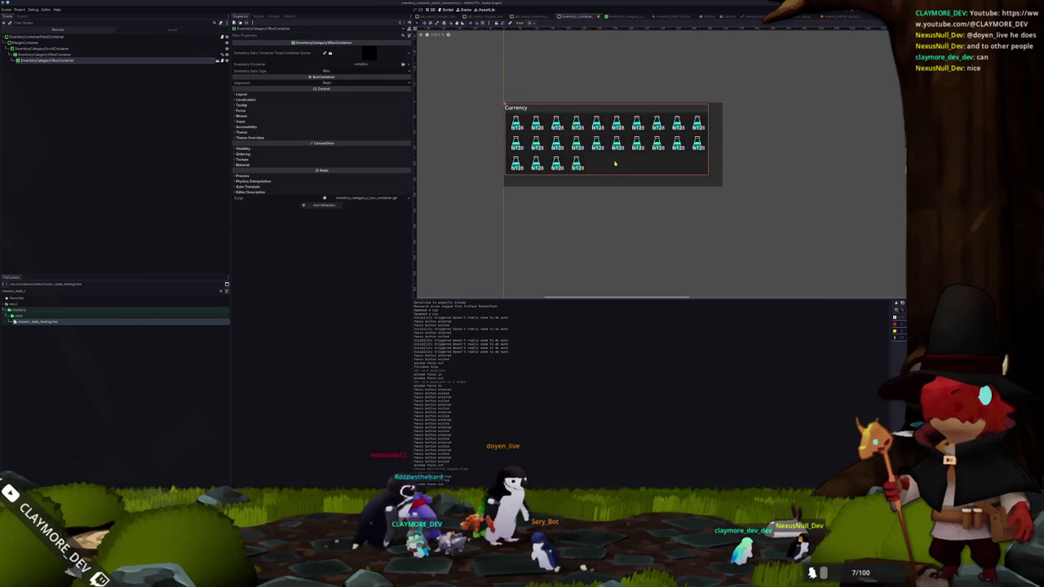
pyautogui.click(534, 22)
pyautogui.click(547, 40)
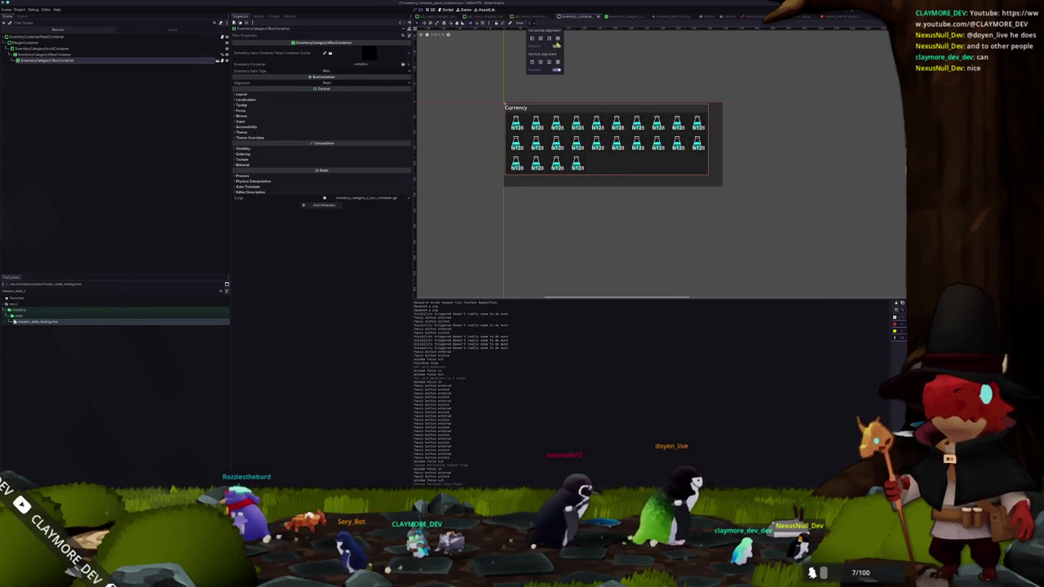
pyautogui.click(69, 55)
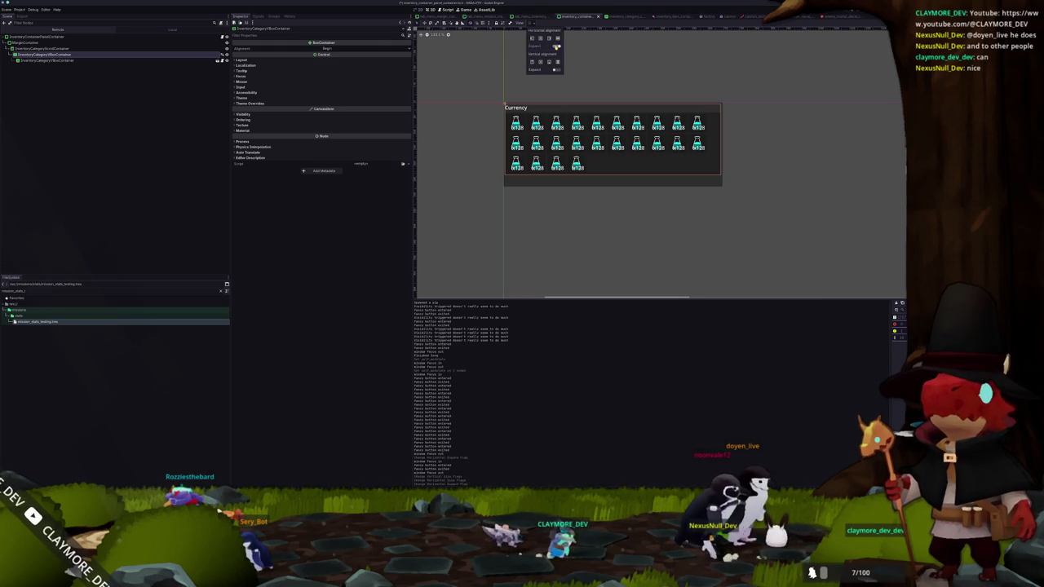
pyautogui.press('F5')
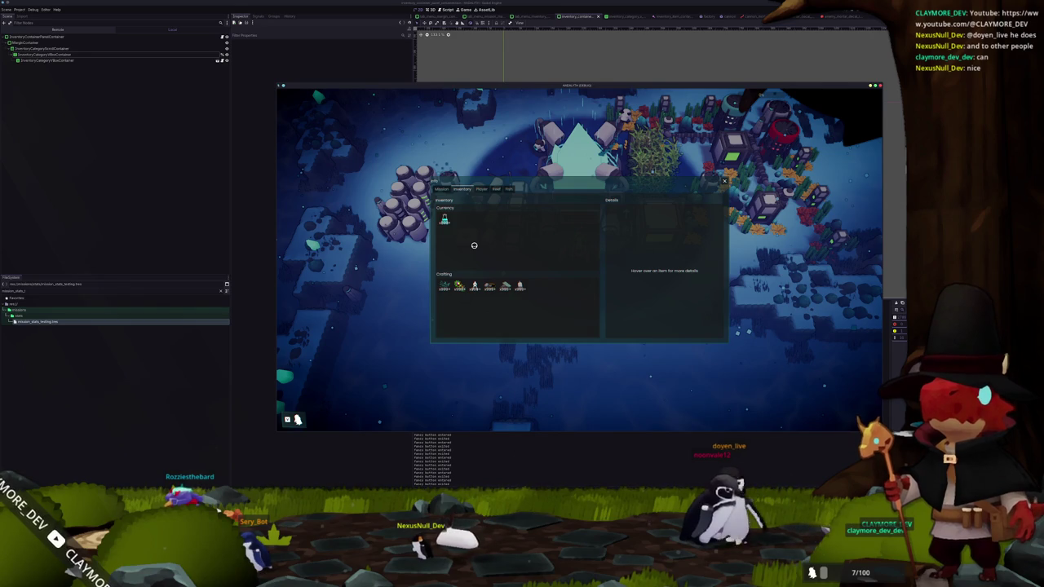
# Close the inventory, reopen the tab menu on its Inventory tab, and deploy into Ice Spires
pyautogui.press('Escape')
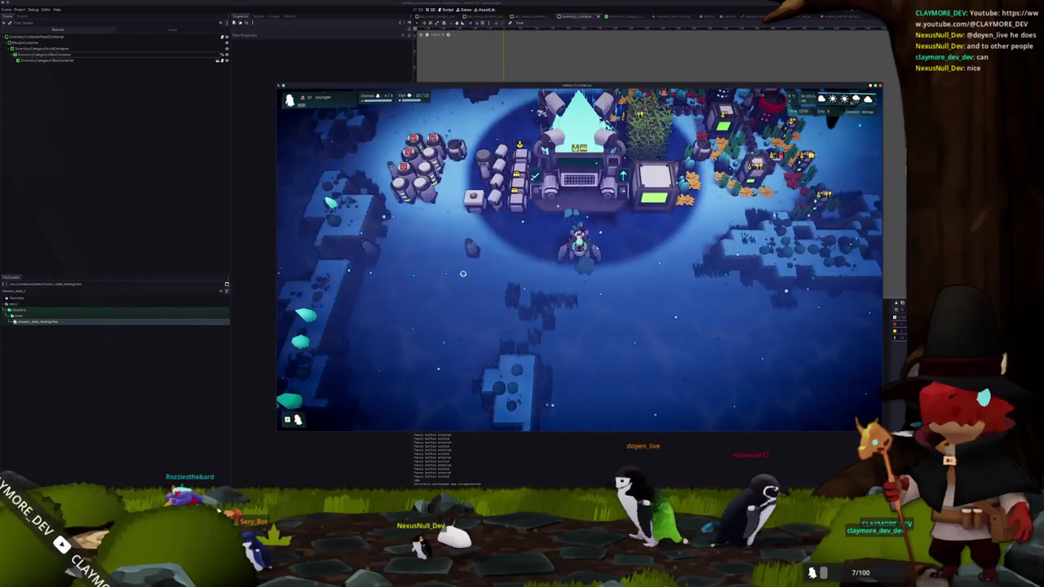
pyautogui.press('Escape')
pyautogui.press('Escape')
pyautogui.press('Escape')
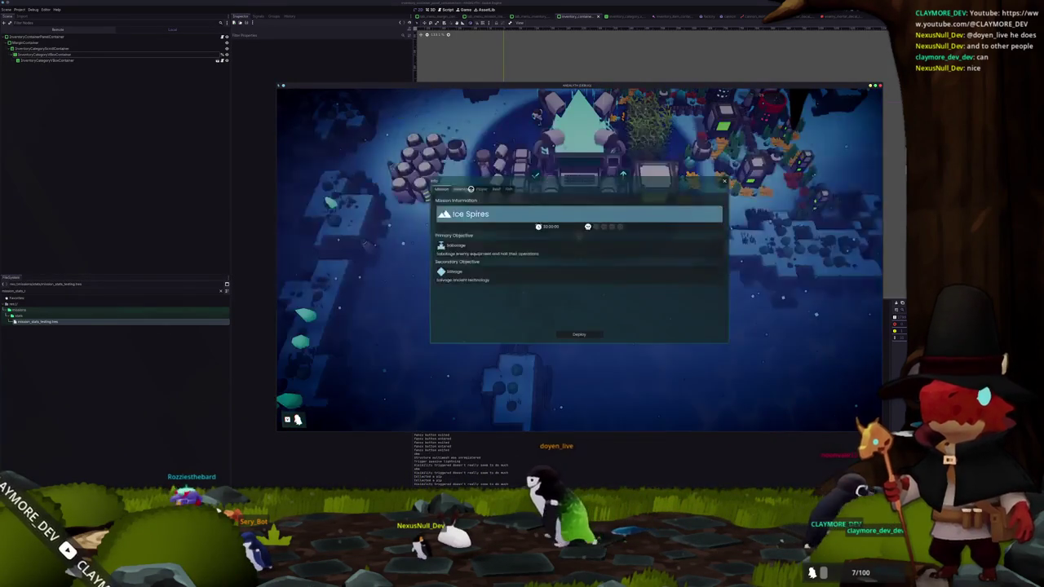
pyautogui.click(463, 189)
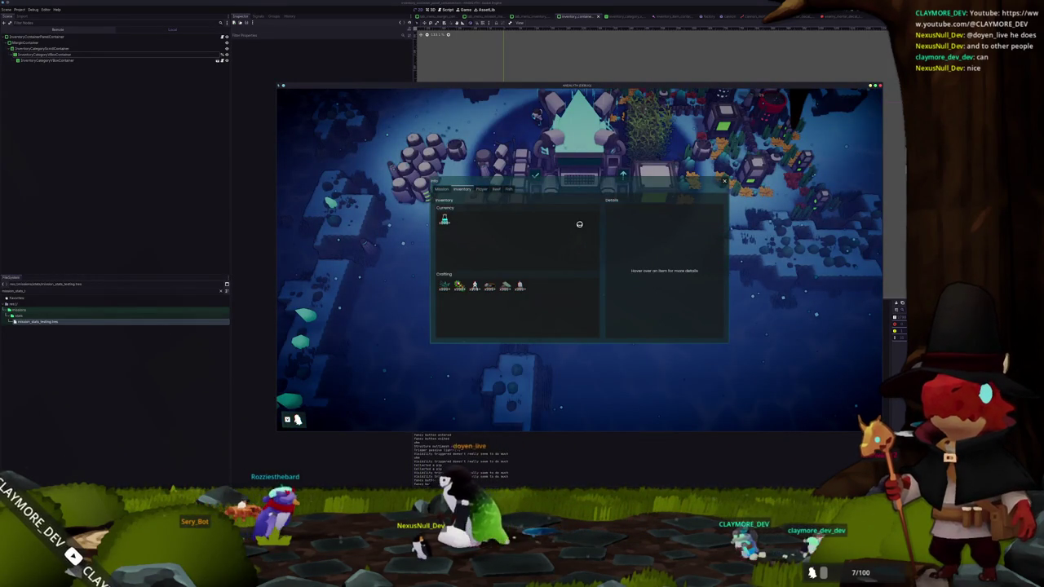
pyautogui.press('F5')
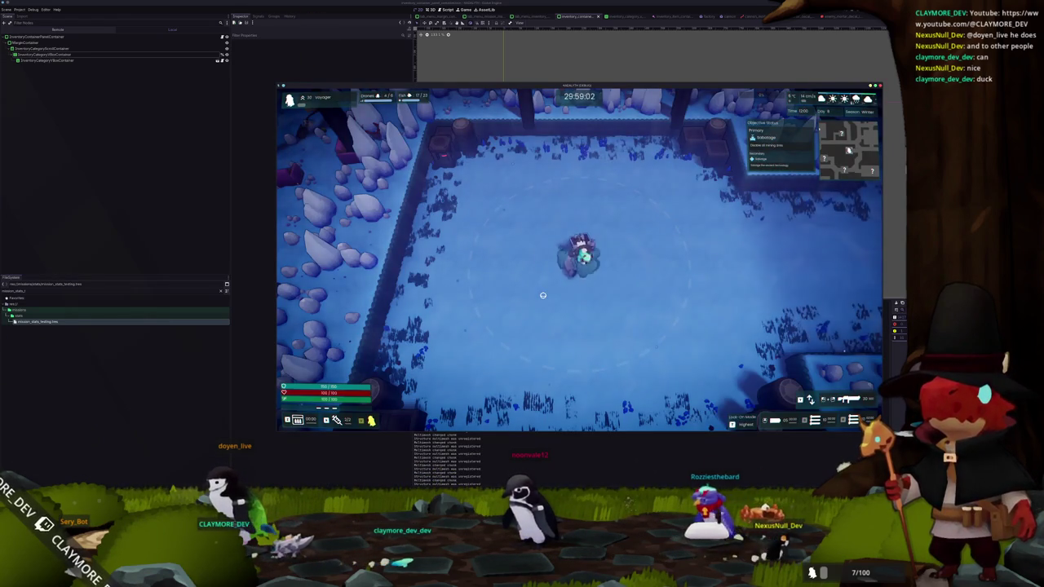
# Open the info panel on its Inventory tab, close it, and walk the character north
pyautogui.press('Tab')
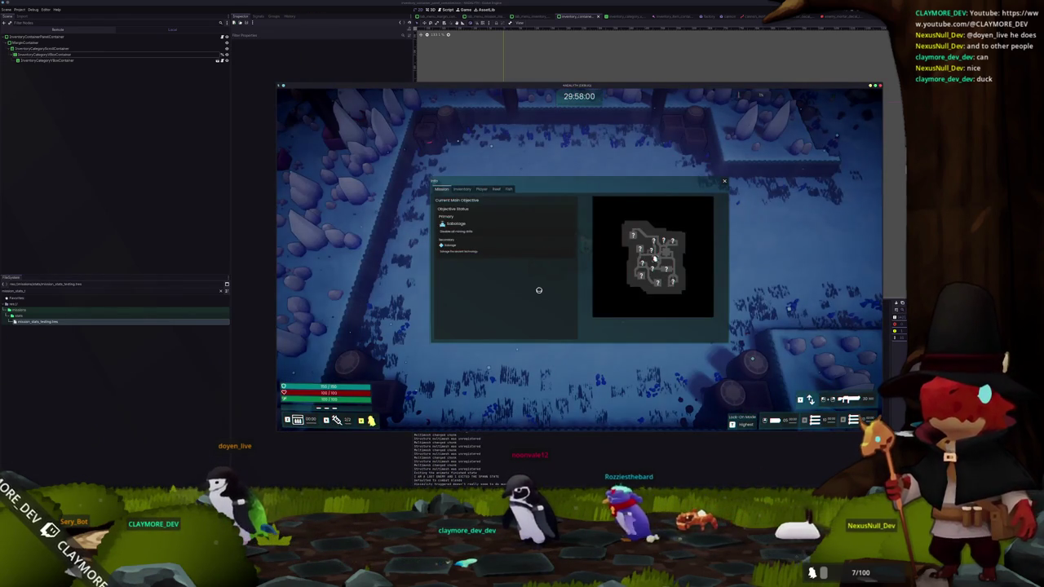
pyautogui.click(461, 189)
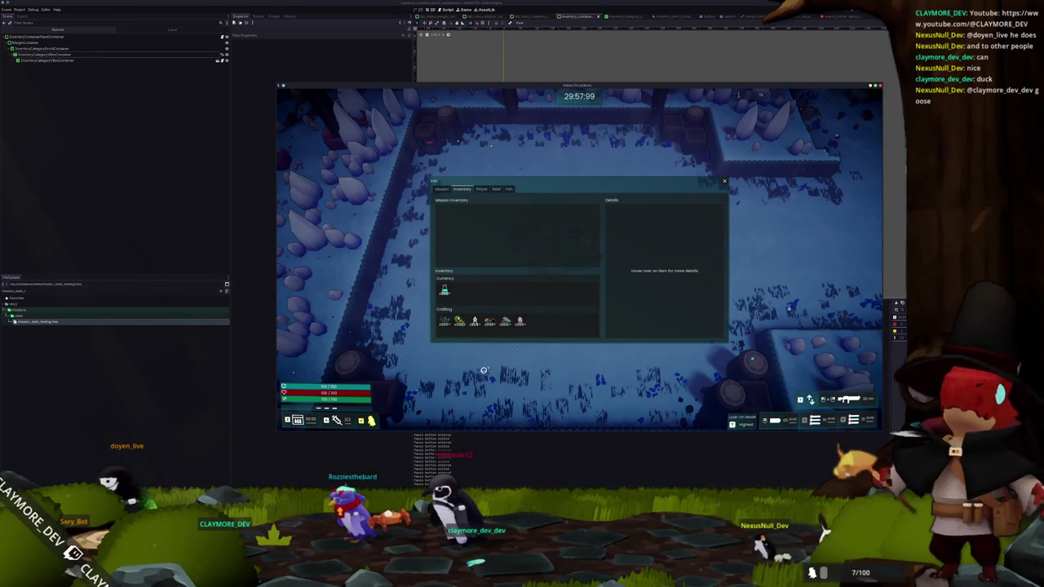
pyautogui.press('Escape')
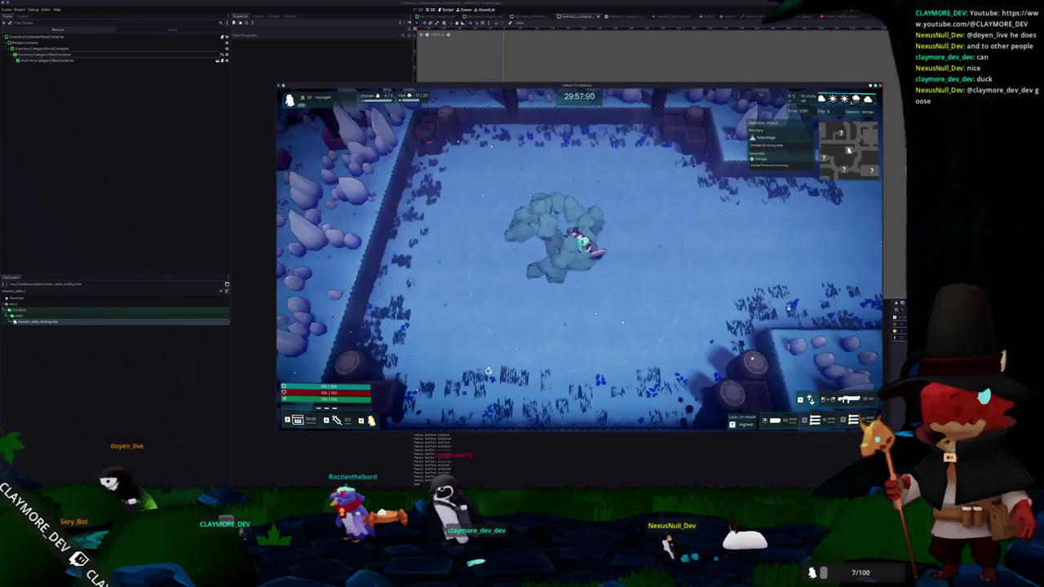
pyautogui.press('w')
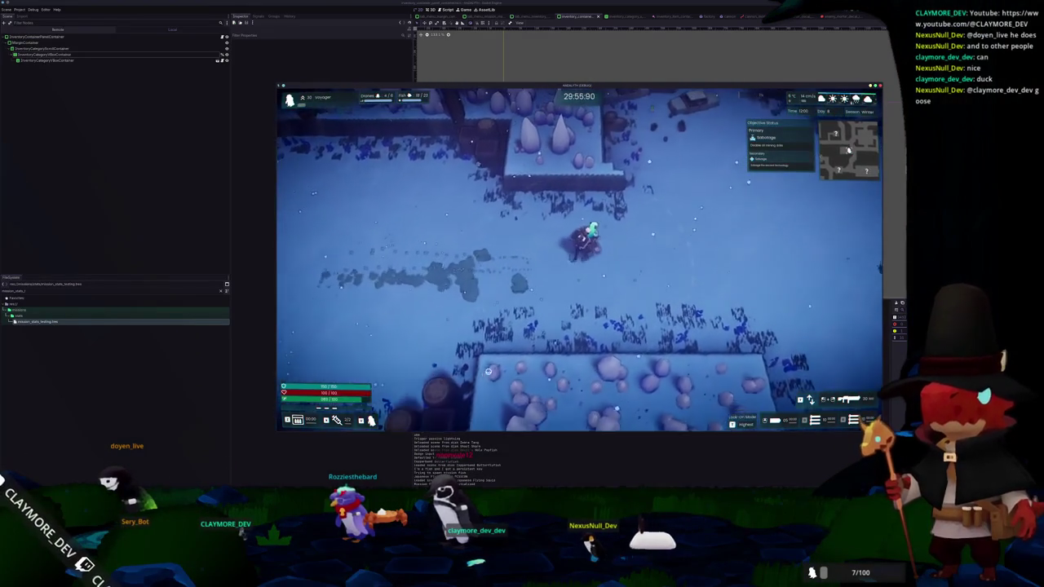
pyautogui.press('w')
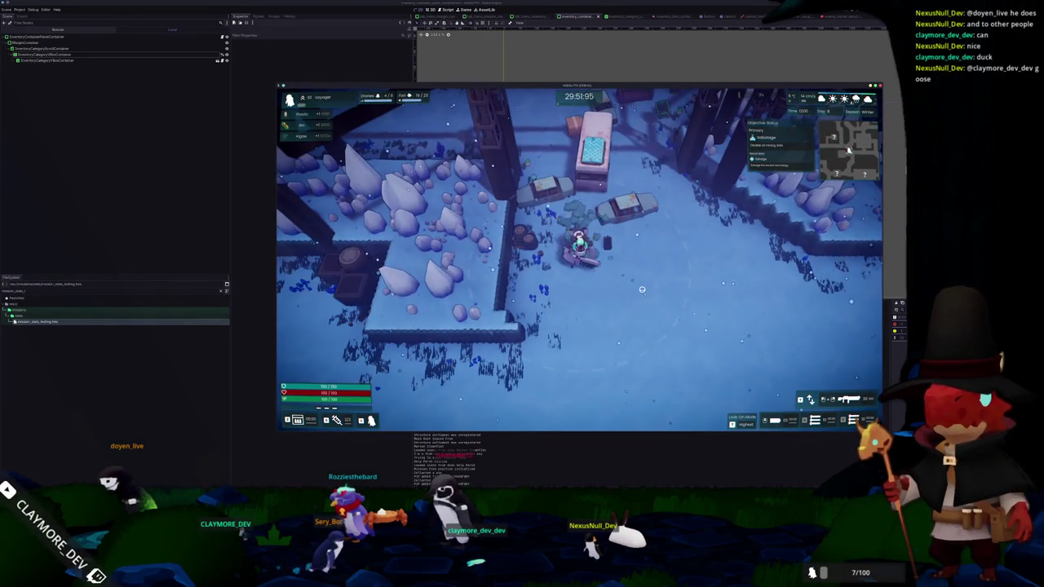
# Recheck the info panel's Inventory tab, then walk the character up the map past the bridge
pyautogui.press('Tab')
pyautogui.press('e')
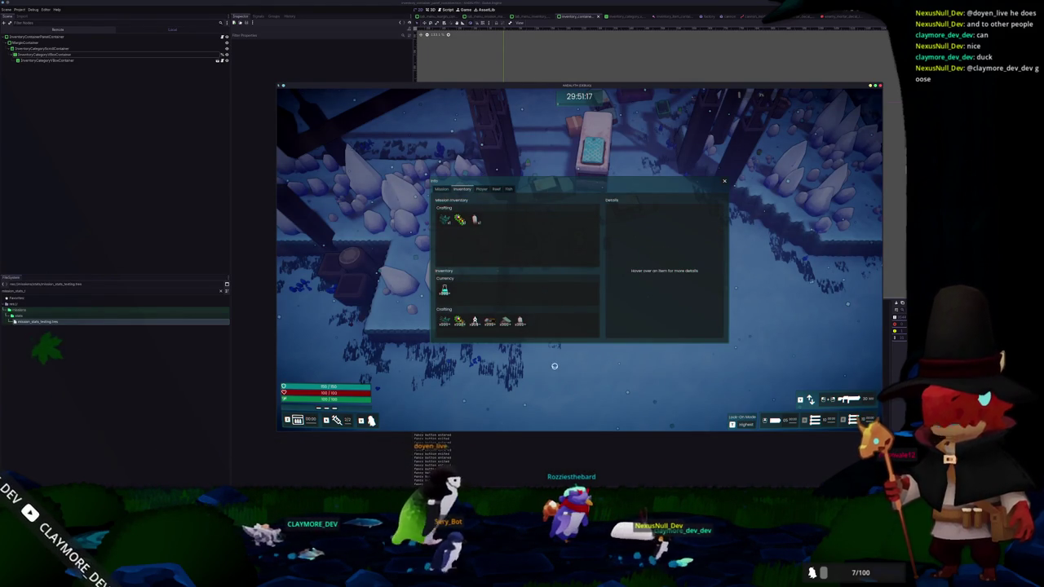
pyautogui.press('Escape')
pyautogui.press('d')
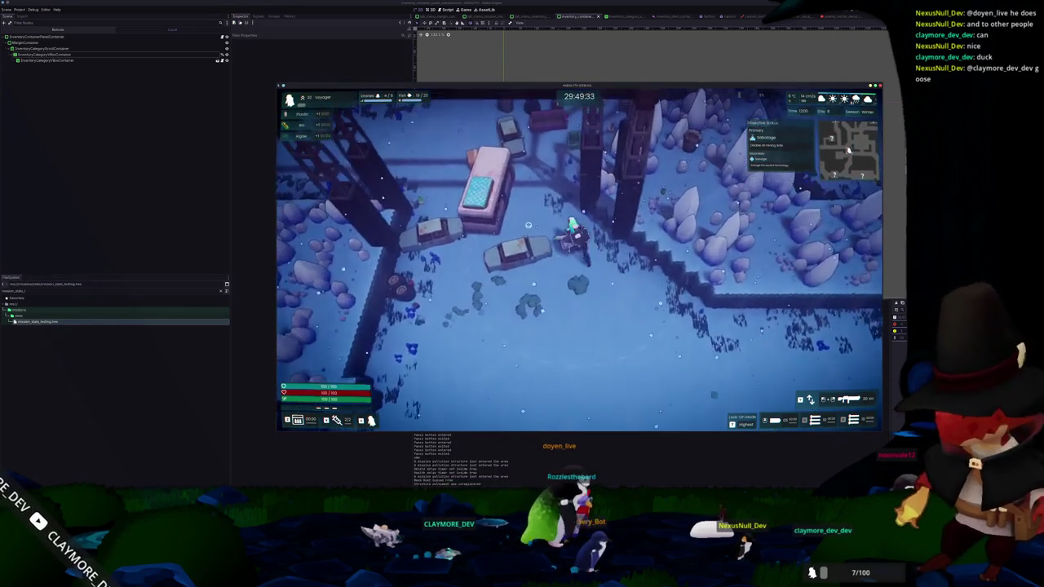
pyautogui.press('w')
pyautogui.press('a')
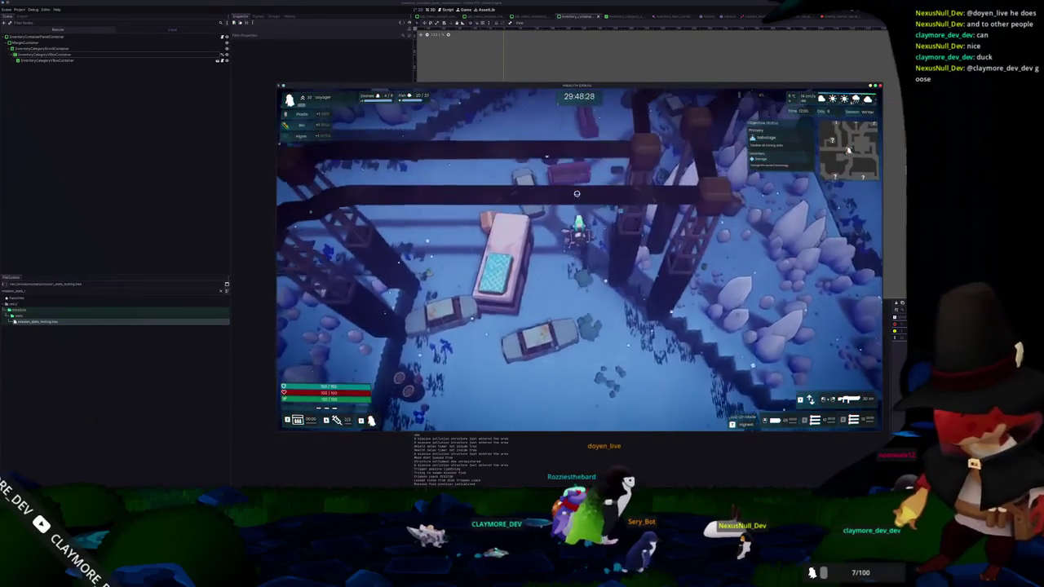
pyautogui.press('w')
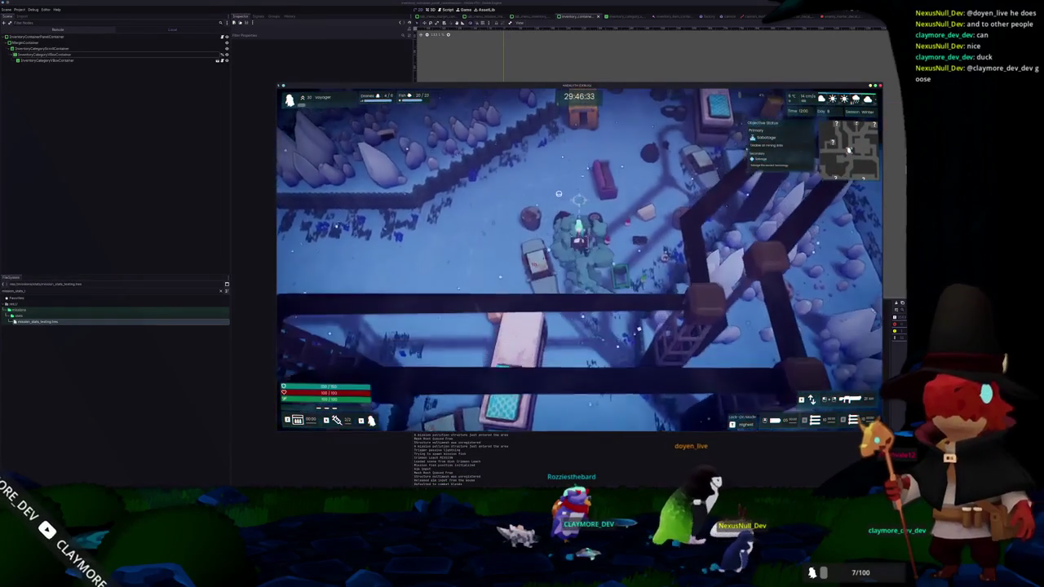
pyautogui.press('w')
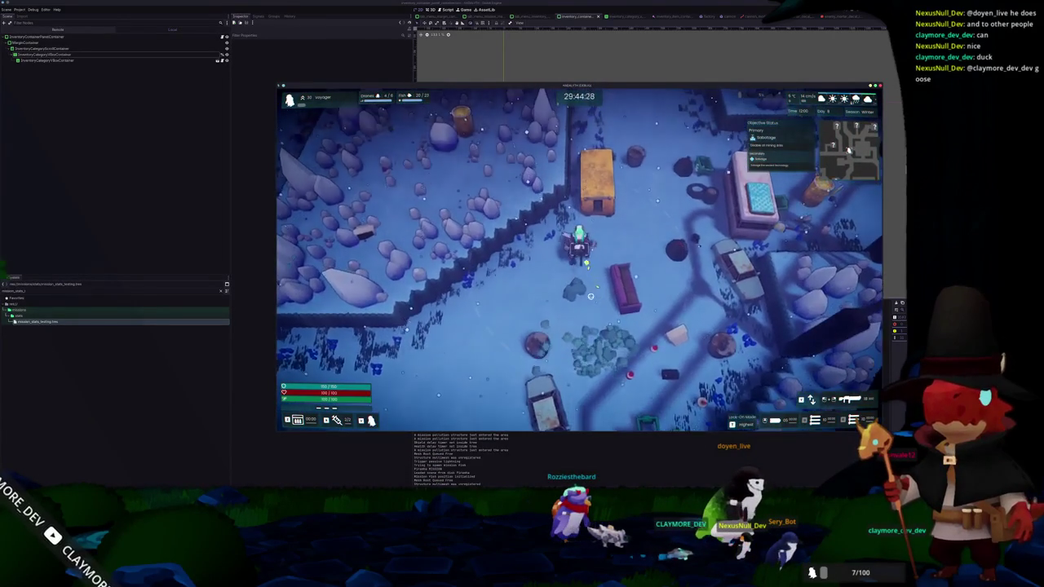
pyautogui.press('s')
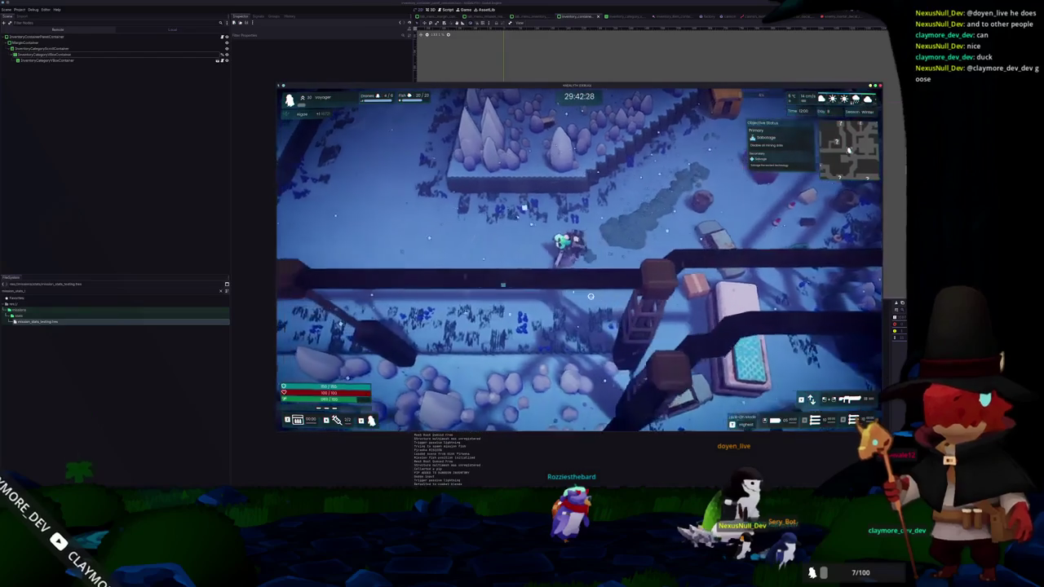
pyautogui.press('w')
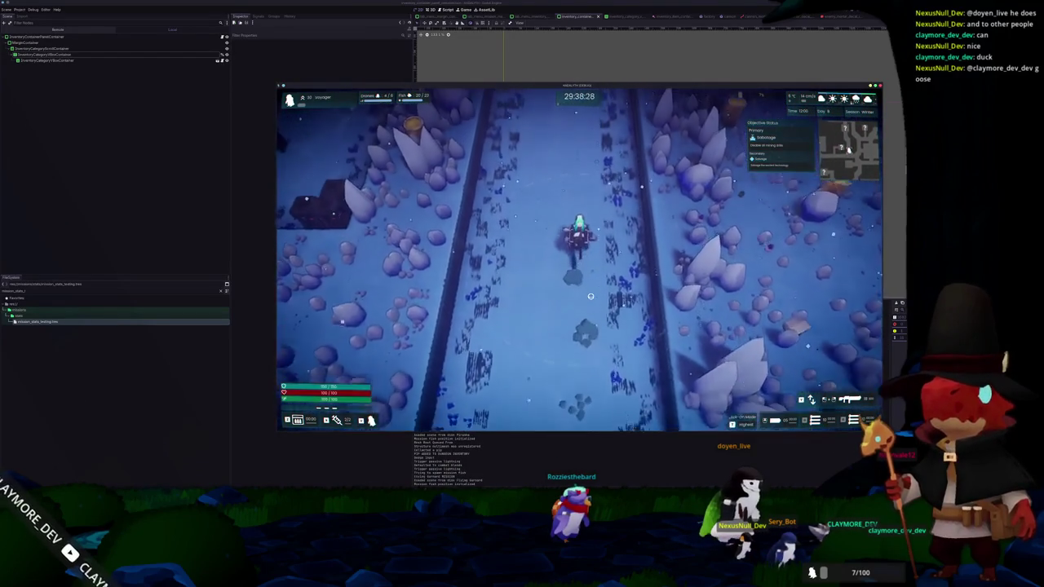
pyautogui.press('w')
# Pause and resume the game, then keep walking the character across the snow
pyautogui.press('Escape')
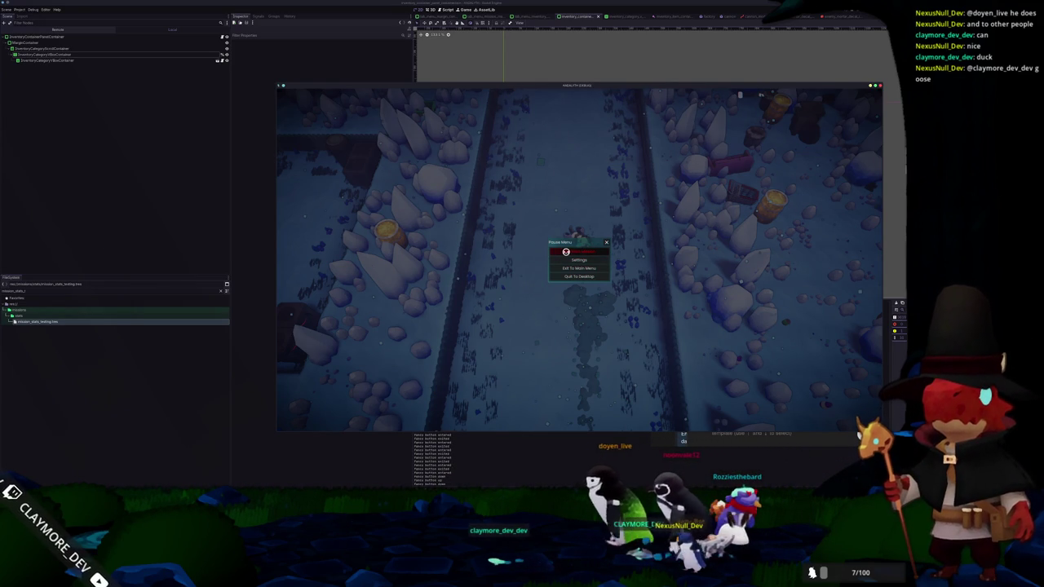
pyautogui.click(566, 253)
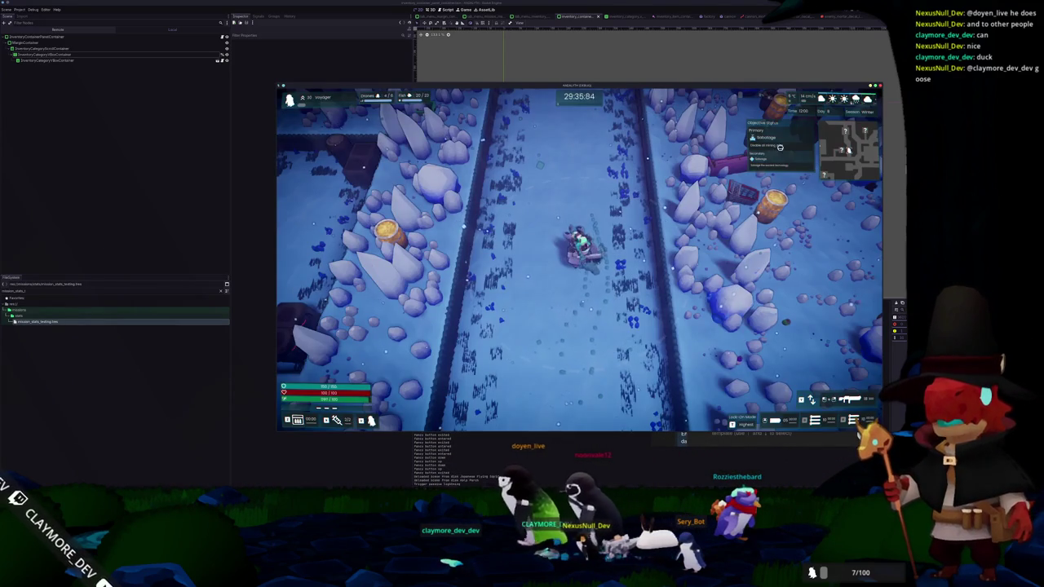
pyautogui.press('w')
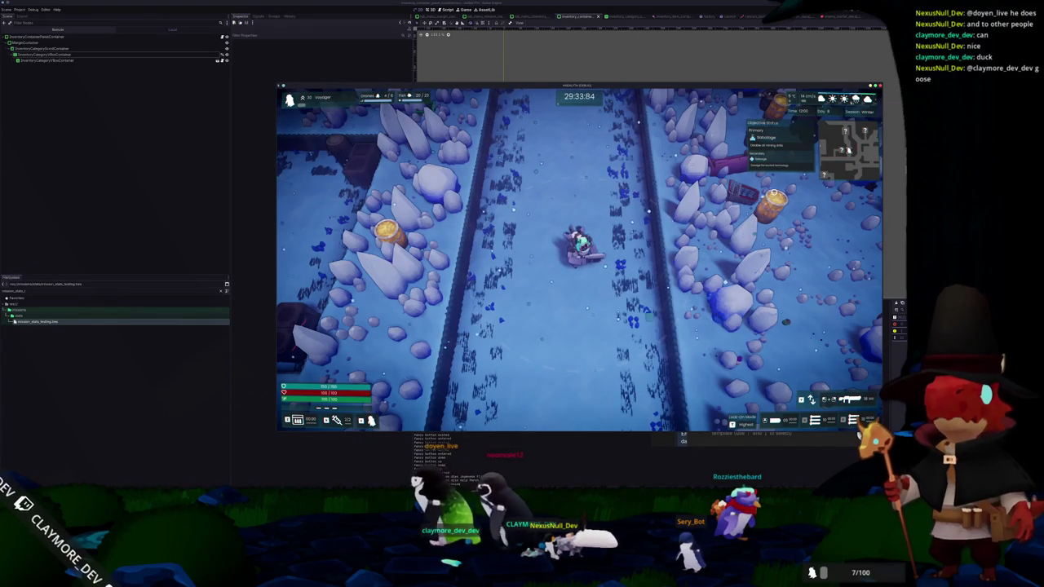
pyautogui.press('w')
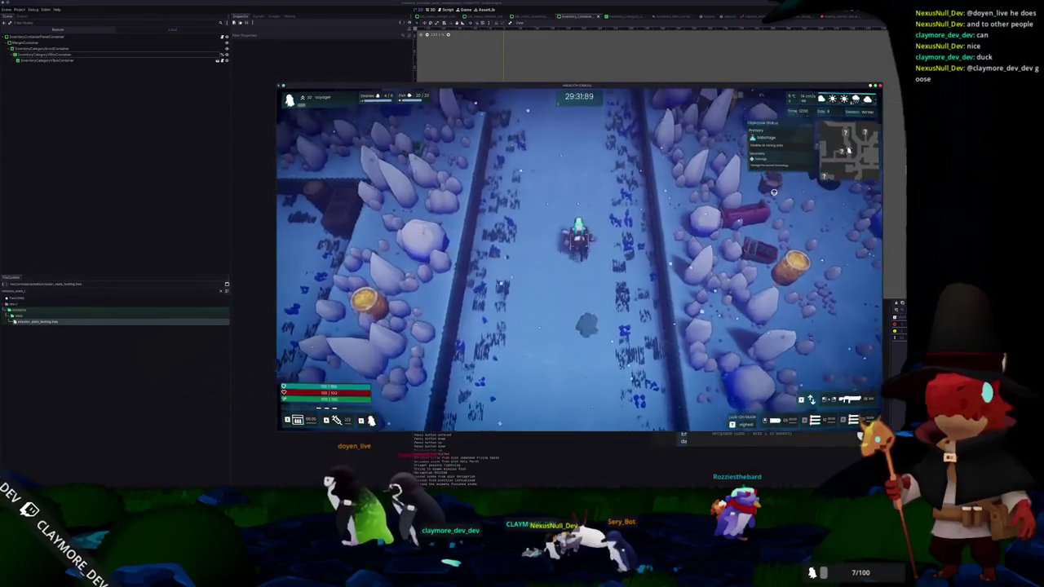
pyautogui.press('w')
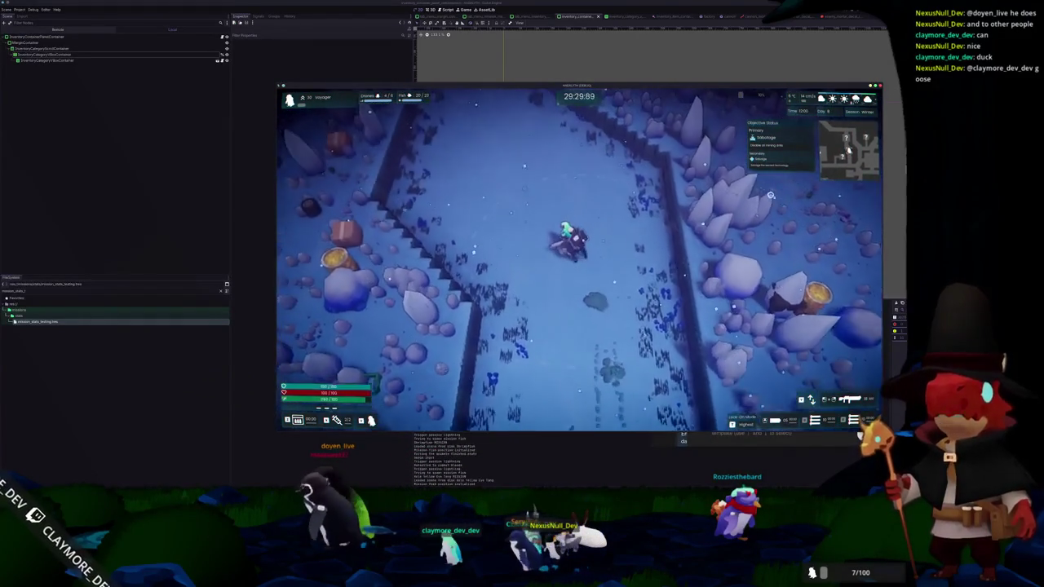
pyautogui.press('w')
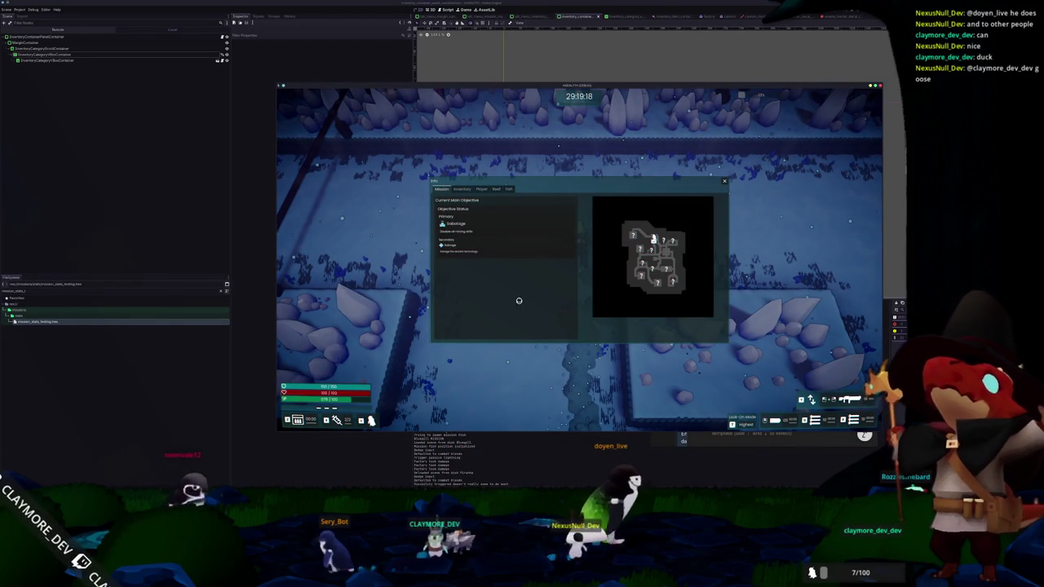
# Flip between the Inventory and Mission tabs, stop the game, and open the tab_menu_mission scene
pyautogui.click(462, 188)
pyautogui.click(442, 189)
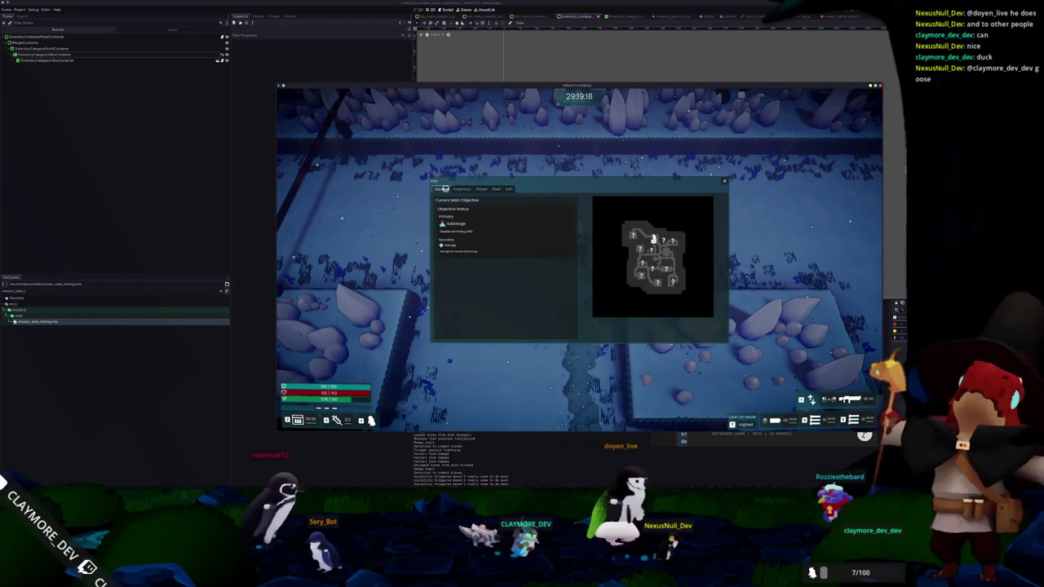
pyautogui.press('F8')
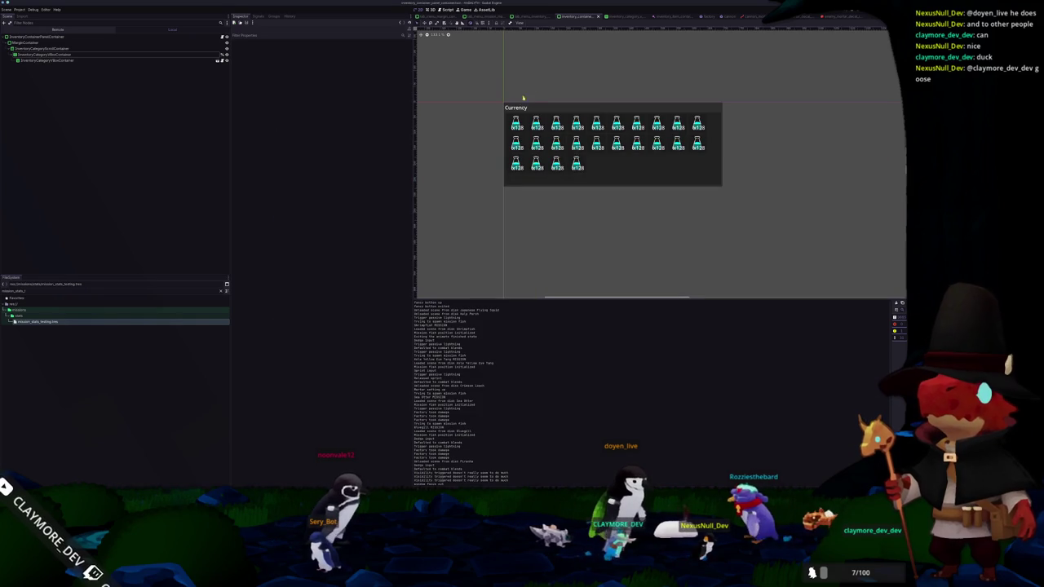
pyautogui.click(482, 16)
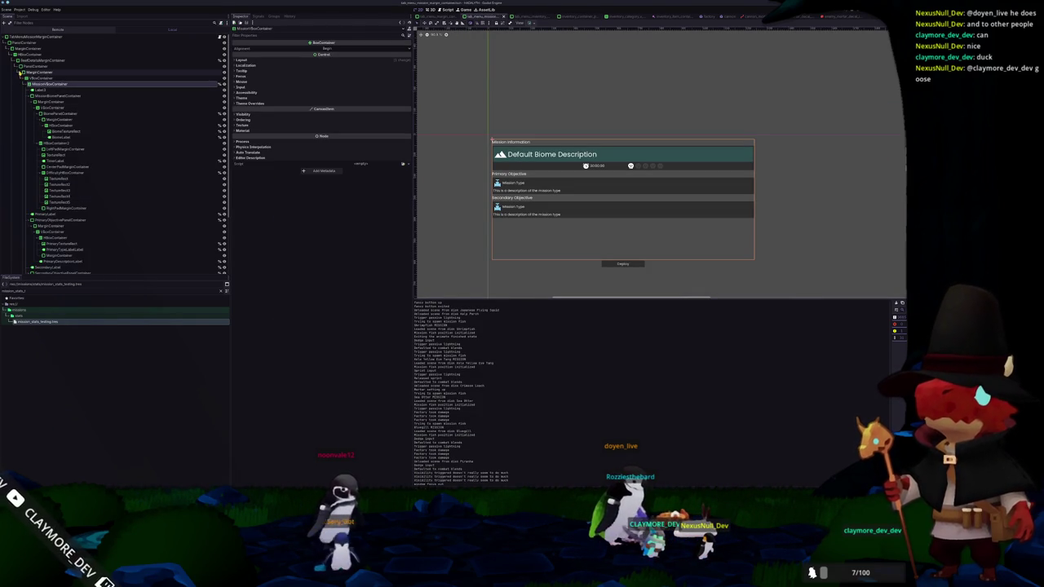
# Set the objective panel container's Self Modulate alpha to 0 and run the game
pyautogui.click(16, 60)
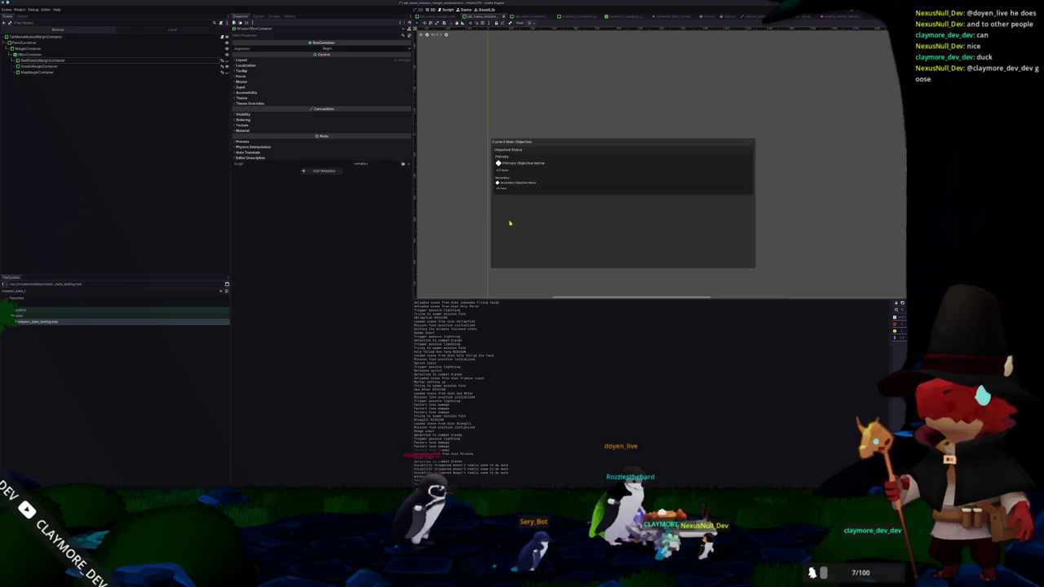
pyautogui.click(504, 243)
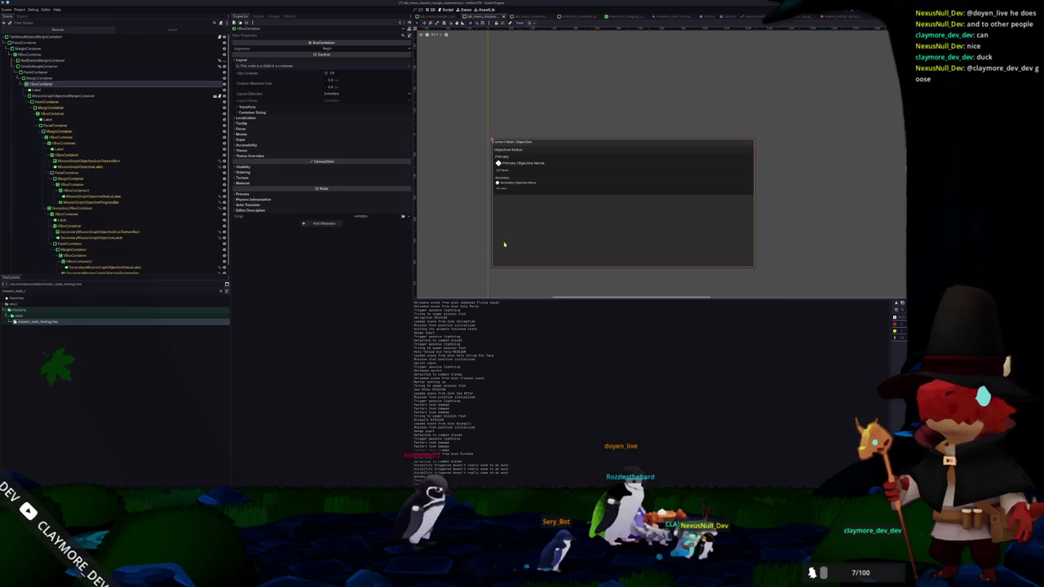
pyautogui.click(55, 73)
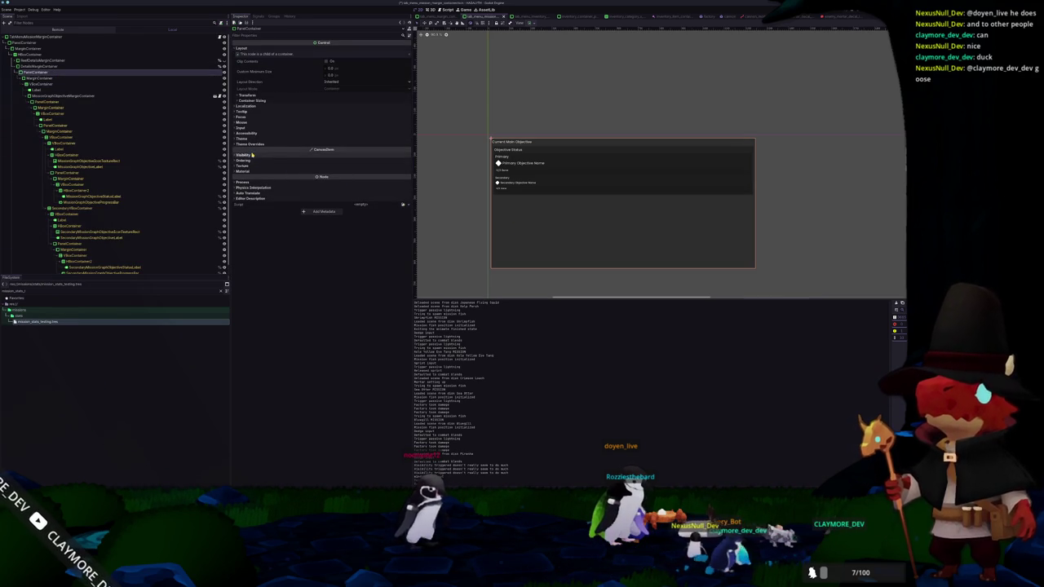
pyautogui.click(244, 154)
pyautogui.click(333, 177)
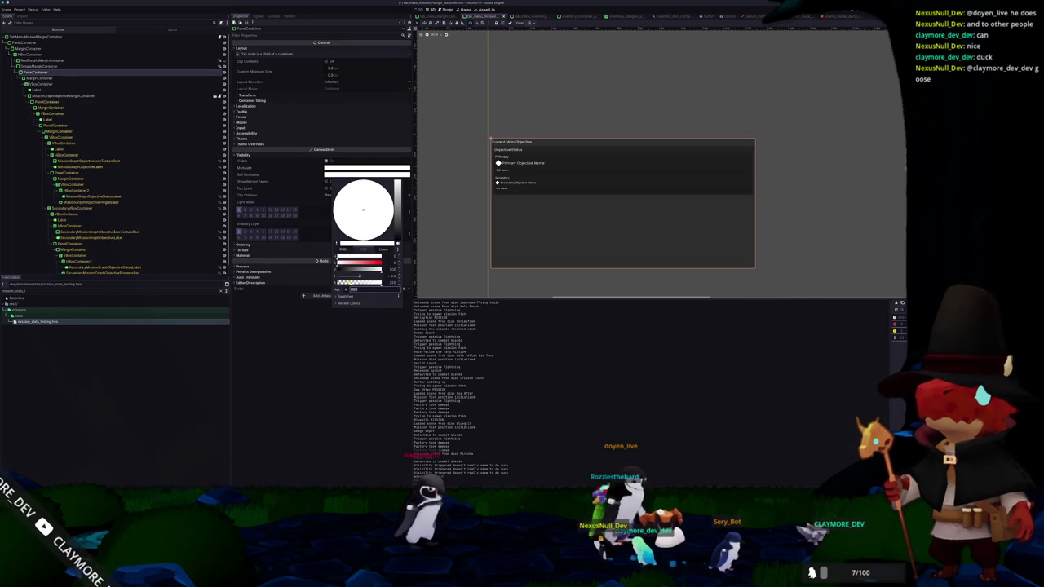
pyautogui.moveTo(372, 283); pyautogui.dragTo(253, 286)
pyautogui.click(458, 224)
pyautogui.press('F5')
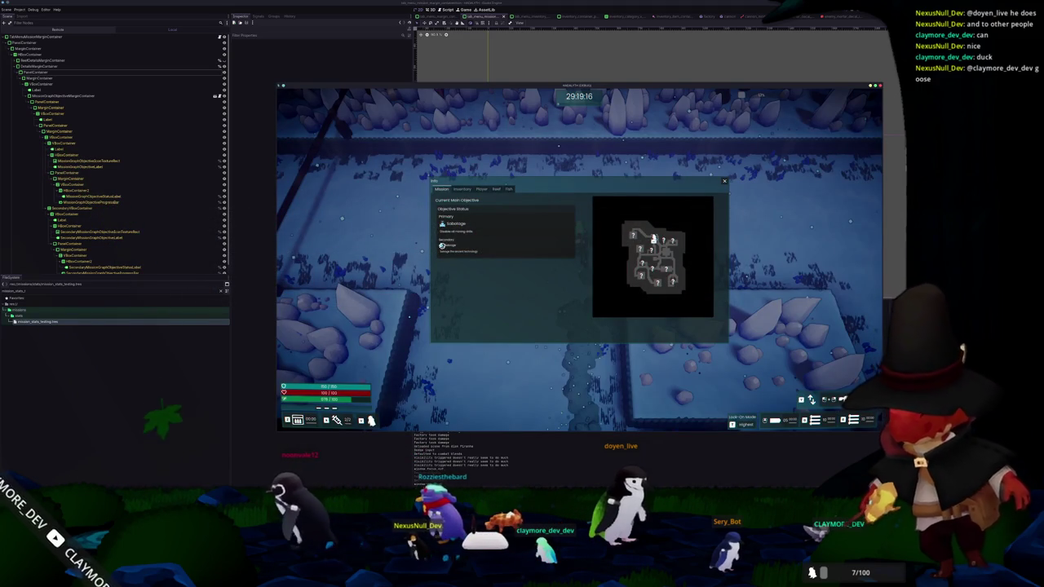
# Cycle the info panel through its Inventory, Player and Mission tabs
pyautogui.click(462, 189)
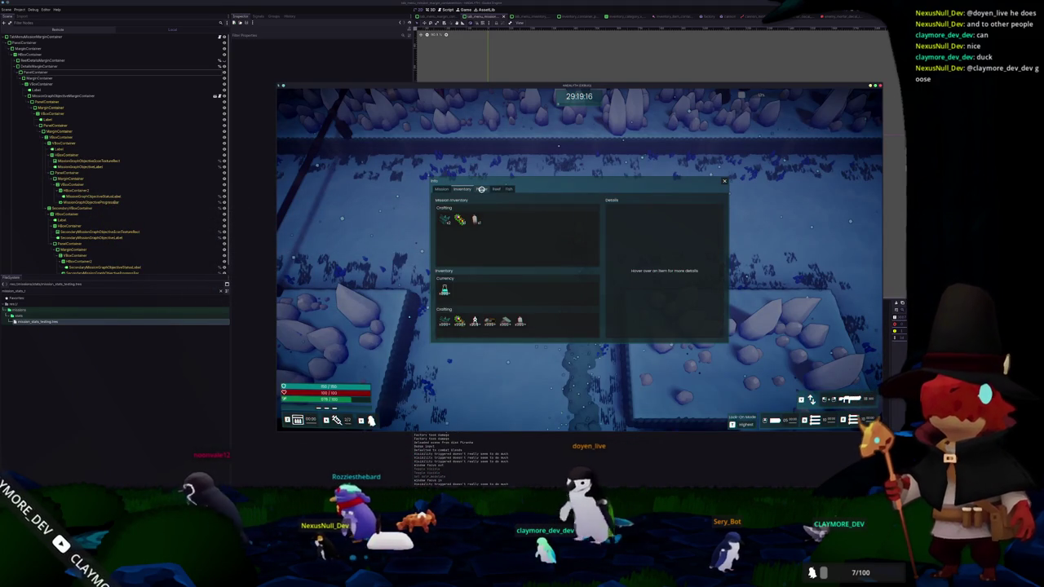
pyautogui.click(478, 189)
pyautogui.click(461, 189)
pyautogui.click(442, 189)
pyautogui.click(482, 189)
pyautogui.click(462, 189)
pyautogui.click(441, 190)
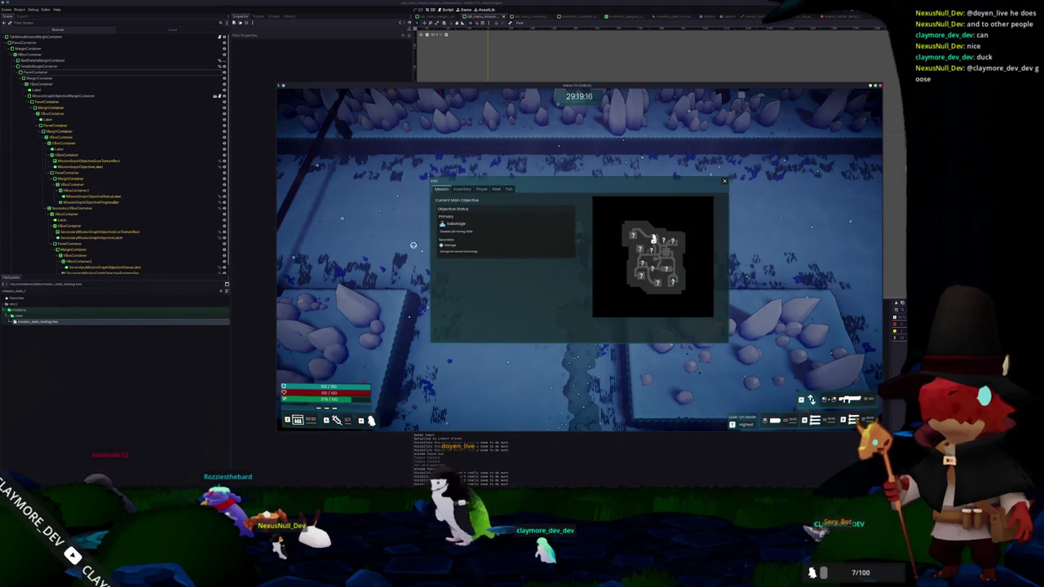
# Close the info panel, pause and resume, then Return From Mission to the hub
pyautogui.press('Escape')
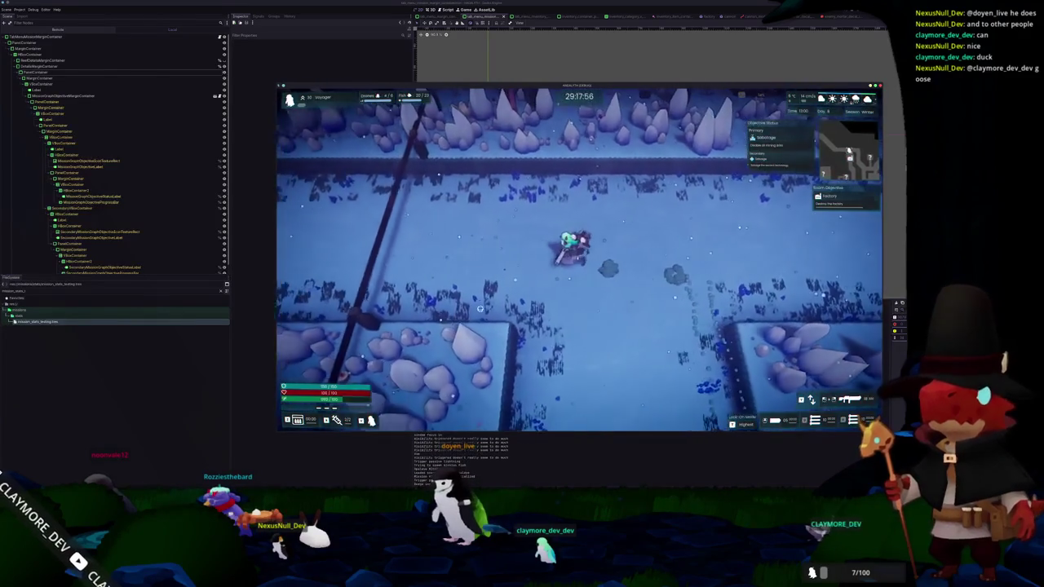
pyautogui.press('Escape')
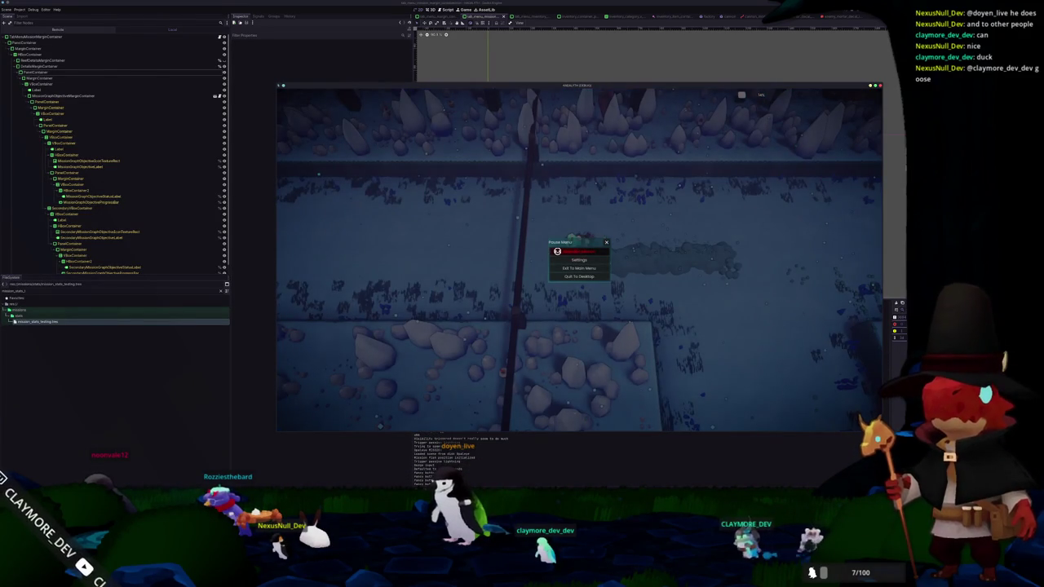
pyautogui.click(557, 252)
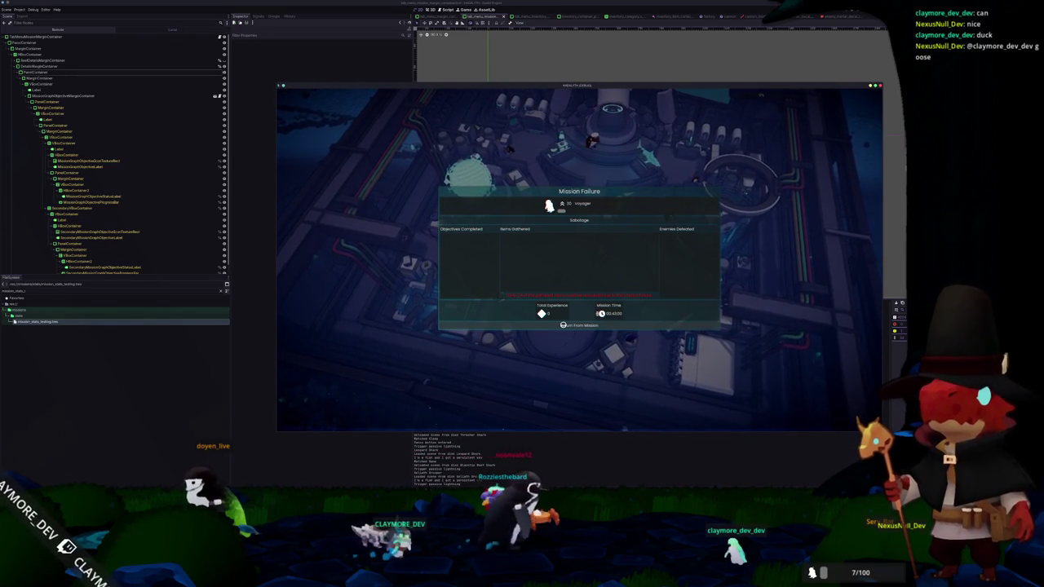
pyautogui.click(562, 324)
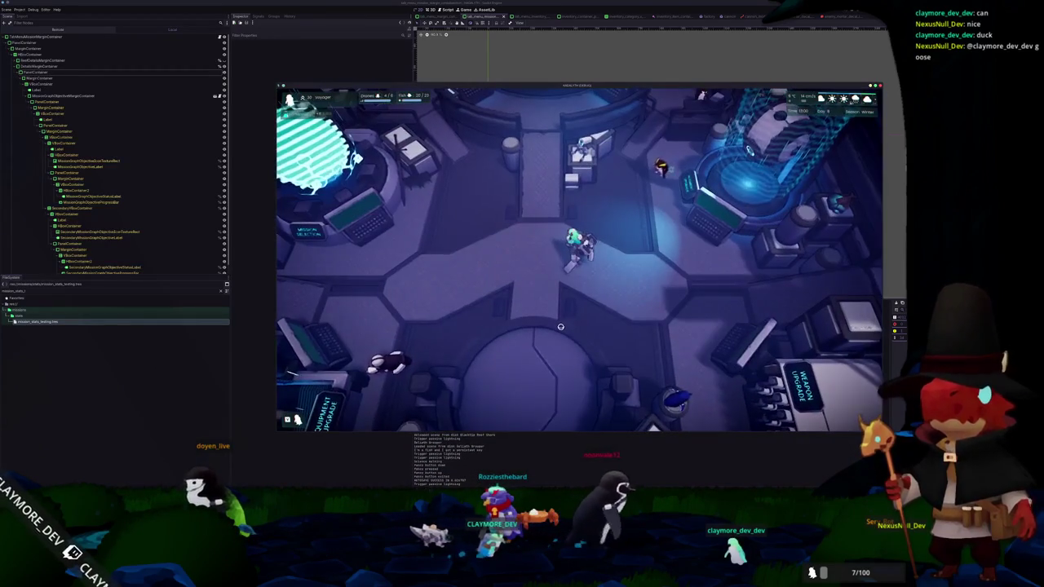
# Toggle the Ice Spires mission info on and off, then inspect the Interchange structure
pyautogui.press('Tab')
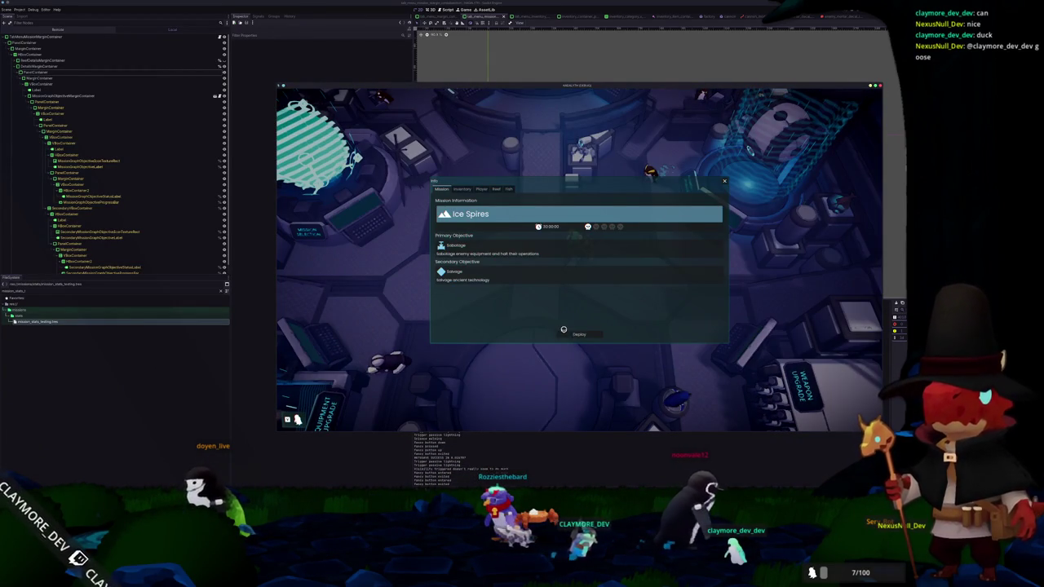
pyautogui.press('Tab')
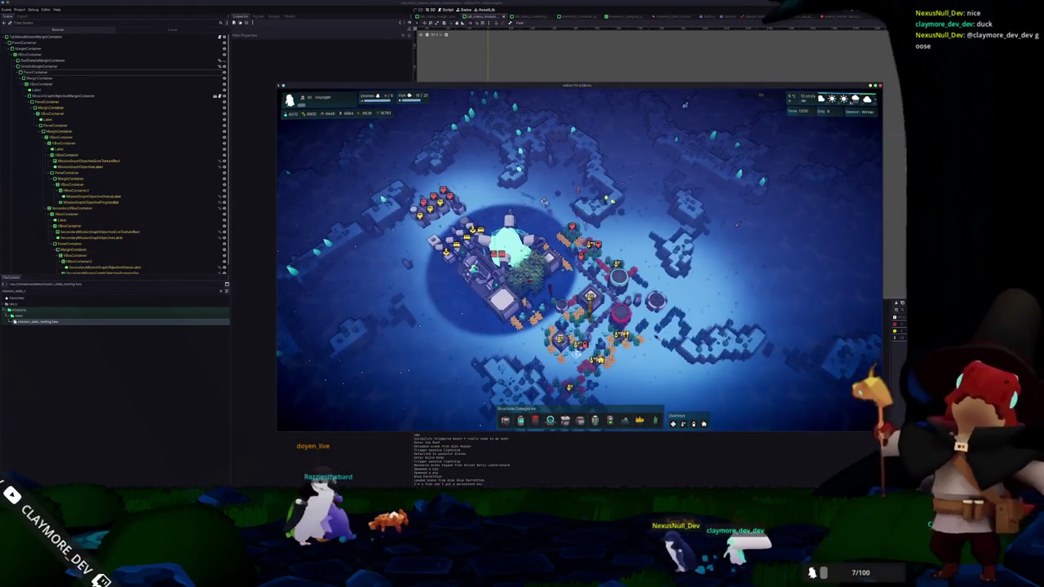
pyautogui.click(580, 346)
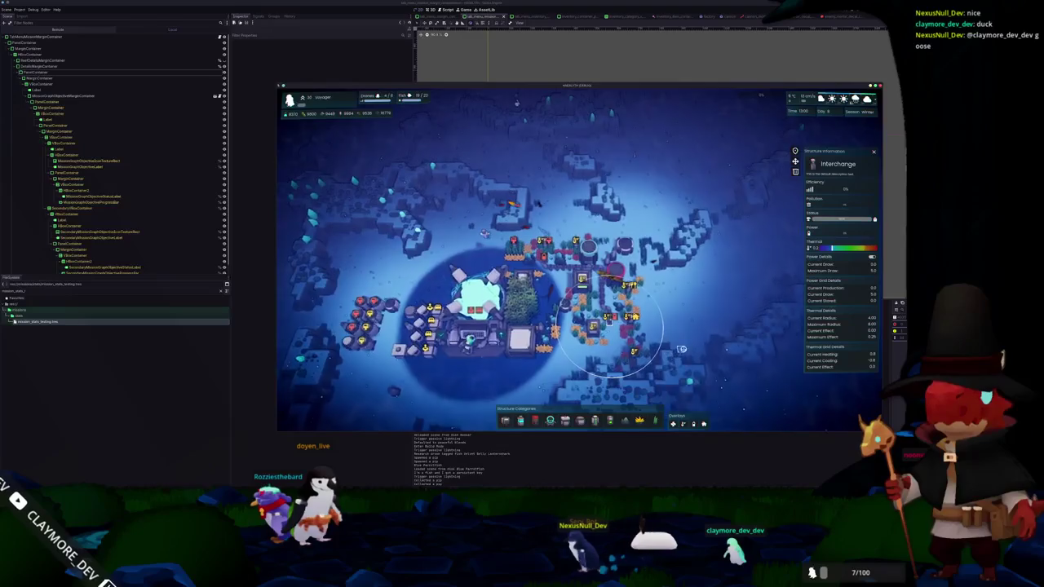
# Open a Structure Categories group and start placing a Delivery Pylon
pyautogui.scroll(2, 694, 339)
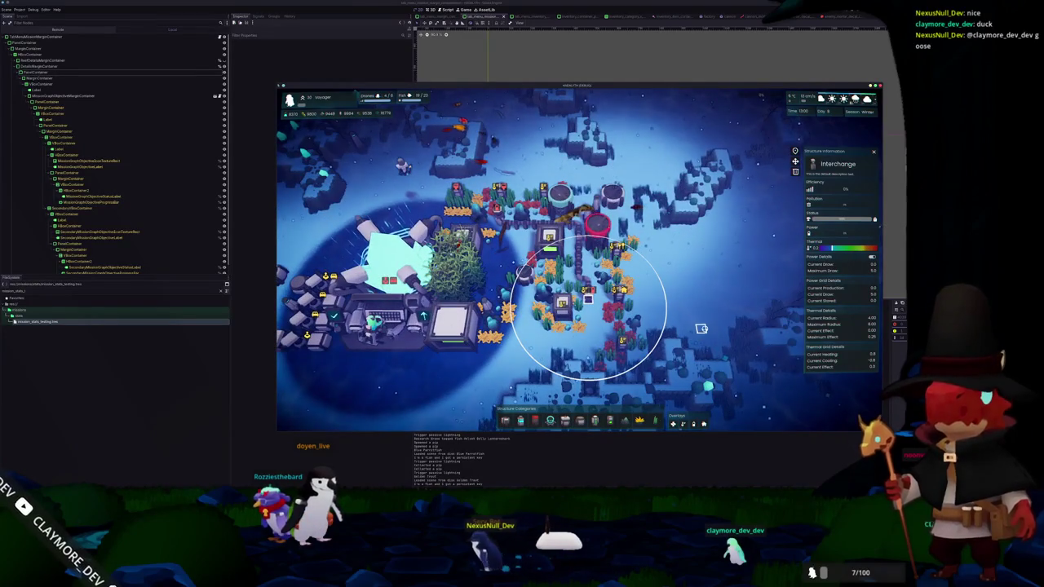
pyautogui.click(519, 421)
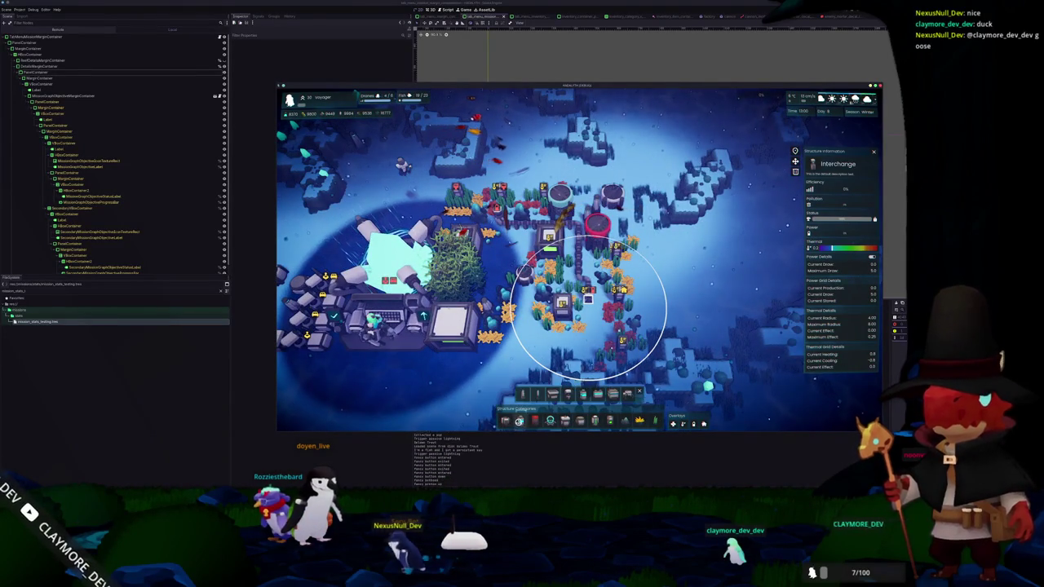
pyautogui.click(528, 396)
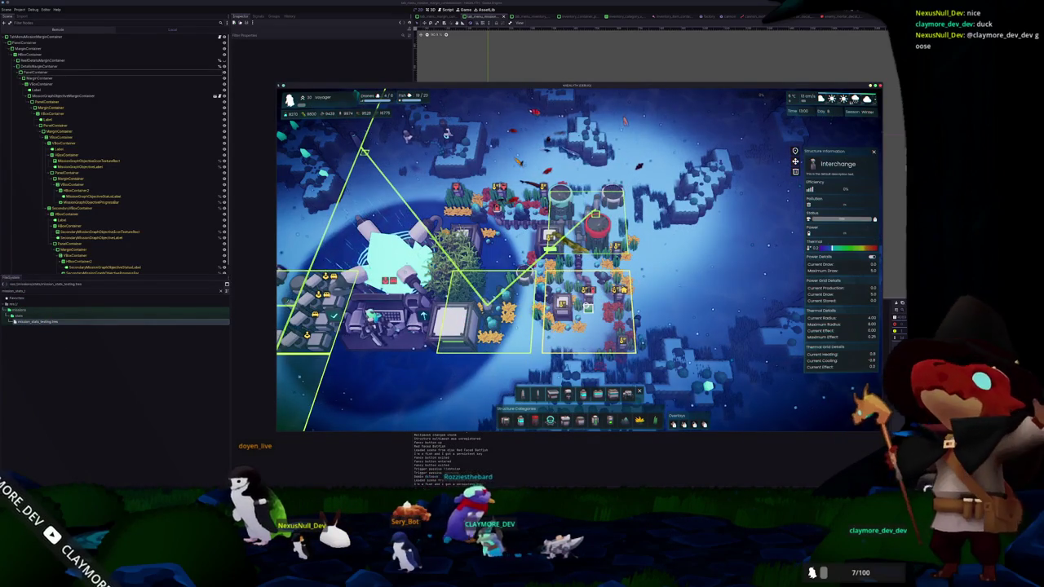
# Reframe the base, turn on the power-range overlay showing two green zones, and close the Interchange panel
pyautogui.scroll(2, 571, 245)
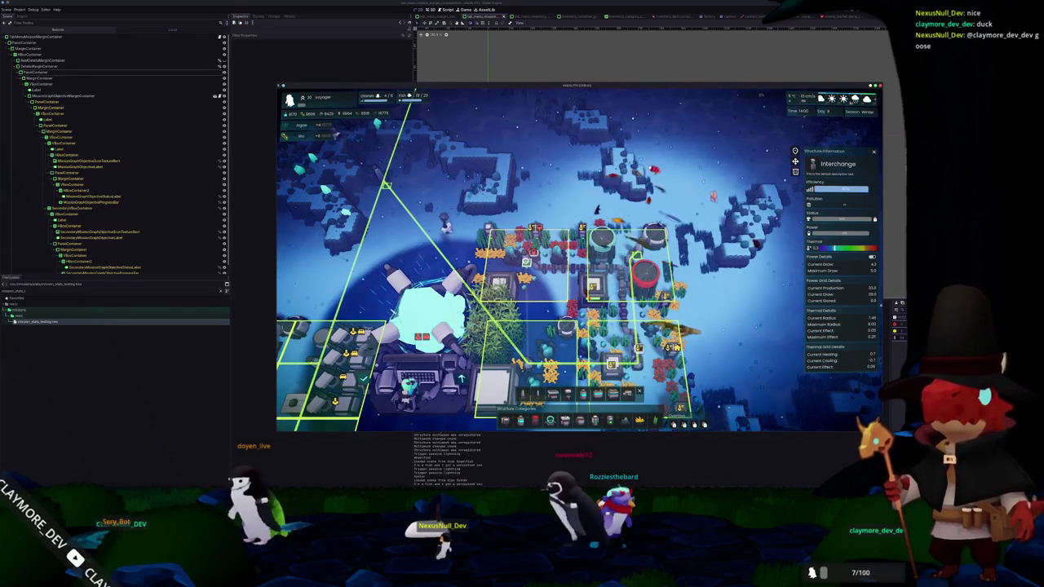
pyautogui.scroll(-3, 571, 261)
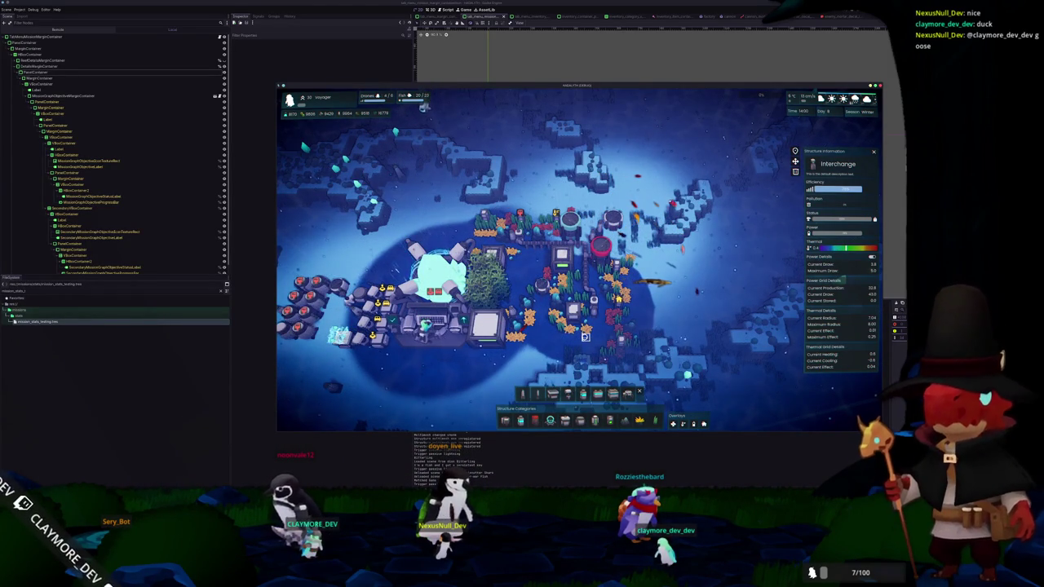
pyautogui.scroll(-2, 585, 335)
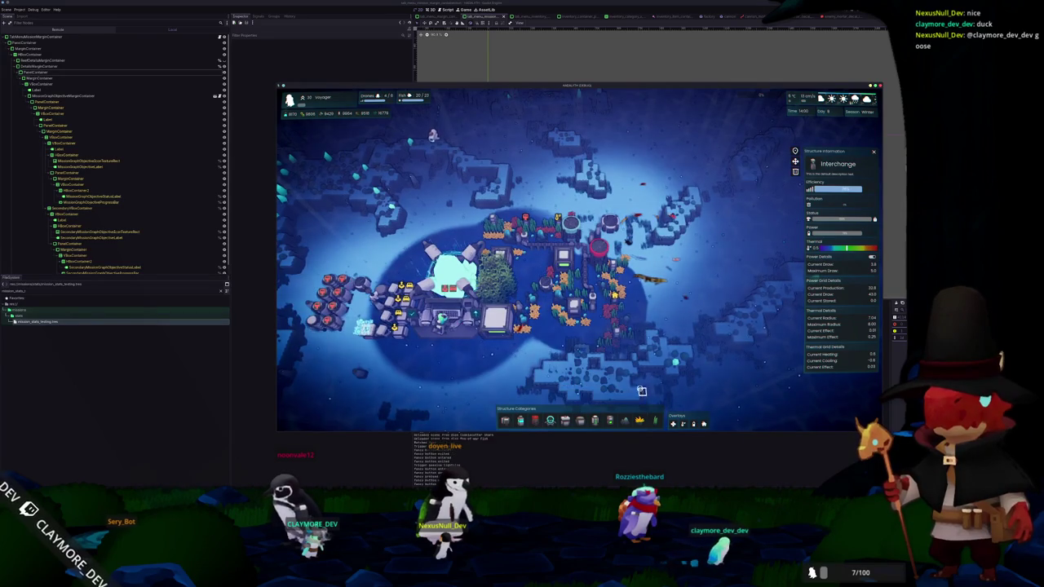
pyautogui.scroll(-1, 638, 381)
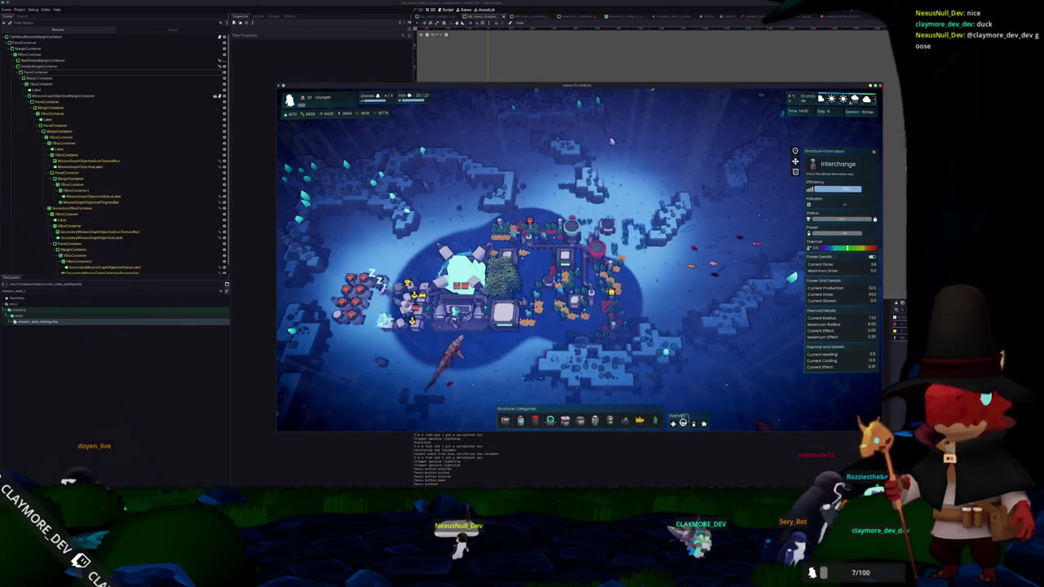
pyautogui.click(684, 424)
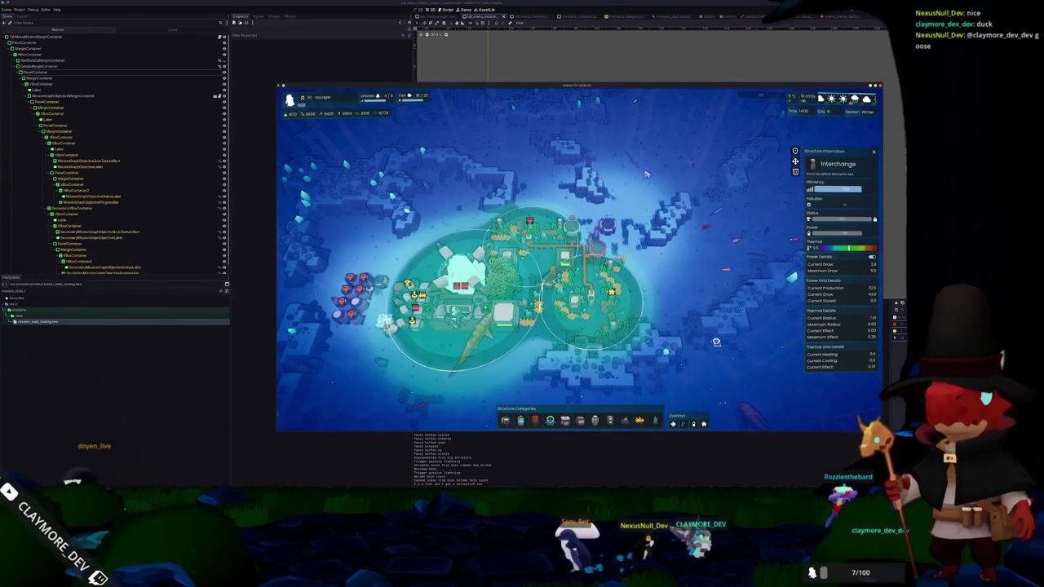
pyautogui.press('Escape')
pyautogui.press('a')
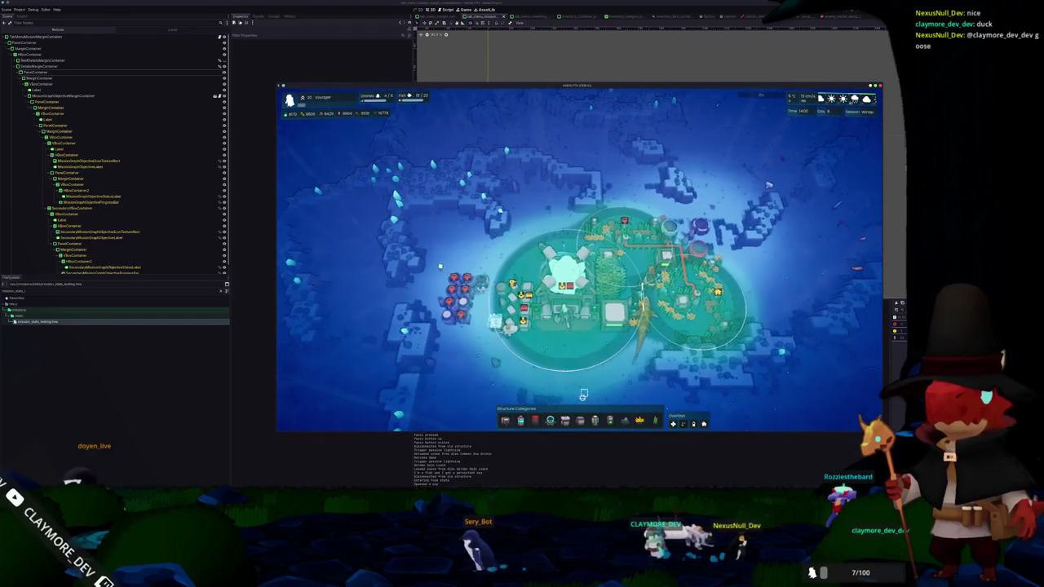
# Try placing a structure and then a Small Tidal Generator, cancelling each placement
pyautogui.click(550, 421)
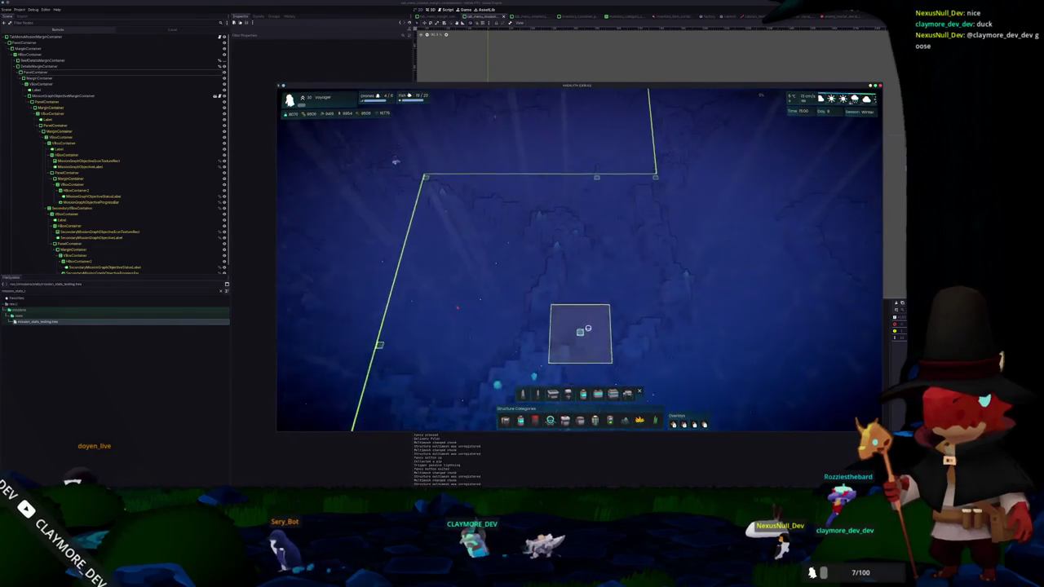
pyautogui.press('w')
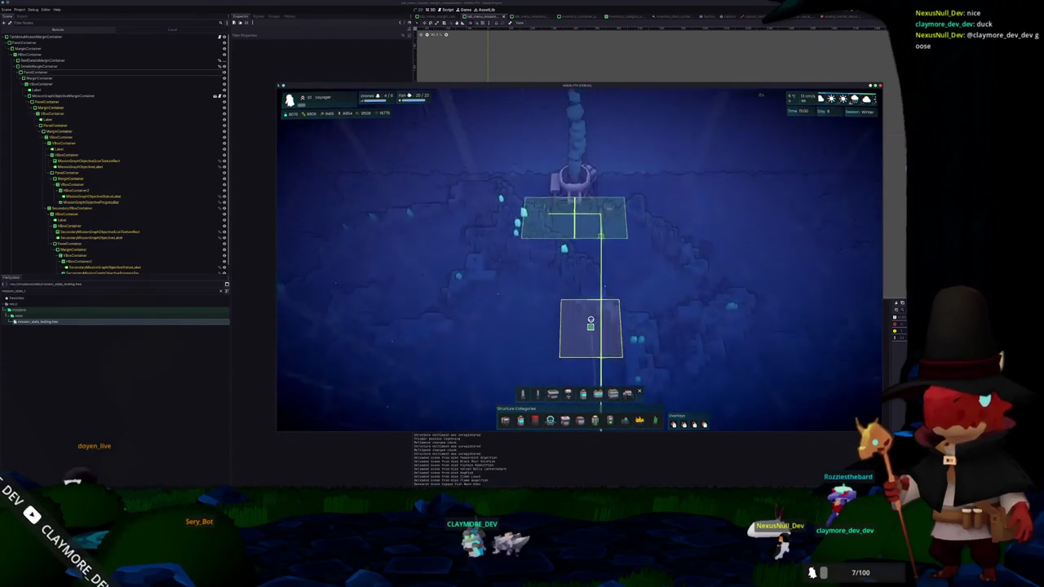
pyautogui.press('Escape')
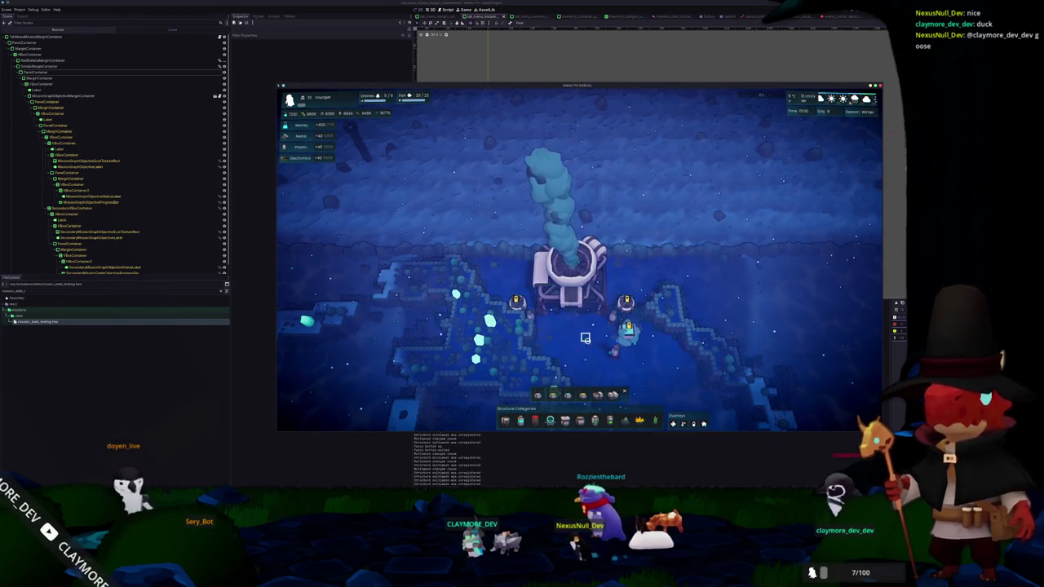
pyautogui.click(553, 391)
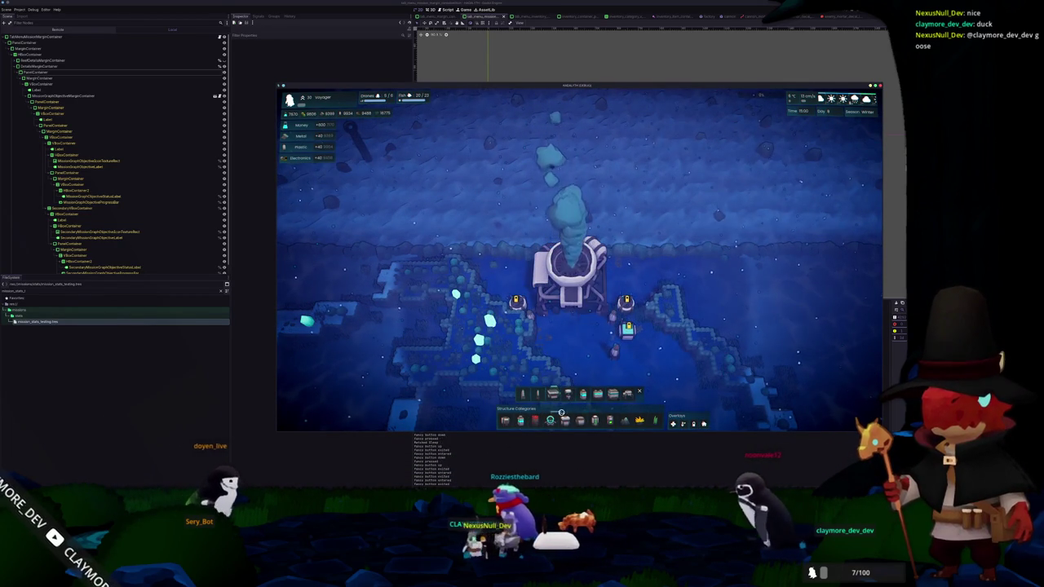
pyautogui.click(553, 394)
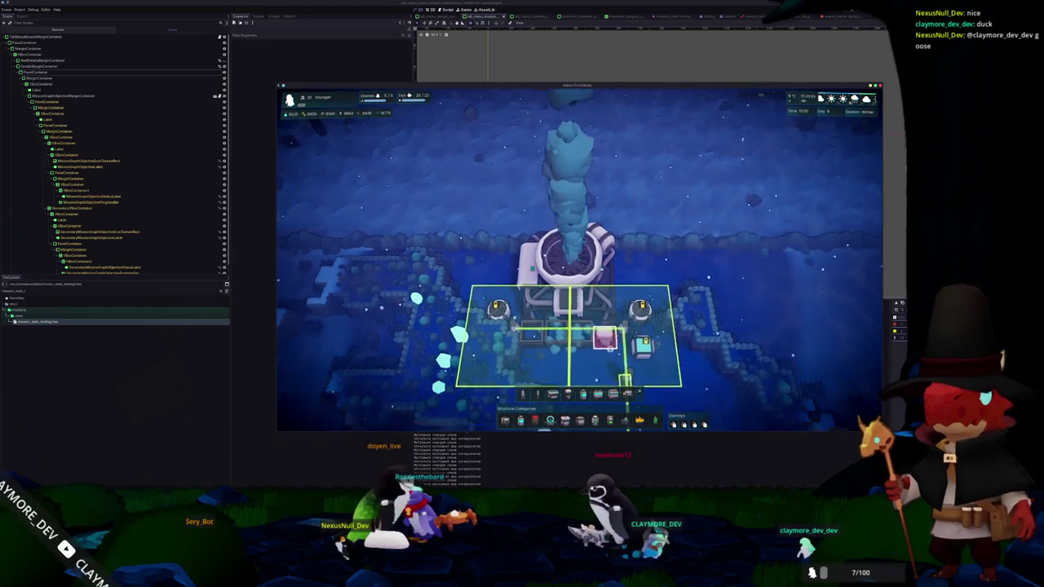
pyautogui.press('w')
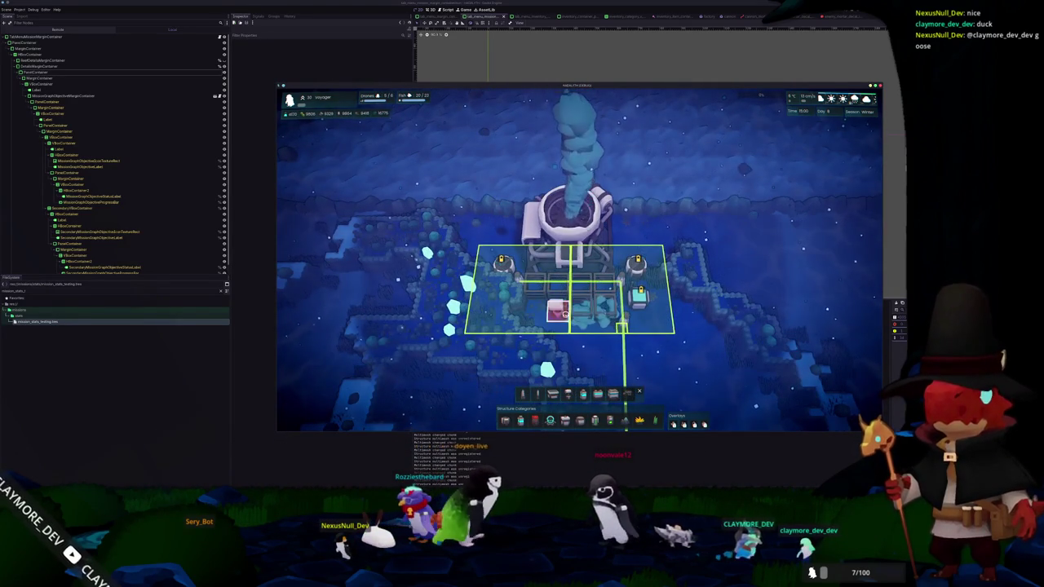
pyautogui.press('q')
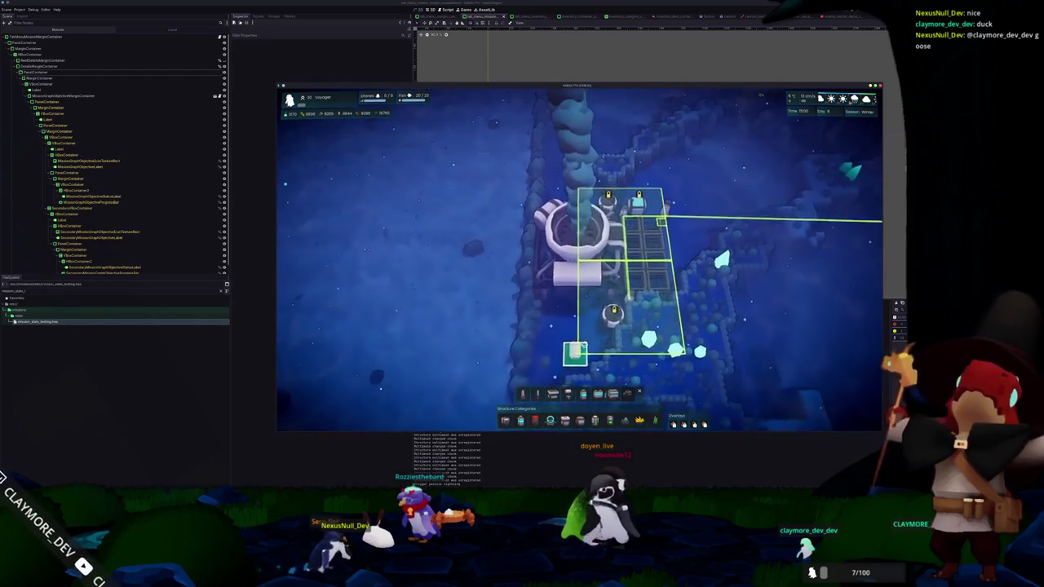
pyautogui.rightClick(580, 343)
# Try placing a pylon and another building, then open the Repair Drone Hub's information
pyautogui.click(526, 395)
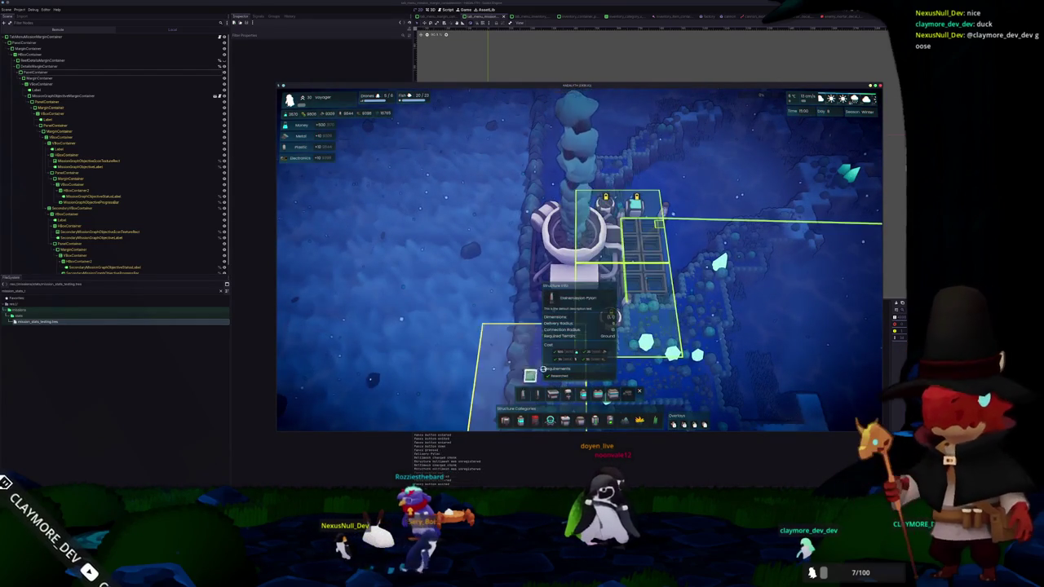
pyautogui.press('q')
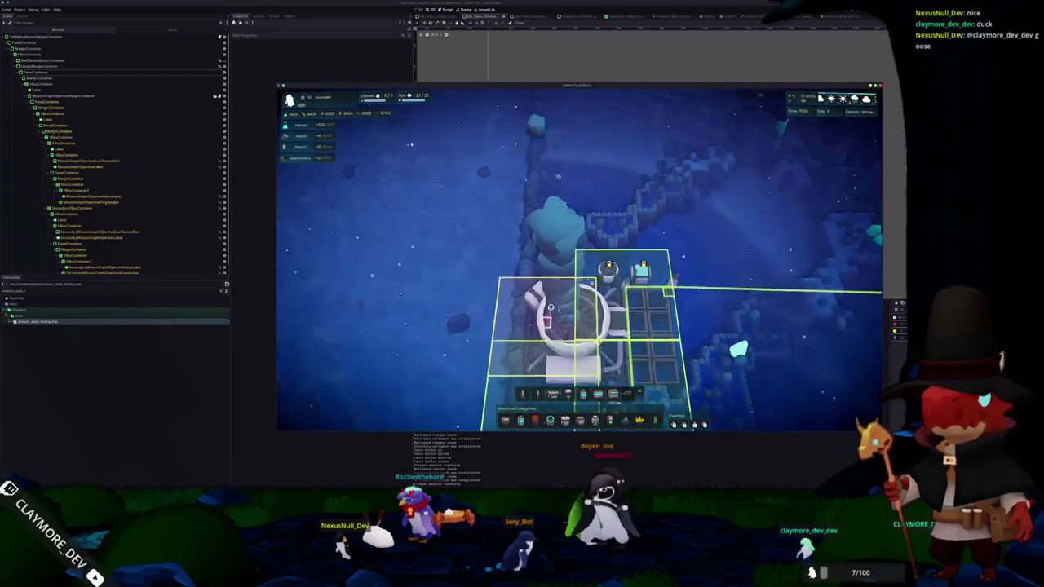
pyautogui.rightClick(551, 324)
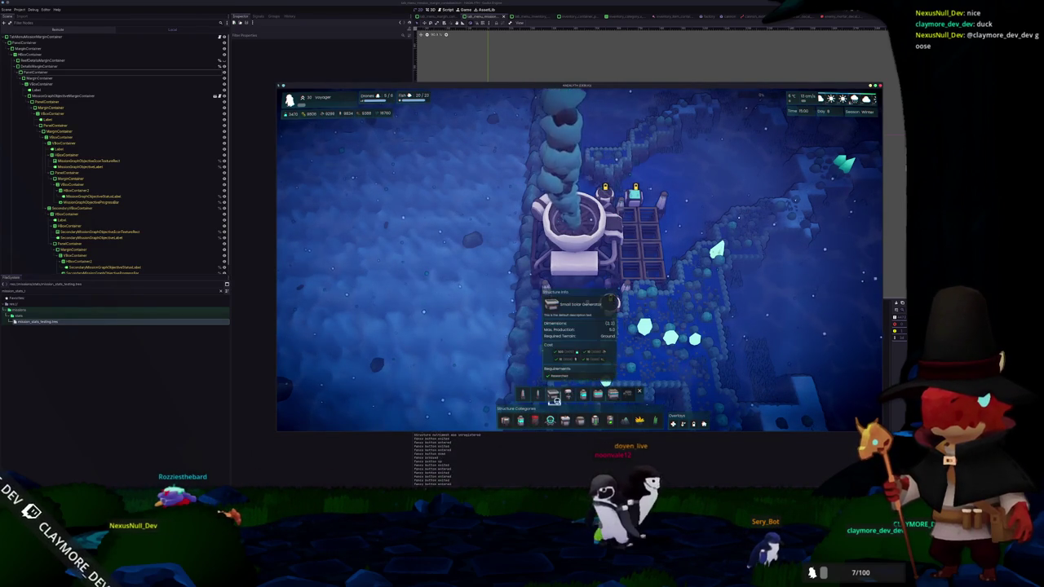
pyautogui.click(567, 395)
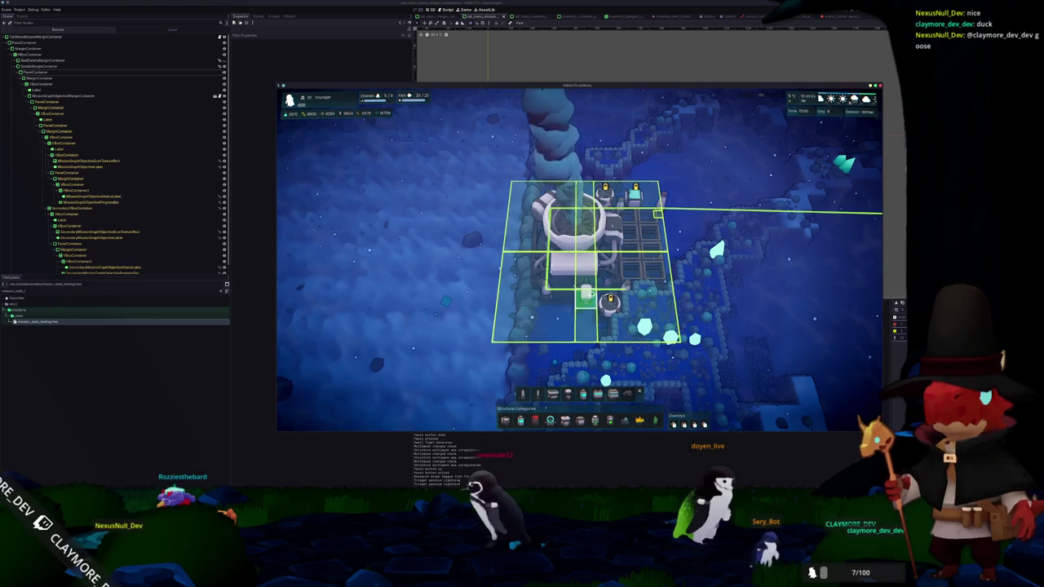
pyautogui.press('e')
pyautogui.press('e')
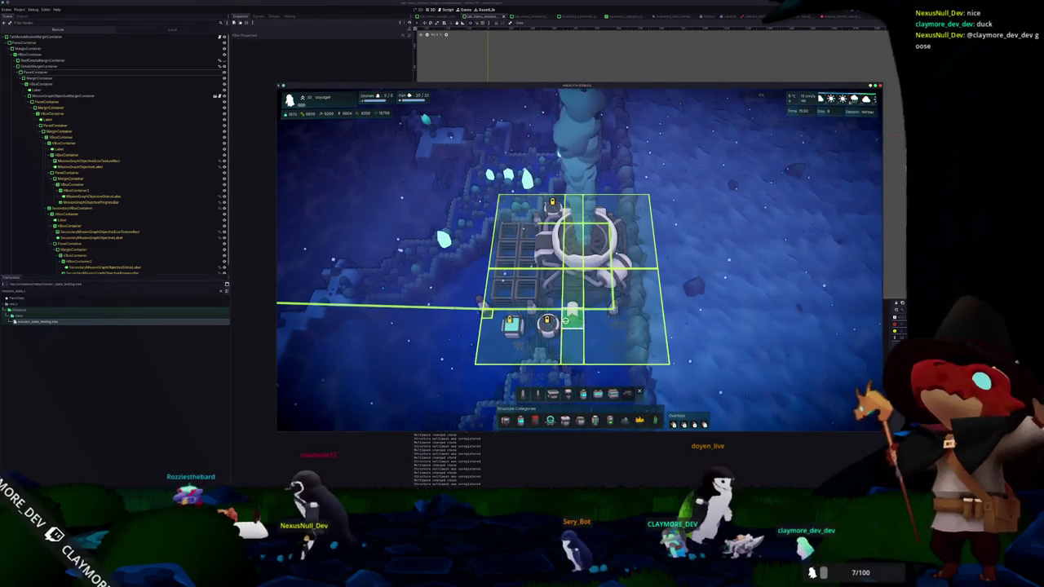
pyautogui.scroll(-3, 567, 318)
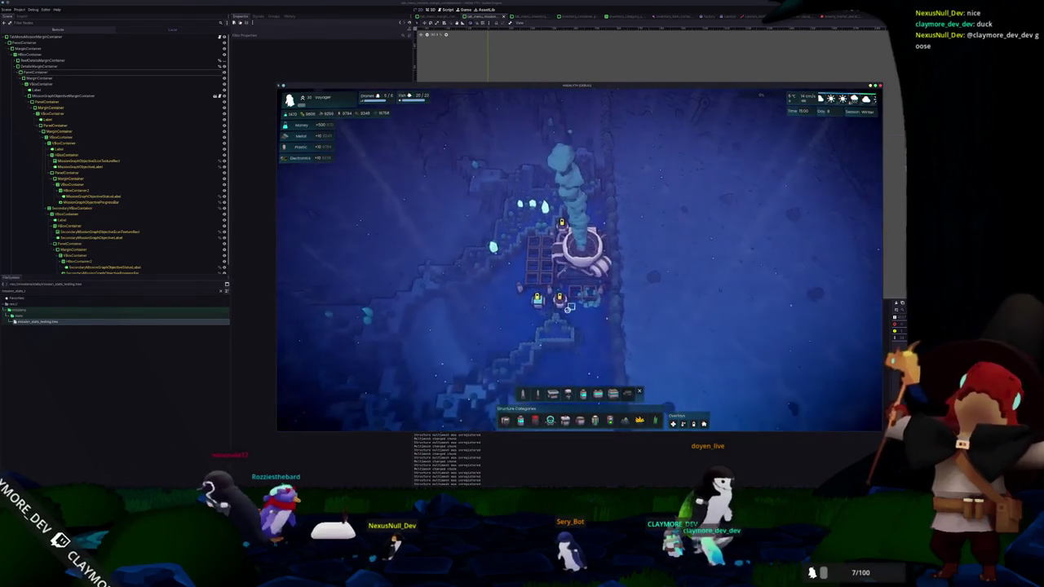
pyautogui.click(570, 311)
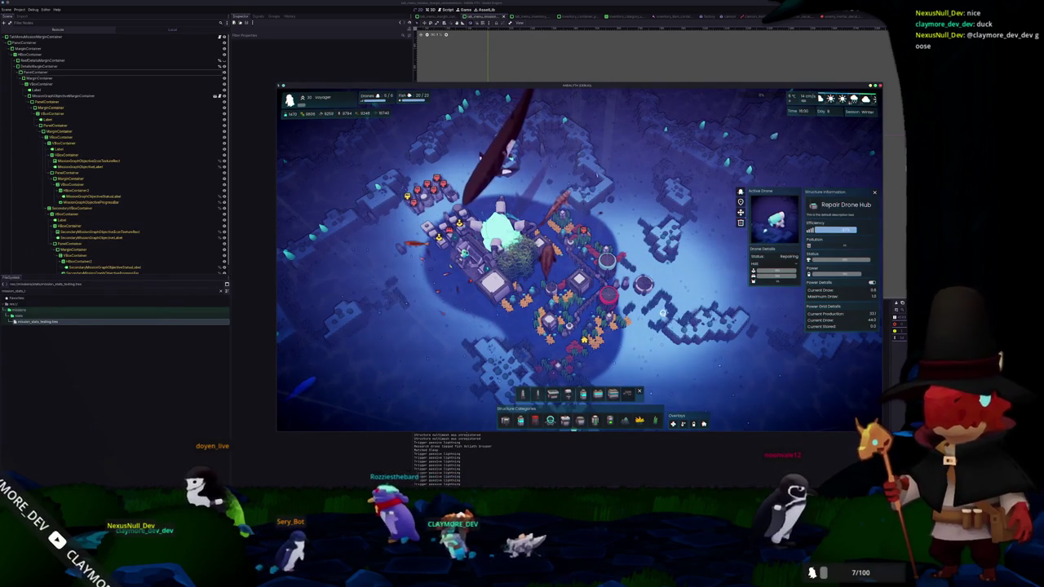
# Inspect the Core, the Huge Housing and the Minke Whale swimming over the base
pyautogui.click(497, 236)
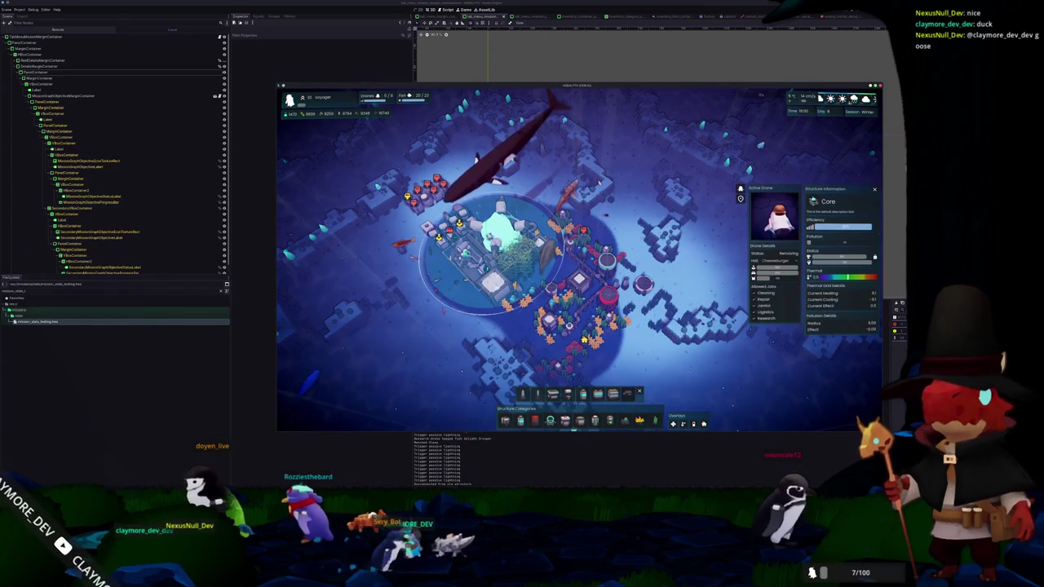
pyautogui.click(497, 302)
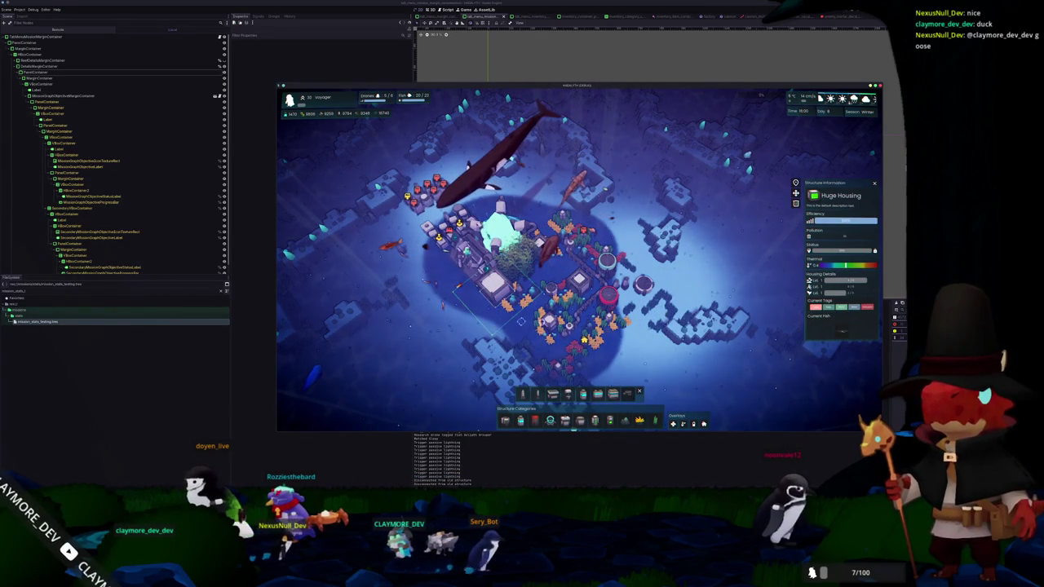
pyautogui.click(727, 337)
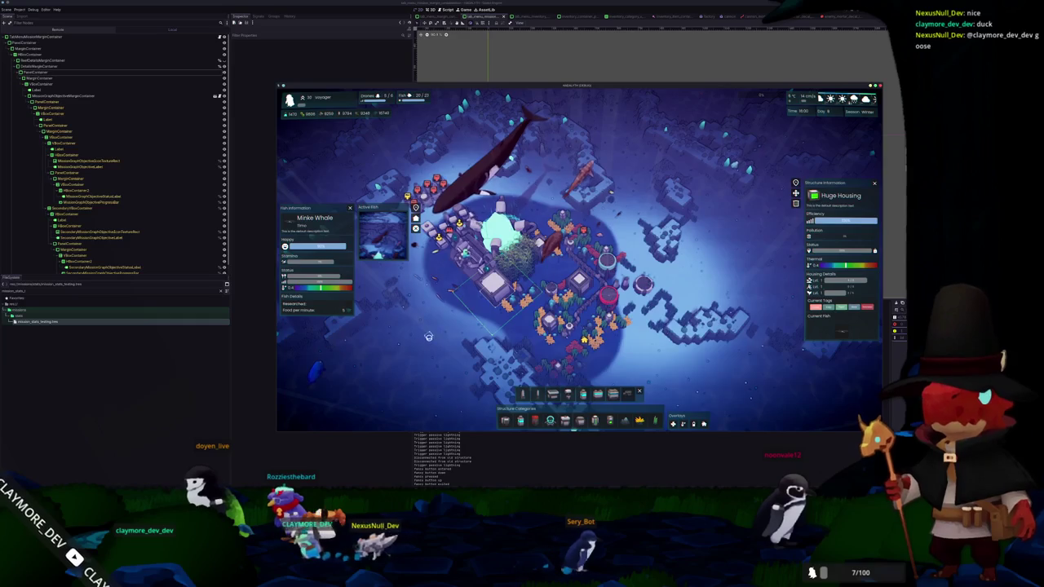
pyautogui.press('e')
pyautogui.press('e')
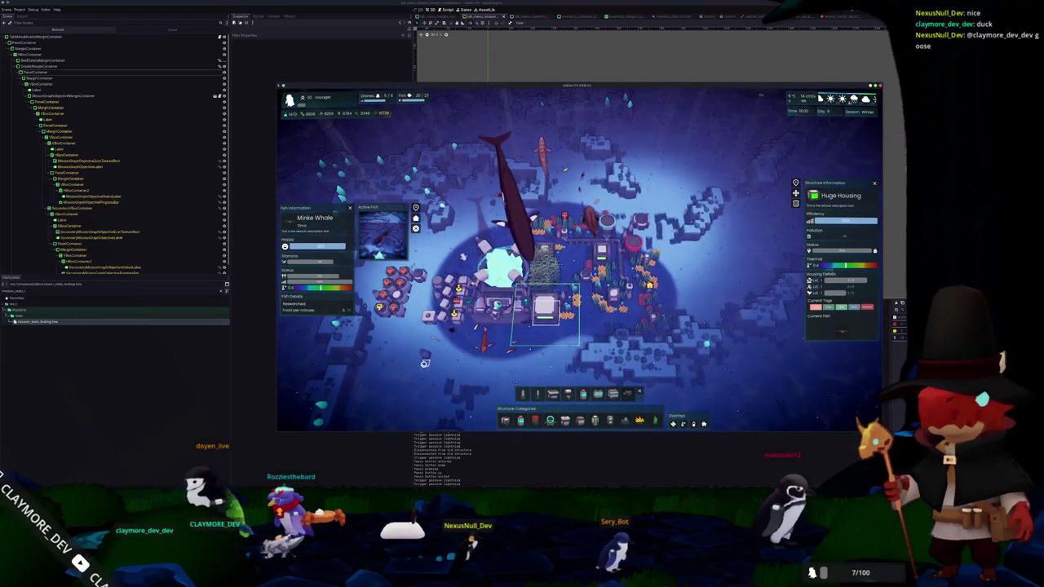
pyautogui.press('s')
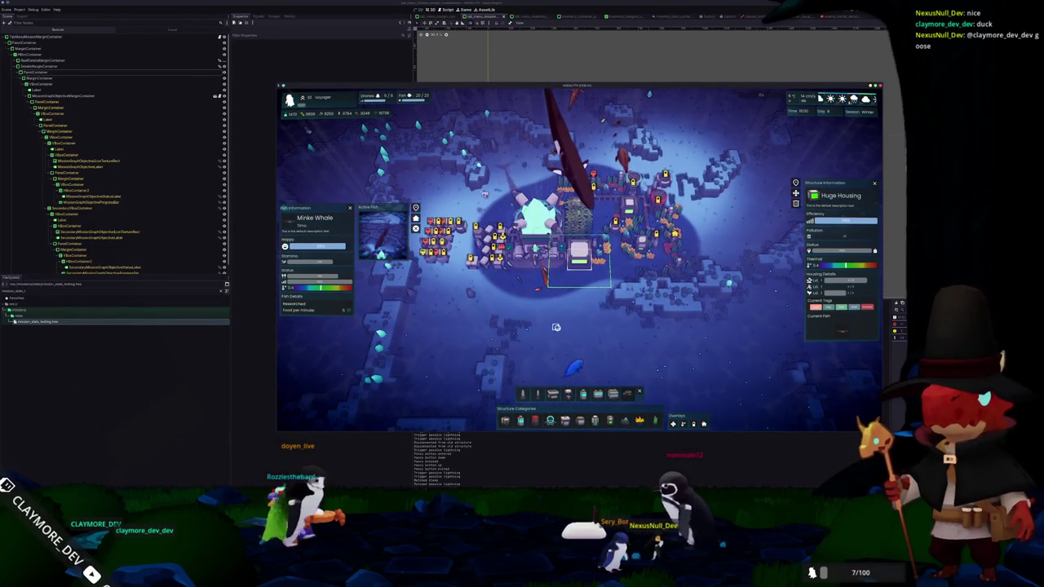
# Reselect the Core, then stop the game with F8 to return to the editor
pyautogui.click(548, 243)
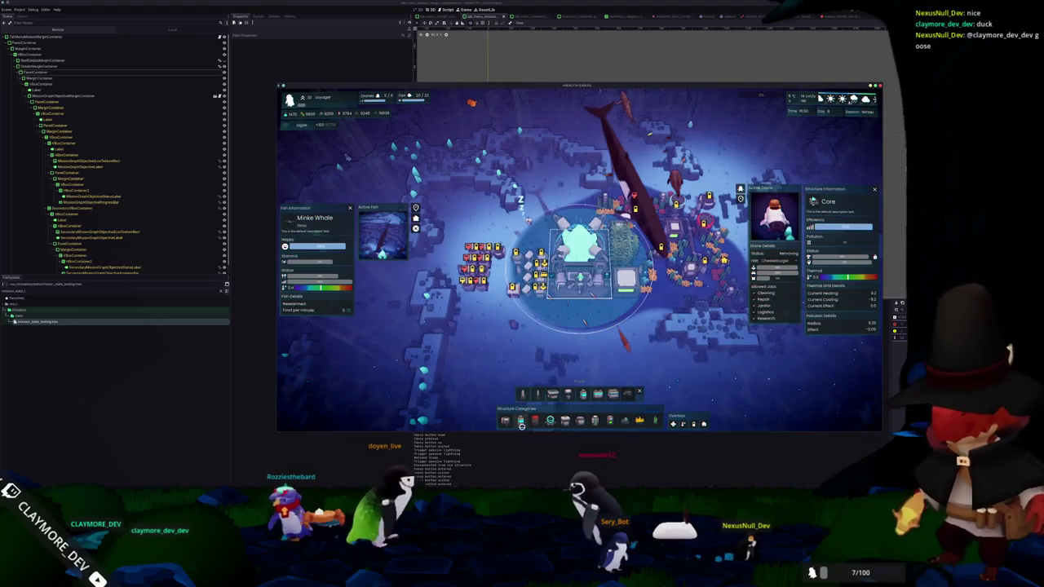
pyautogui.press('F8')
pyautogui.scroll(2, 539, 221)
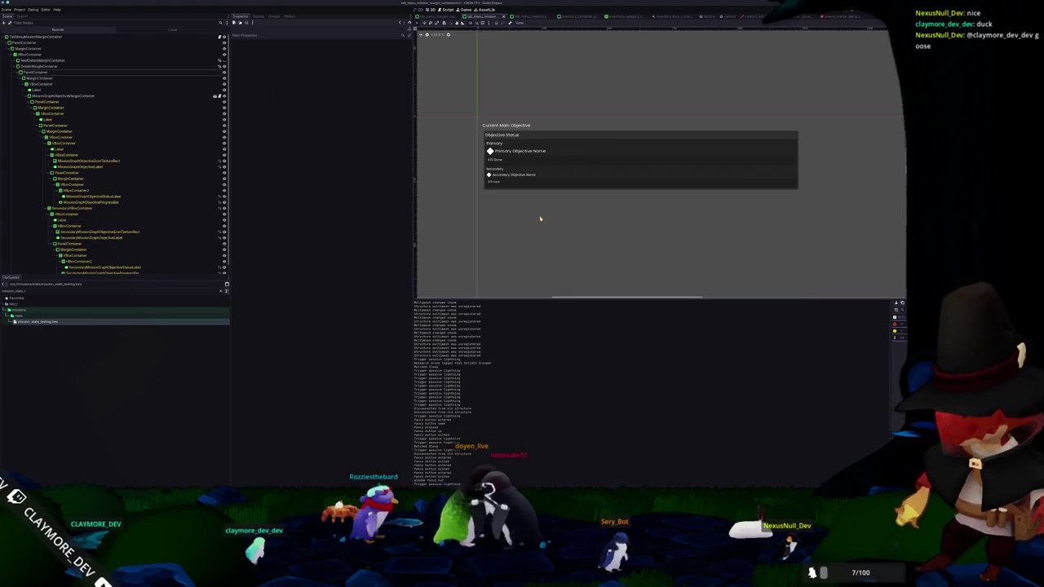
# Select the Objective Status label in the objective panel, then deselect it
pyautogui.click(556, 189)
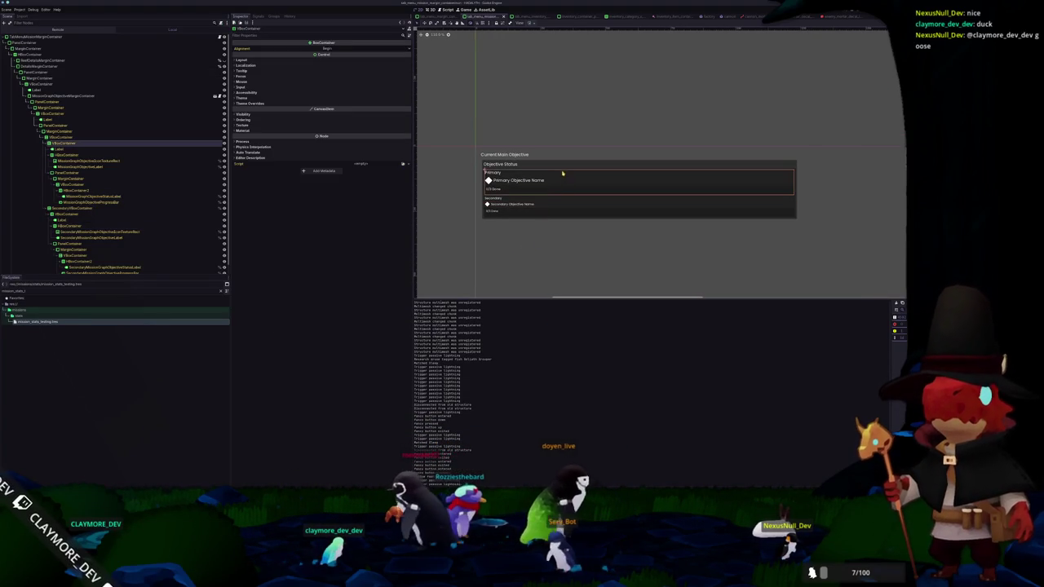
pyautogui.click(562, 164)
pyautogui.click(561, 138)
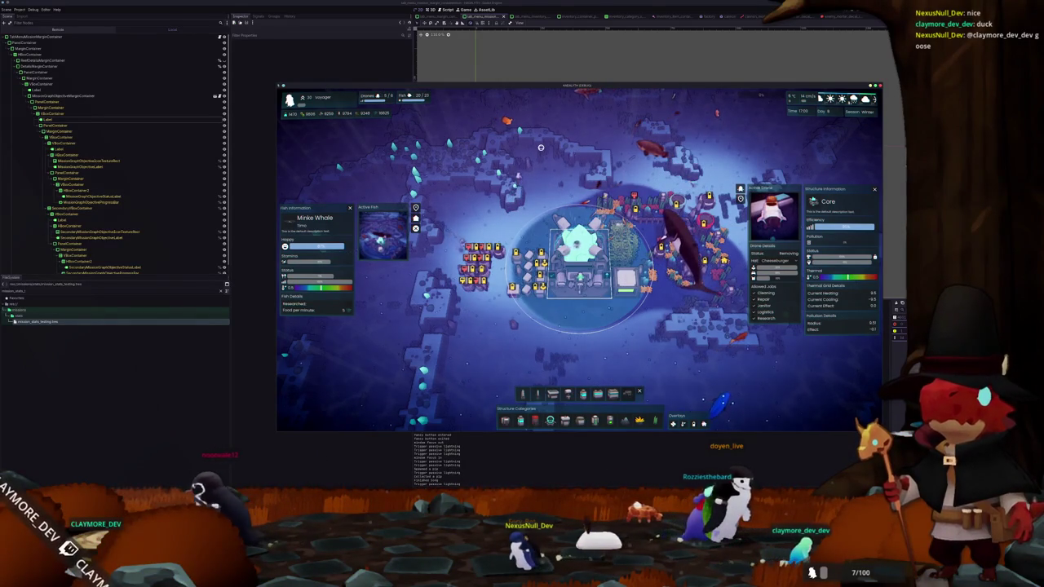
# Close the whale and Core panels, open the Generalist Drone Hub, and browse the drone hub build category
pyautogui.press('e')
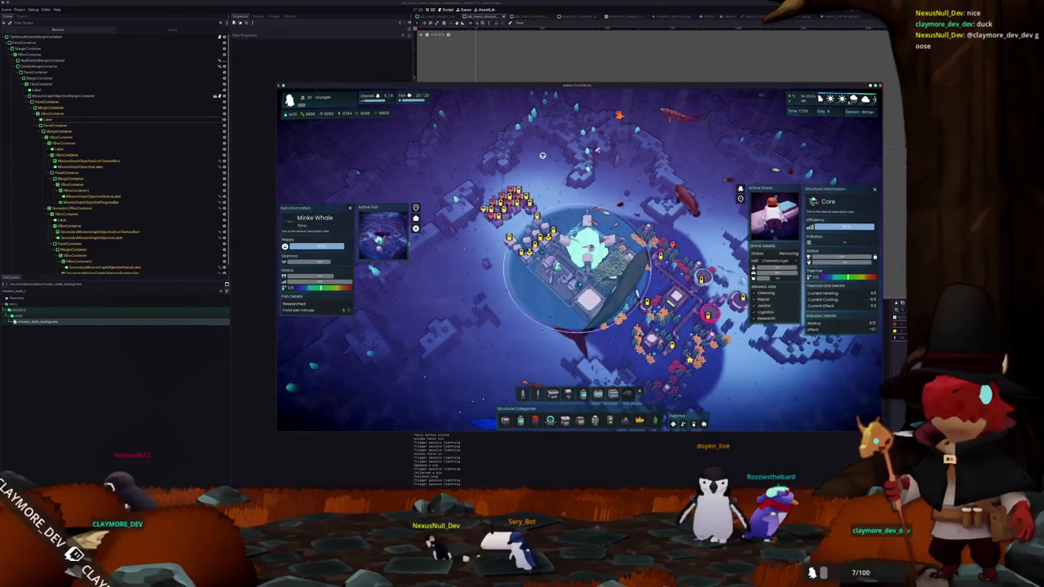
pyautogui.press('Escape')
pyautogui.press('e')
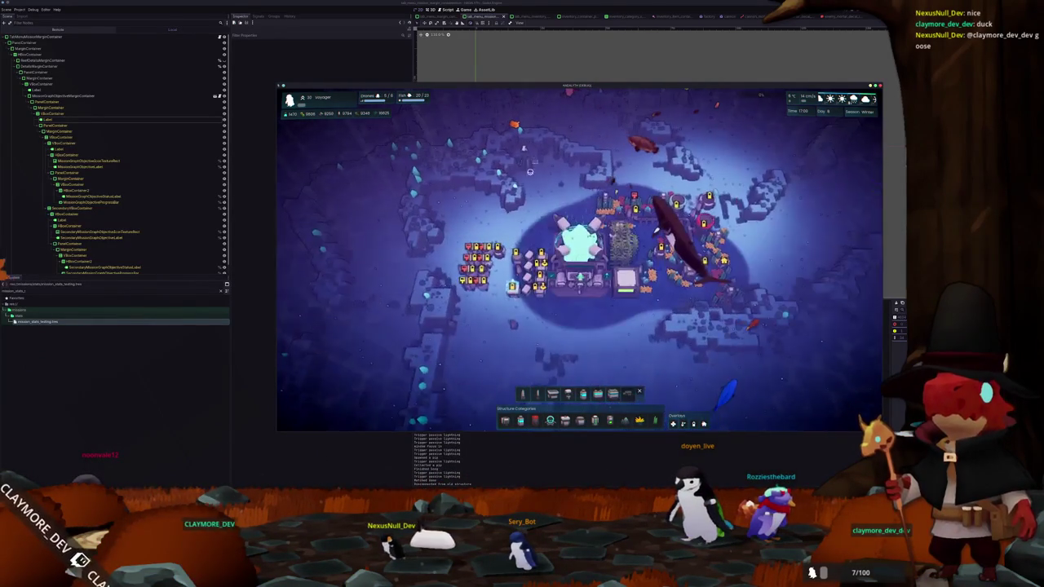
pyautogui.click(626, 278)
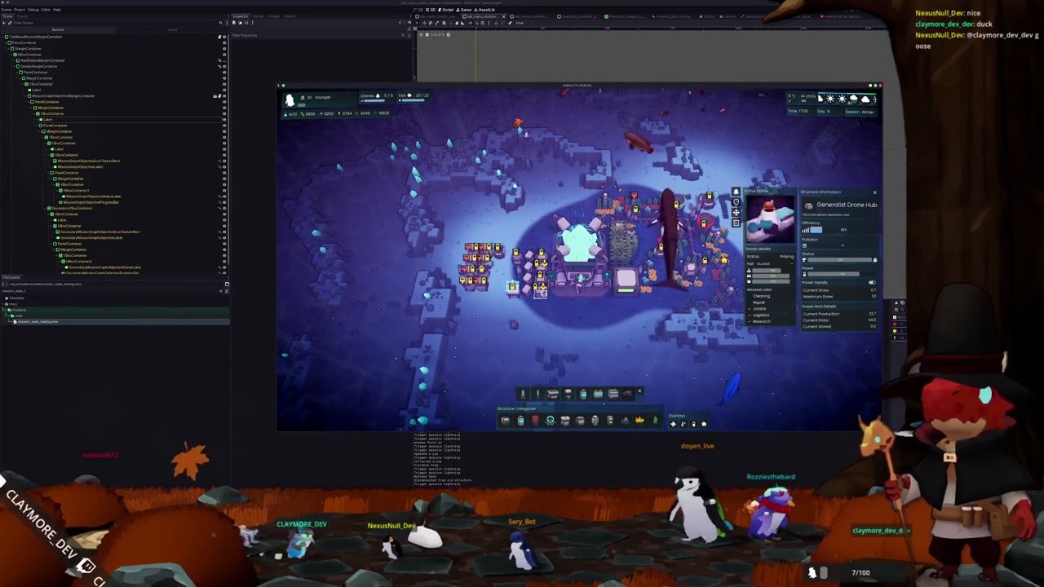
pyautogui.scroll(2, 543, 302)
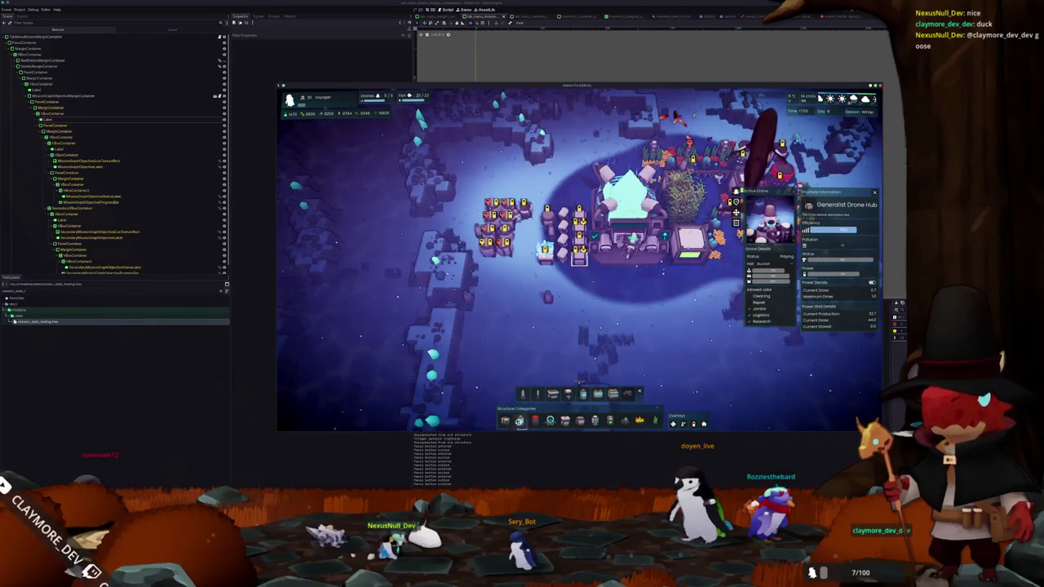
pyautogui.click(506, 421)
pyautogui.click(552, 421)
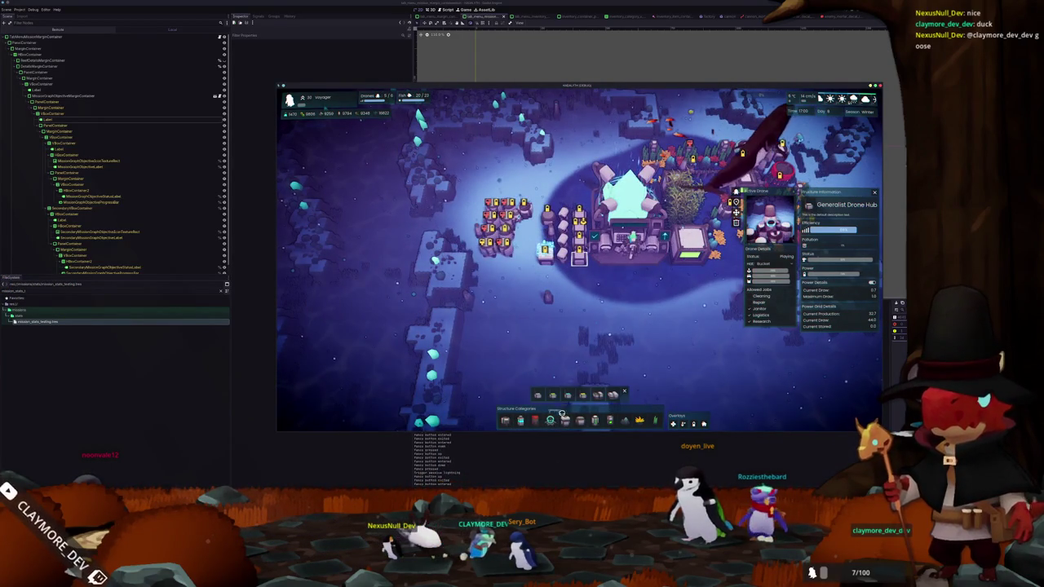
# Allow the drone Janitor and Logistics jobs, then close the panel and zoom out
pyautogui.press('q')
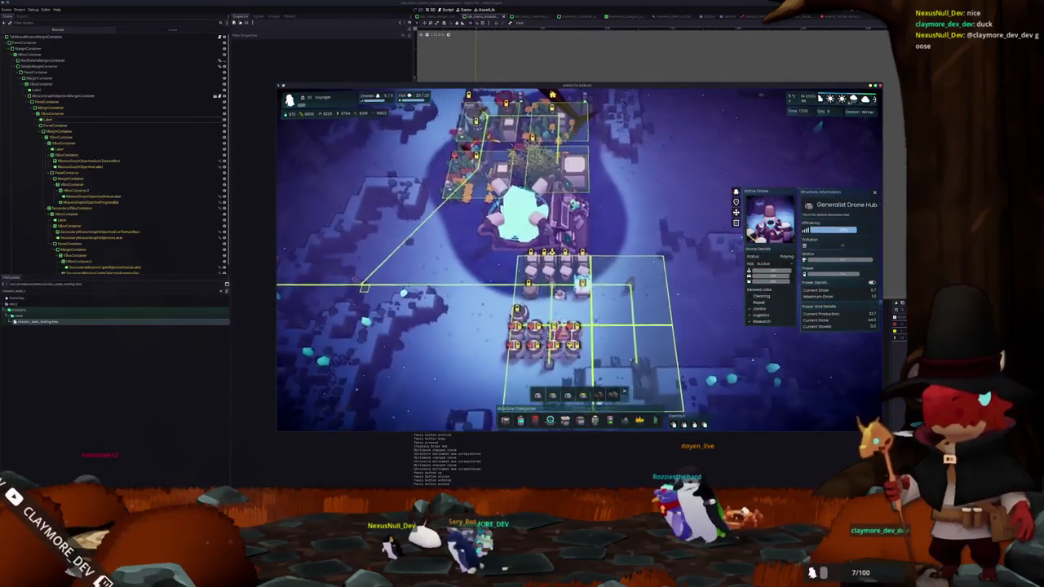
pyautogui.press('q')
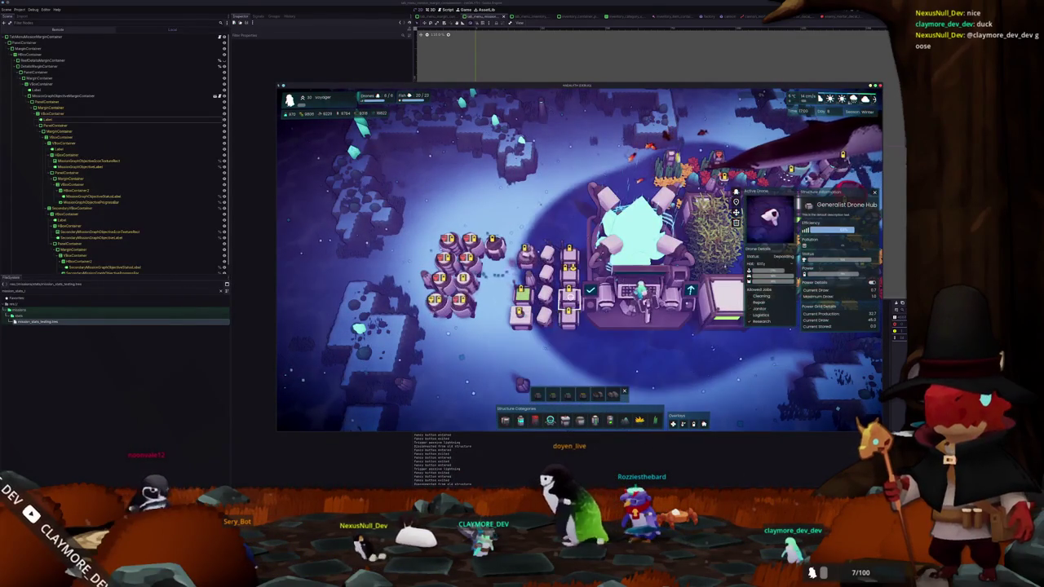
pyautogui.click(751, 308)
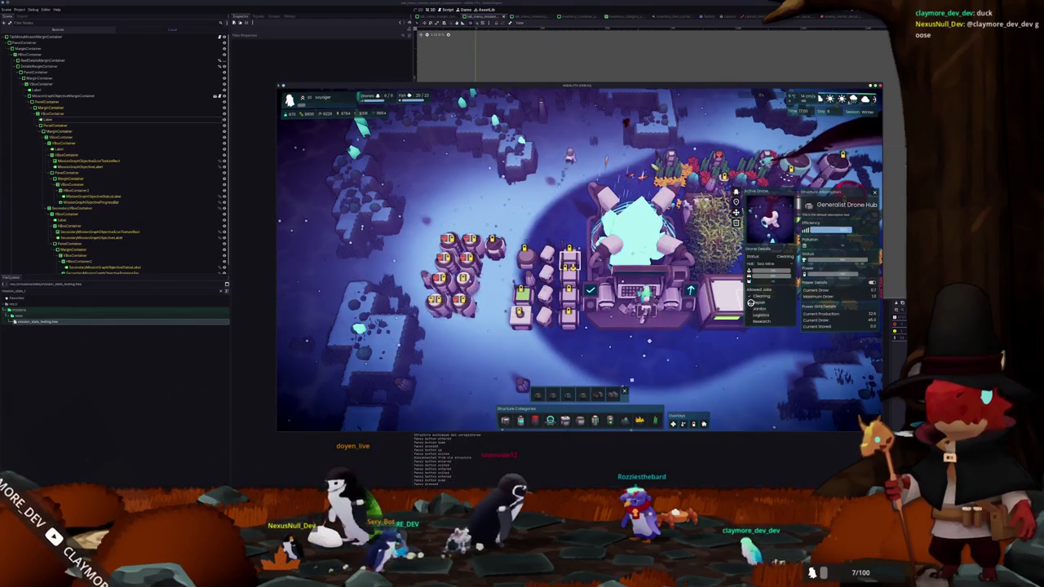
pyautogui.press('Escape')
pyautogui.scroll(-4, 751, 304)
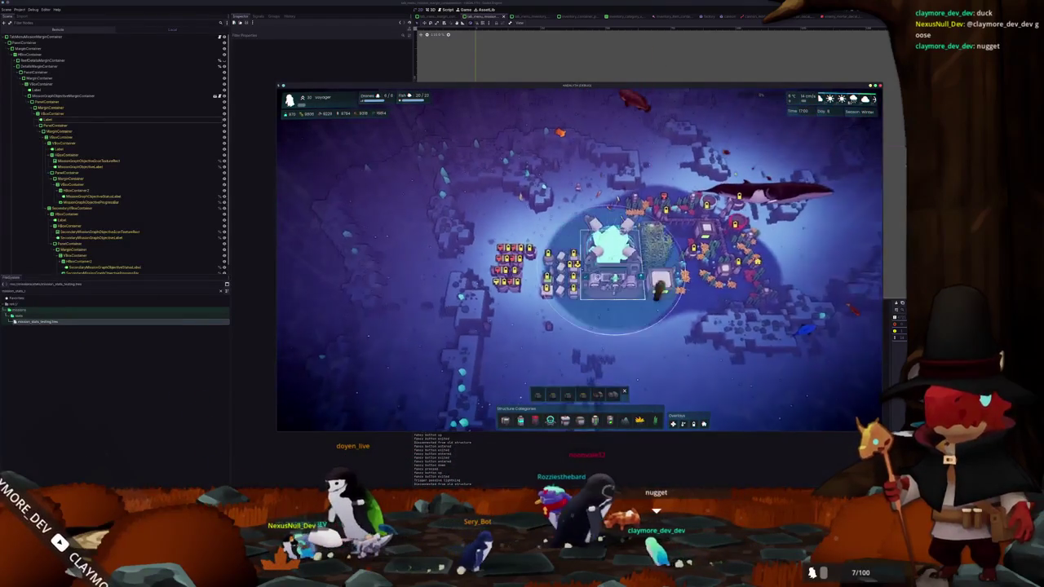
# Inspect the Core and Generalist Drone Hub, then close the Cleaning Drone Hub panel
pyautogui.click(611, 245)
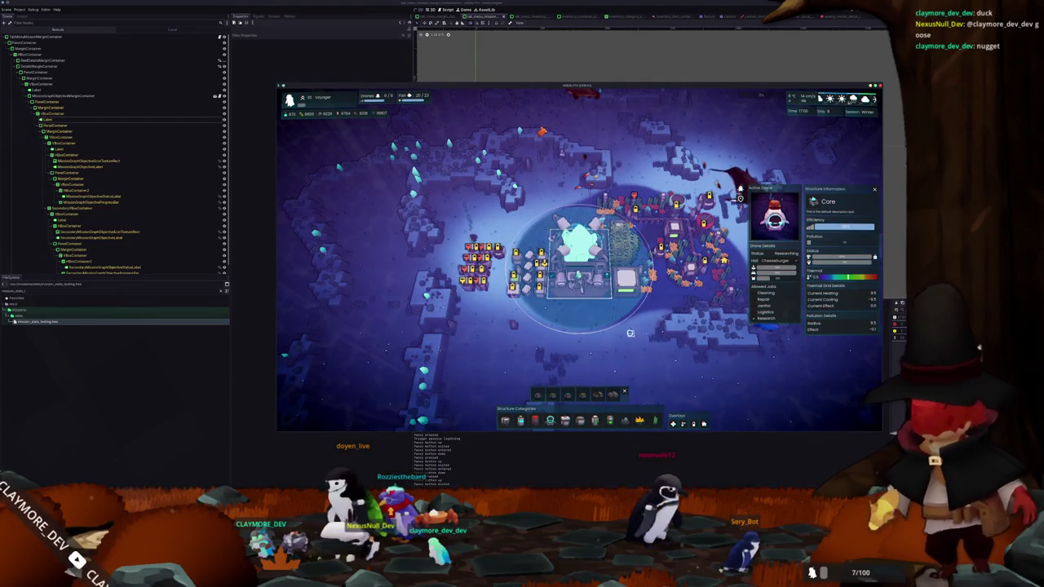
pyautogui.click(539, 290)
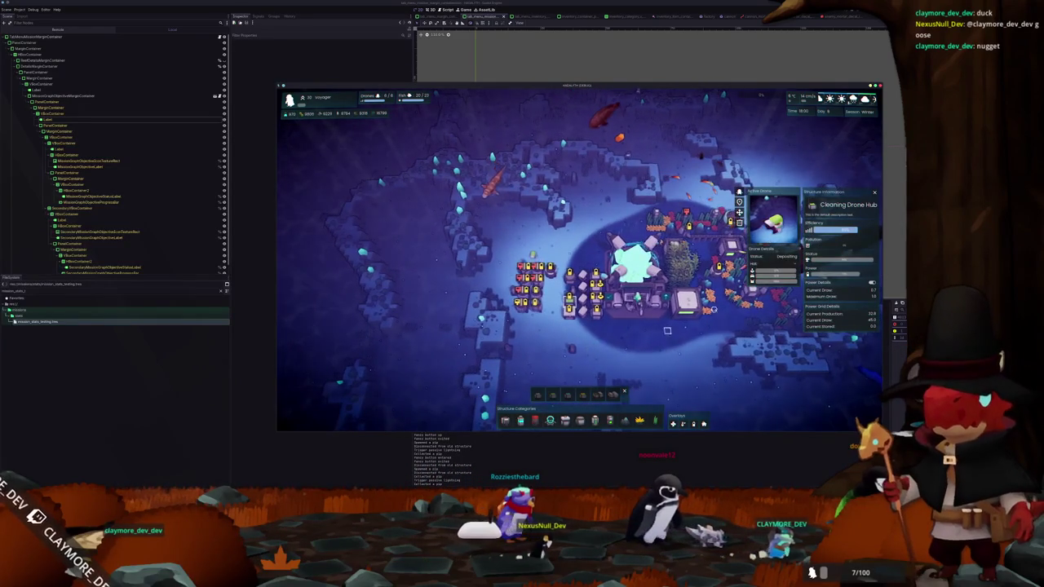
pyautogui.press('Escape')
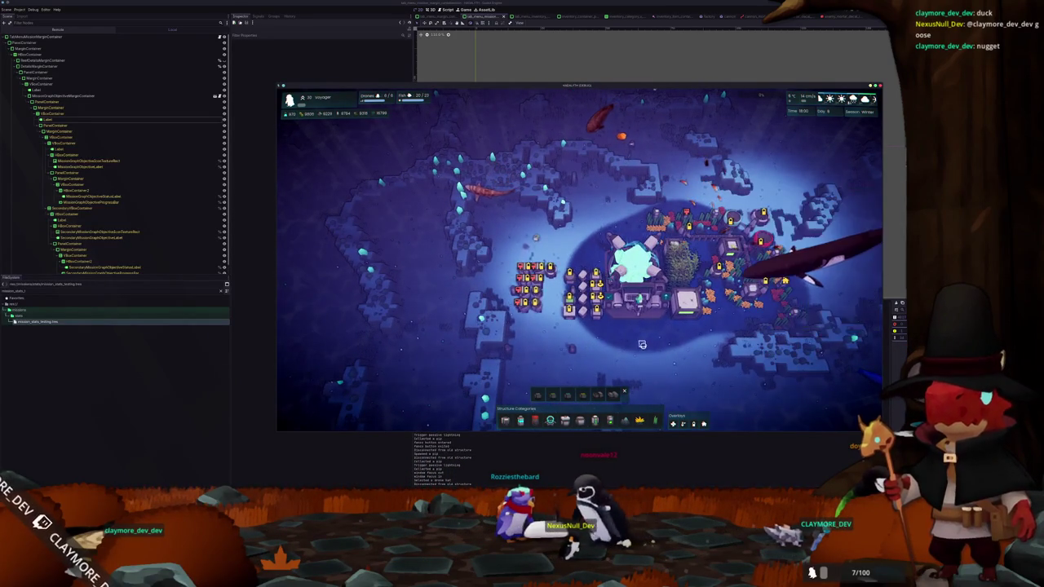
pyautogui.scroll(3, 601, 360)
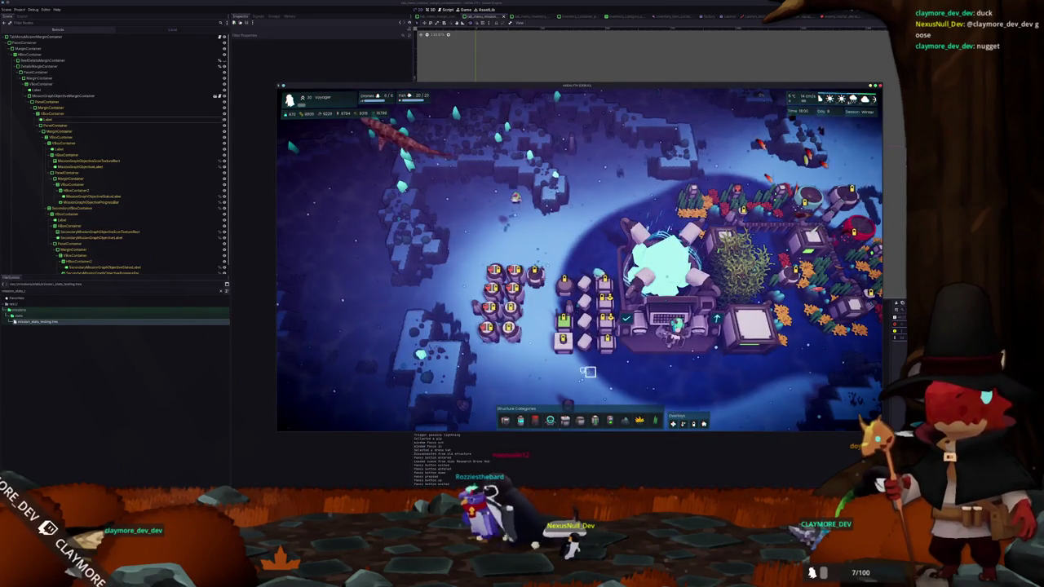
pyautogui.scroll(2, 555, 373)
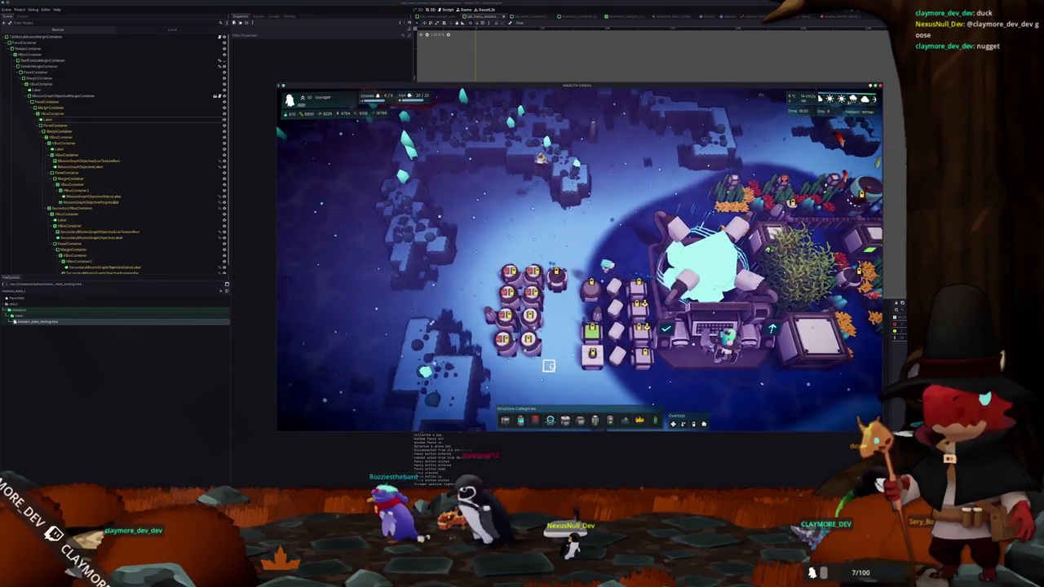
# Reopen and dismiss the Cleaning Drone Hub details, then open the logistics build category
pyautogui.click(562, 343)
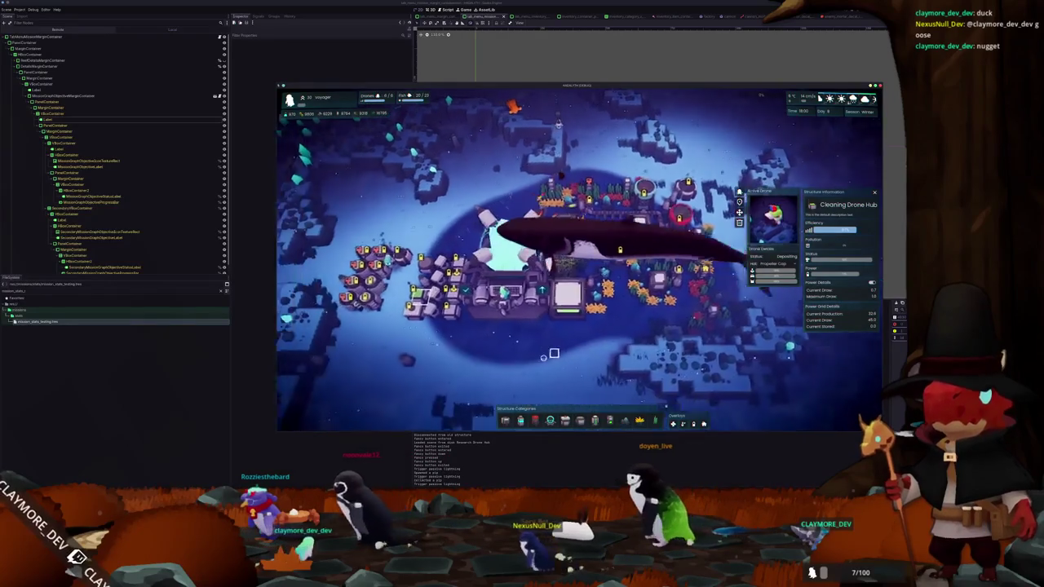
pyautogui.click(540, 349)
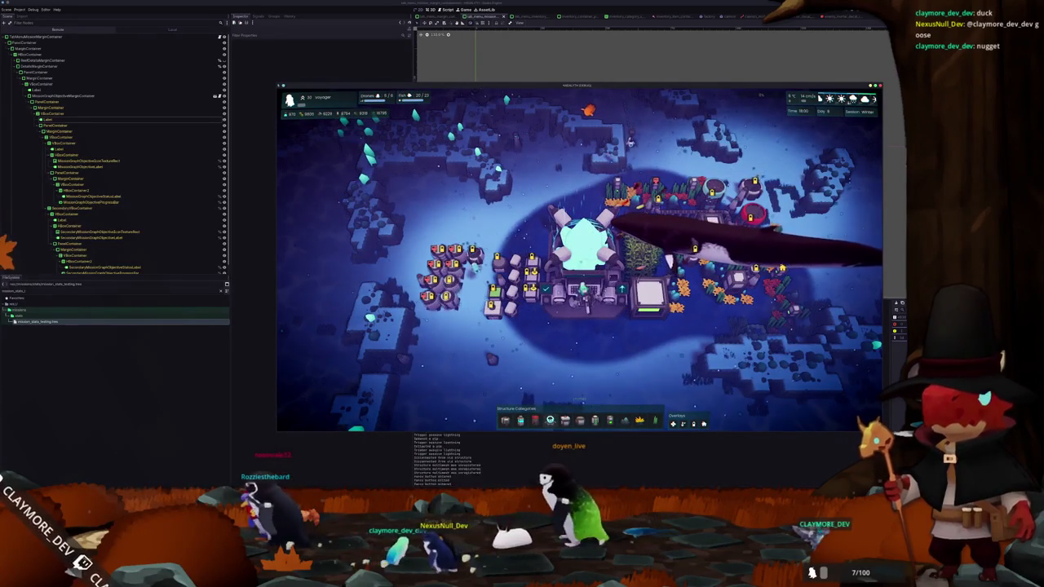
pyautogui.click(550, 420)
# Place a Logistics Drone Hub beside the base and select it to view its panels
pyautogui.press('`')
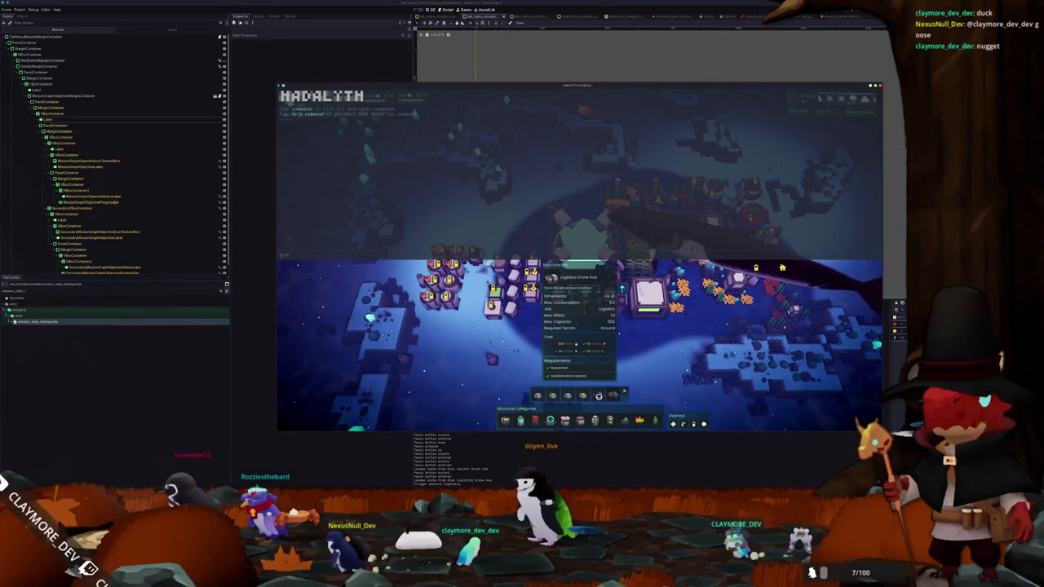
pyautogui.write('item al')
pyautogui.press('`')
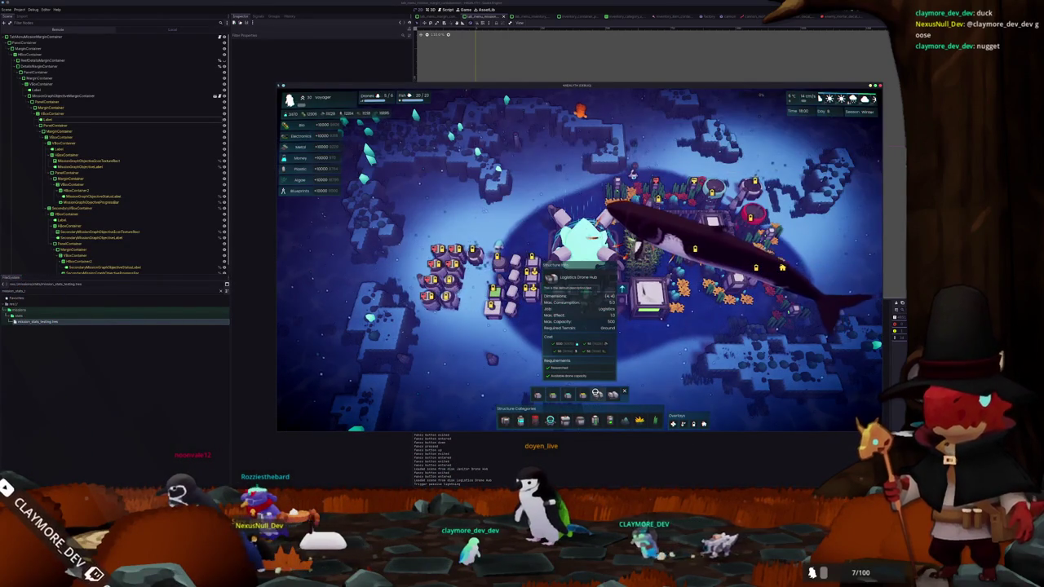
pyautogui.click(596, 394)
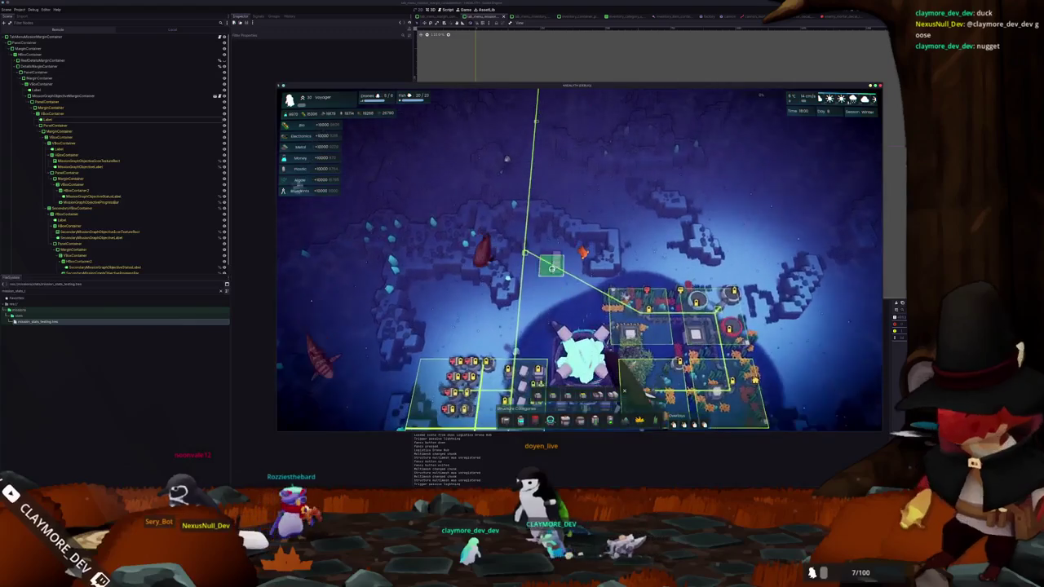
pyautogui.click(541, 268)
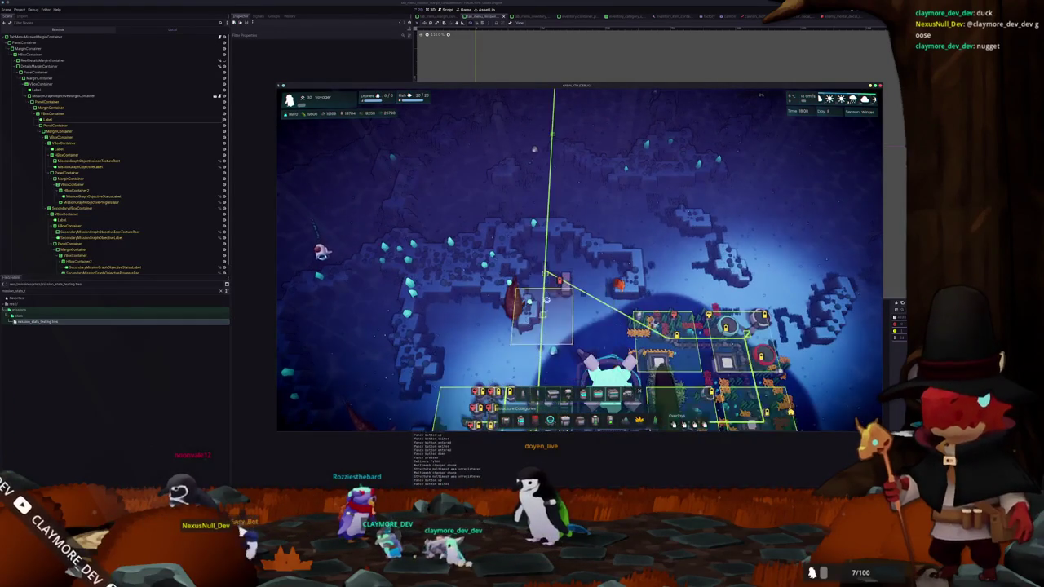
pyautogui.click(558, 287)
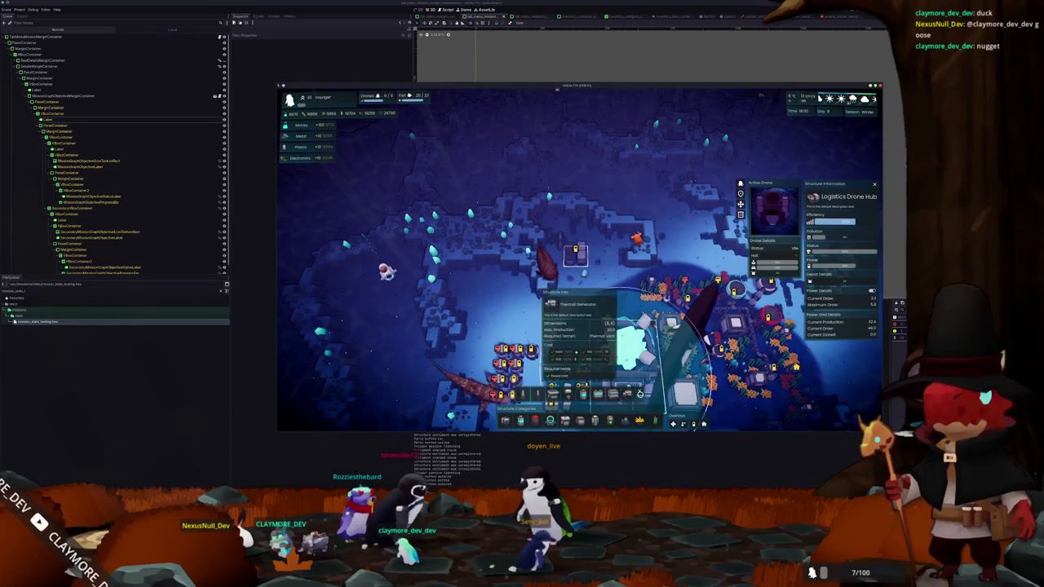
pyautogui.press('w')
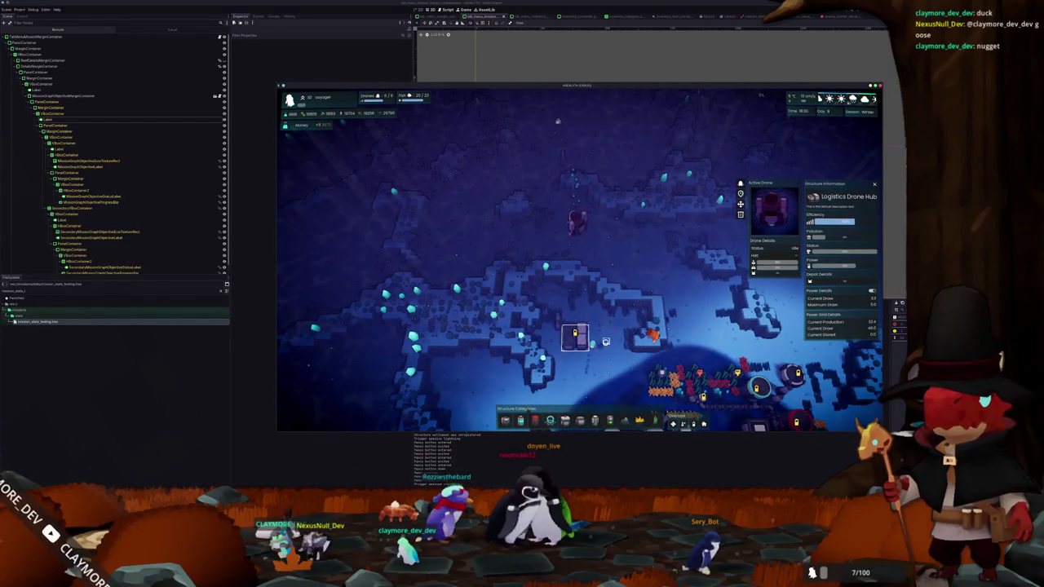
# Pan around the new Logistics Drone Hub and dismiss its panels
pyautogui.press('a')
pyautogui.press('s')
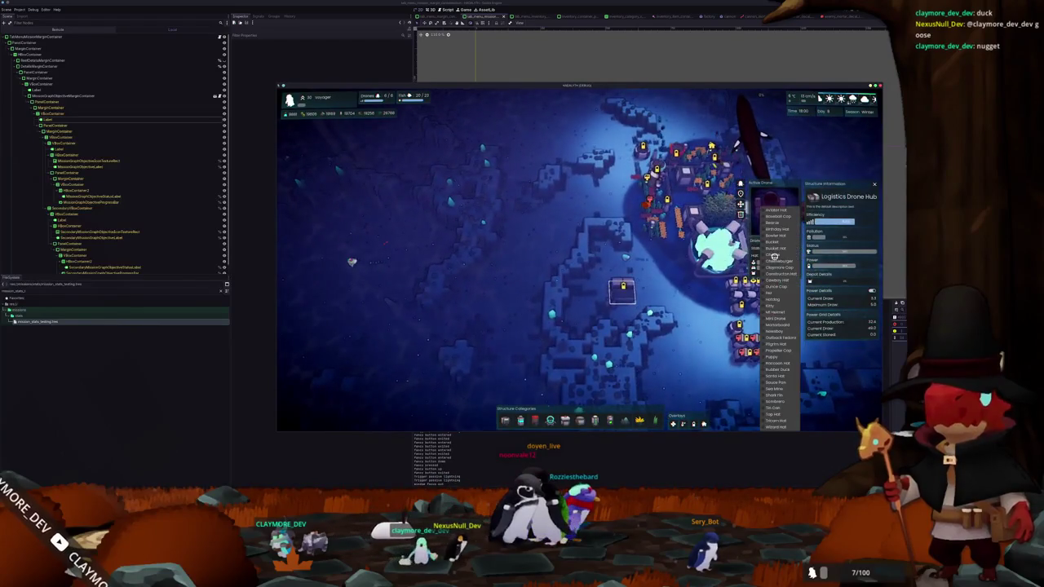
pyautogui.press('w')
pyautogui.press('d')
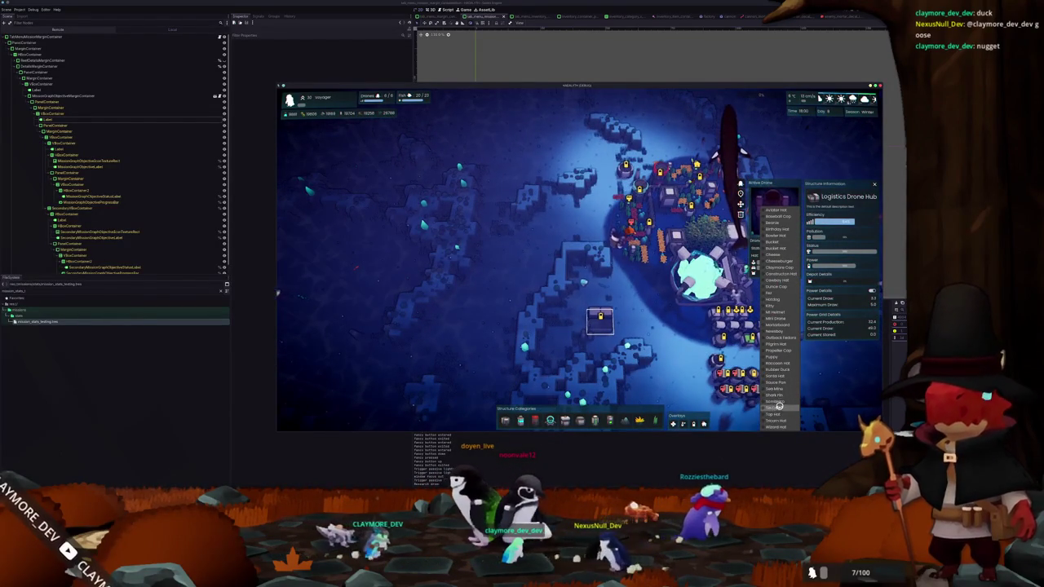
pyautogui.press('Escape')
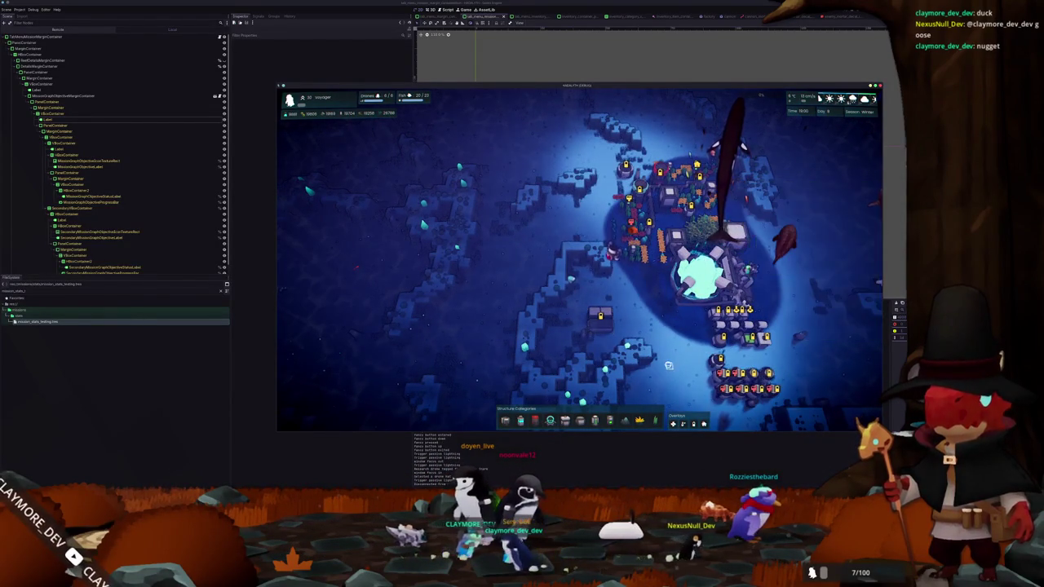
pyautogui.scroll(2, 693, 359)
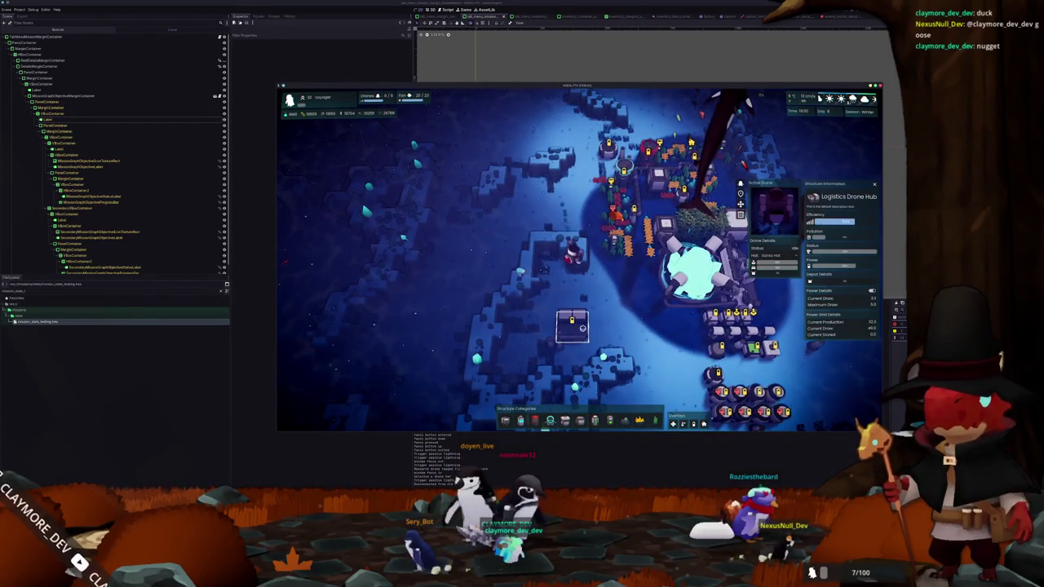
pyautogui.scroll(2, 577, 325)
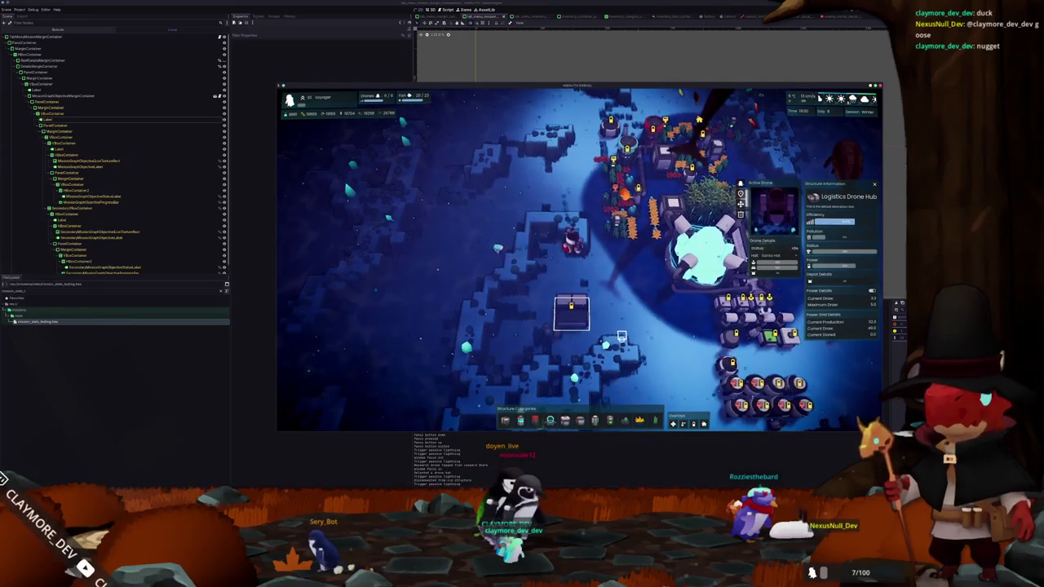
pyautogui.scroll(-2, 621, 337)
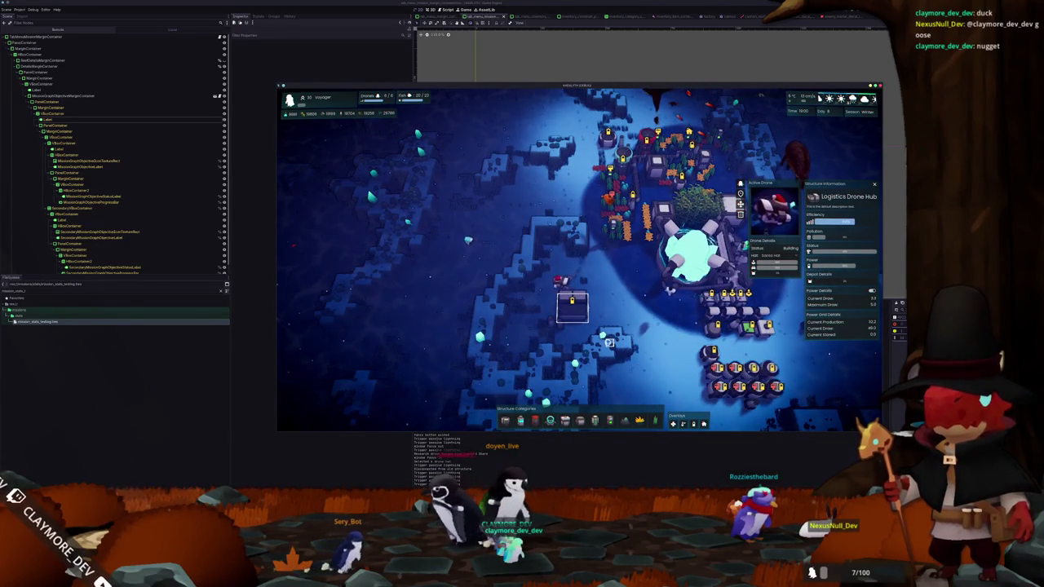
# Rotate and pan over the base, jump to the flying drone, and select the Small Tidal Generator
pyautogui.press('e')
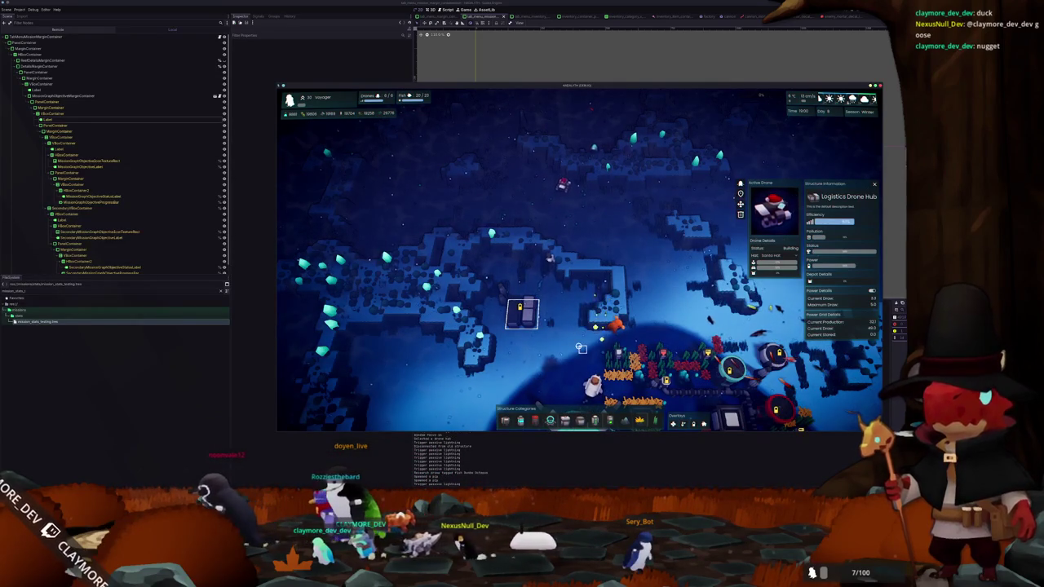
pyautogui.press('w')
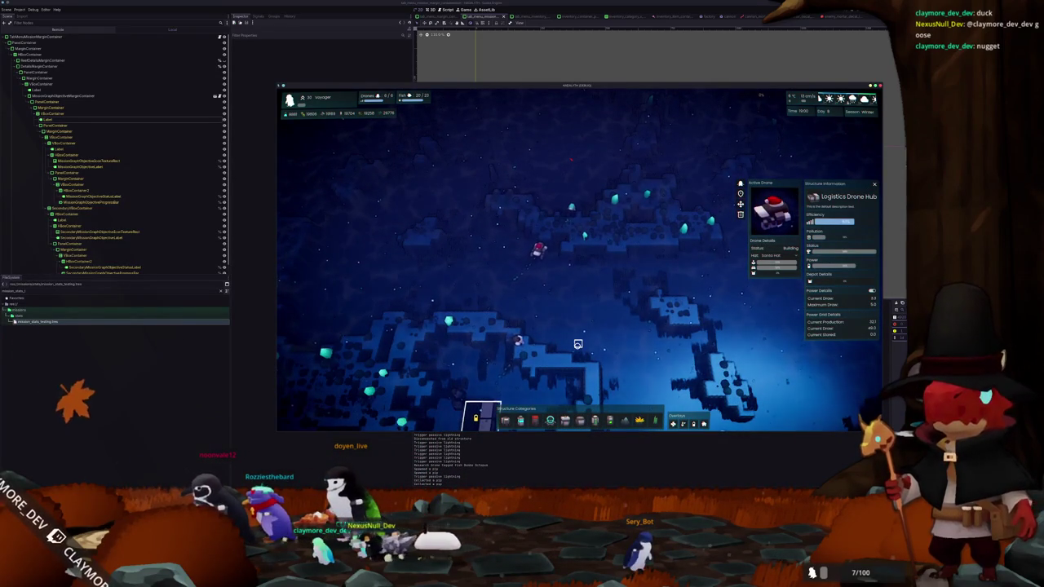
pyautogui.press('w')
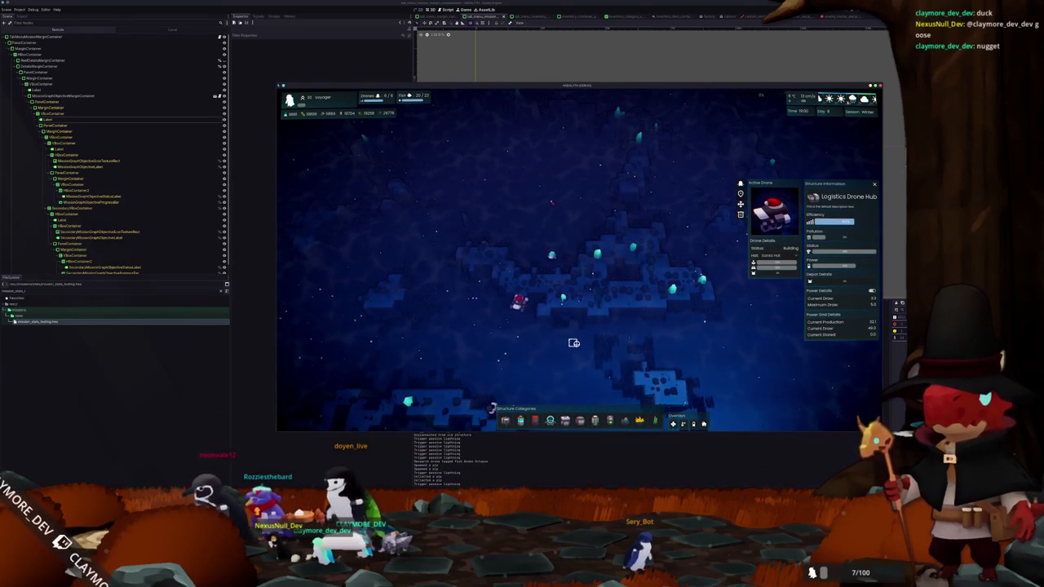
pyautogui.press('s')
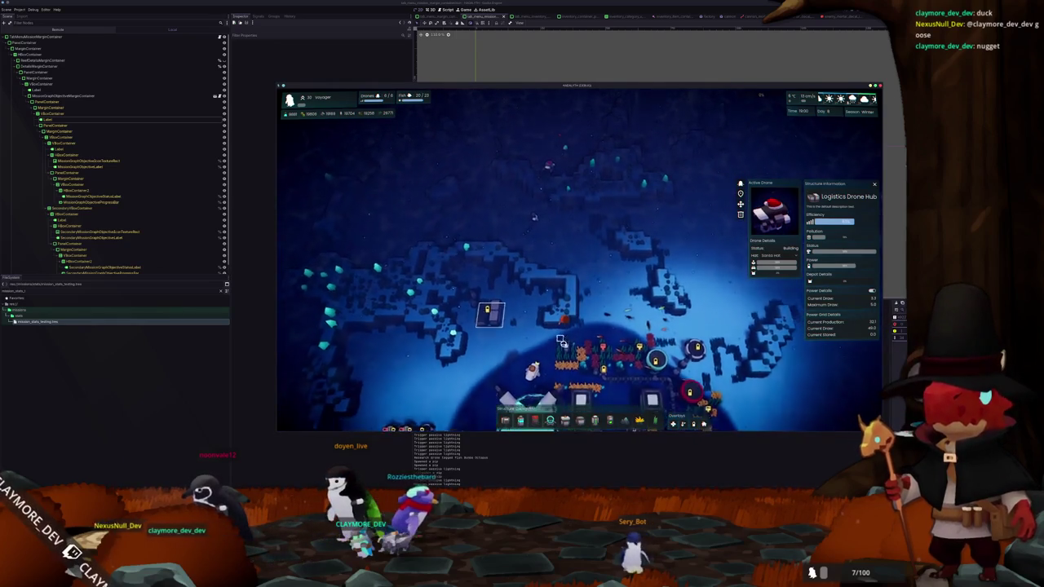
pyautogui.press('s')
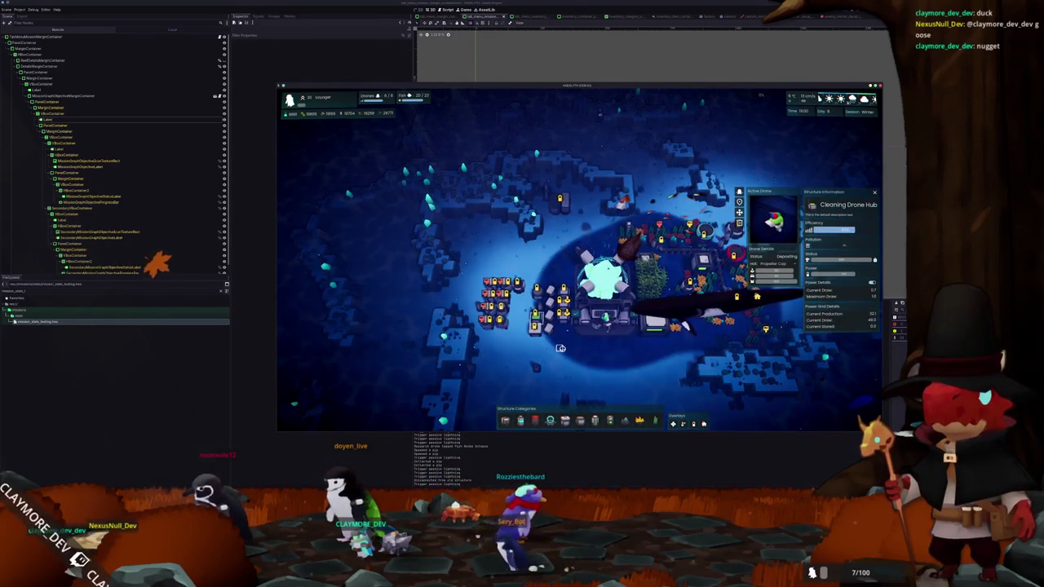
pyautogui.press('f')
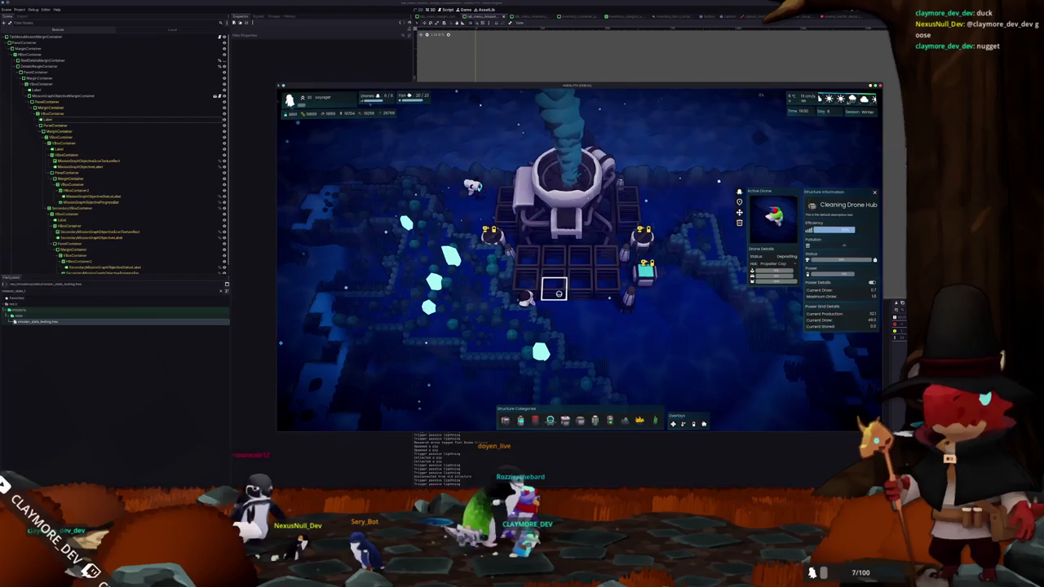
pyautogui.click(559, 293)
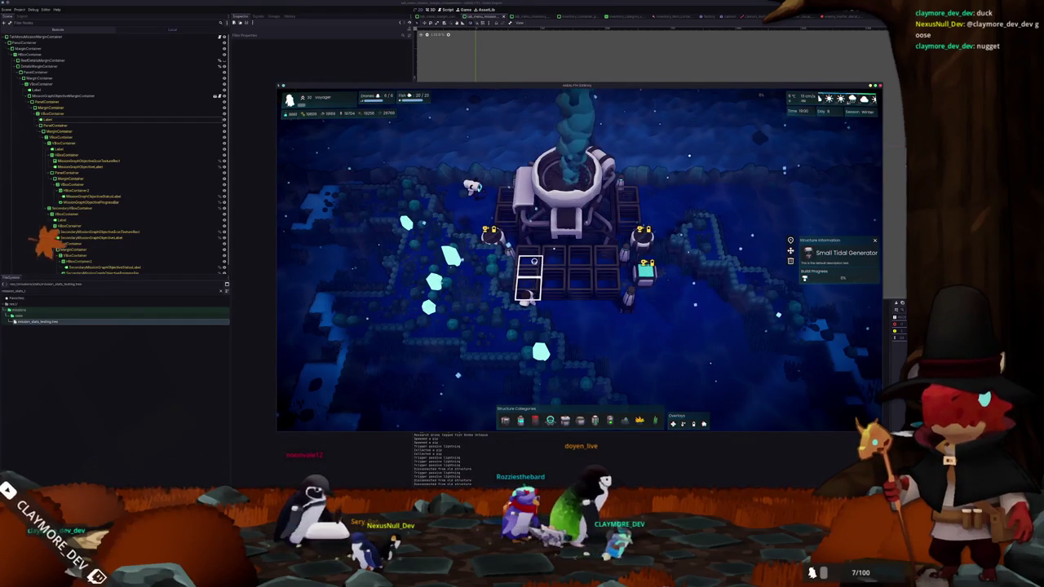
# Pull the camera back, bring up the game's pause menu, then resume
pyautogui.scroll(-5, 559, 277)
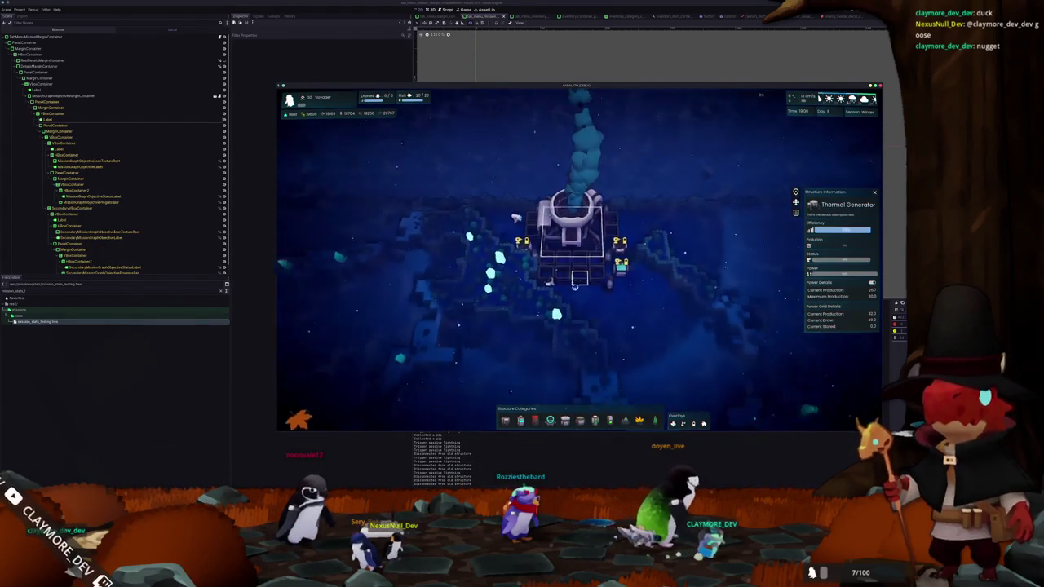
pyautogui.press('Escape')
pyautogui.scroll(5, 571, 286)
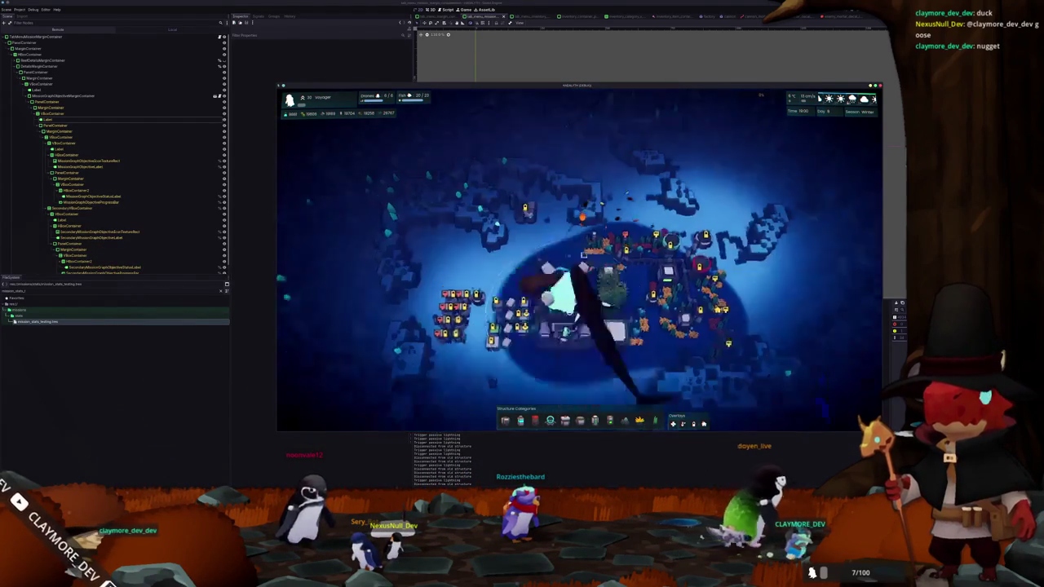
pyautogui.press('Escape')
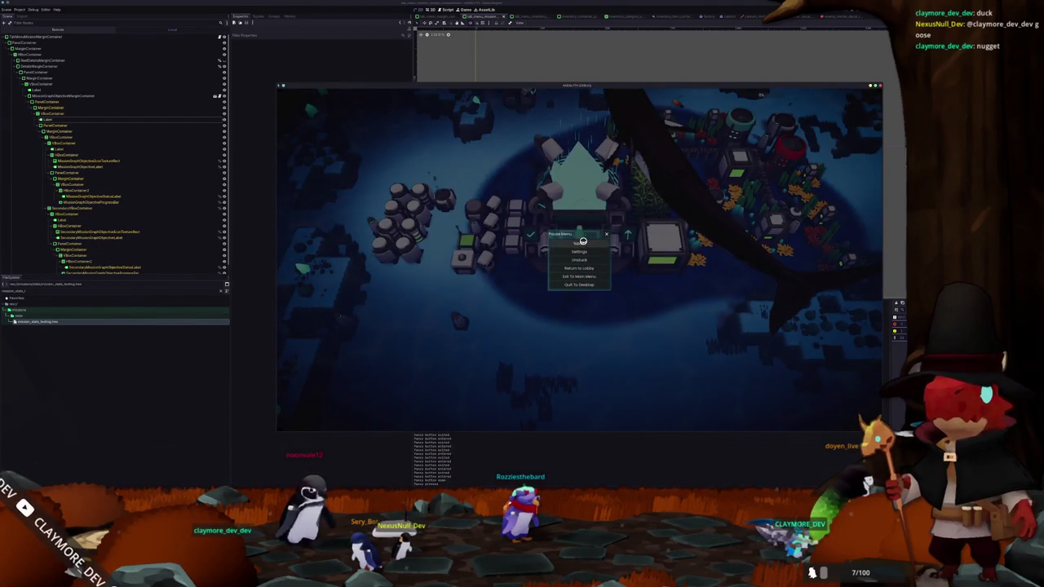
pyautogui.click(583, 242)
pyautogui.scroll(-5, 582, 241)
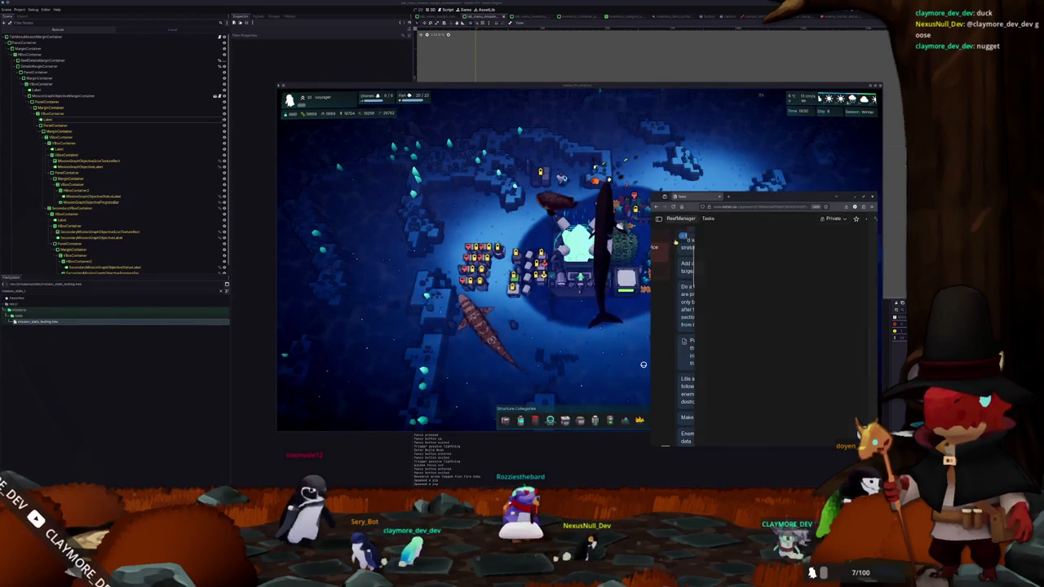
# View the tab menu's Mission, Inventory and third panels, close it, and bring up the RefManager task board
pyautogui.scroll(5, 486, 224)
pyautogui.click(486, 223)
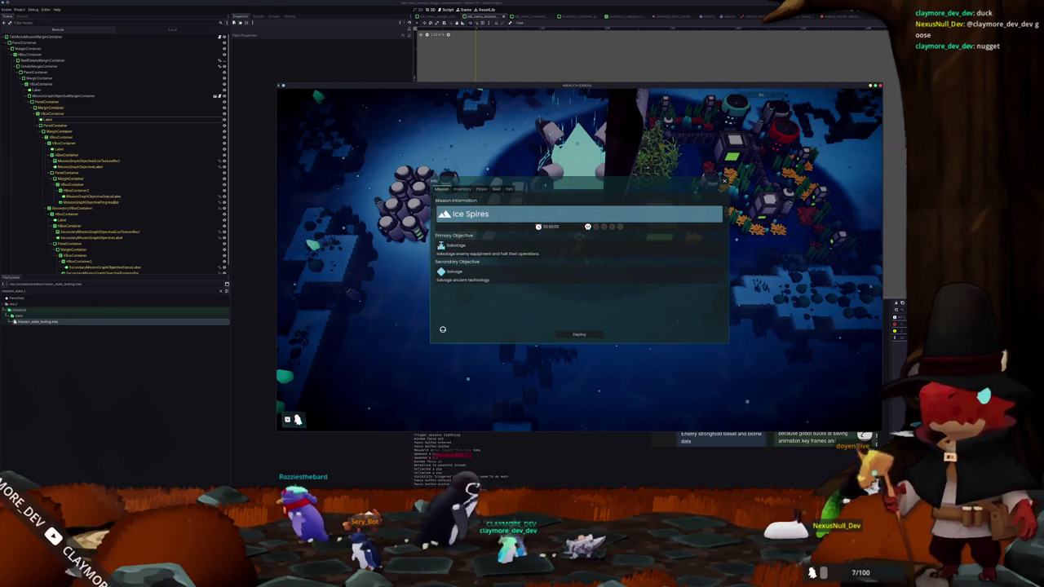
pyautogui.click(459, 190)
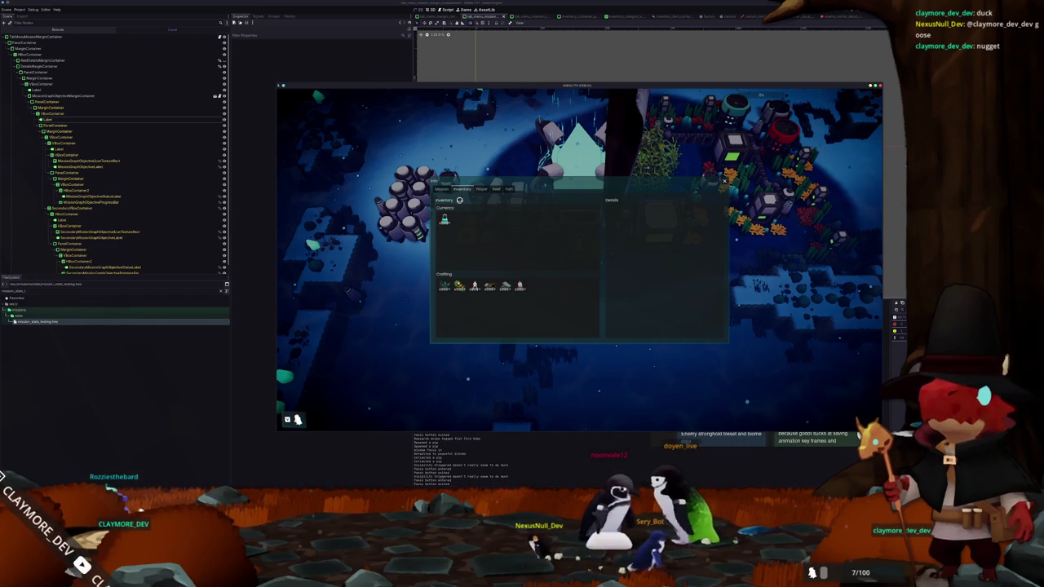
pyautogui.click(482, 189)
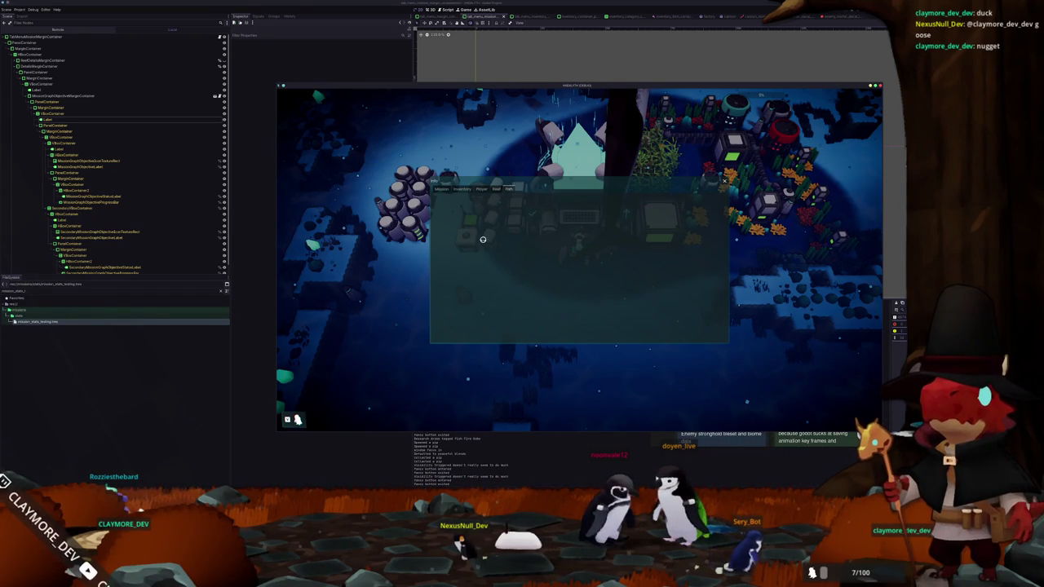
pyautogui.press('Escape')
pyautogui.scroll(-5, 483, 239)
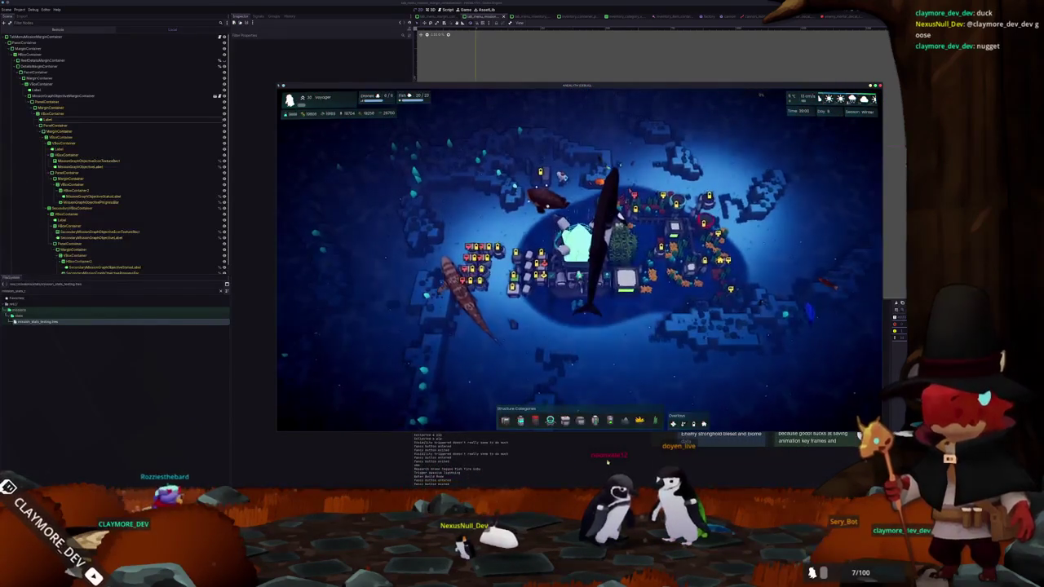
pyautogui.click(681, 435)
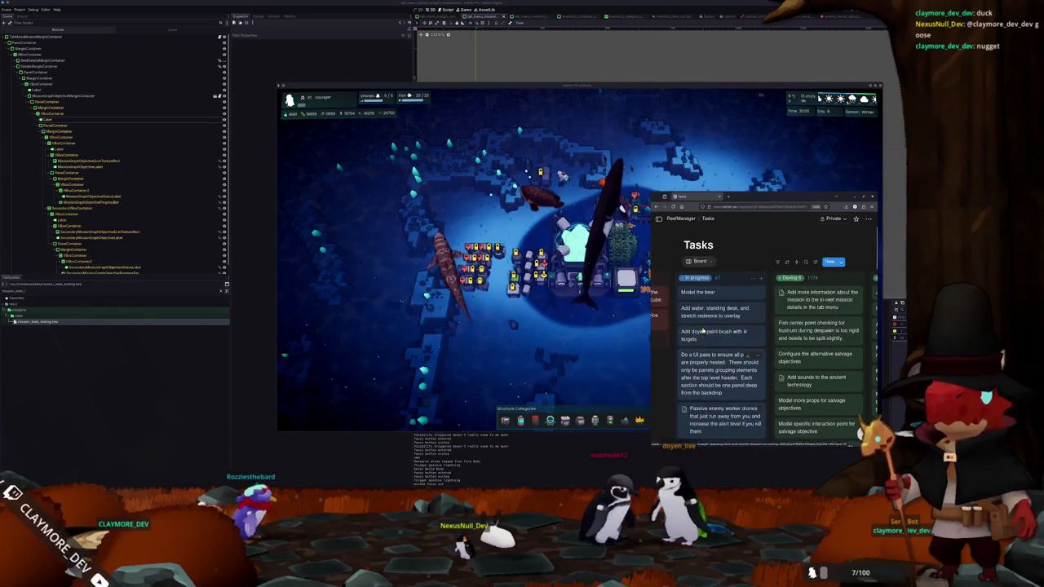
# Move the UI pass and Add salvage mission type cards into the Devlog column
pyautogui.moveTo(726, 313)
pyautogui.mouseDown()
pyautogui.moveTo(807, 286)
pyautogui.moveTo(816, 298)
pyautogui.mouseUp()
pyautogui.scroll(-3, 721, 320)
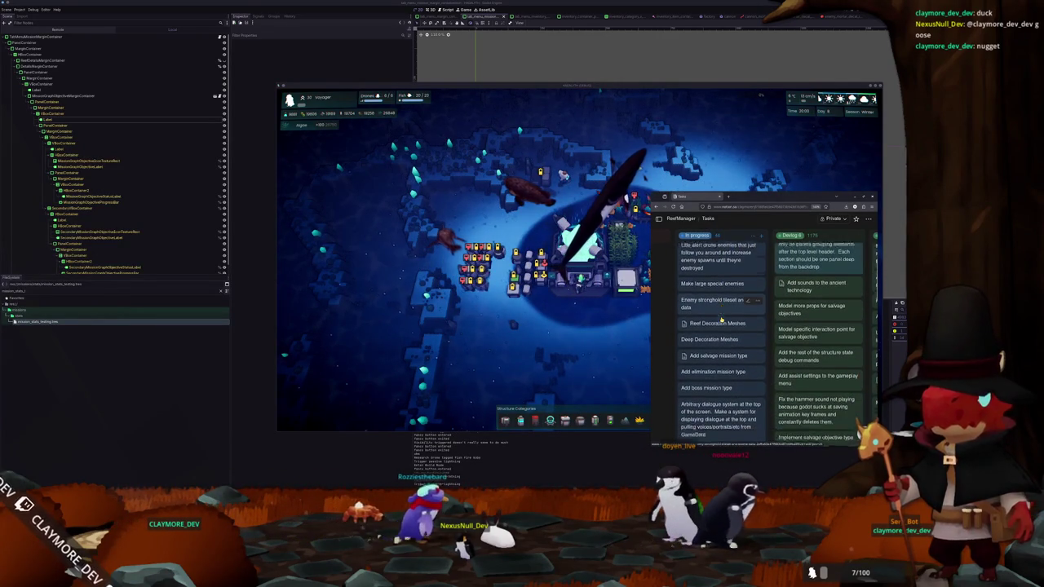
pyautogui.scroll(1, 718, 330)
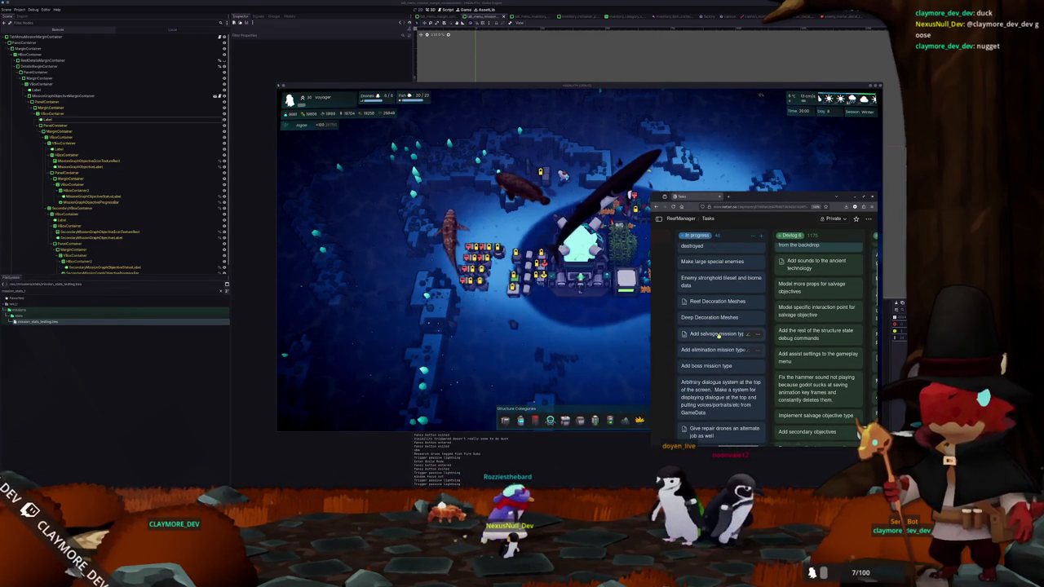
pyautogui.rightClick(718, 334)
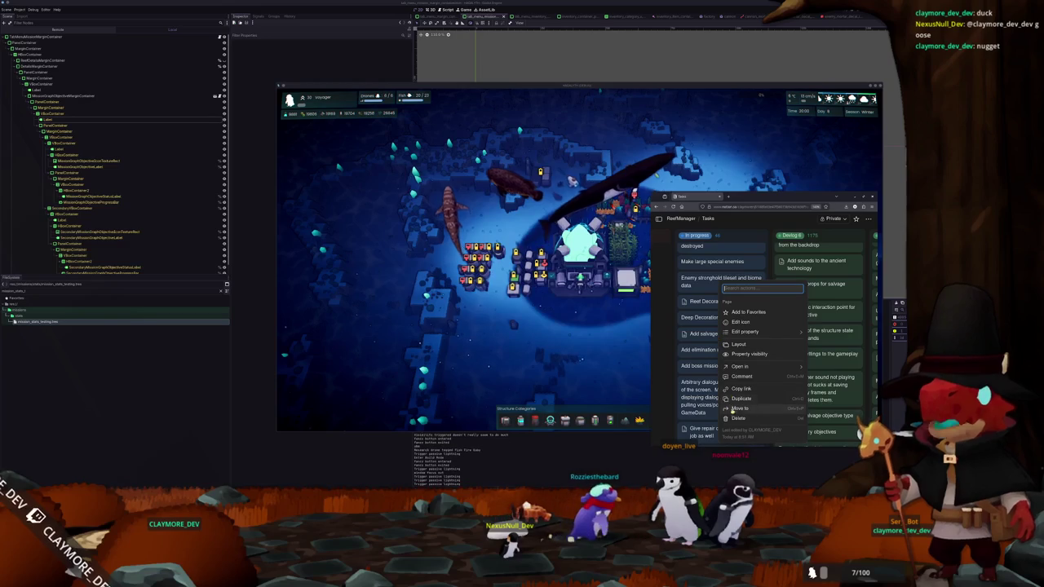
pyautogui.click(678, 364)
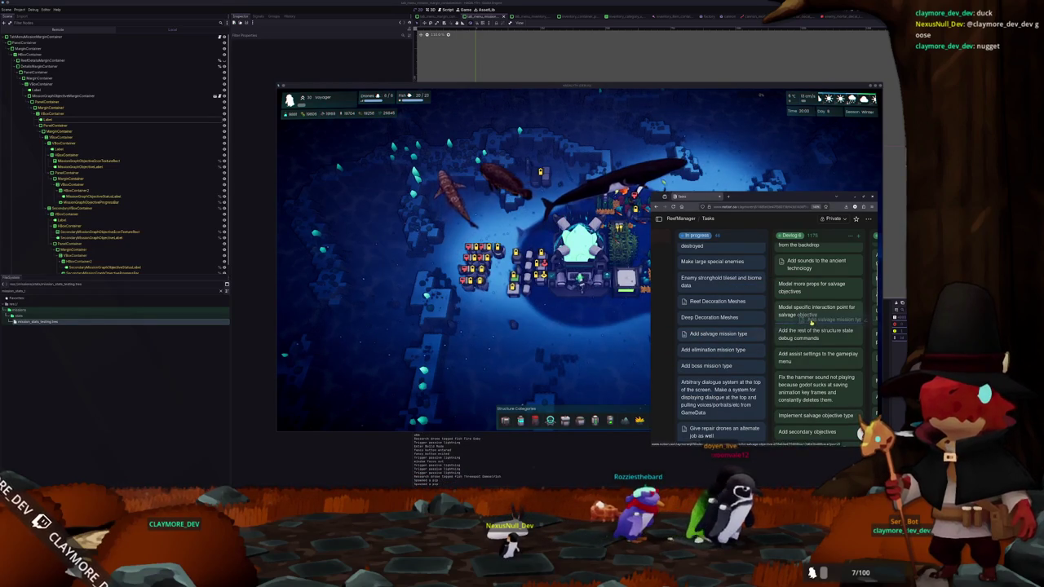
pyautogui.moveTo(816, 321); pyautogui.dragTo(816, 325)
# Move the Second pass at map generation card into the Devlog column
pyautogui.scroll(-2, 671, 353)
pyautogui.scroll(-2, 670, 353)
pyautogui.scroll(-1, 670, 353)
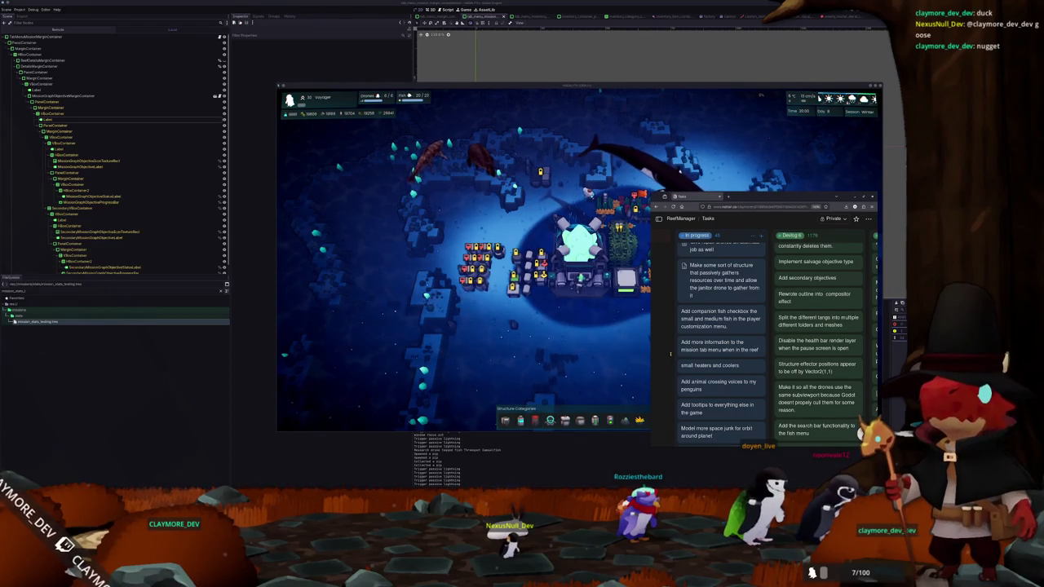
pyautogui.scroll(-1, 671, 353)
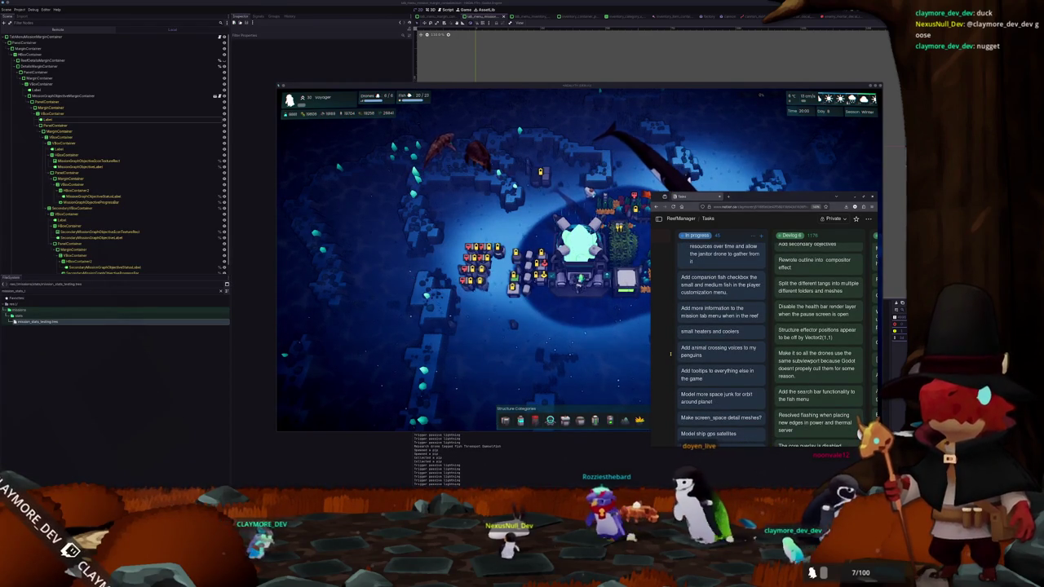
pyautogui.scroll(-1, 670, 353)
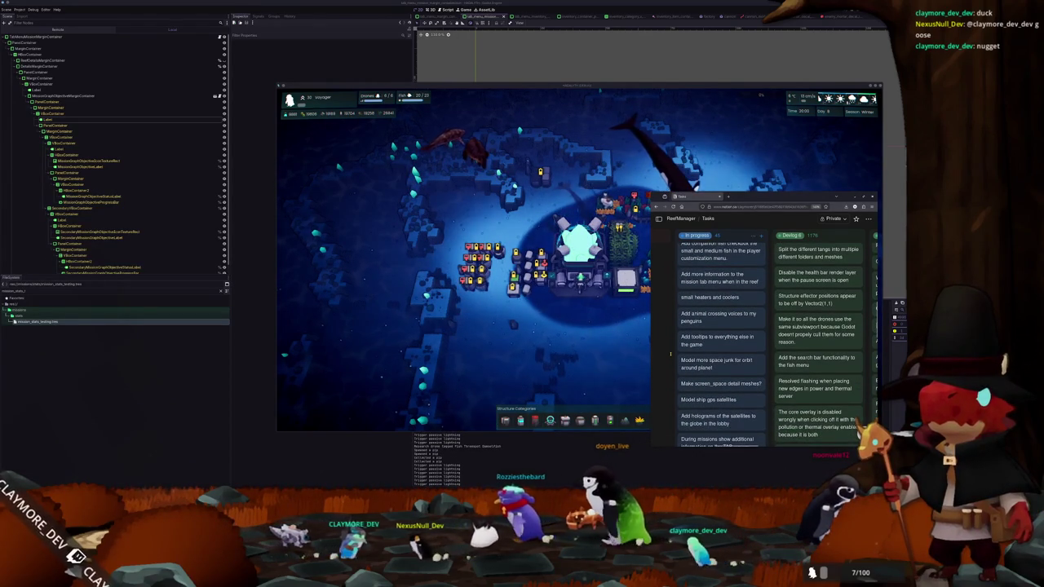
pyautogui.scroll(-1, 670, 353)
pyautogui.scroll(-1, 671, 353)
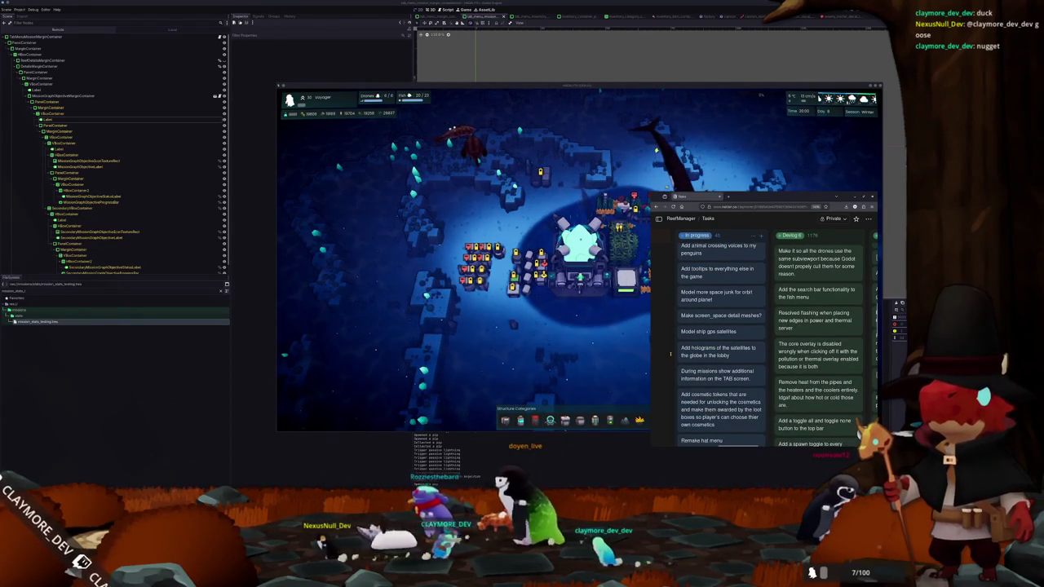
pyautogui.scroll(-1, 671, 354)
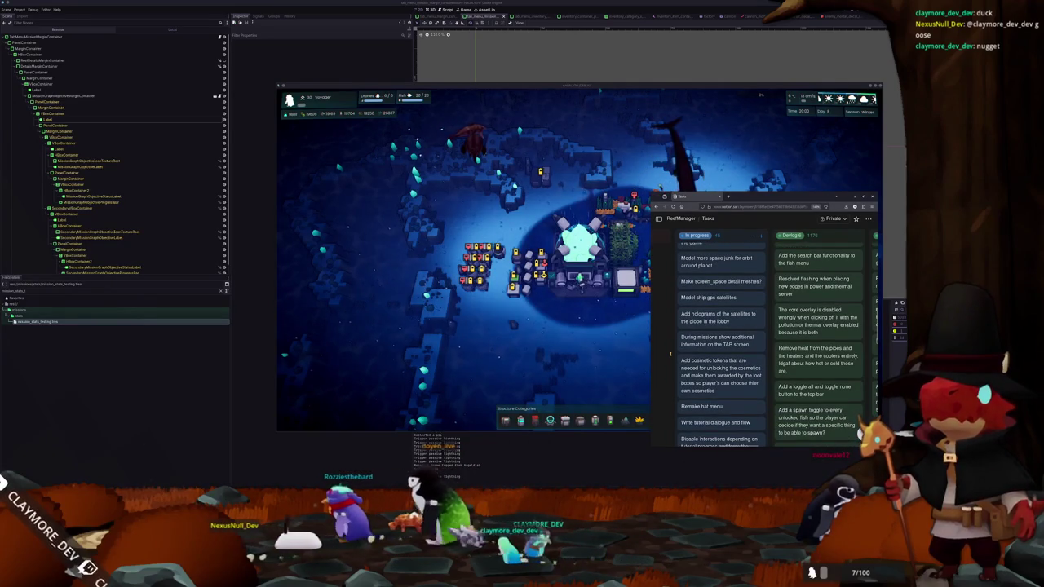
pyautogui.scroll(-1, 670, 353)
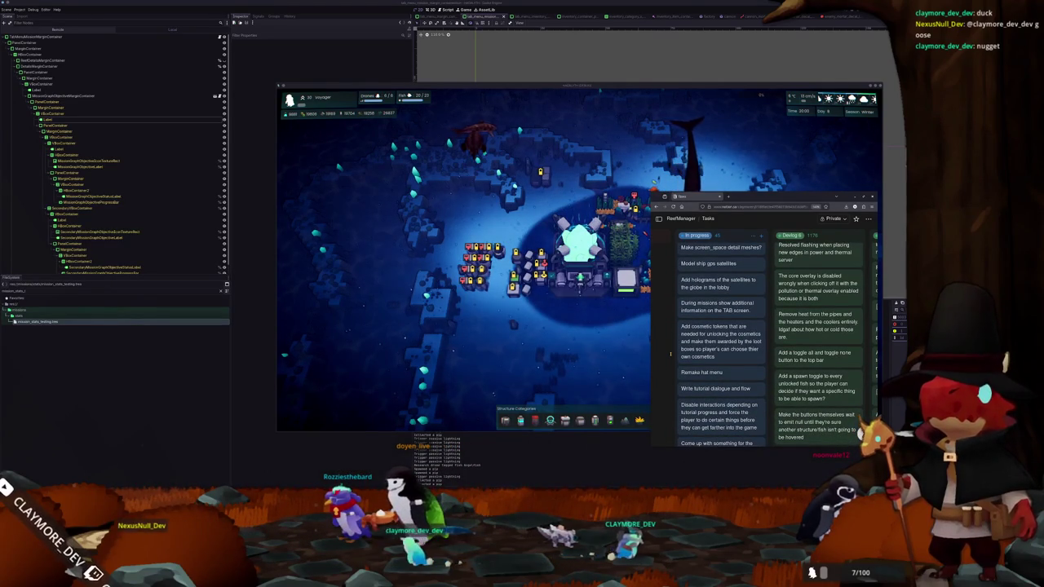
pyautogui.scroll(-1, 671, 353)
pyautogui.scroll(-1, 670, 353)
pyautogui.scroll(-1, 670, 353)
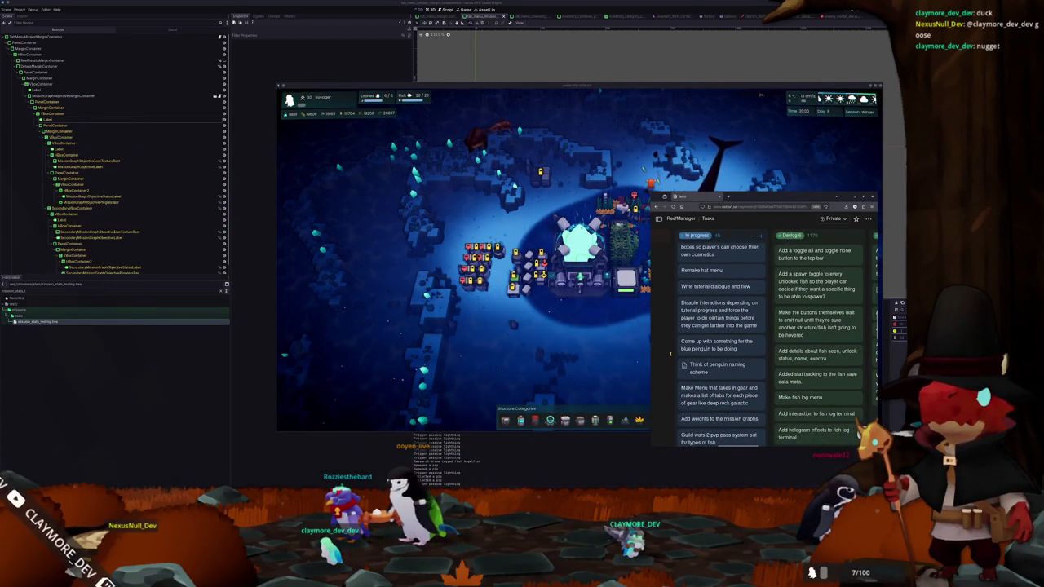
pyautogui.scroll(-3, 670, 353)
pyautogui.scroll(-3, 670, 354)
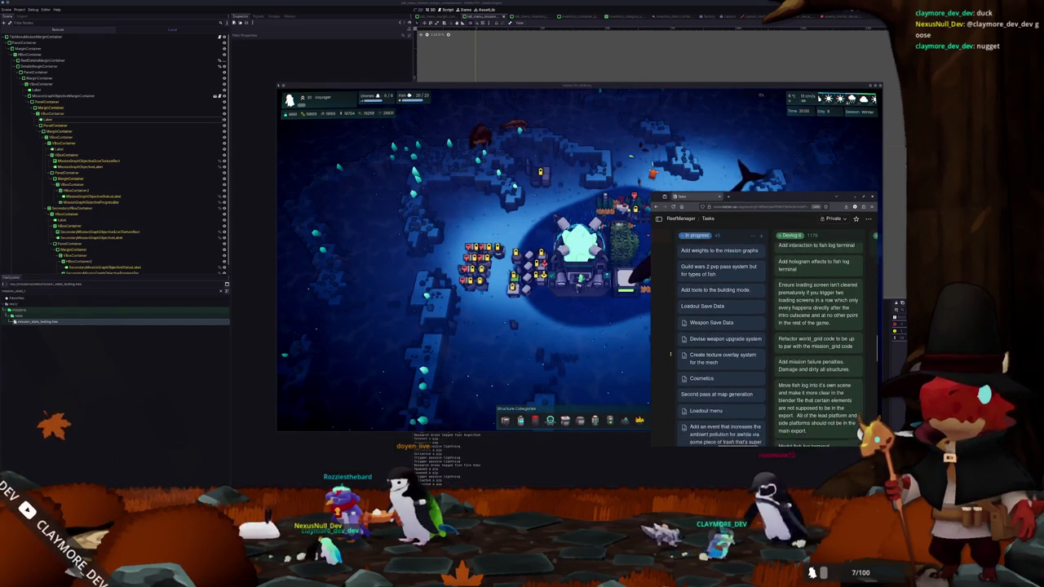
pyautogui.scroll(-4, 671, 353)
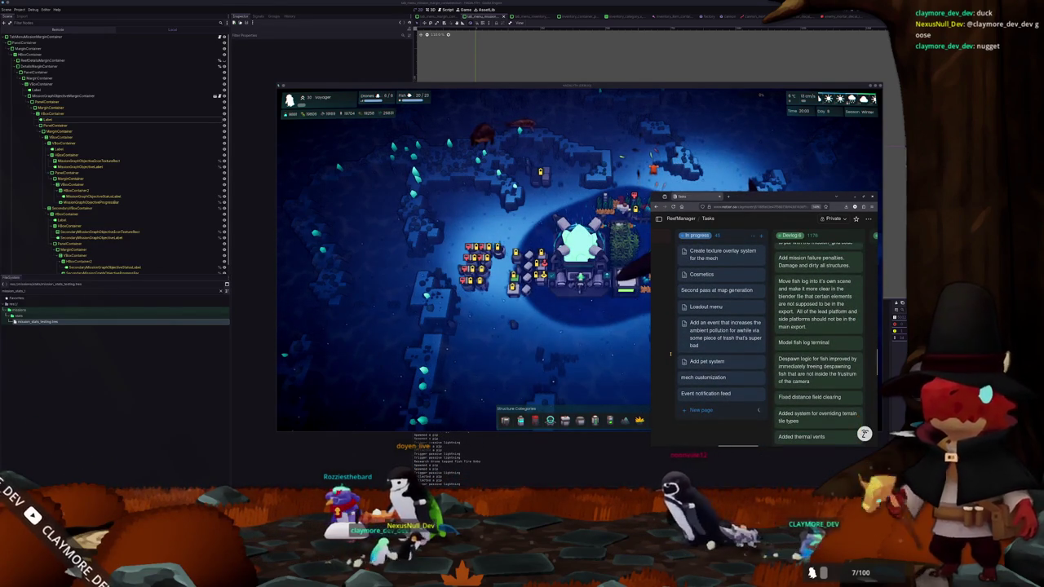
pyautogui.scroll(1, 671, 354)
pyautogui.scroll(2, 671, 353)
pyautogui.moveTo(710, 324); pyautogui.dragTo(784, 315)
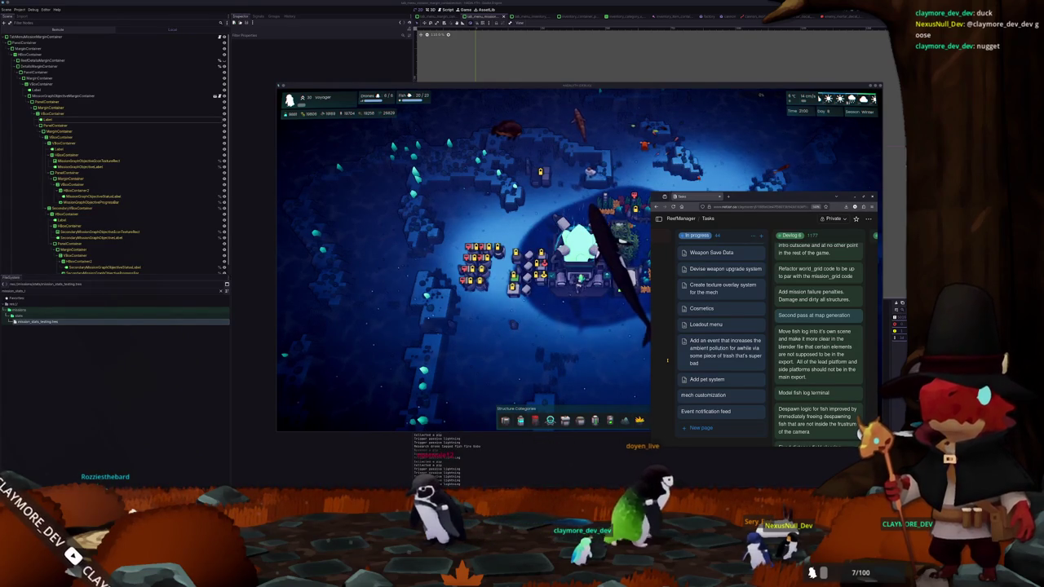
pyautogui.scroll(1, 675, 372)
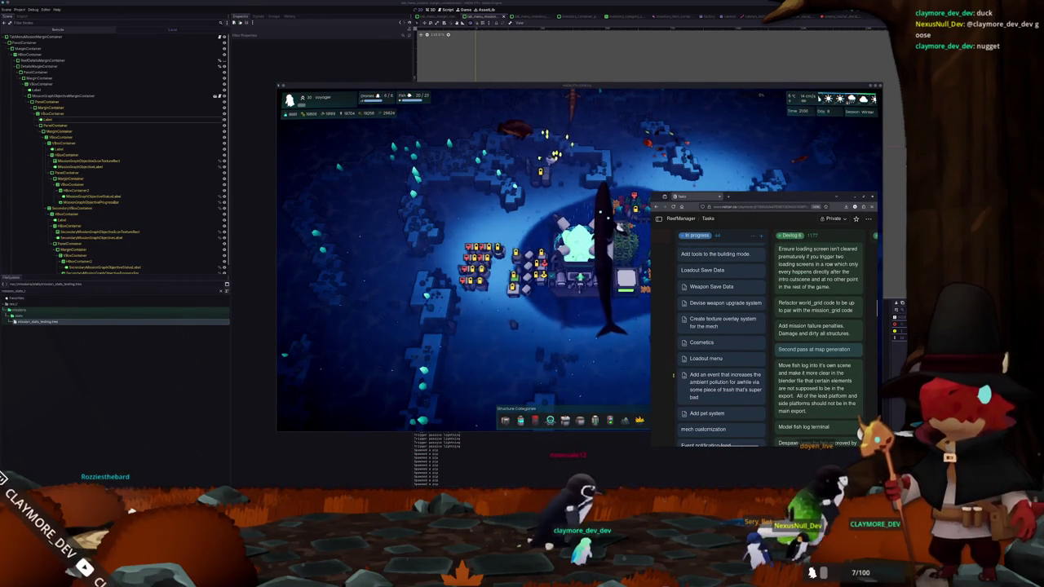
pyautogui.scroll(1, 674, 375)
pyautogui.scroll(2, 673, 375)
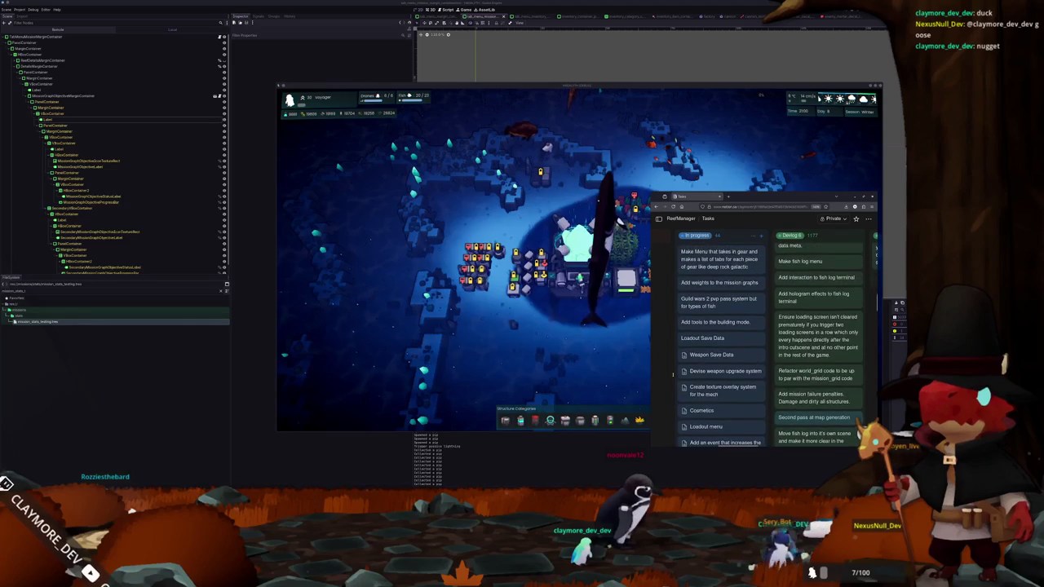
pyautogui.scroll(5, 673, 375)
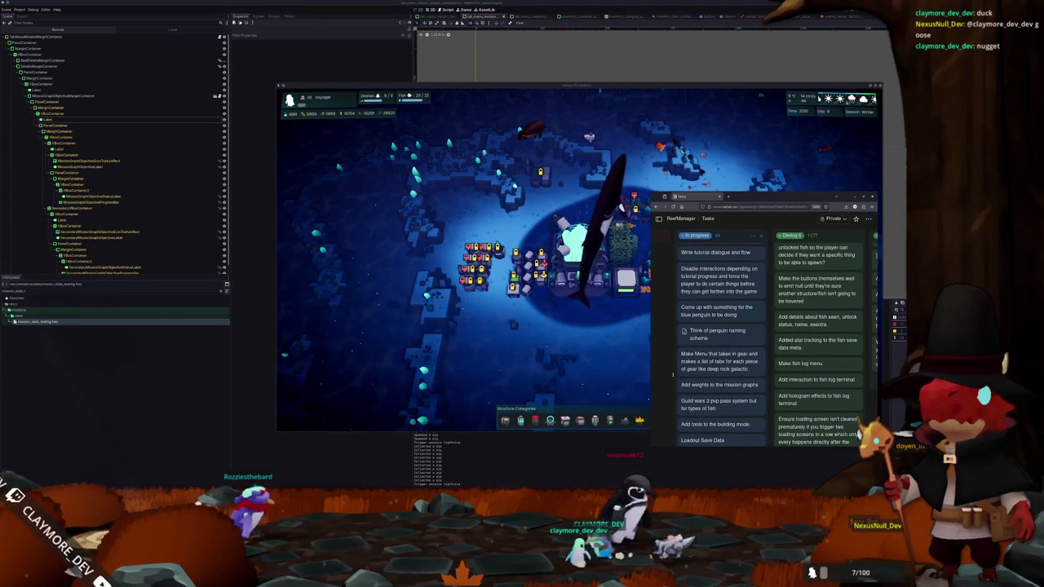
pyautogui.scroll(10, 673, 376)
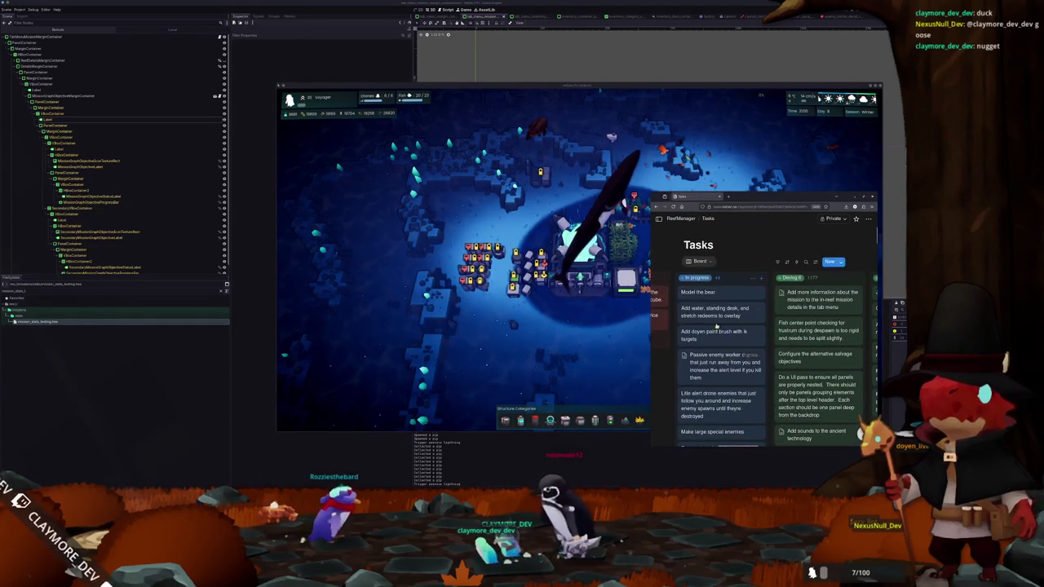
# Add an In progress card about smoothing the thermal simulation results with temporal interpolation
pyautogui.click(759, 280)
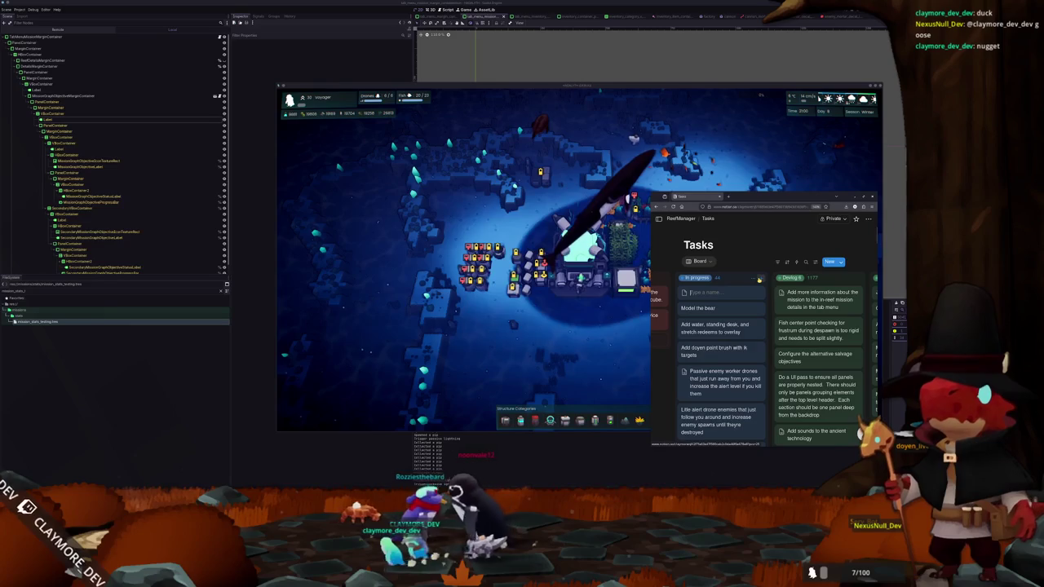
pyautogui.write('Smooth')
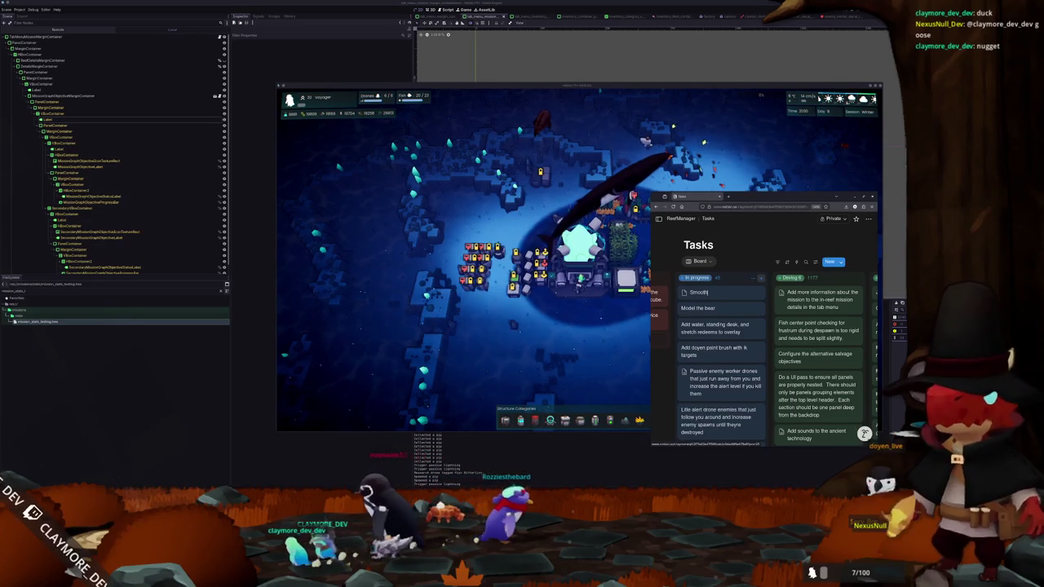
pyautogui.write(' the resu')
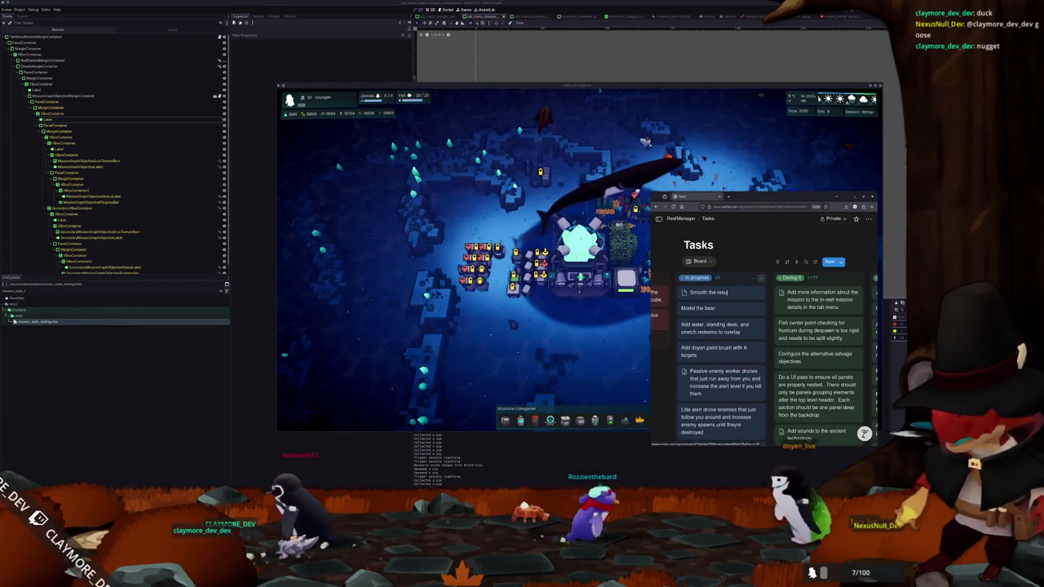
pyautogui.write('lts of the ther')
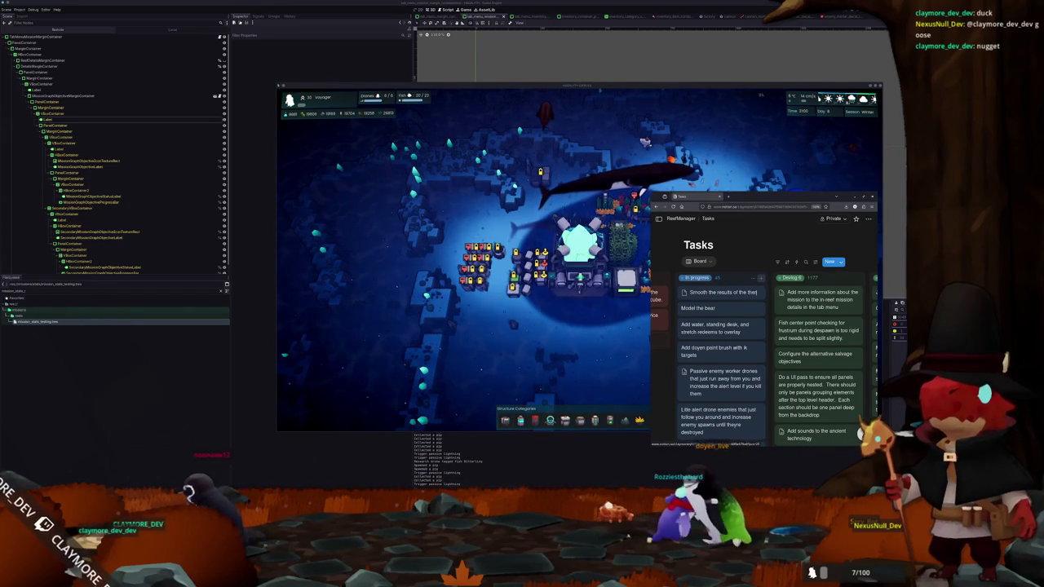
pyautogui.write('mal simulation s')
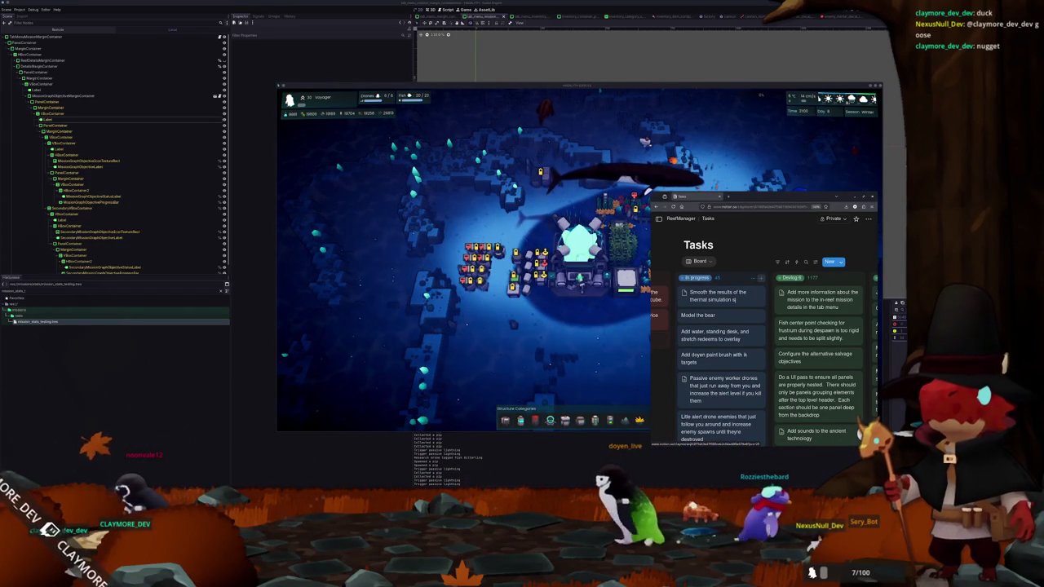
pyautogui.write('omehow.')
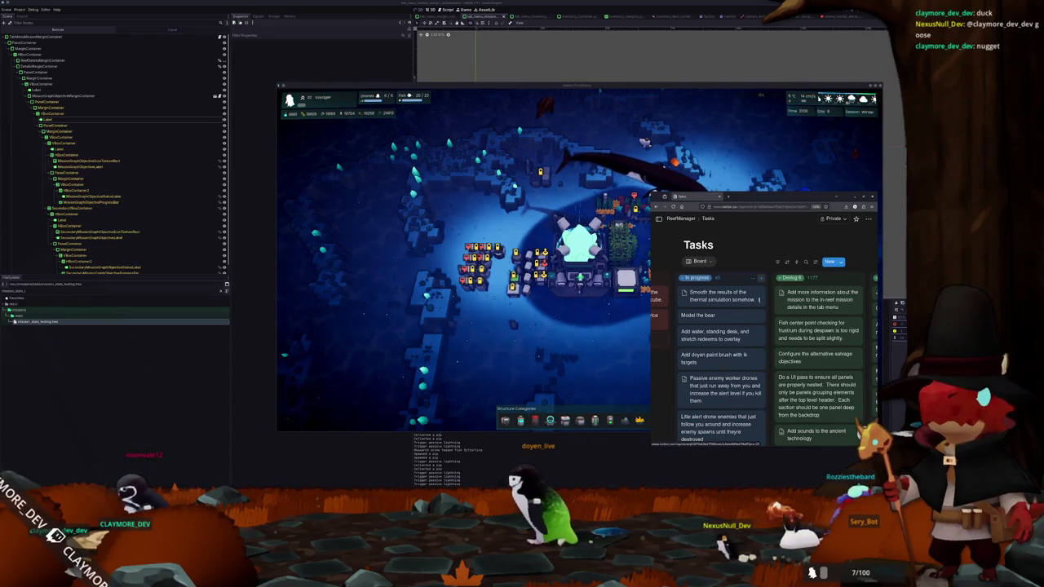
pyautogui.write(' Do some form of')
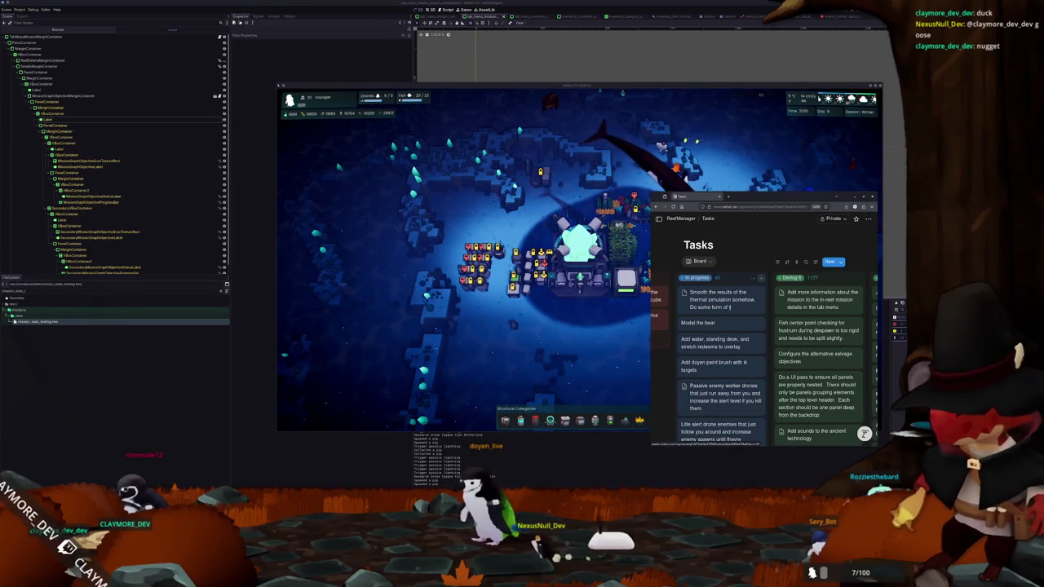
pyautogui.write(' temporal inter')
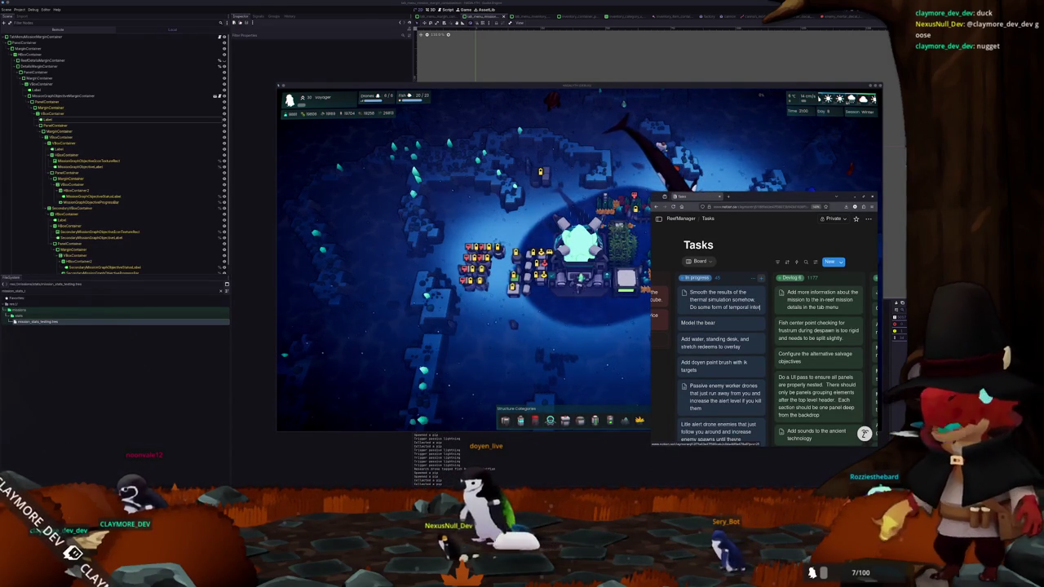
pyautogui.write('polation toward')
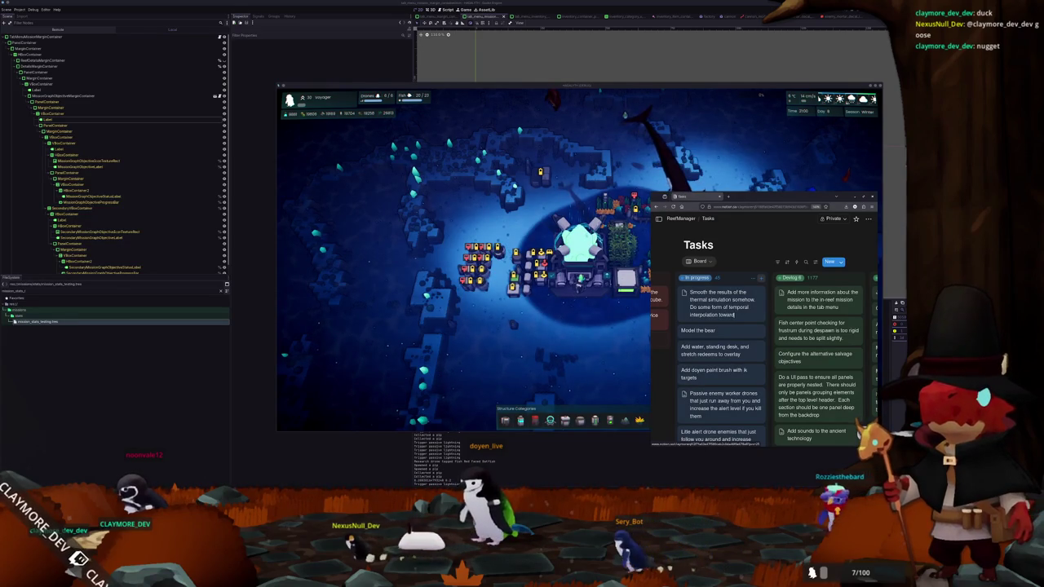
pyautogui.write('s the results.')
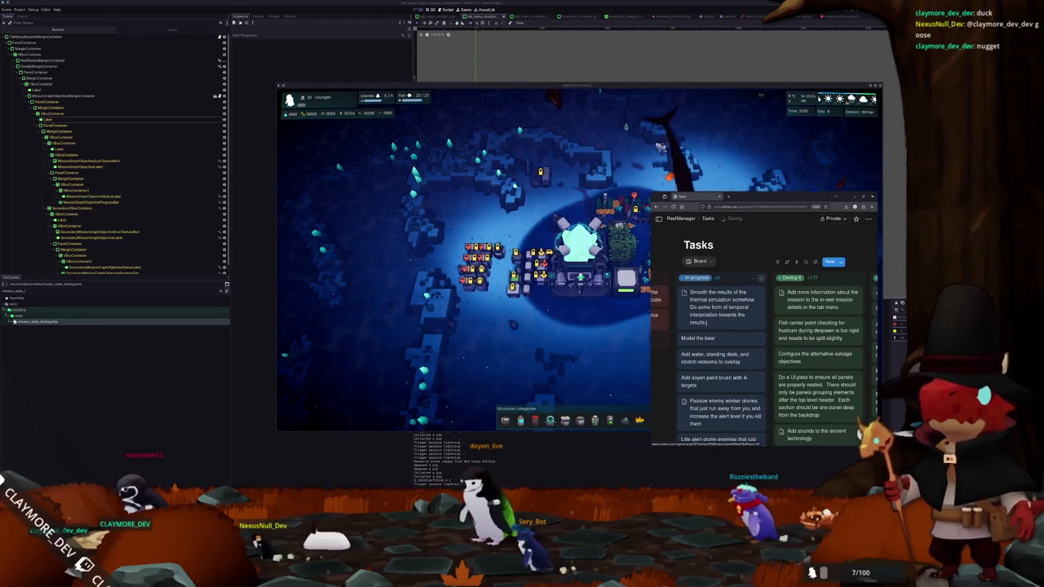
pyautogui.click(745, 255)
# Look over the Tasks board, then bring the running game back in front
pyautogui.scroll(-2, 746, 258)
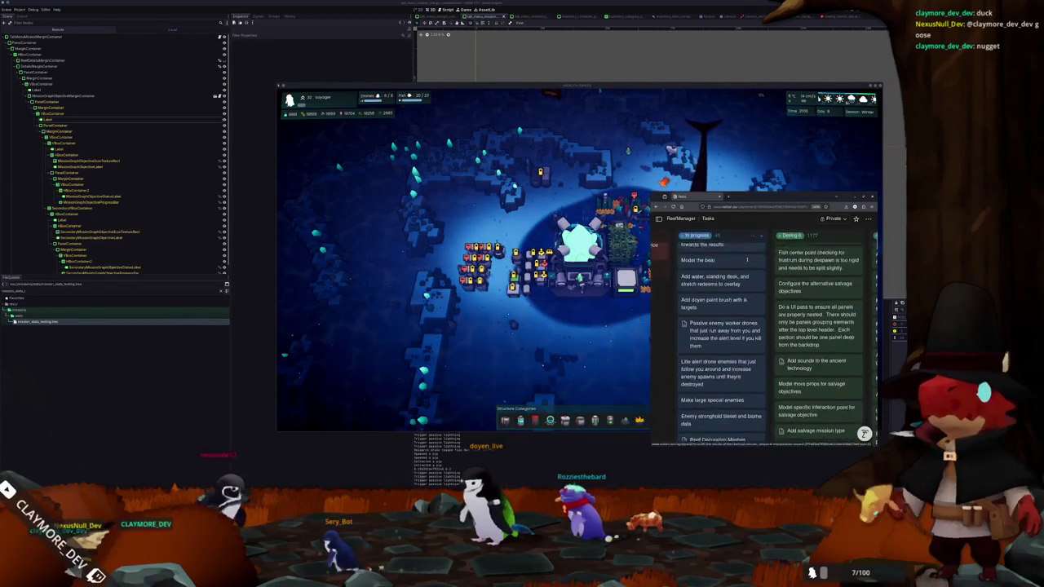
pyautogui.scroll(3, 747, 259)
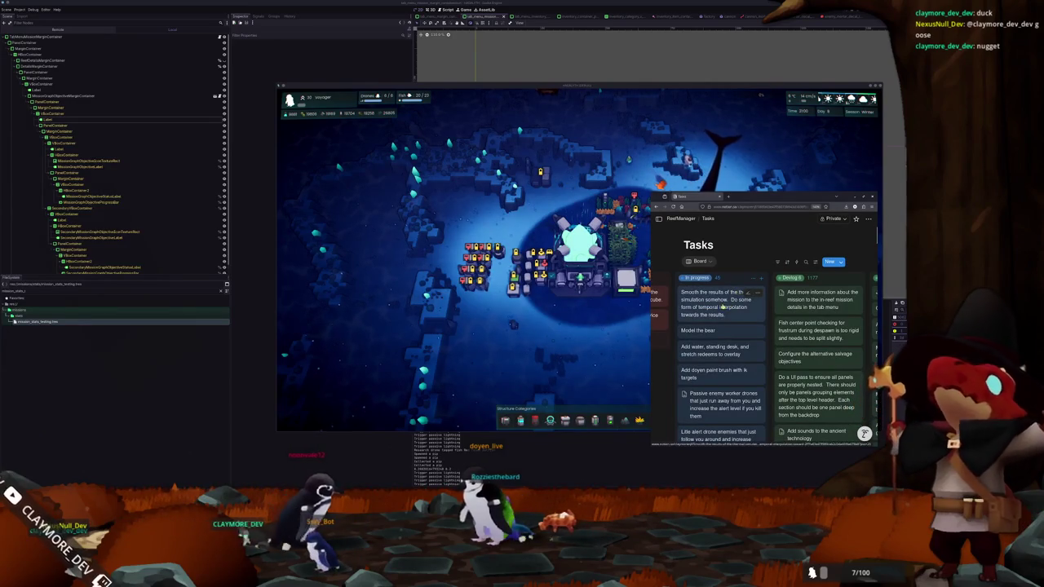
pyautogui.scroll(-1, 725, 305)
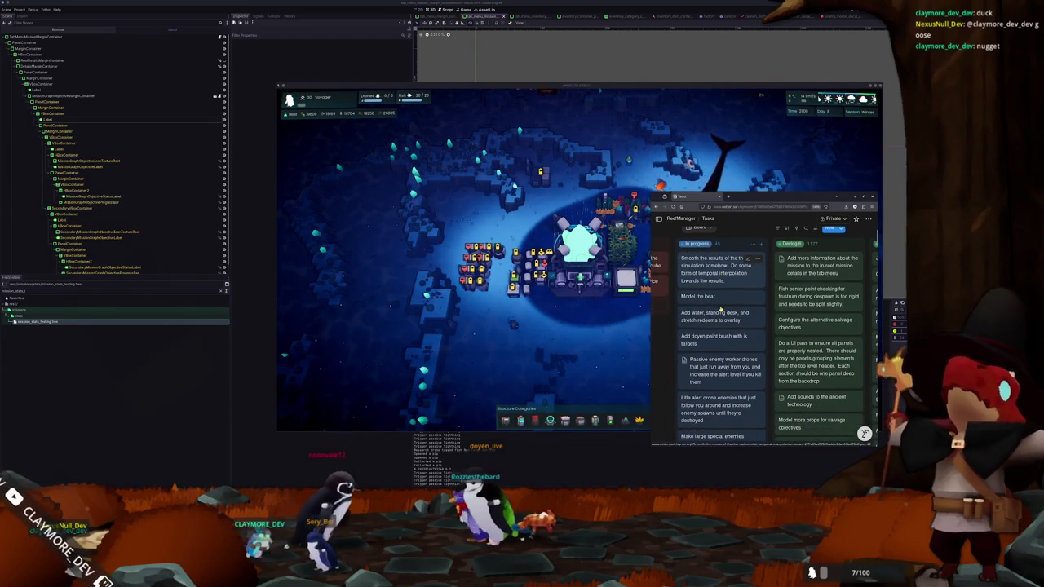
pyautogui.click(573, 372)
# Stop the game, expand the tween error in the debugger's Errors list, then switch to VS Code
pyautogui.press('F8')
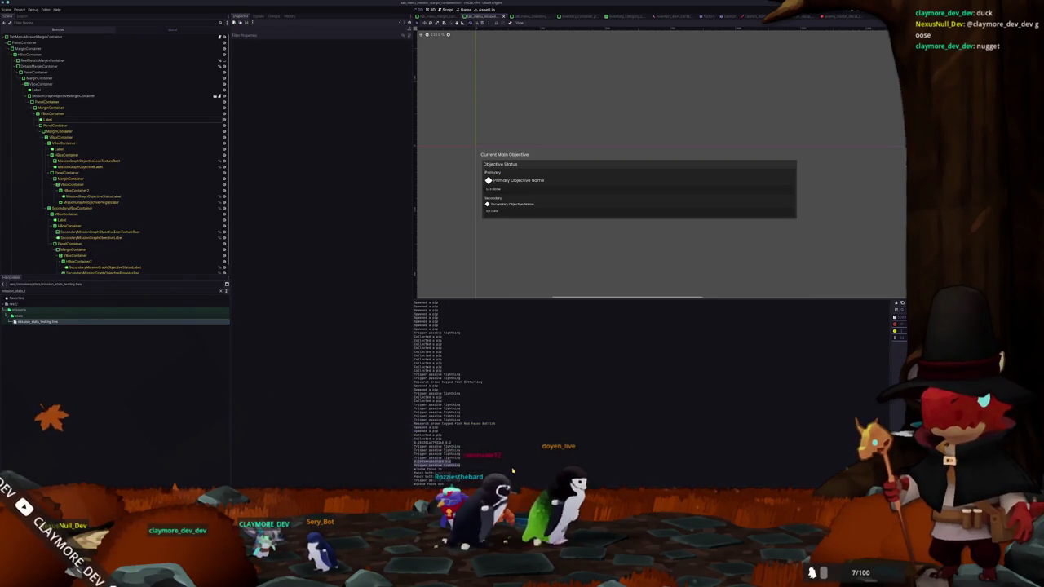
pyautogui.press('F5')
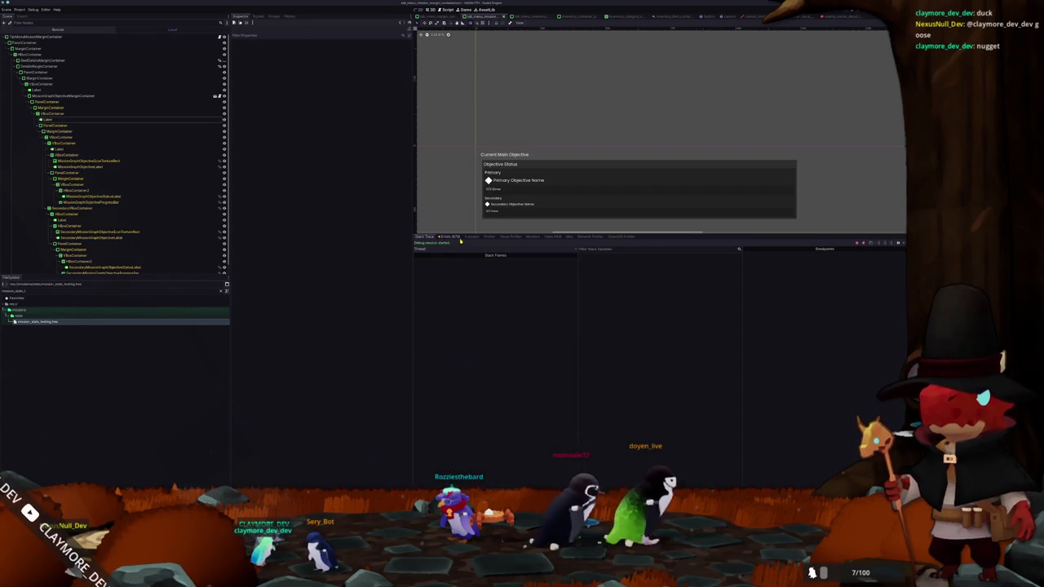
pyautogui.click(451, 237)
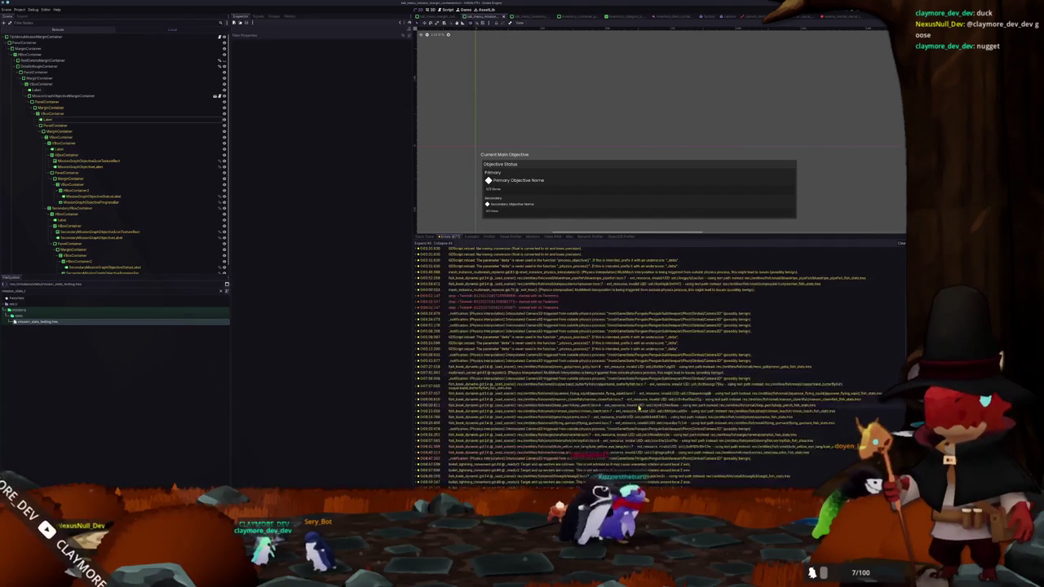
pyautogui.click(519, 304)
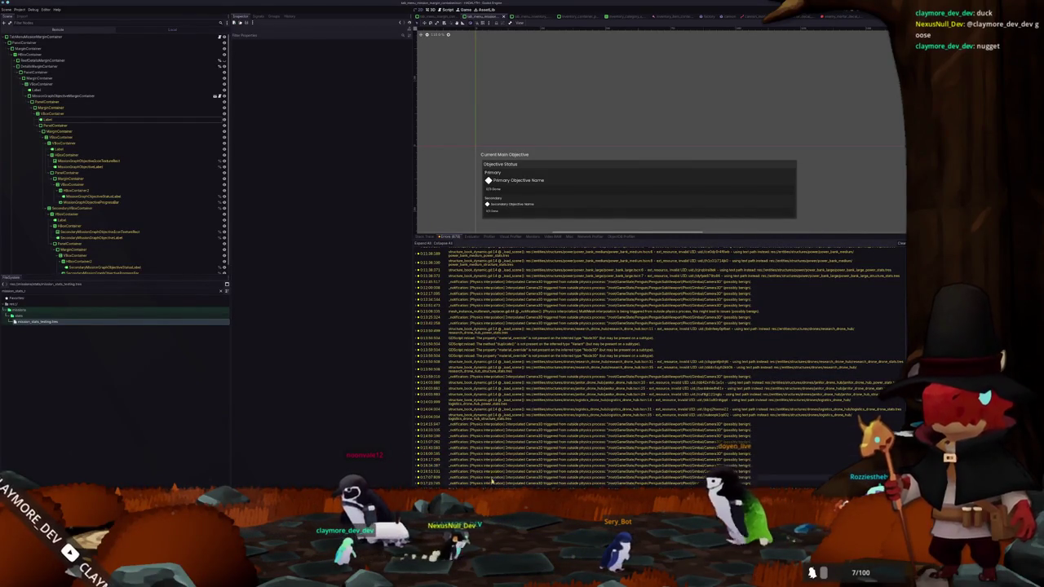
pyautogui.hotkey('alt', 'Tab')
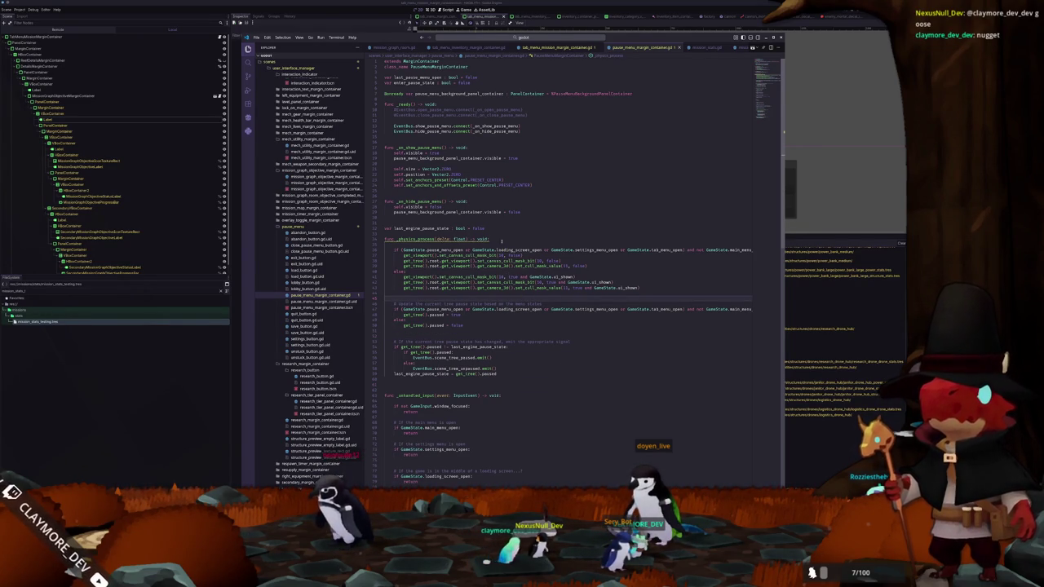
# Highlight the false and true occurrences in pause_menu_margin_container.gd, then return to Godot
pyautogui.doubleClick(517, 205)
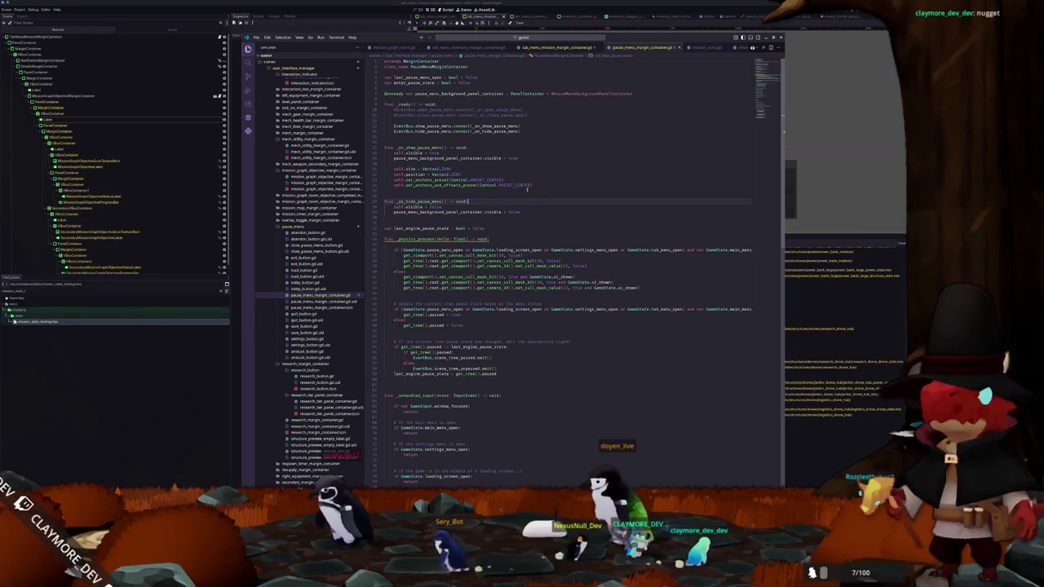
pyautogui.doubleClick(511, 156)
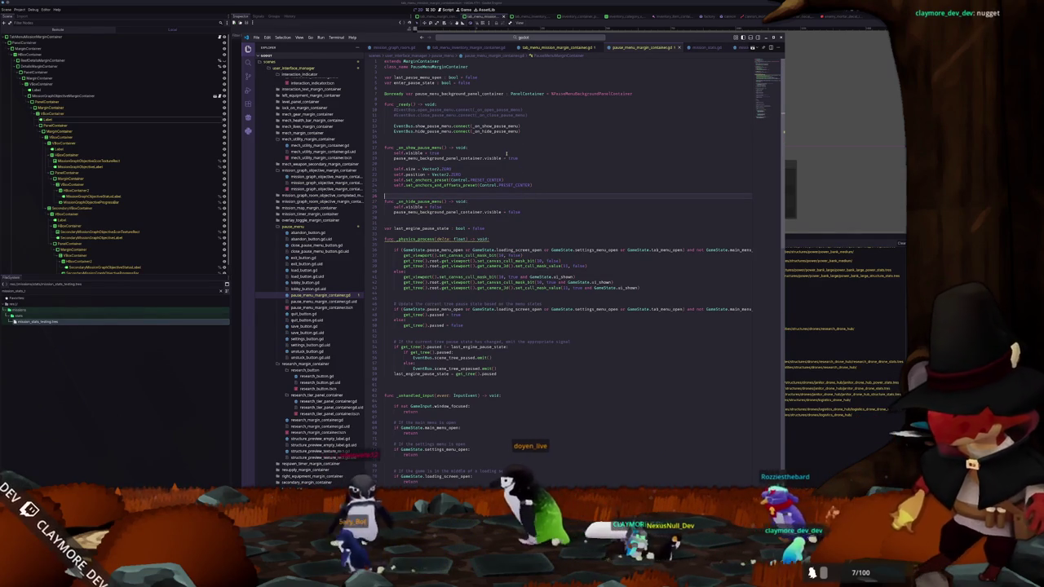
pyautogui.scroll(-10, 506, 155)
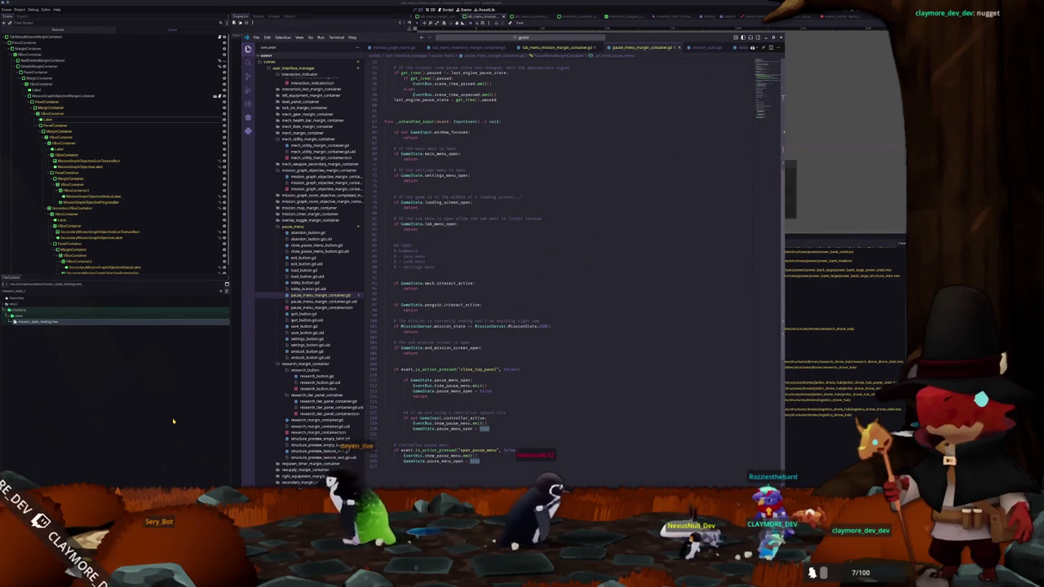
pyautogui.hotkey('alt', 'Tab')
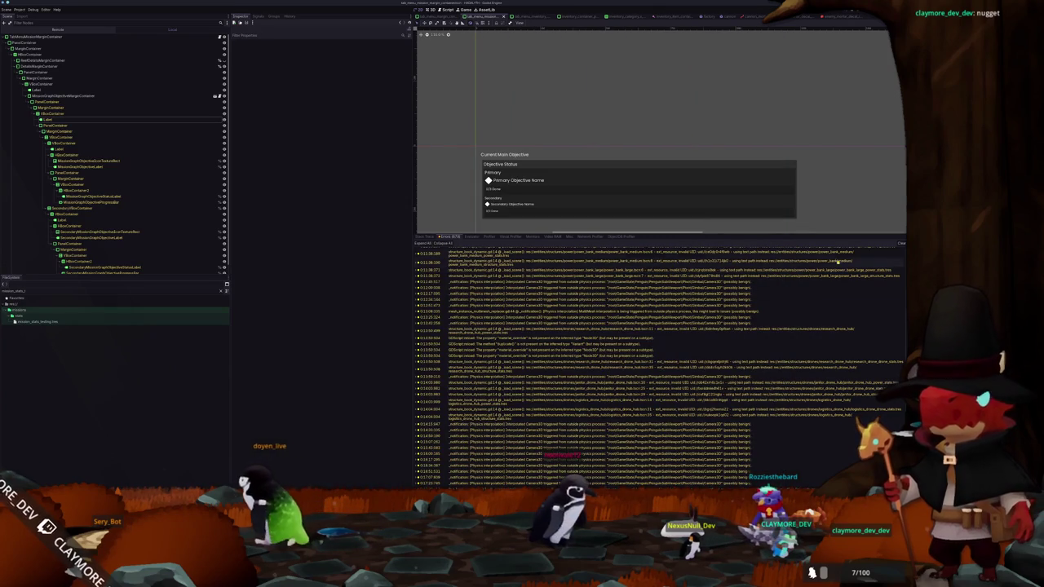
# Clear the Errors list, move the fonts browser aside, and bring the Concept Art window forward
pyautogui.press('F5')
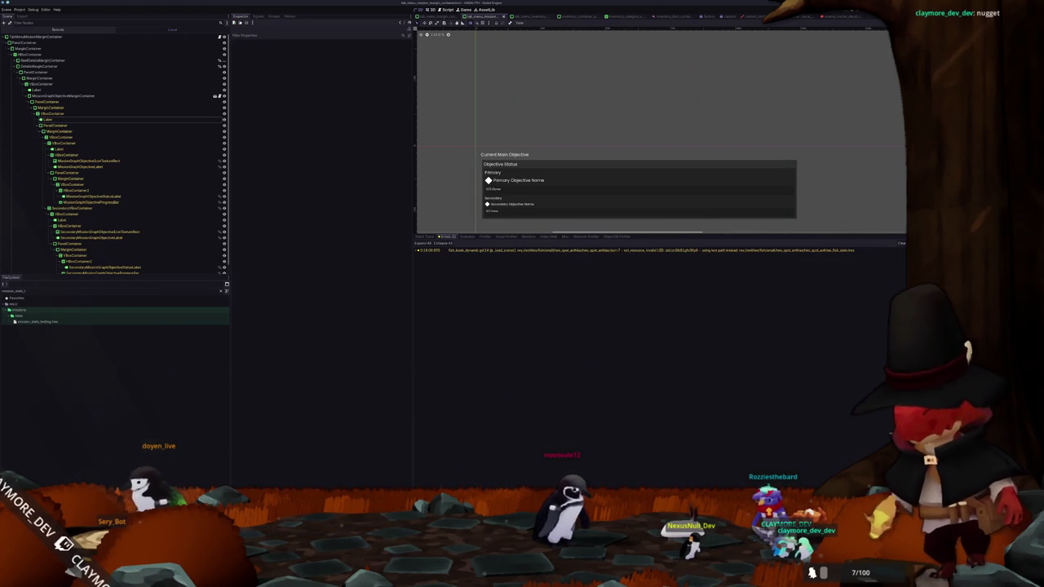
pyautogui.moveTo(429, 499)
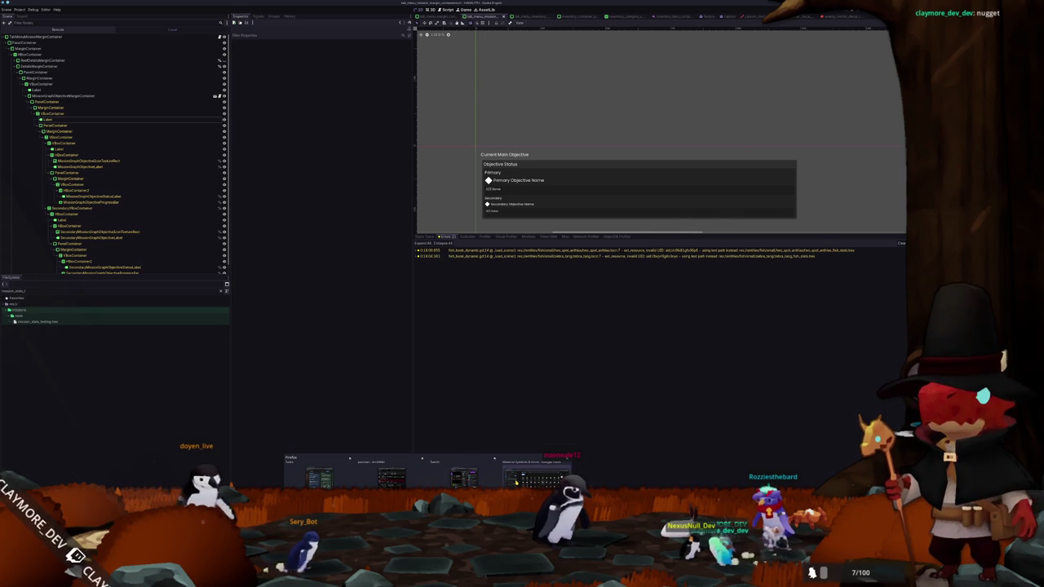
pyautogui.click(537, 475)
pyautogui.moveTo(346, 104)
pyautogui.mouseDown()
pyautogui.moveTo(807, 190)
pyautogui.moveTo(902, 191)
pyautogui.mouseUp()
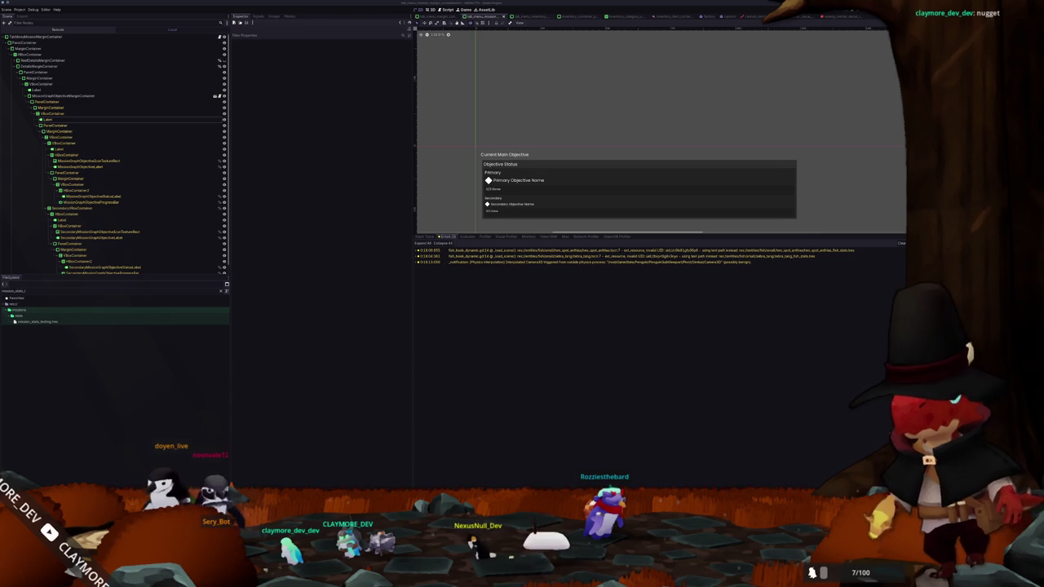
pyautogui.moveTo(1043, 160); pyautogui.dragTo(392, 181)
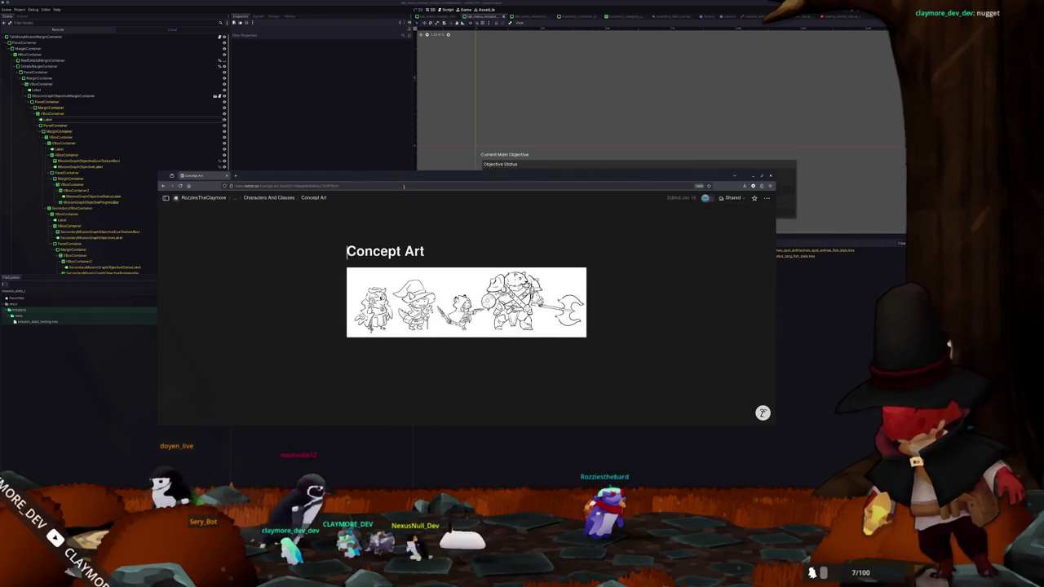
# View the character sketch at full size, close it, and go up to Characters And Classes
pyautogui.click(466, 302)
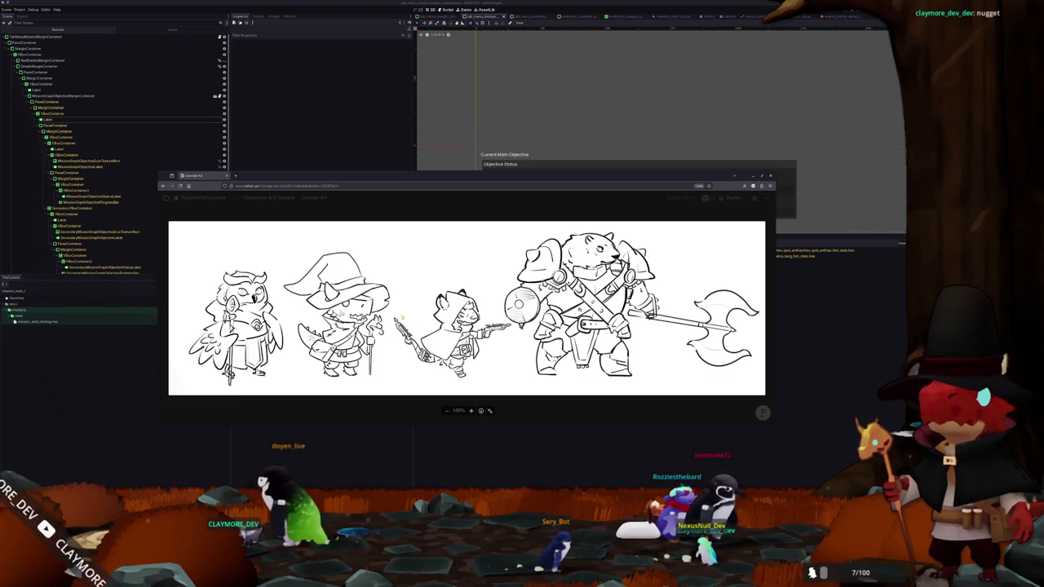
pyautogui.click(328, 316)
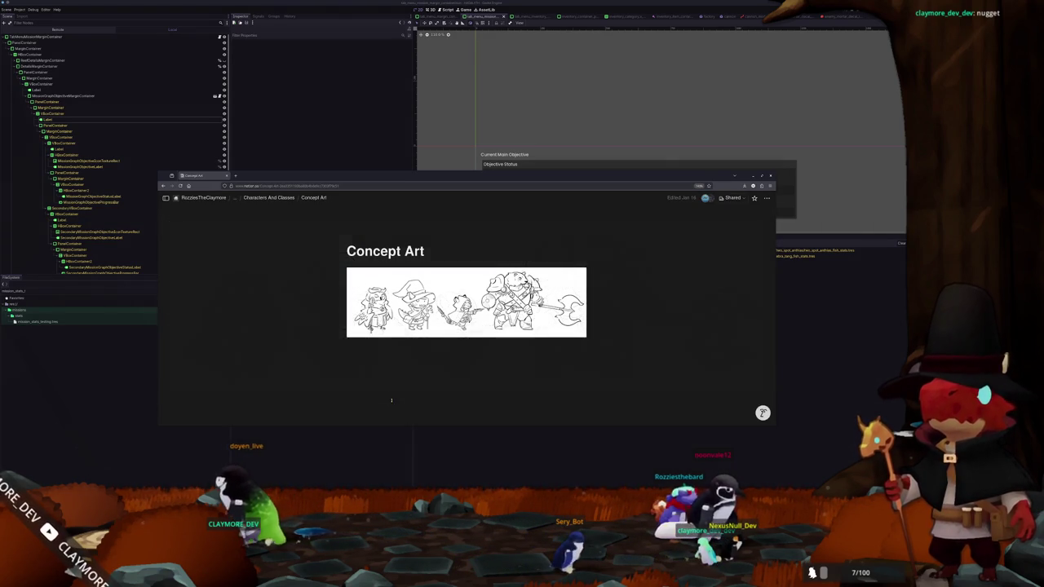
pyautogui.click(262, 197)
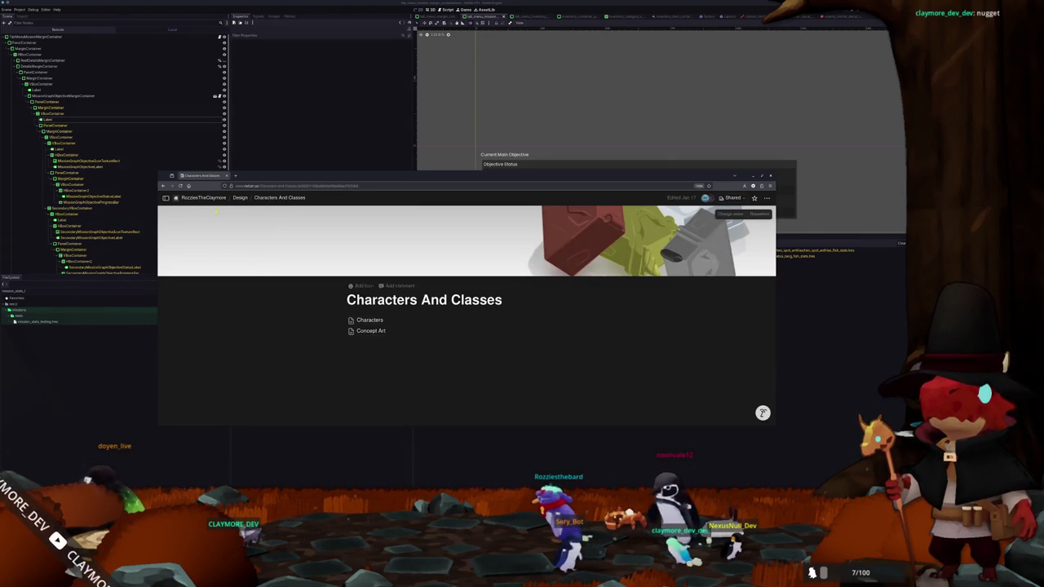
# Navigate through Design and Tavern to the Tavern Prop list board
pyautogui.click(239, 198)
pyautogui.click(364, 315)
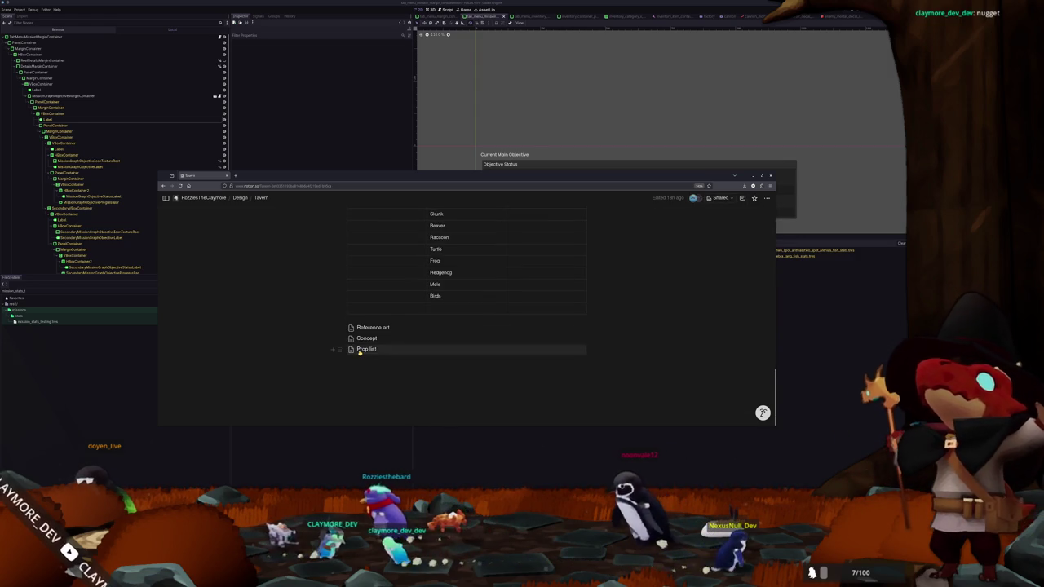
pyautogui.click(360, 350)
pyautogui.scroll(-10, 343, 339)
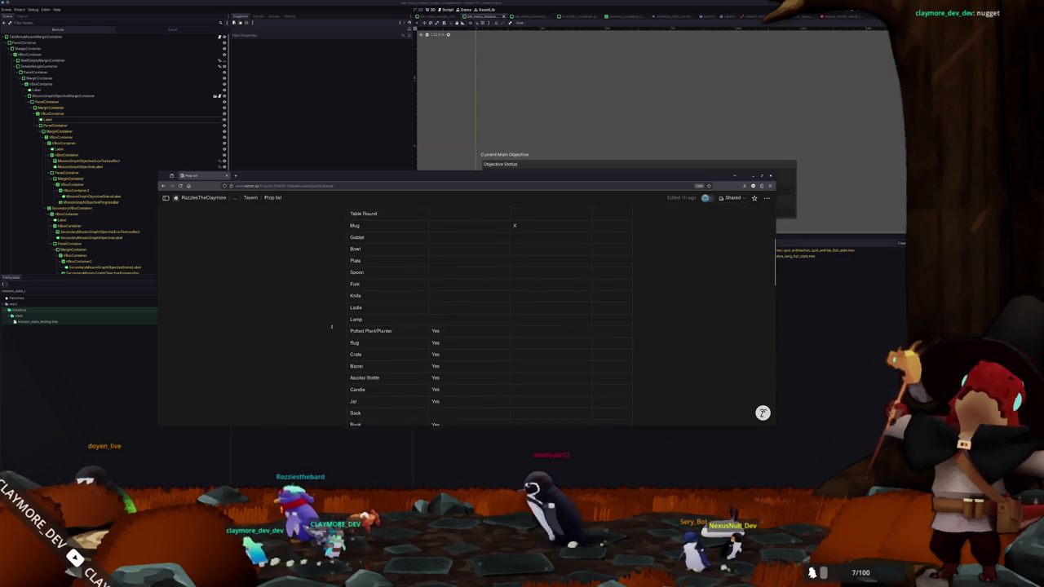
pyautogui.scroll(-5, 332, 327)
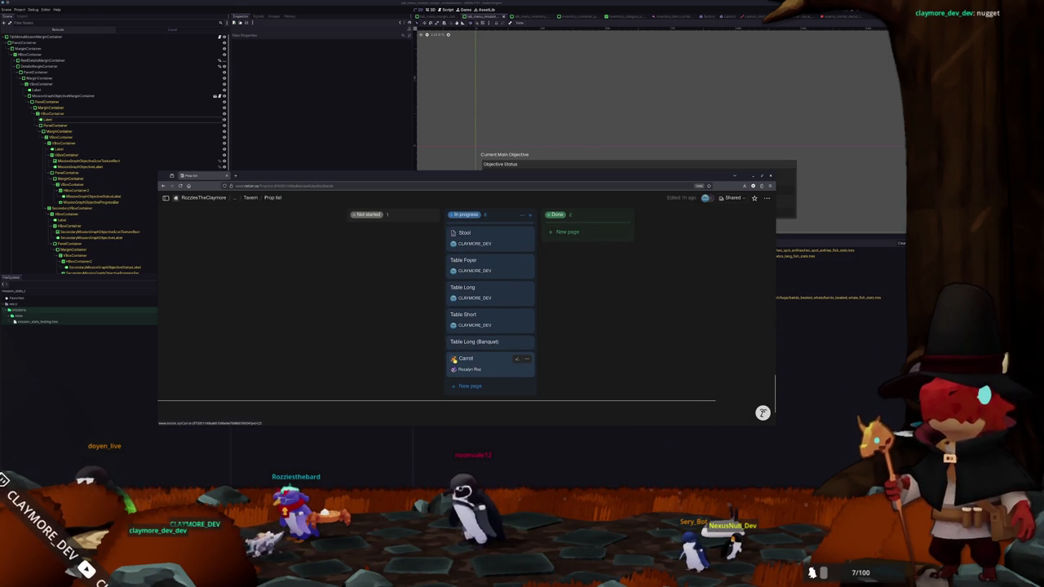
pyautogui.click(453, 359)
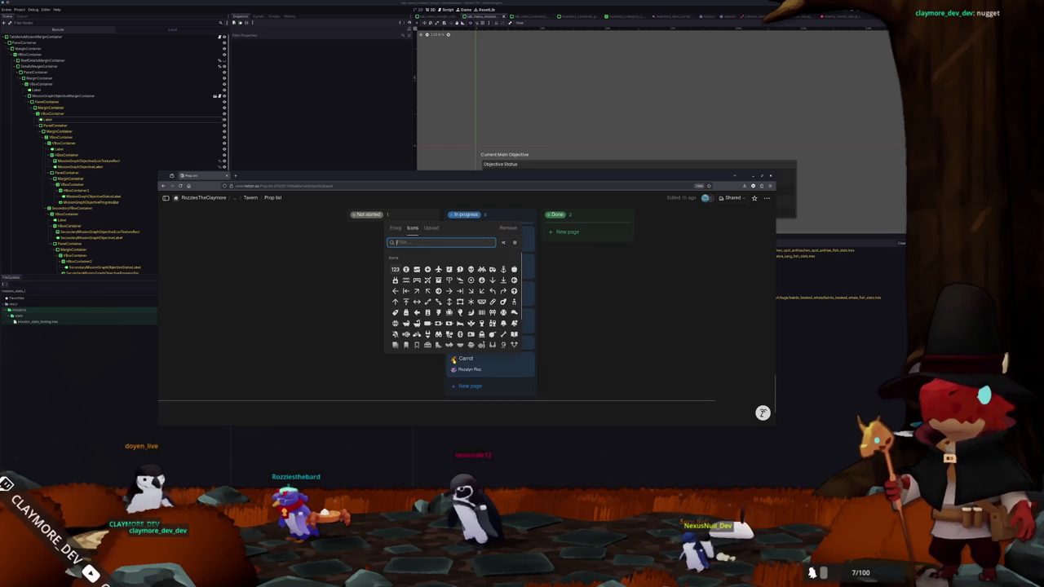
pyautogui.click(429, 368)
pyautogui.scroll(1, 432, 368)
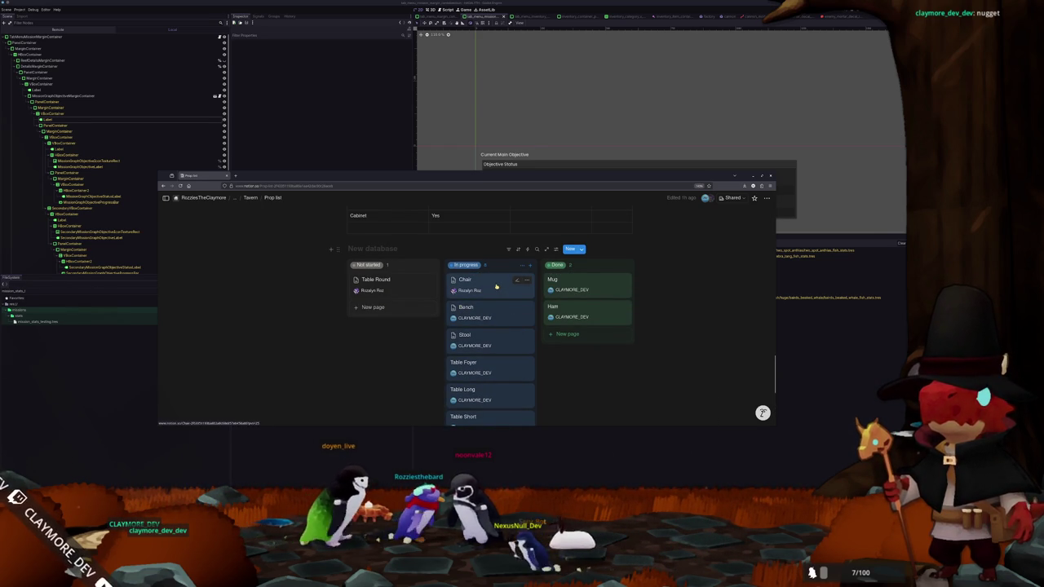
pyautogui.scroll(-1, 489, 313)
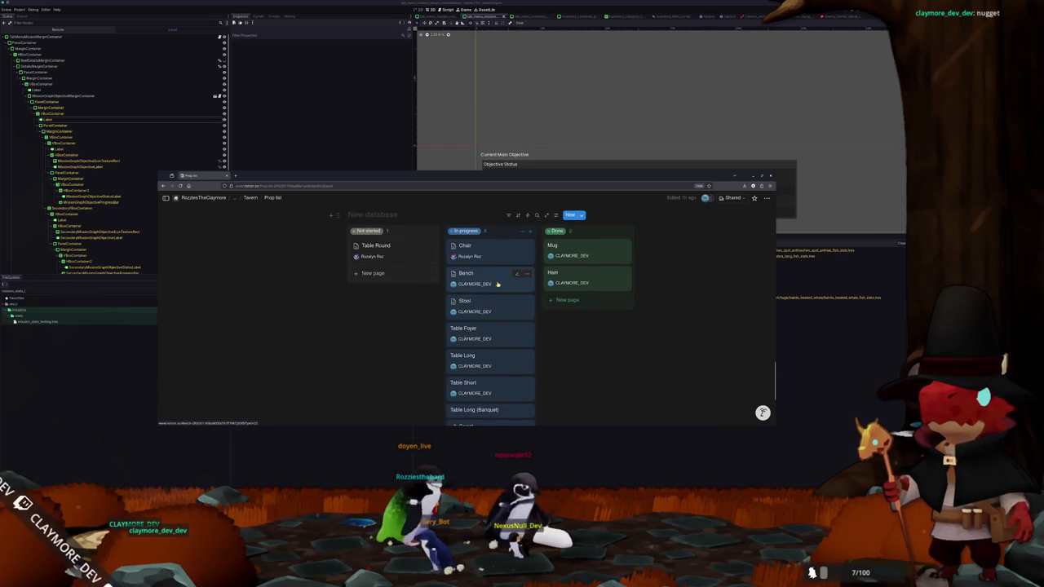
pyautogui.scroll(-1, 494, 326)
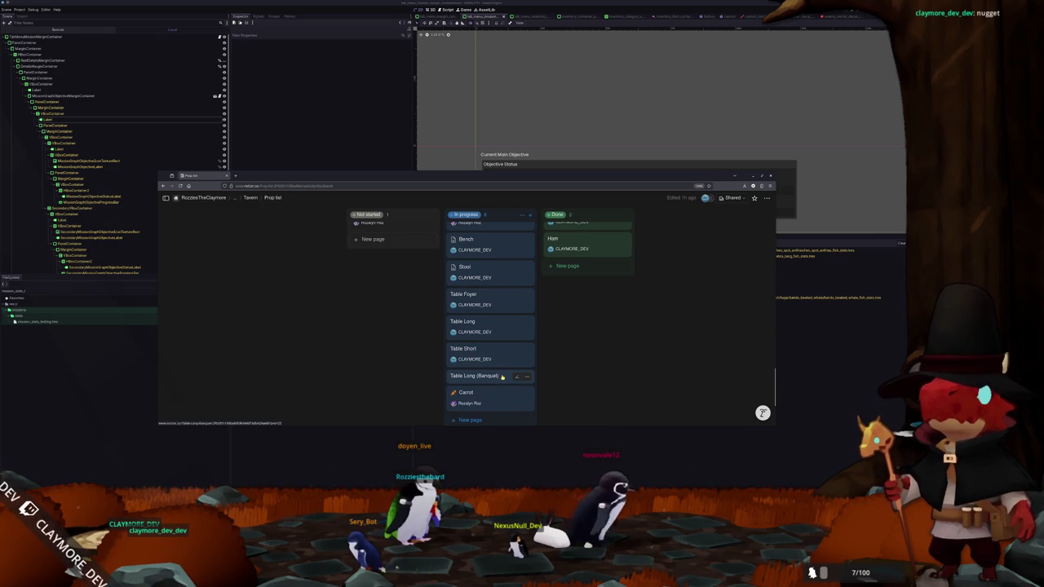
# Set an assignee on the Table Long (Banquet) card, then open the Bench card
pyautogui.click(500, 375)
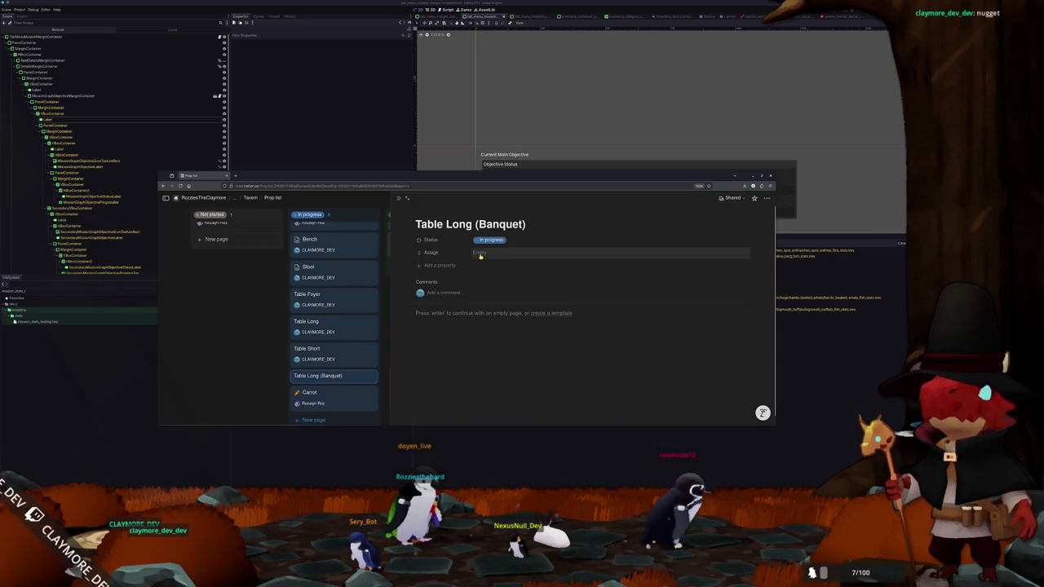
pyautogui.click(504, 277)
pyautogui.click(472, 332)
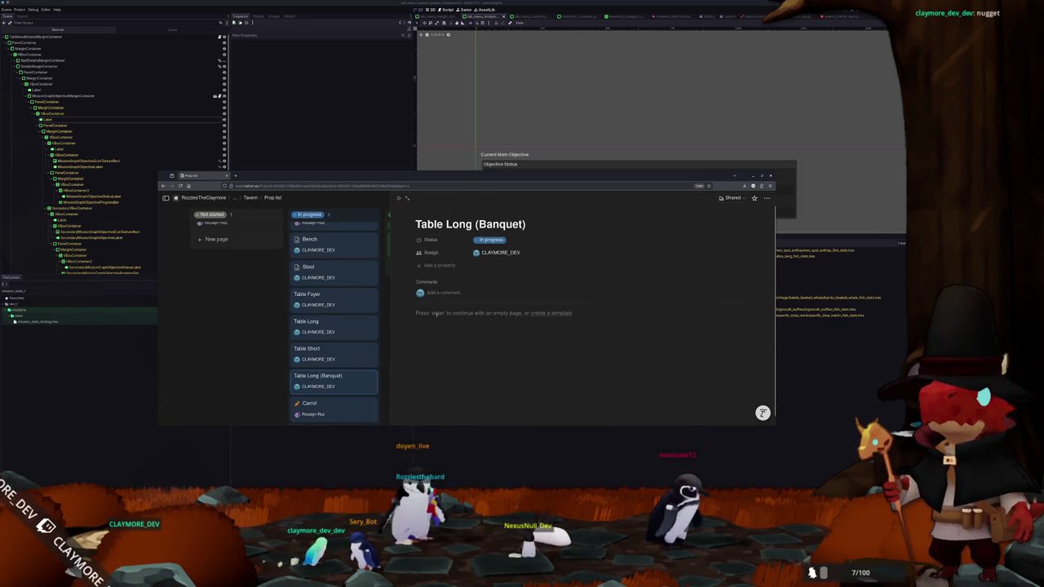
pyautogui.click(398, 199)
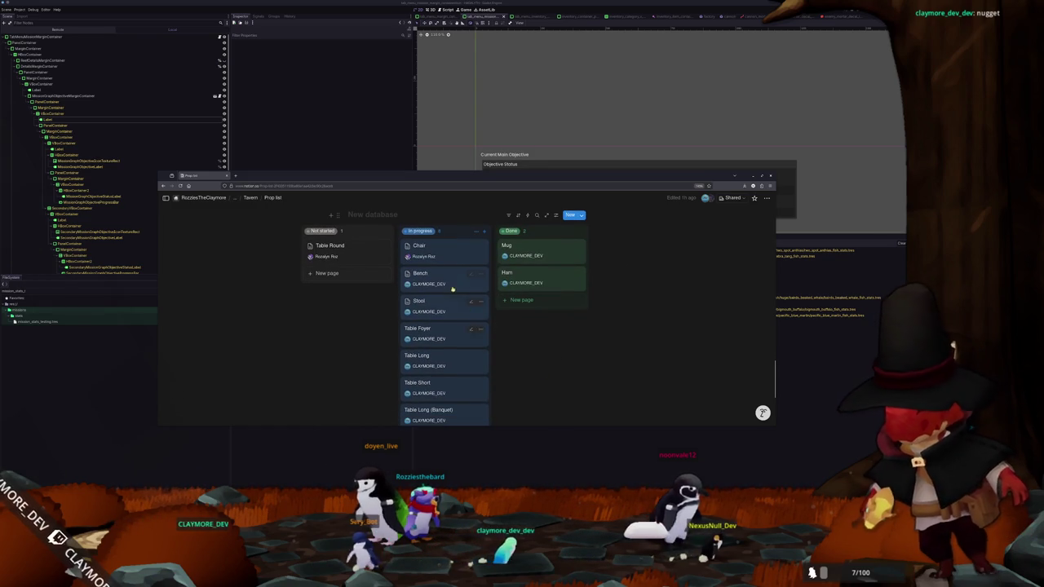
pyautogui.click(455, 278)
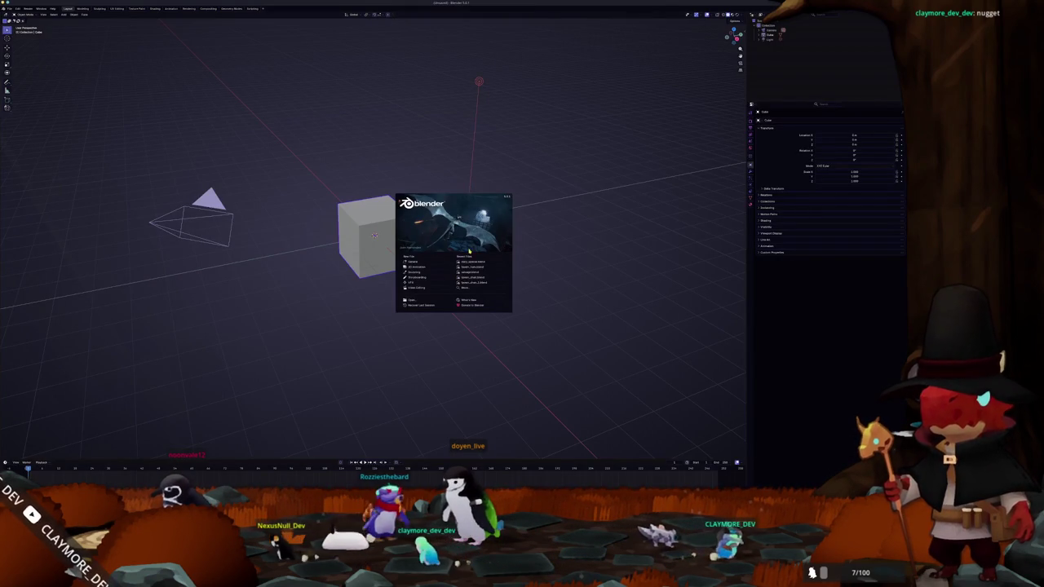
# Expand the splash screen's recent files list and open the tavern bench file
pyautogui.click(472, 288)
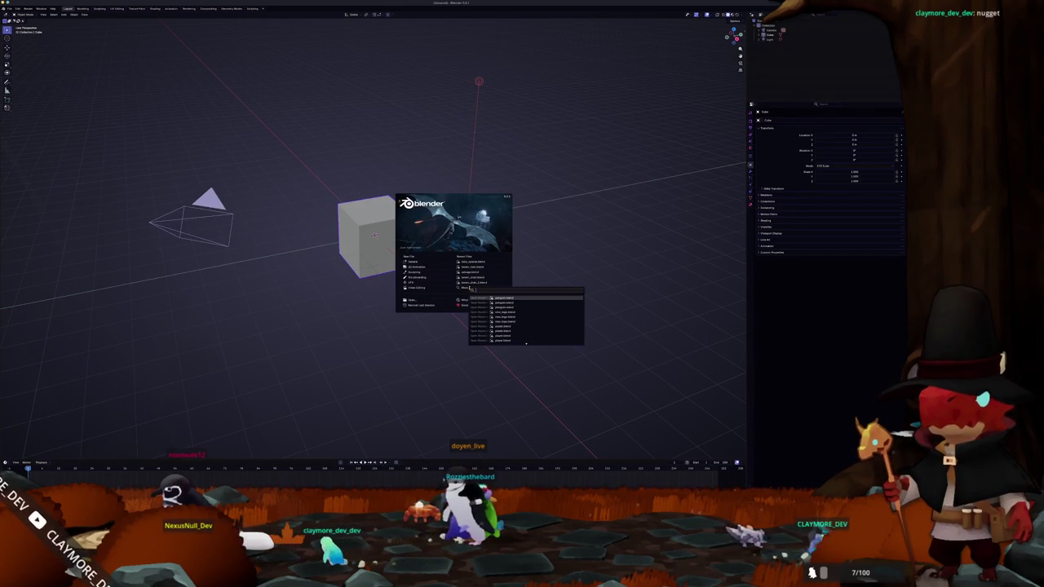
pyautogui.scroll(-10, 500, 323)
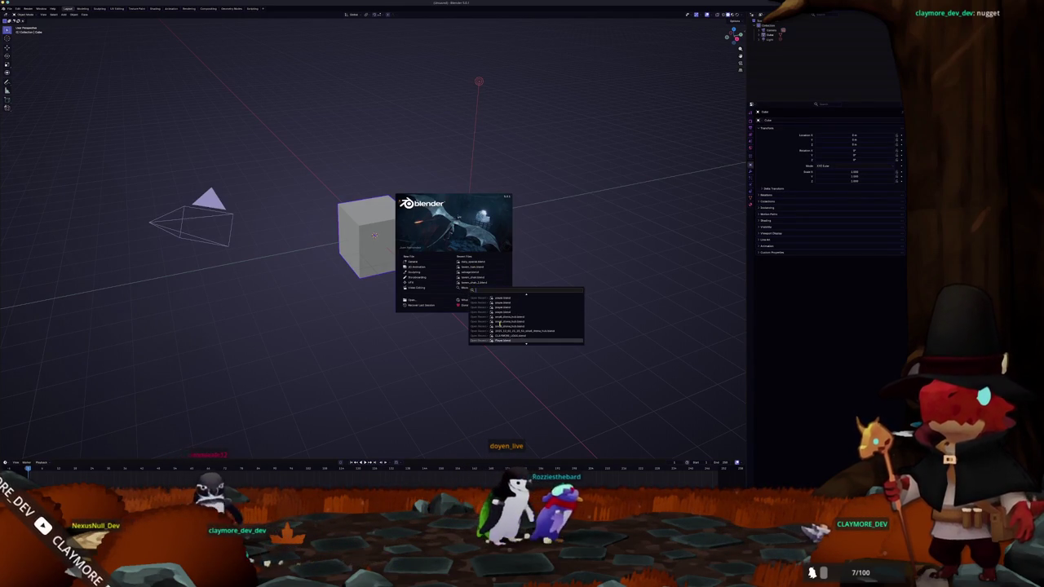
pyautogui.click(508, 300)
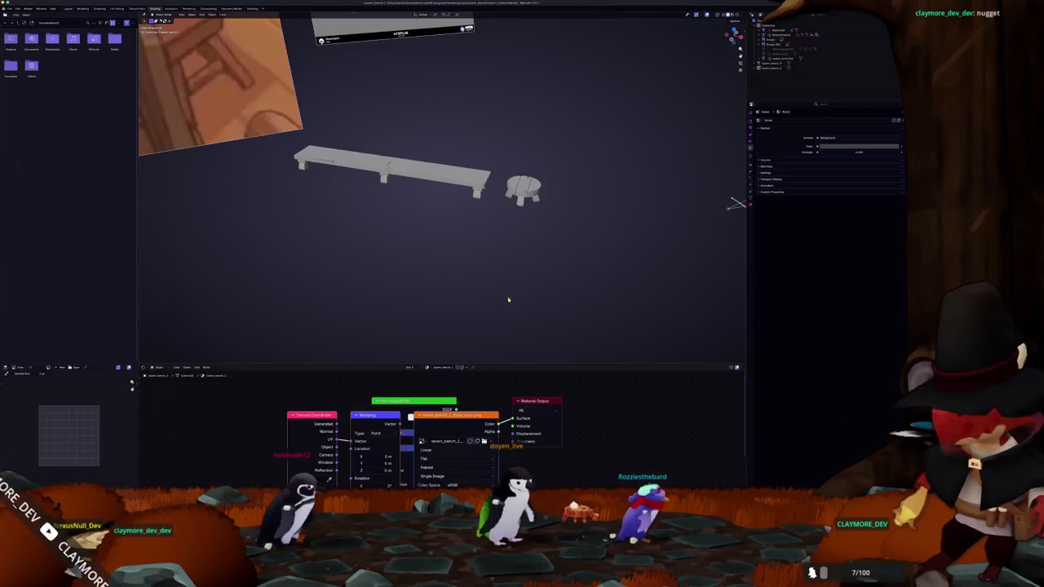
# Duplicate the long bench and place the copy below the original along Y
pyautogui.click(448, 186)
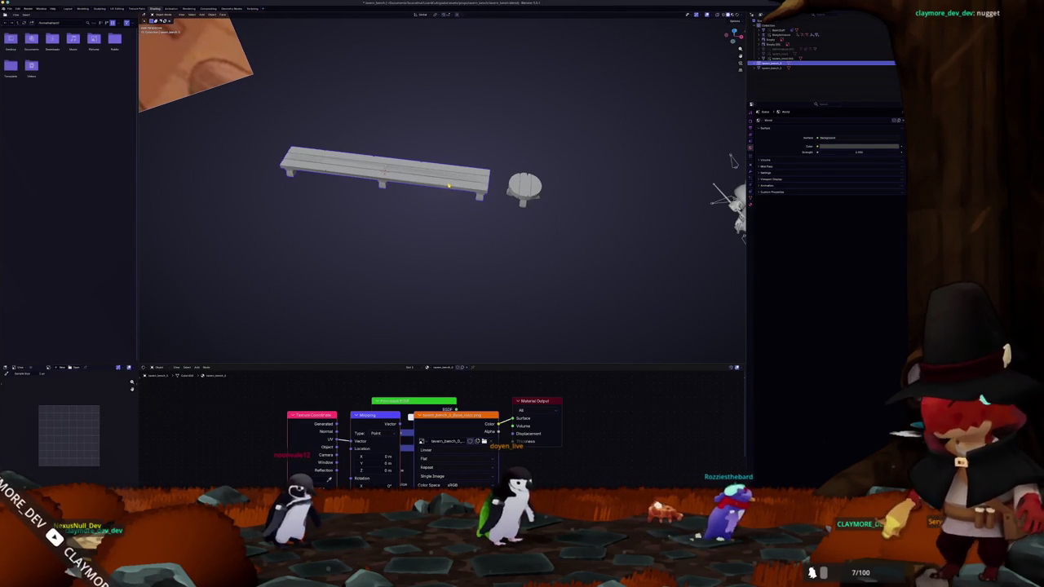
pyautogui.press('KP_7')
pyautogui.hotkey('shift', 'd')
pyautogui.press('y')
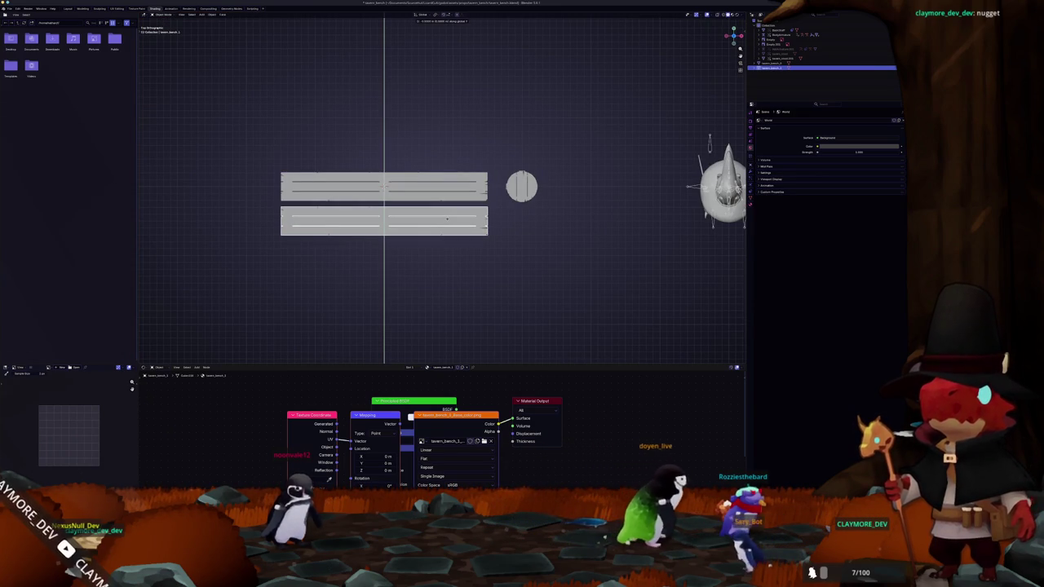
pyautogui.click(448, 225)
pyautogui.scroll(2, 410, 253)
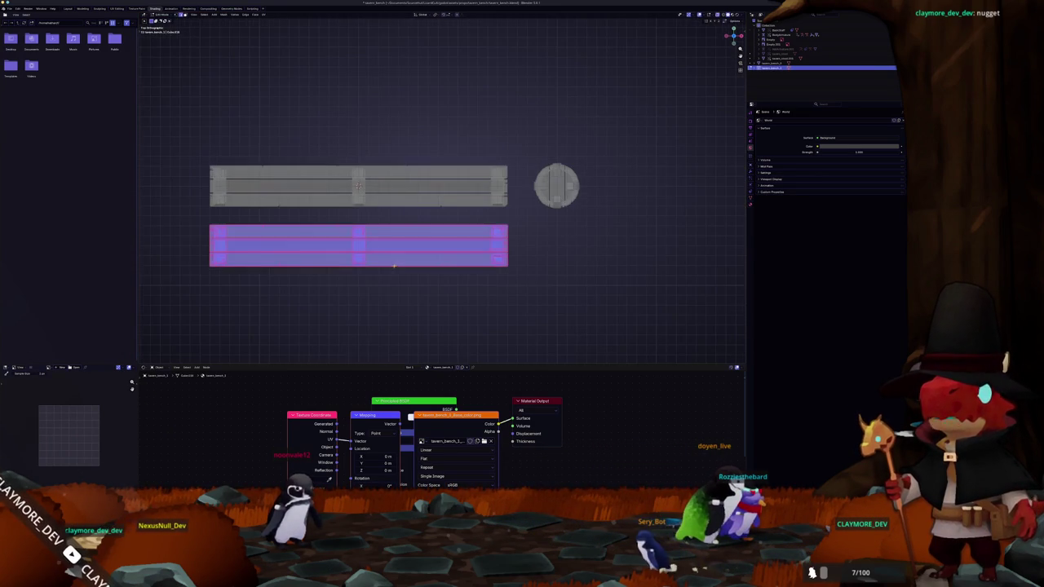
# In Edit Mode, select the copy's left leg linked by Normal and delete it
pyautogui.press('Tab')
pyautogui.scroll(2, 377, 294)
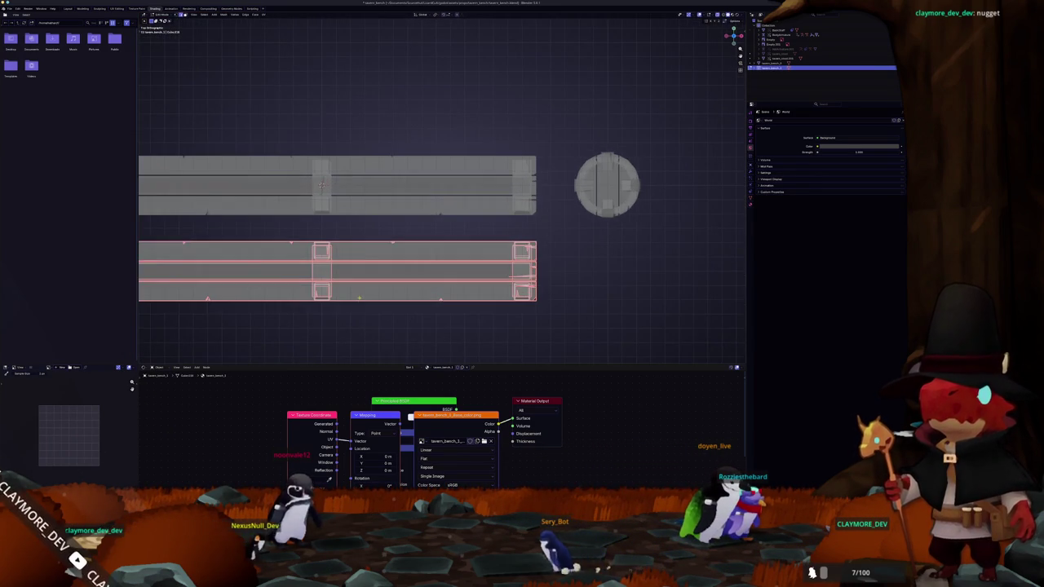
pyautogui.scroll(2, 365, 291)
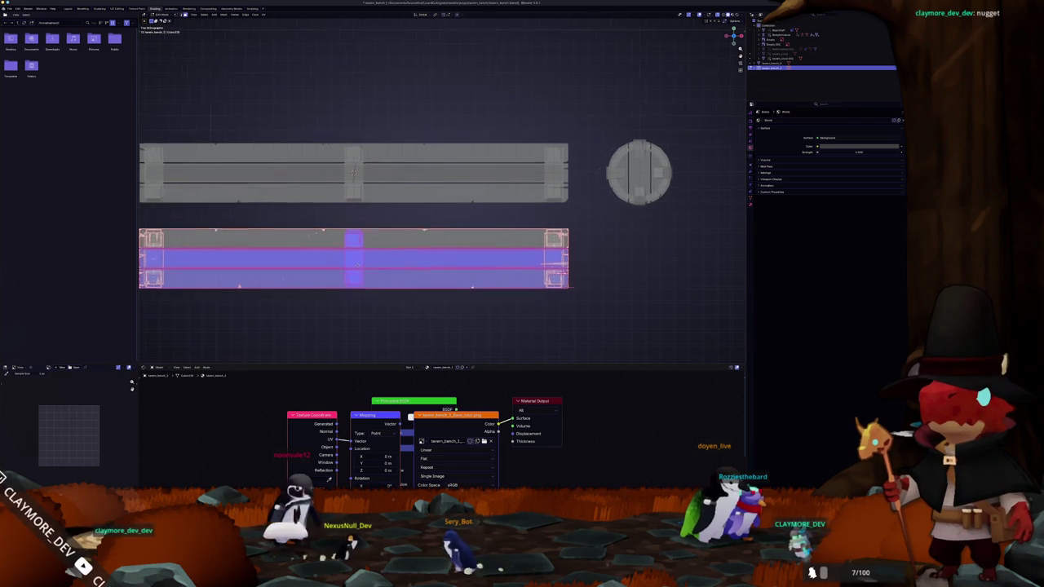
pyautogui.press('KP_1')
pyautogui.scroll(4, 354, 285)
pyautogui.moveTo(399, 181); pyautogui.dragTo(340, 236)
pyautogui.click(365, 219)
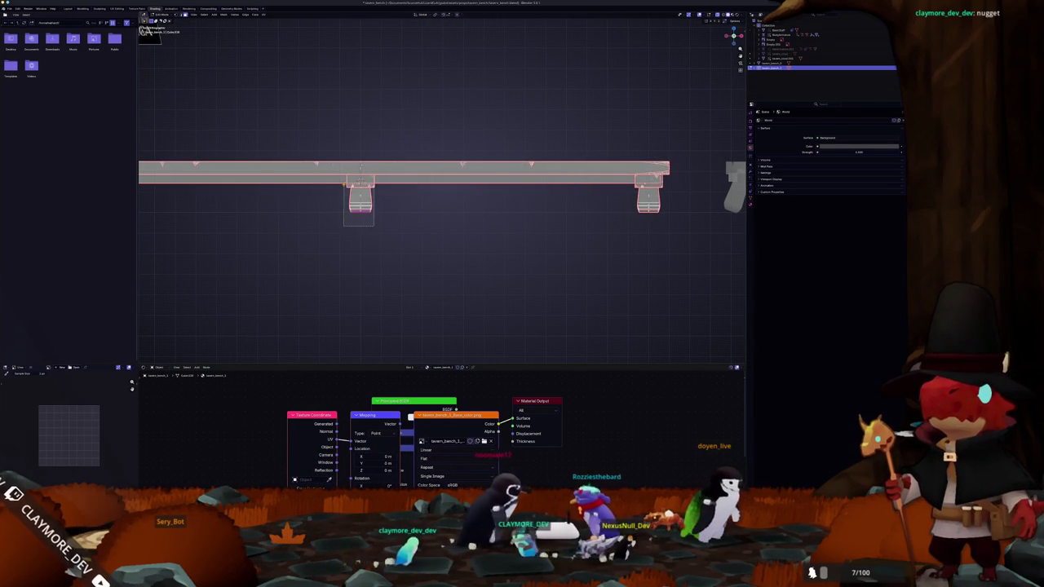
pyautogui.click(343, 184)
pyautogui.hotkey('ctrl', 'l')
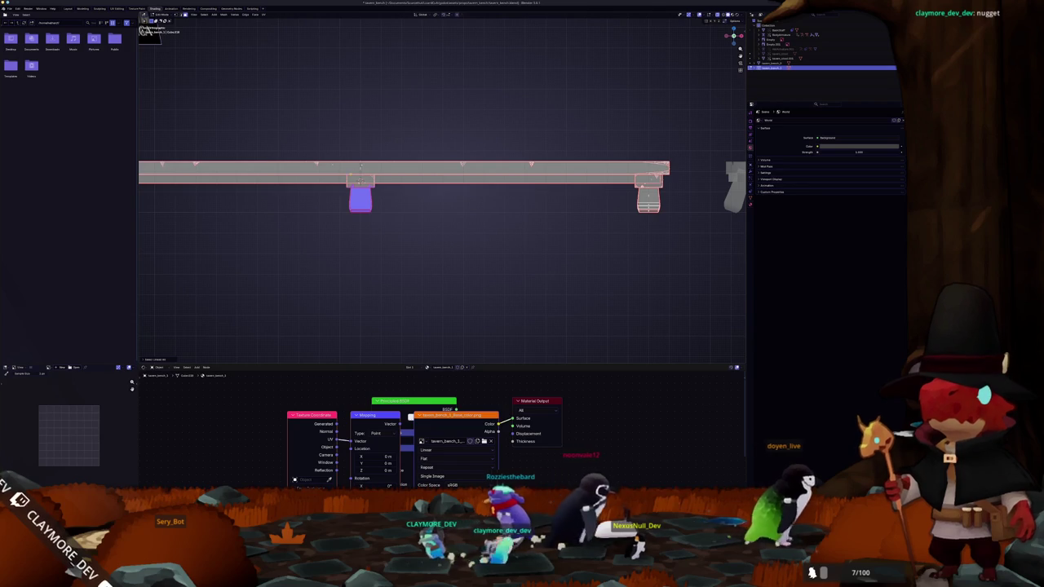
pyautogui.click(163, 360)
pyautogui.click(174, 338)
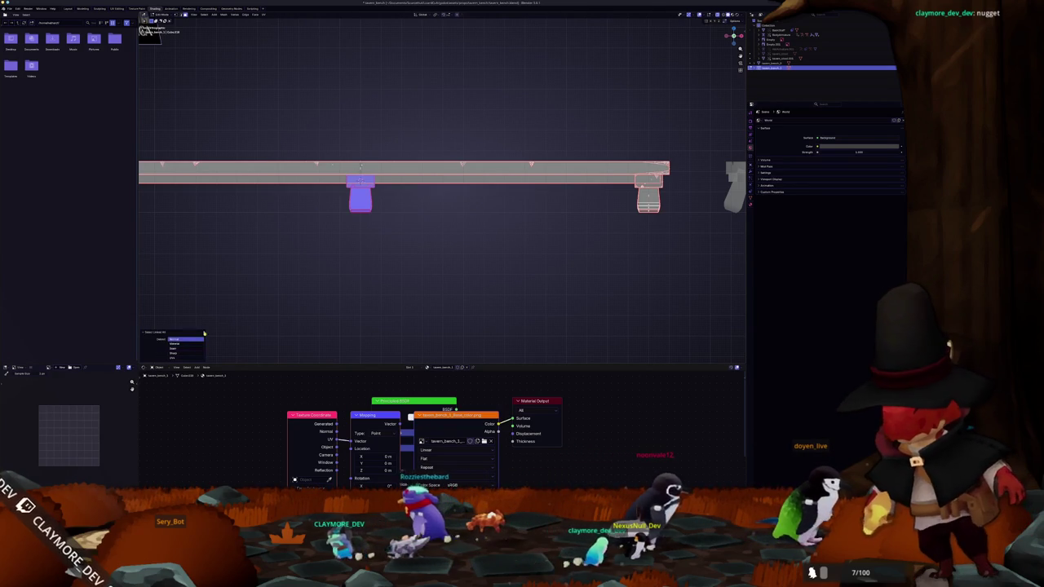
pyautogui.press('x')
pyautogui.click(275, 284)
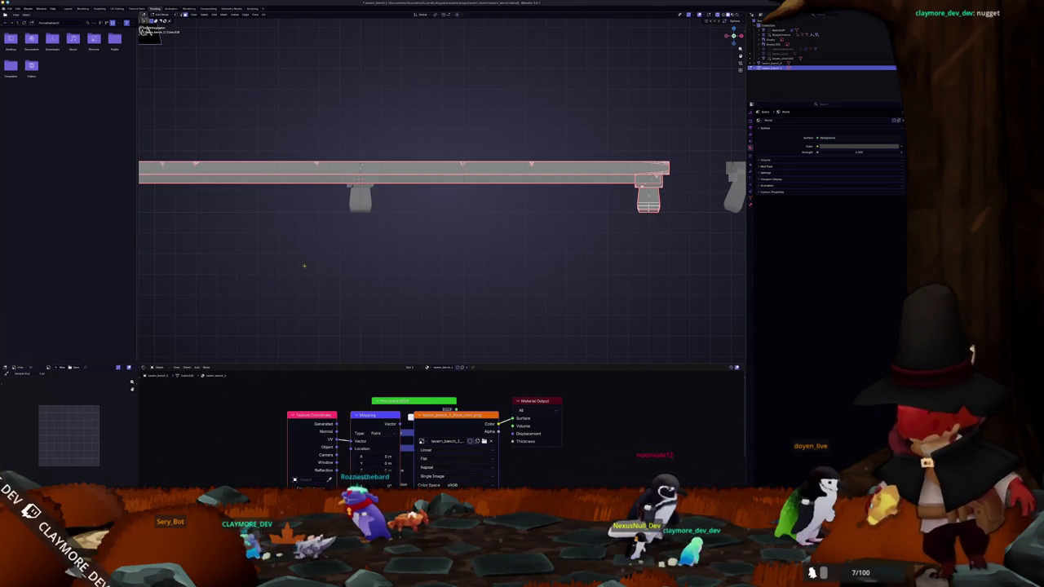
pyautogui.press('KP_7')
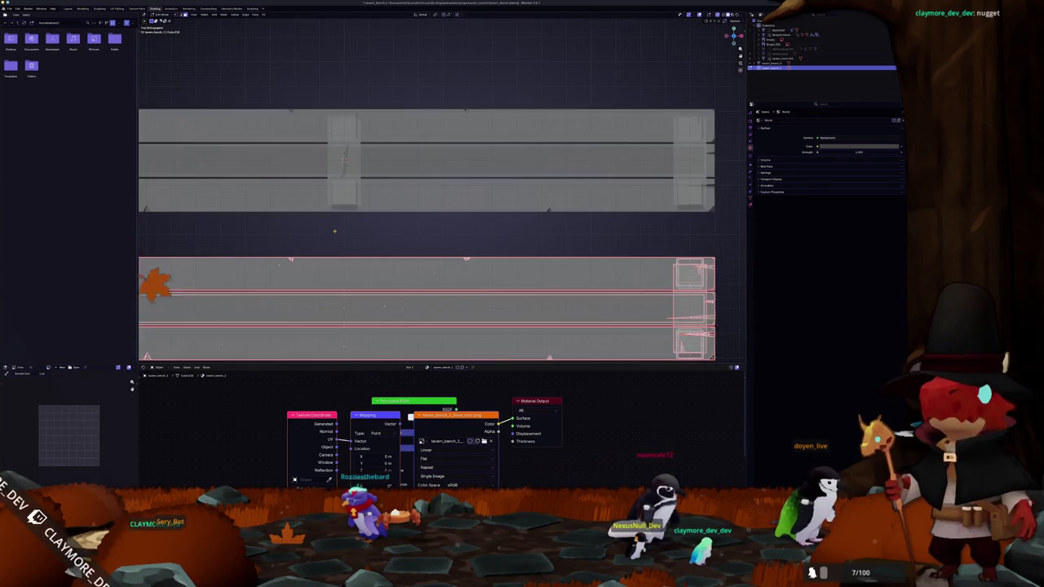
# Cut the bench copy with two vertical slices, left and right of centre
pyautogui.scroll(-4, 335, 231)
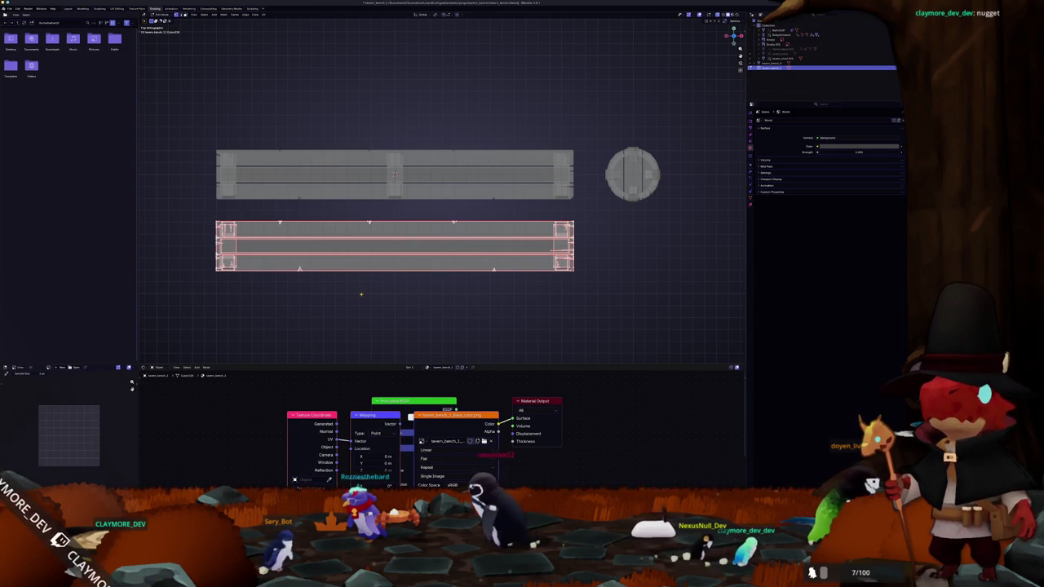
pyautogui.press('F3')
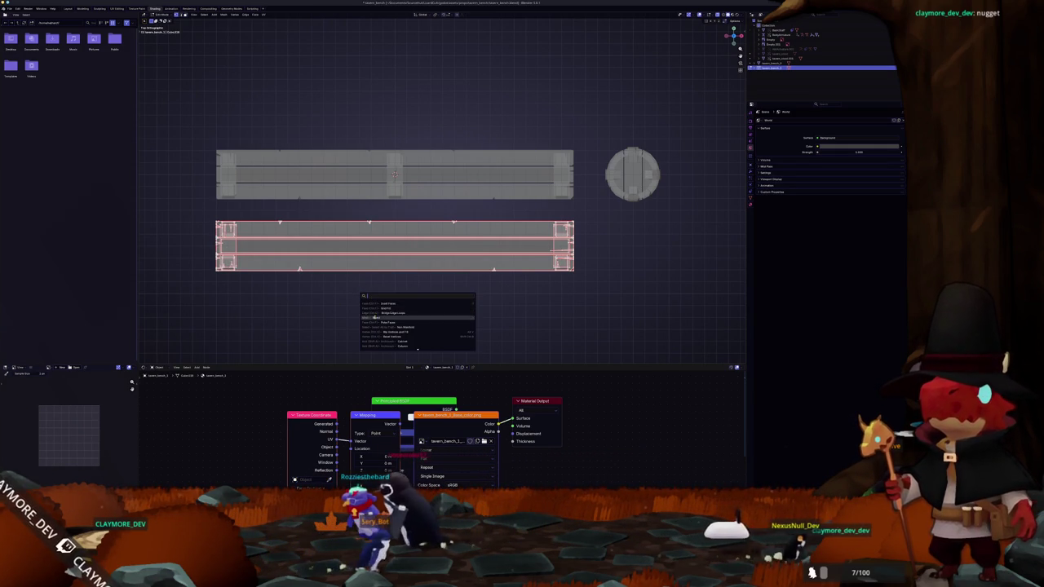
pyautogui.press('Return')
pyautogui.press('a')
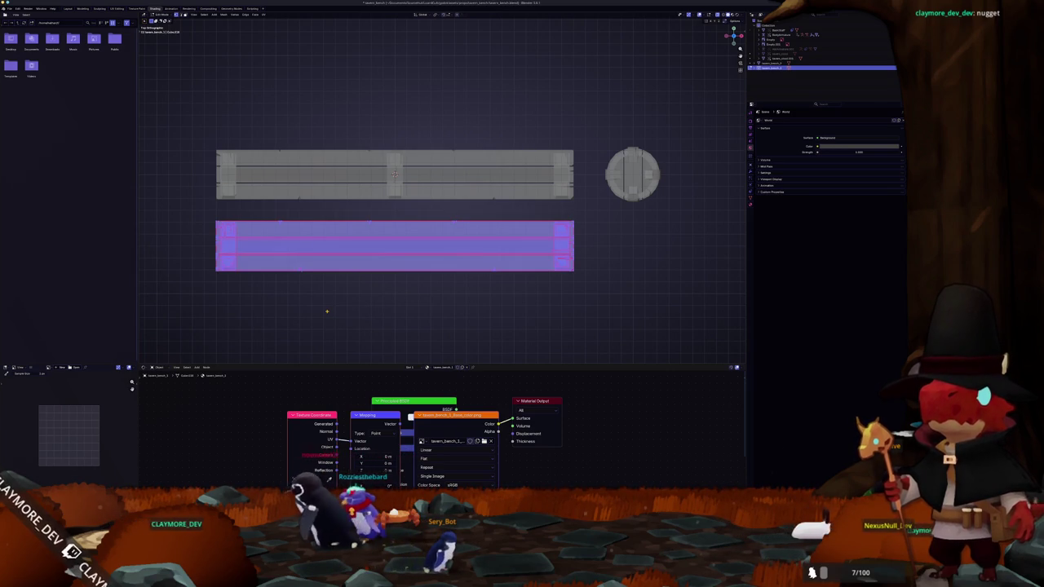
pyautogui.press('F3')
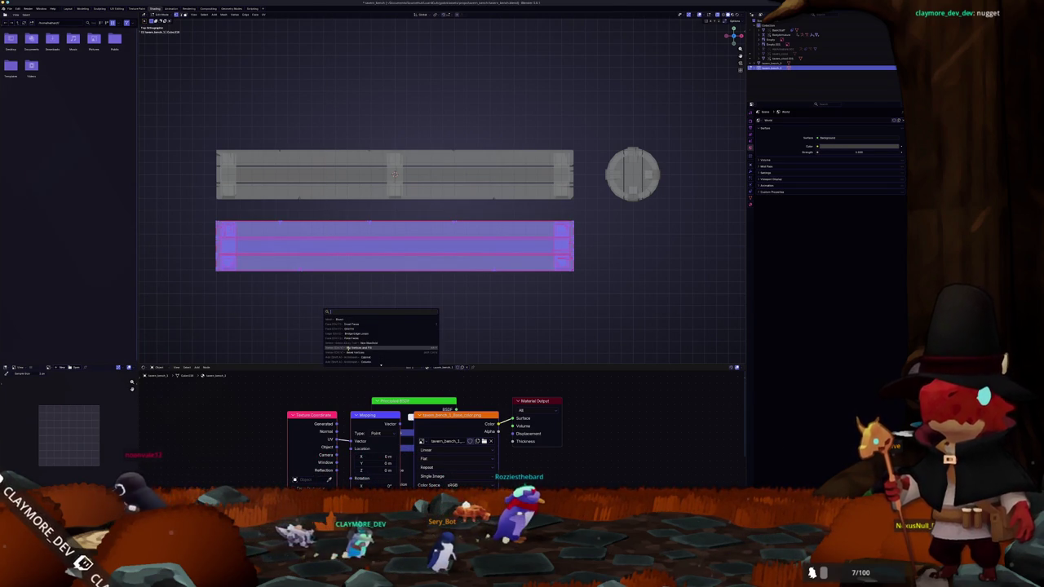
pyautogui.press('Return')
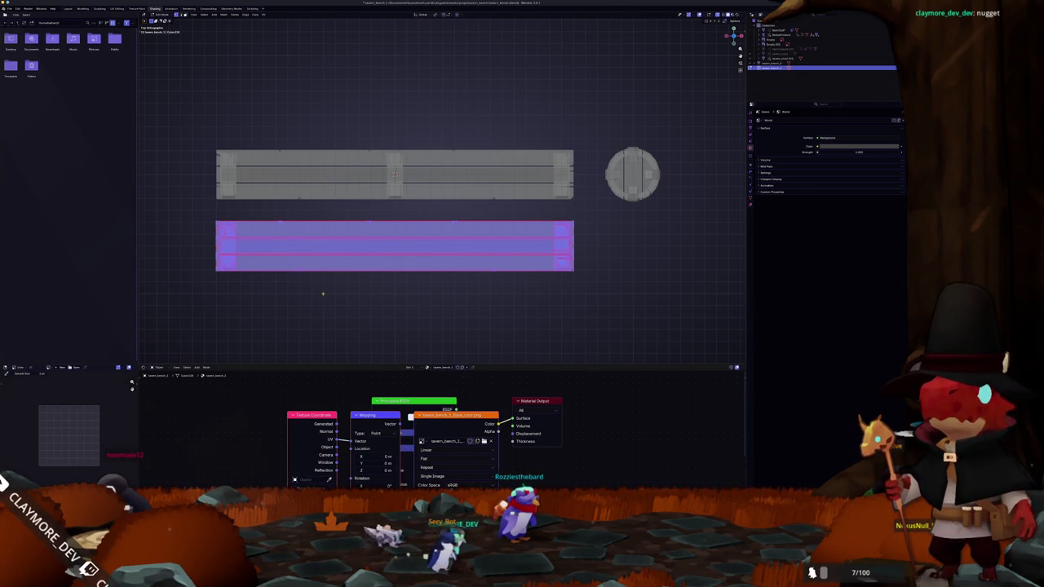
pyautogui.press('k')
pyautogui.moveTo(324, 292); pyautogui.dragTo(324, 292)
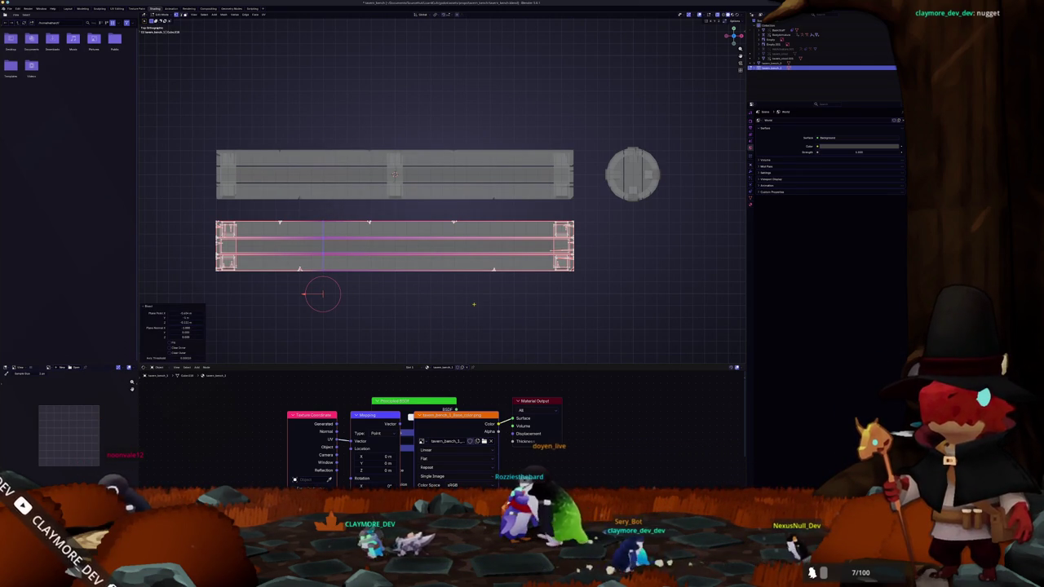
pyautogui.moveTo(479, 306); pyautogui.dragTo(478, 169)
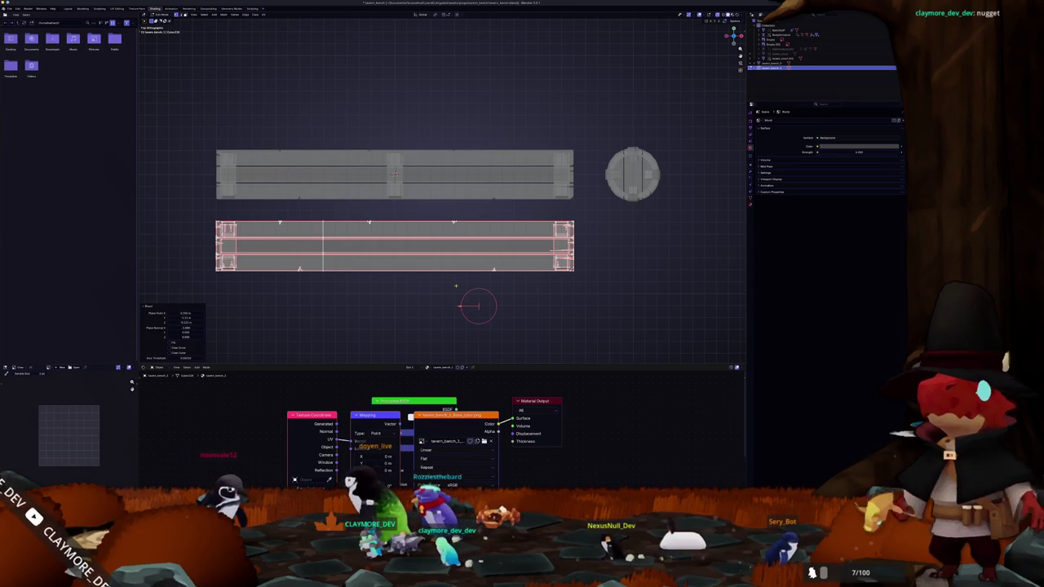
pyautogui.press('a')
pyautogui.press('u')
pyautogui.click(482, 307)
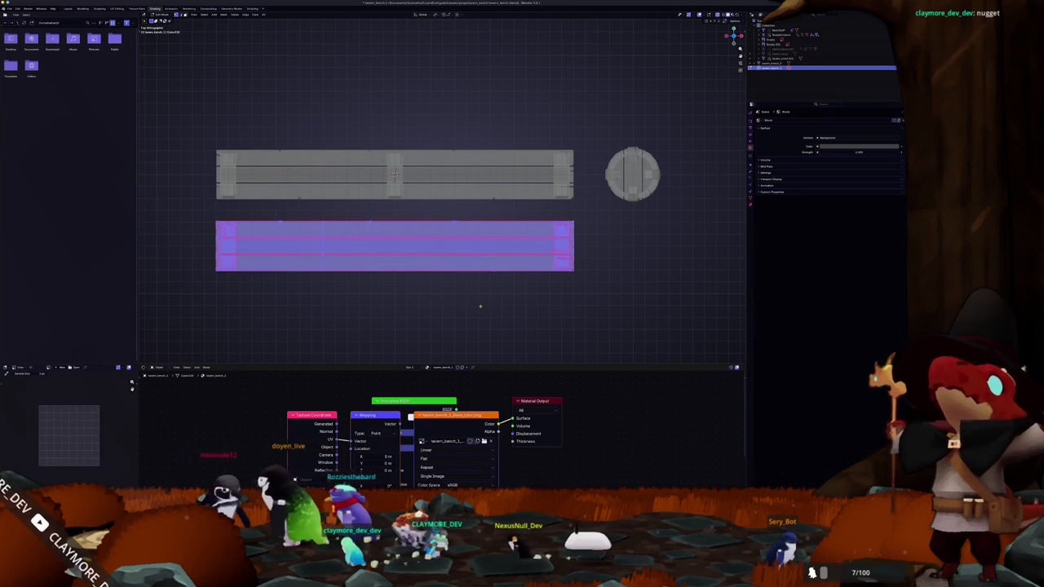
pyautogui.moveTo(480, 306); pyautogui.dragTo(477, 162)
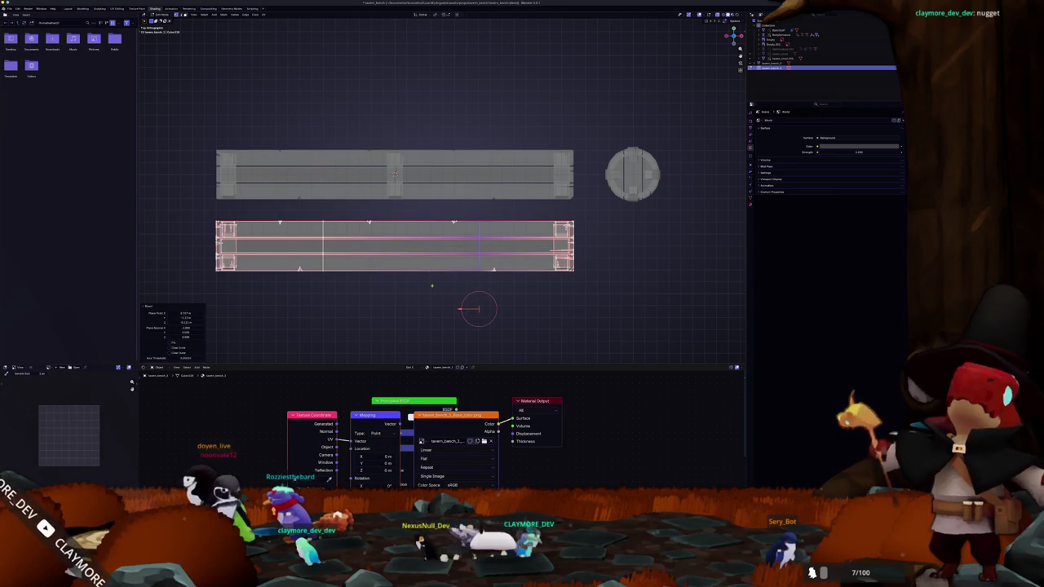
# Box-select the middle section between the cuts and delete its faces
pyautogui.press('a')
pyautogui.moveTo(469, 298)
pyautogui.mouseDown()
pyautogui.moveTo(365, 209)
pyautogui.moveTo(336, 201)
pyautogui.mouseUp()
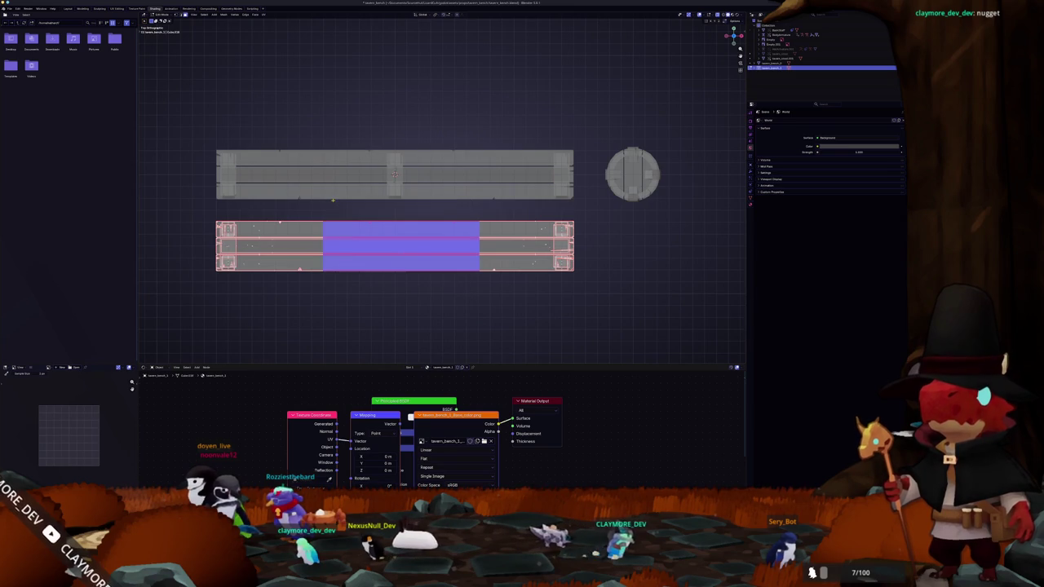
pyautogui.press('x')
pyautogui.click(326, 211)
# Slide the left end piece along X until it sits against the right piece
pyautogui.moveTo(352, 297)
pyautogui.mouseDown()
pyautogui.moveTo(309, 216)
pyautogui.moveTo(180, 194)
pyautogui.mouseUp()
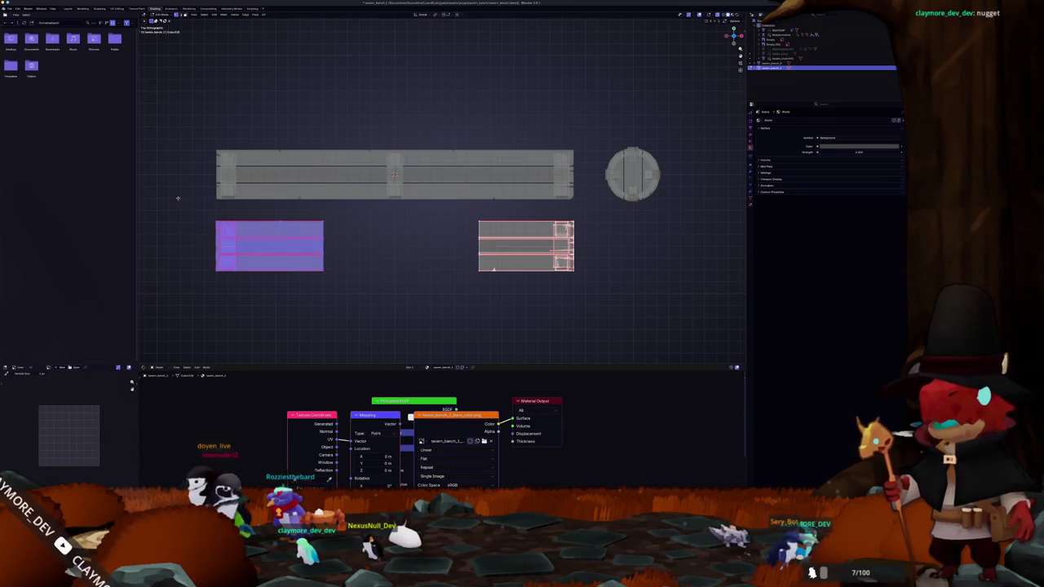
pyautogui.press('g')
pyautogui.press('x')
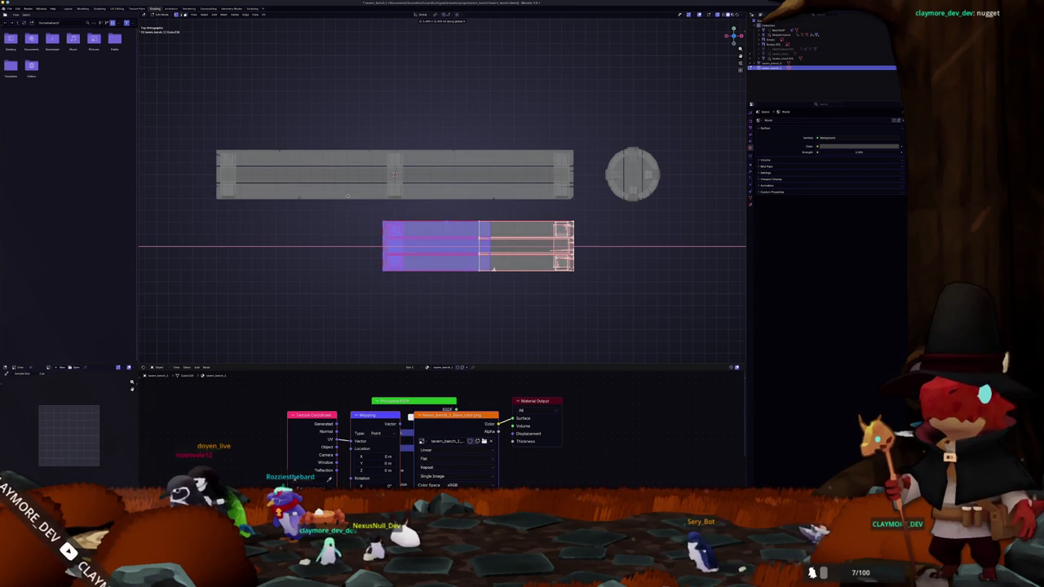
pyautogui.click(349, 196)
pyautogui.scroll(2, 395, 245)
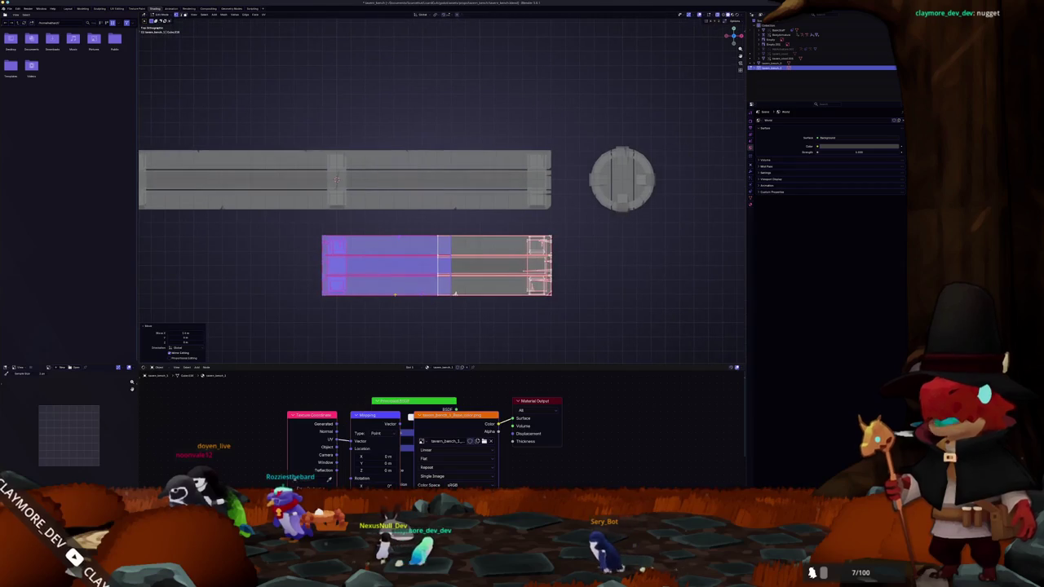
# Make a vertical Bisect cut through the joined mesh, then undo it
pyautogui.rightClick(401, 297)
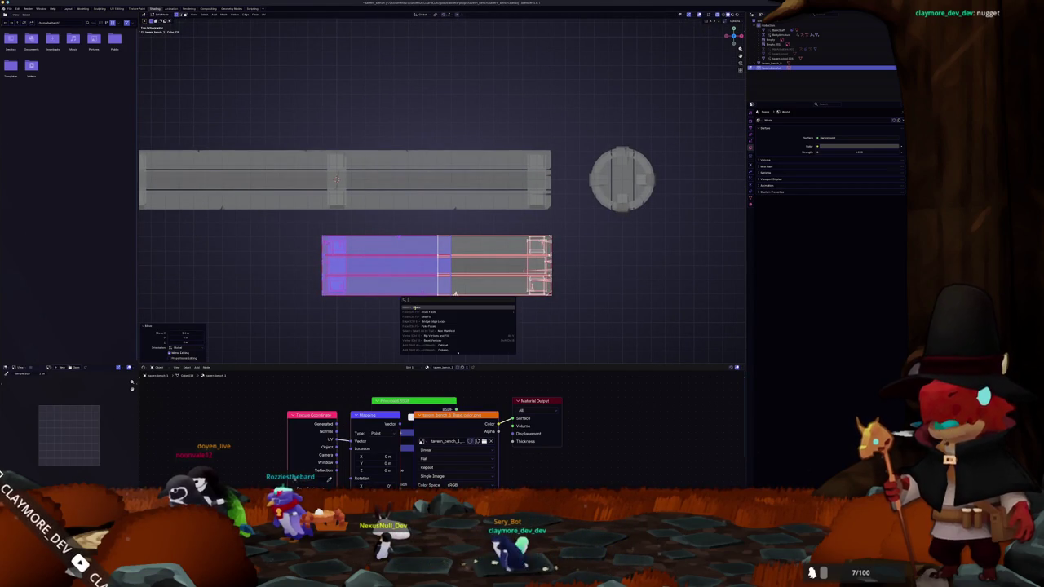
pyautogui.click(412, 311)
pyautogui.moveTo(408, 323); pyautogui.dragTo(411, 227)
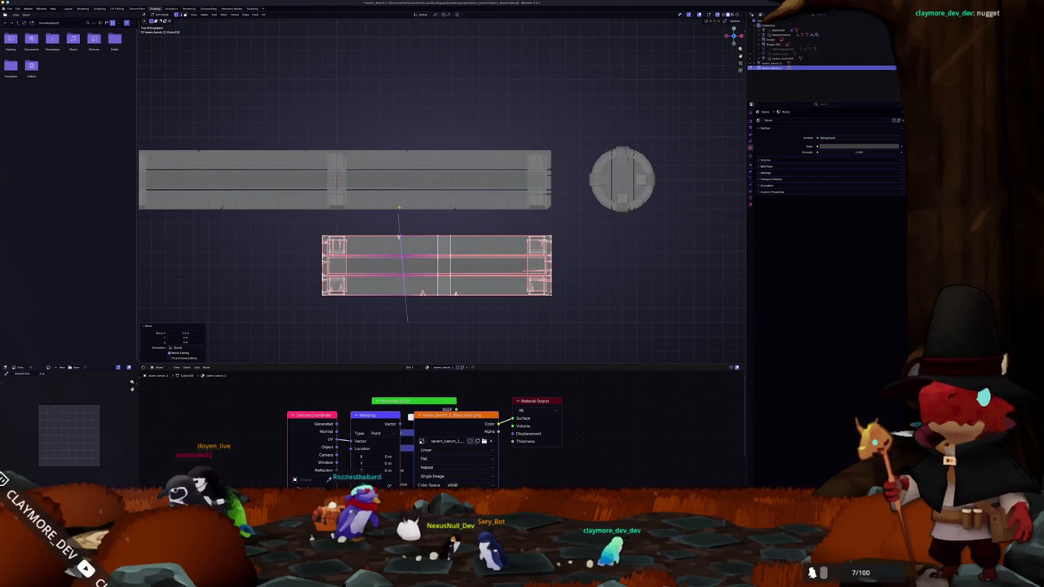
pyautogui.hotkey('ctrl', 'z')
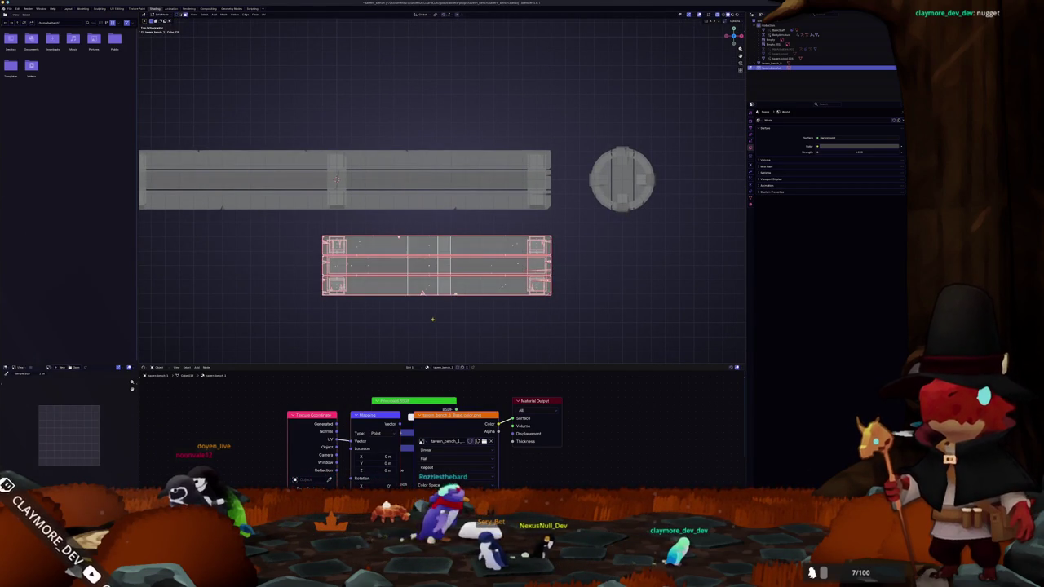
# Delete a narrow strip of middle faces, leaving two shorter end pieces with a gap
pyautogui.moveTo(410, 208); pyautogui.dragTo(411, 207)
pyautogui.press('x')
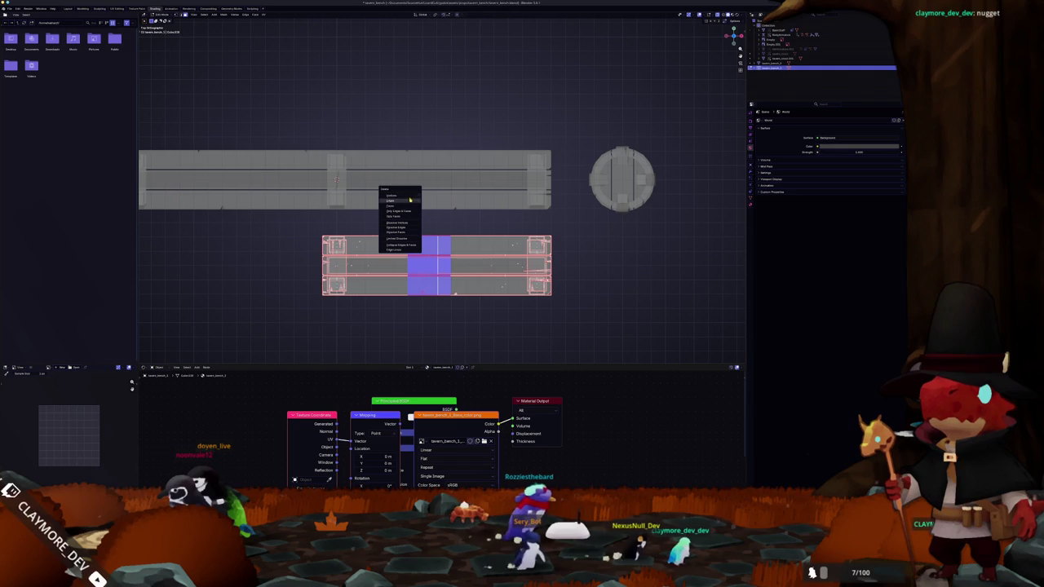
pyautogui.click(407, 204)
pyautogui.scroll(1, 260, 173)
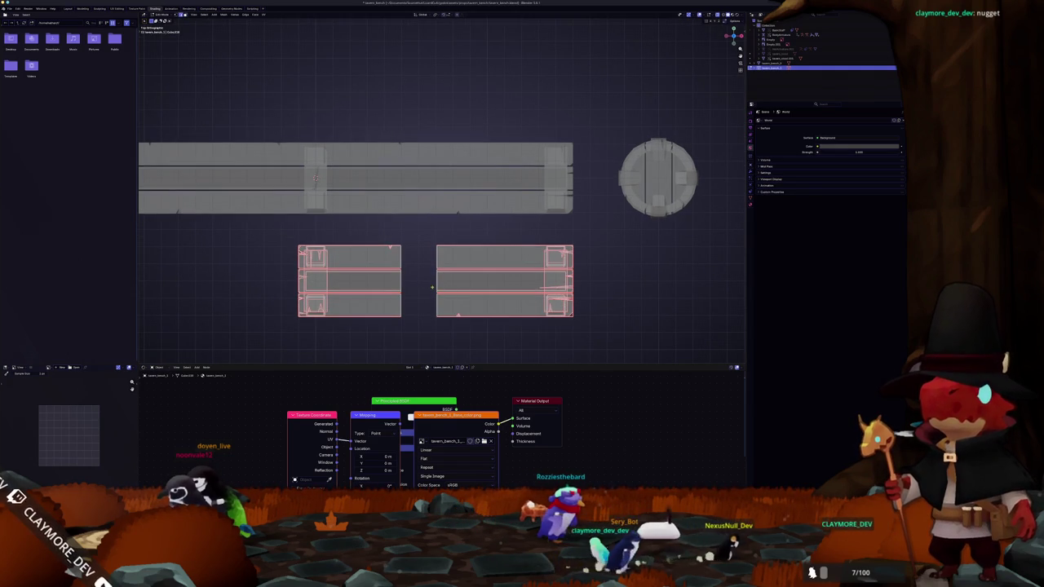
pyautogui.scroll(2, 259, 173)
pyautogui.scroll(3, 260, 173)
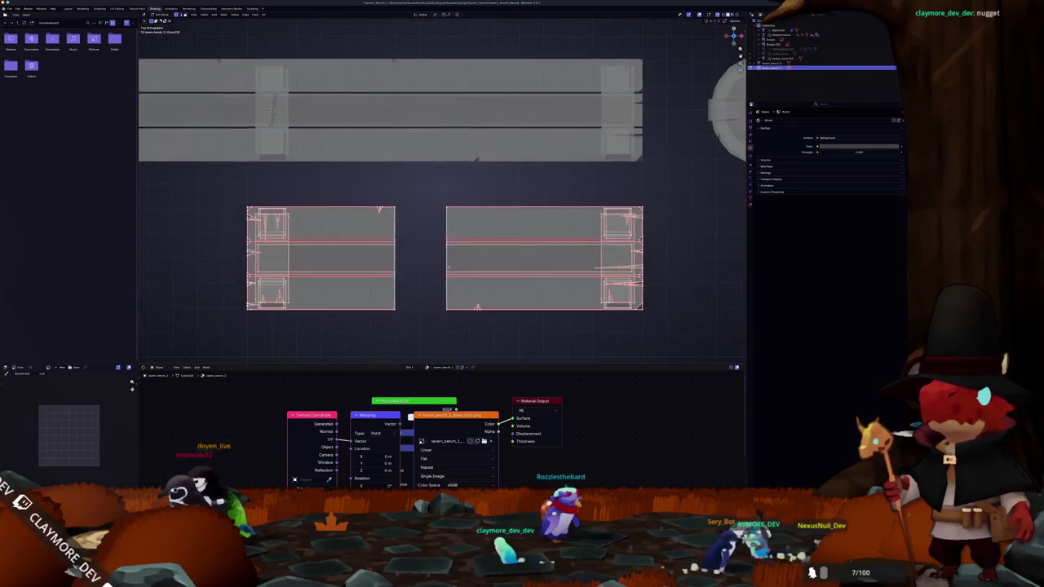
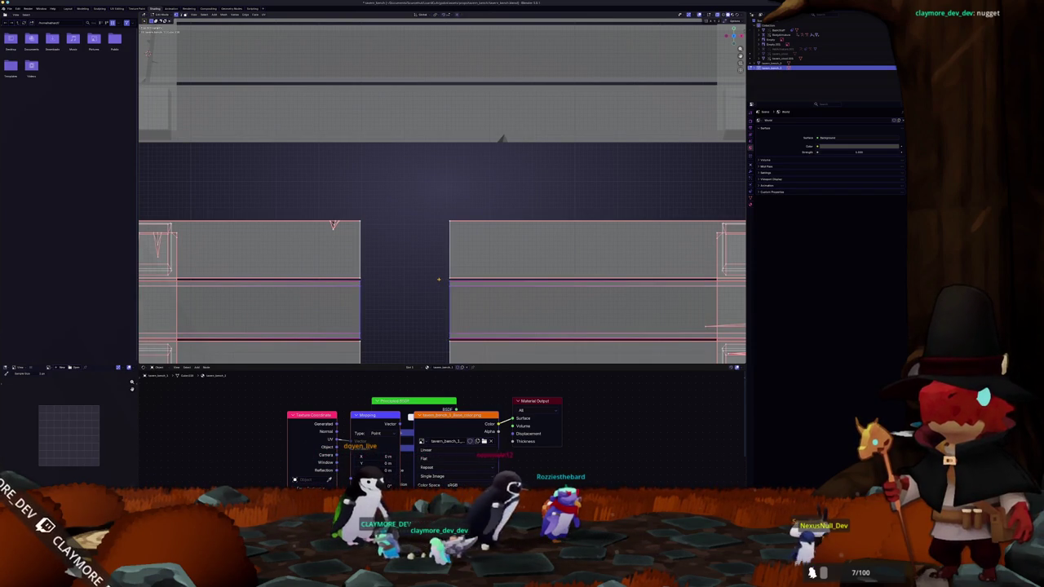
# Run Bridge Edge Loops across the gap between the lower plank sections, then reselect the bridged face
pyautogui.press('F3')
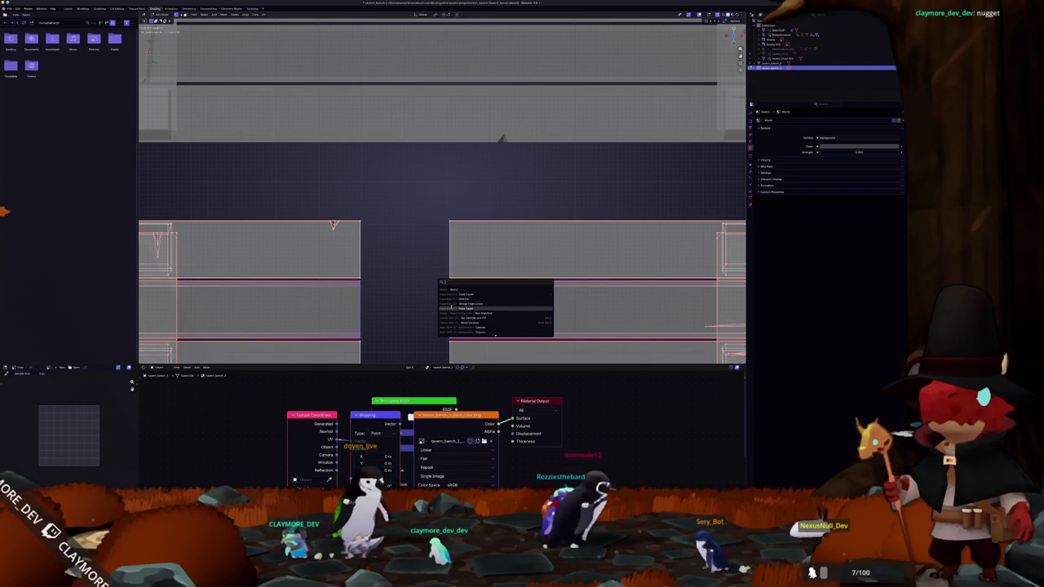
pyautogui.write('bri')
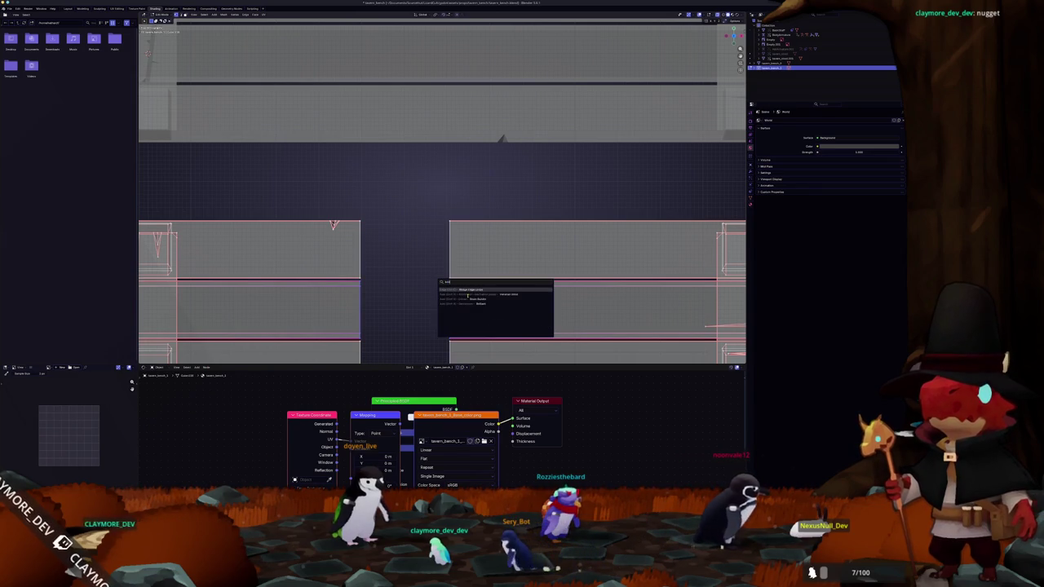
pyautogui.press('Return')
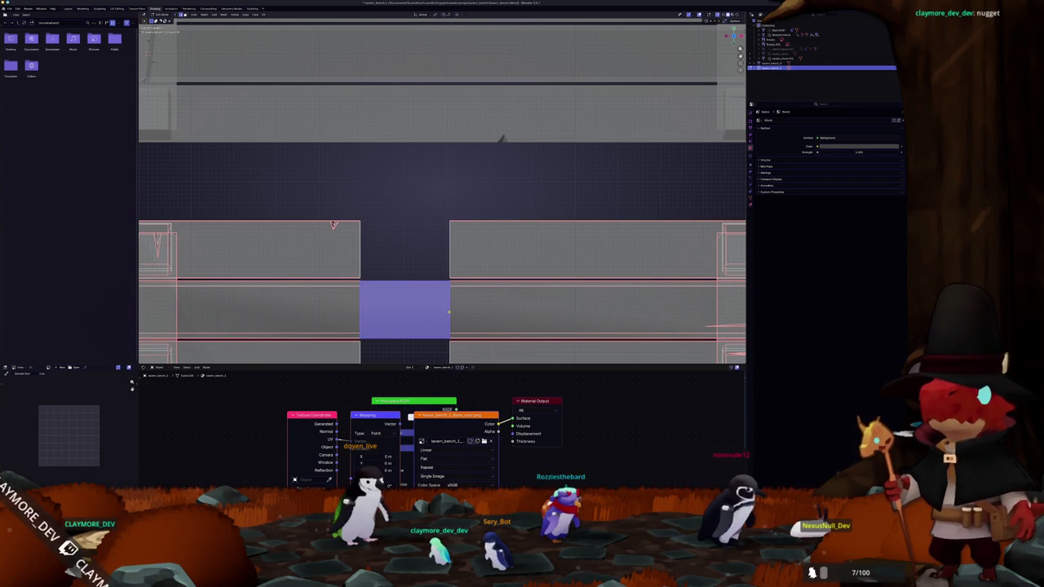
pyautogui.hotkey('alt', 'a')
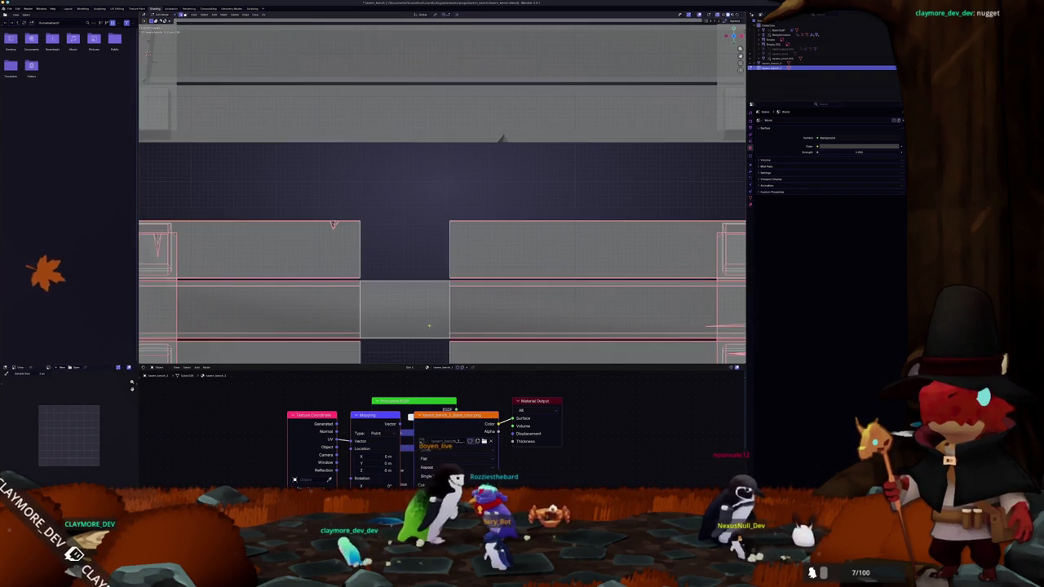
pyautogui.scroll(2, 442, 245)
pyautogui.click(408, 313)
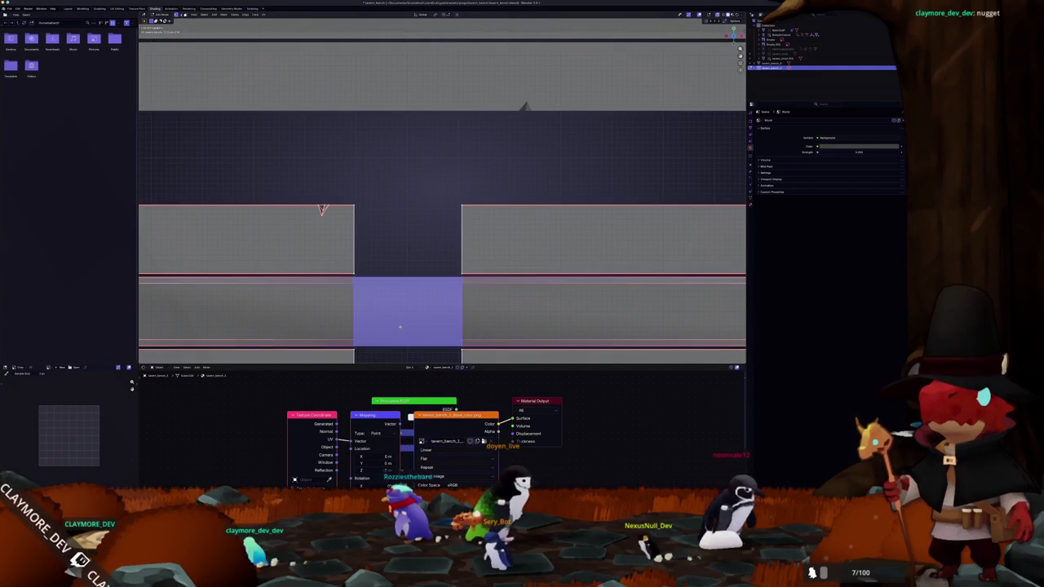
# Rerun Bridge Edge Loops and switch it to a different Connect Loops mode
pyautogui.press('F3')
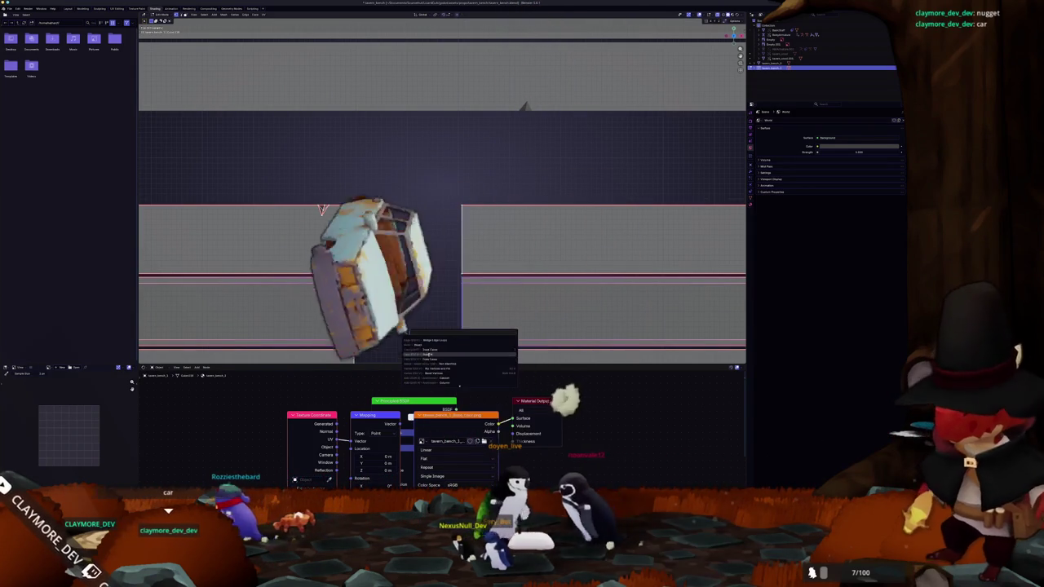
pyautogui.press('Return')
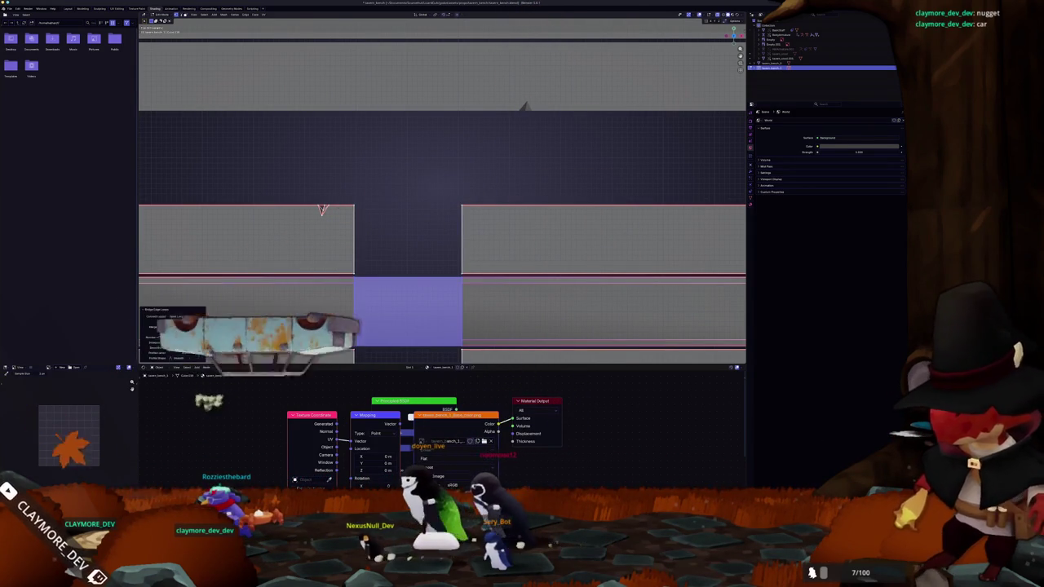
pyautogui.click(186, 316)
pyautogui.click(181, 328)
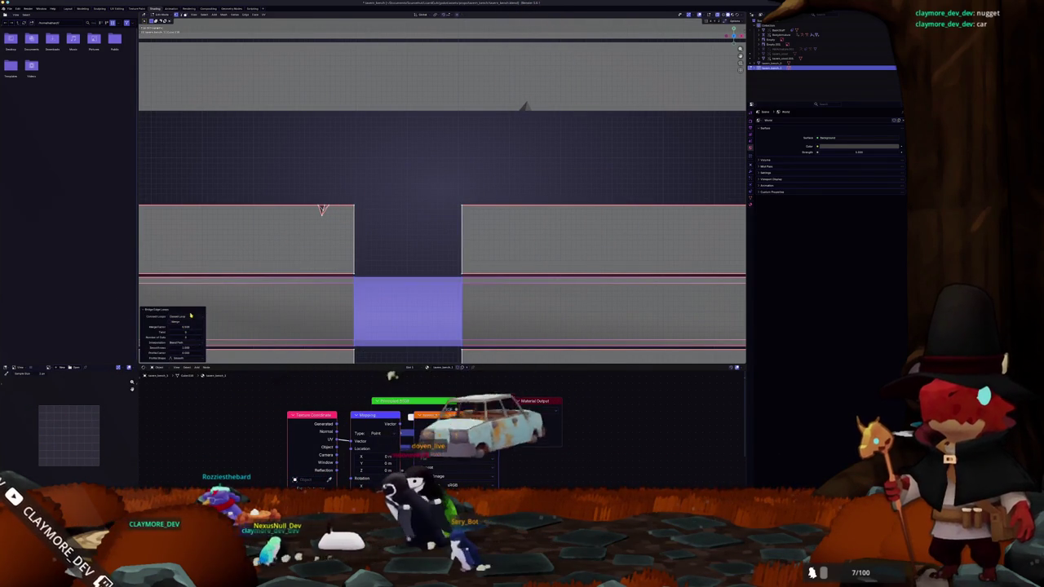
pyautogui.moveTo(340, 270)
pyautogui.mouseDown()
pyautogui.moveTo(286, 263)
pyautogui.moveTo(311, 269)
pyautogui.moveTo(345, 171)
pyautogui.moveTo(472, 181)
pyautogui.mouseUp()
# Bridge the next gap between the beams and adjust its Connect Loops setting
pyautogui.moveTo(532, 164); pyautogui.dragTo(394, 231)
pyautogui.press('F3')
pyautogui.press('Return')
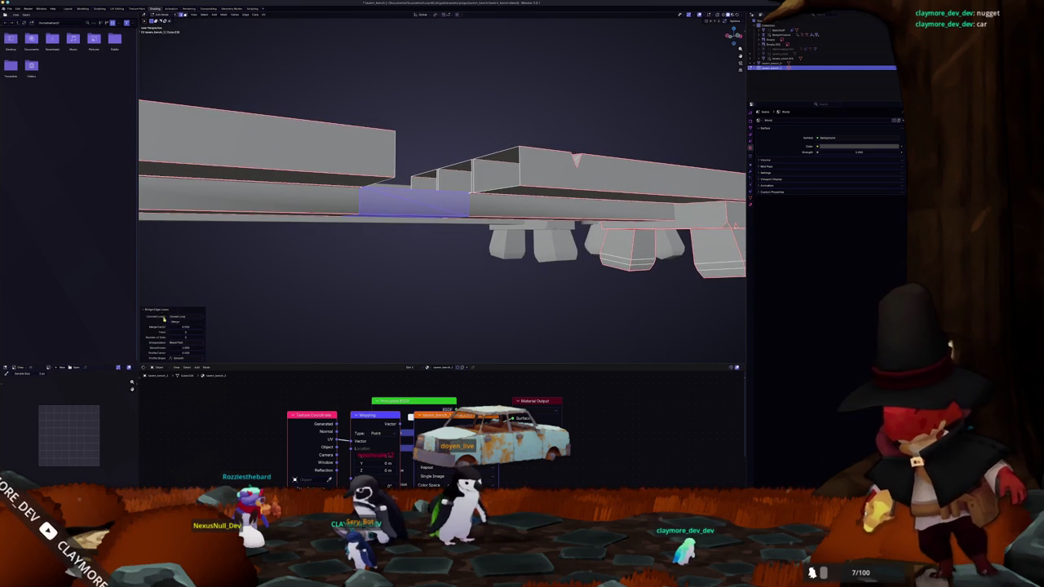
pyautogui.moveTo(327, 268)
pyautogui.mouseDown()
pyautogui.moveTo(367, 225)
pyautogui.moveTo(139, 300)
pyautogui.mouseUp()
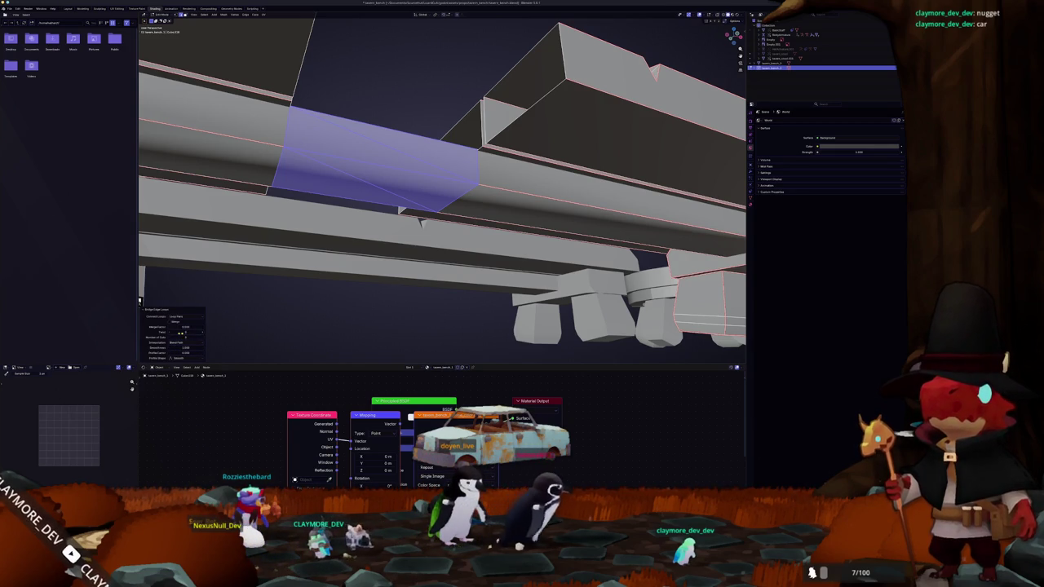
pyautogui.click(183, 323)
pyautogui.click(300, 299)
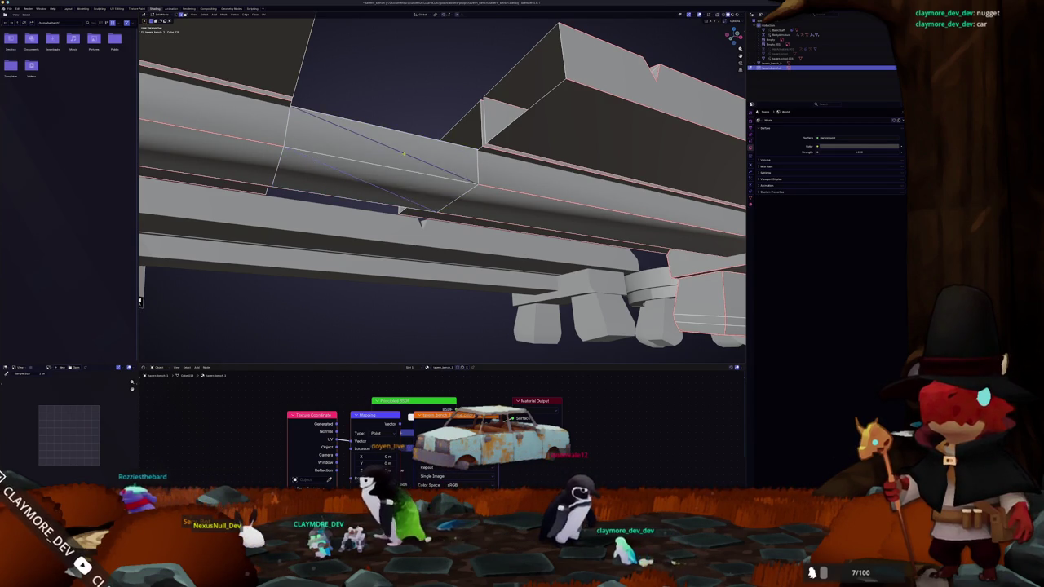
# Delete the unwanted bridged face under the beams to reopen that gap
pyautogui.press('KP_1')
pyautogui.moveTo(359, 245); pyautogui.dragTo(141, 65)
pyautogui.click(339, 258)
pyautogui.press('x')
pyautogui.click(378, 256)
pyautogui.moveTo(378, 257)
pyautogui.mouseDown()
pyautogui.moveTo(406, 249)
pyautogui.moveTo(290, 147)
pyautogui.moveTo(139, 50)
pyautogui.mouseUp()
pyautogui.scroll(3, 441, 237)
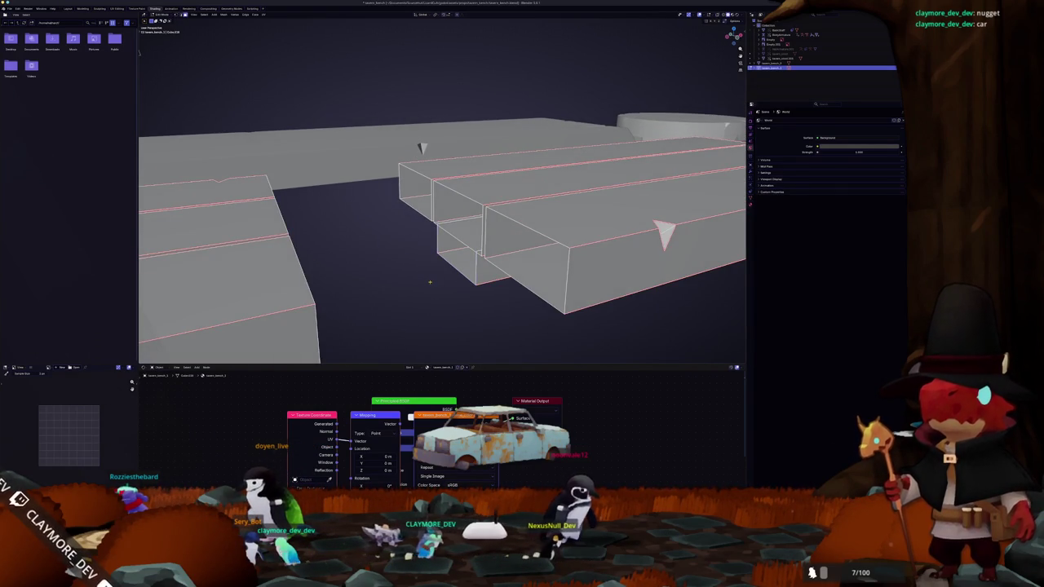
pyautogui.press('KP_1')
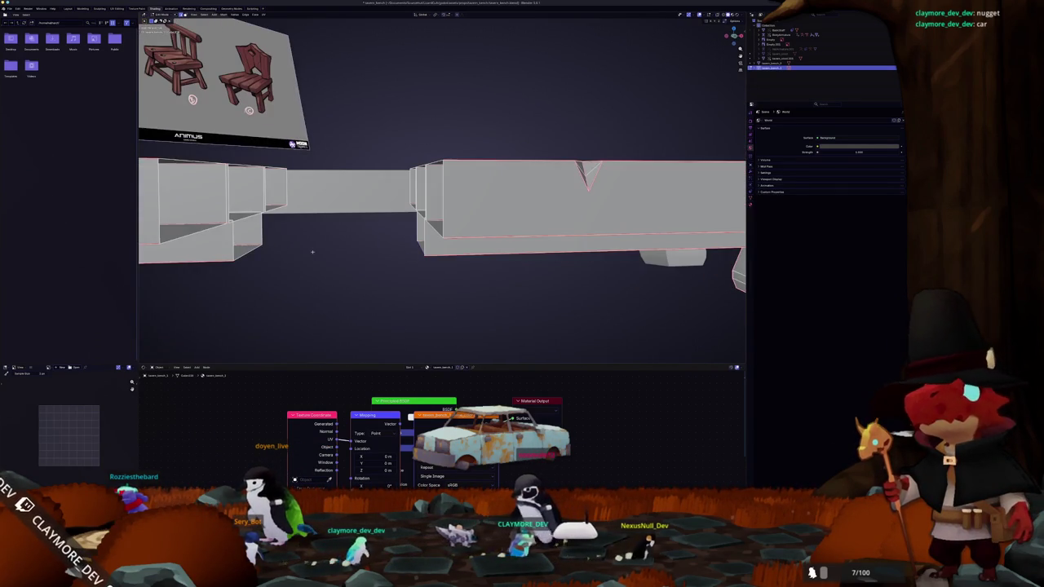
# Bridge the first remaining plank gap with Bridge Edge Loops from the right-click menu
pyautogui.click(243, 247)
pyautogui.moveTo(272, 235); pyautogui.dragTo(494, 233)
pyautogui.click(438, 231)
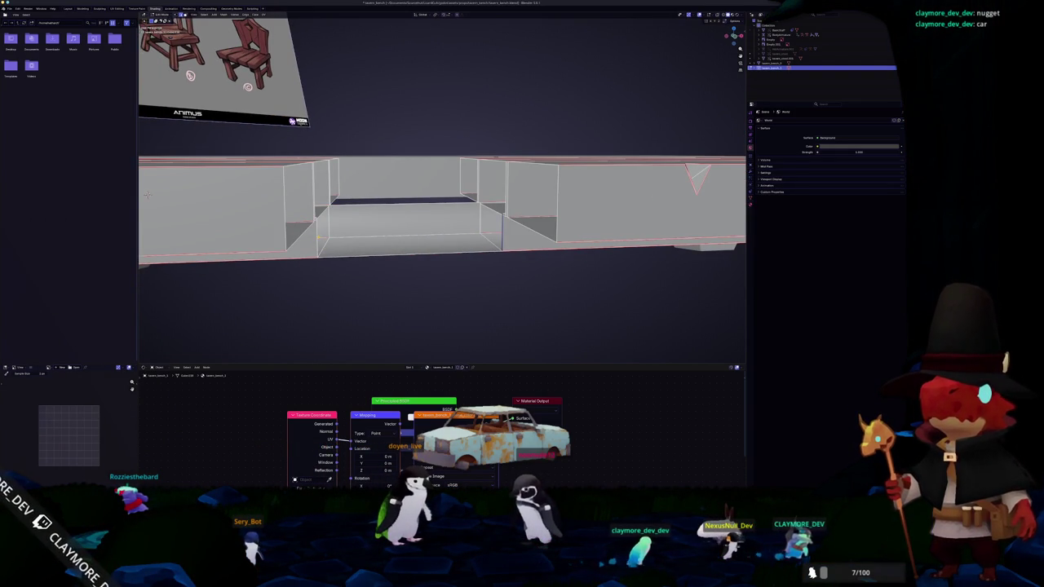
pyautogui.click(324, 213)
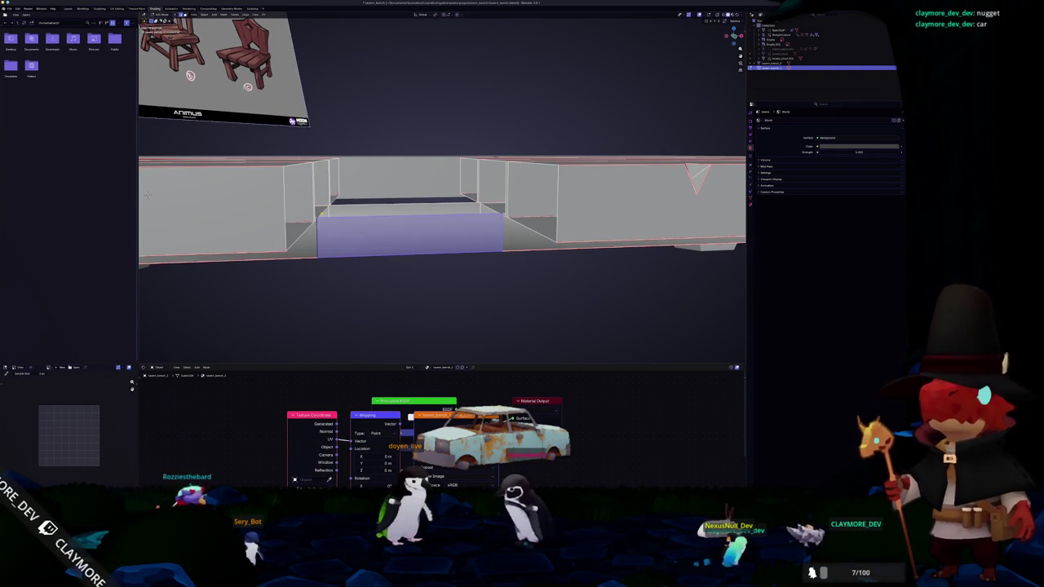
pyautogui.moveTo(323, 214); pyautogui.dragTo(487, 233)
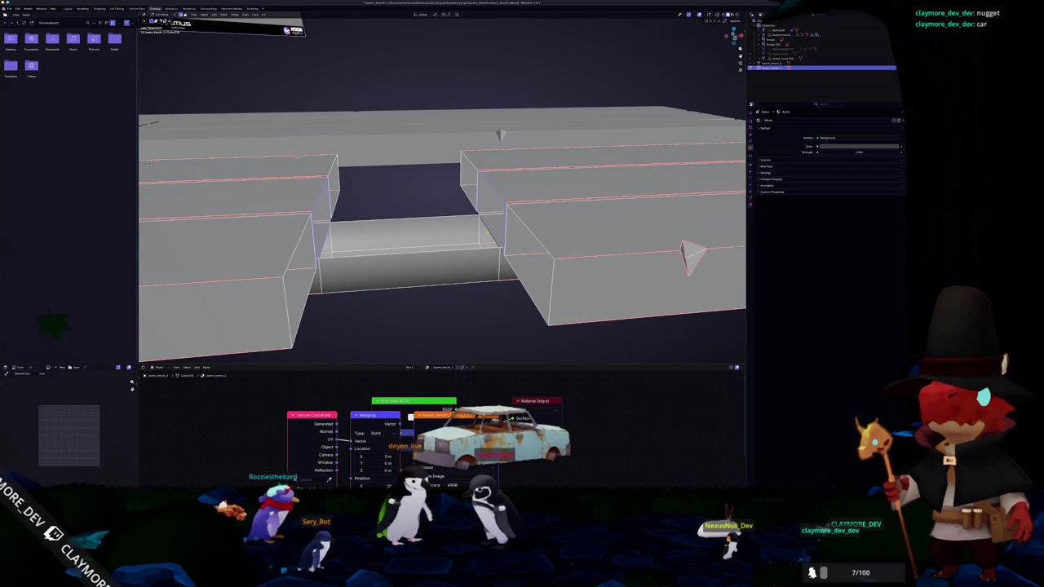
pyautogui.rightClick(487, 233)
pyautogui.click(498, 245)
pyautogui.moveTo(498, 245); pyautogui.dragTo(486, 239)
# Bridge the last two plank gaps with Bridge Edge Loops
pyautogui.click(451, 187)
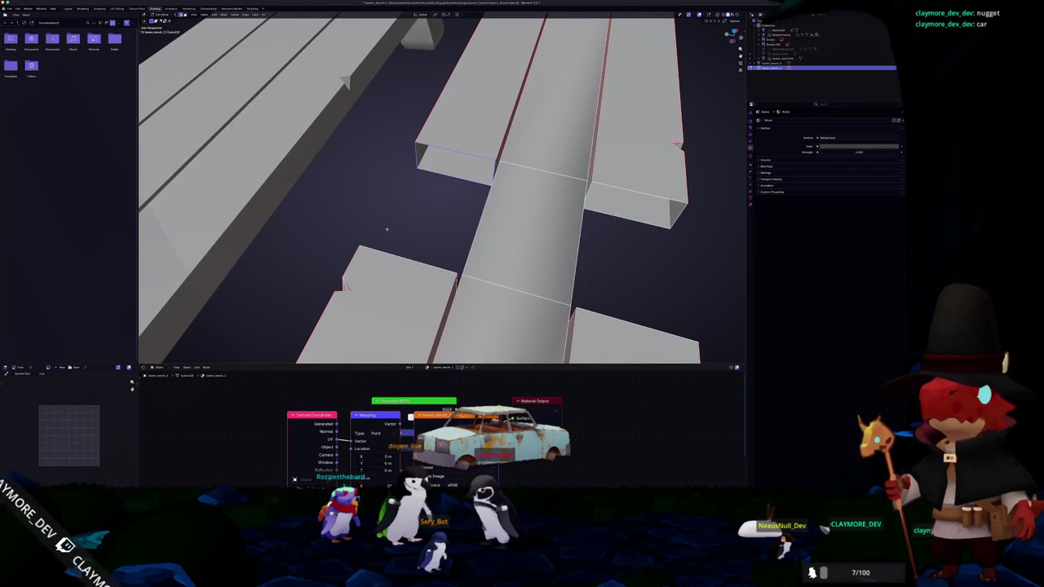
pyautogui.moveTo(393, 256); pyautogui.dragTo(395, 312)
pyautogui.rightClick(395, 312)
pyautogui.click(384, 265)
pyautogui.moveTo(384, 265); pyautogui.dragTo(389, 255)
pyautogui.click(169, 196)
pyautogui.moveTo(169, 196); pyautogui.dragTo(333, 215)
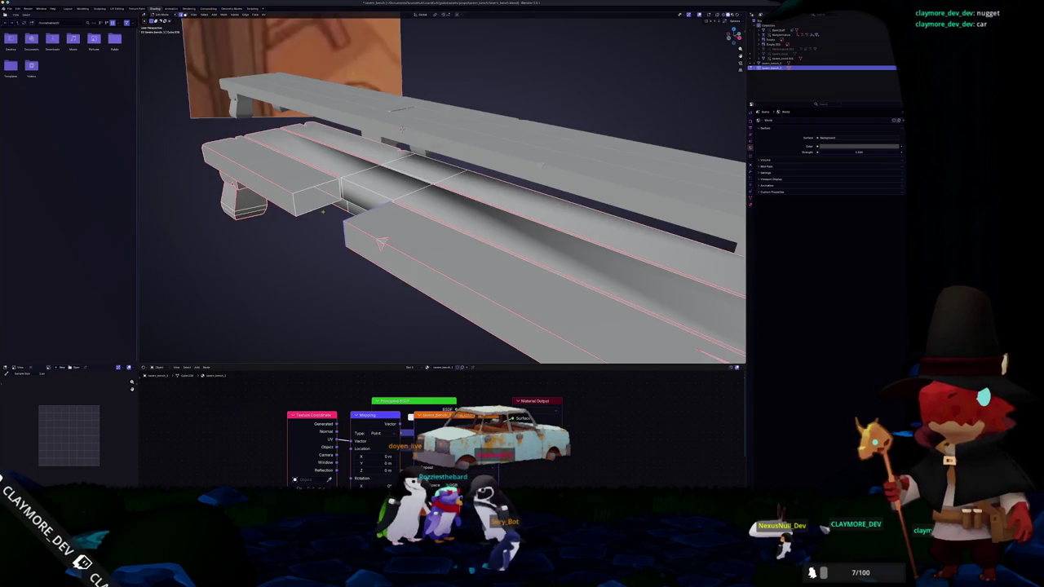
pyautogui.rightClick(381, 243)
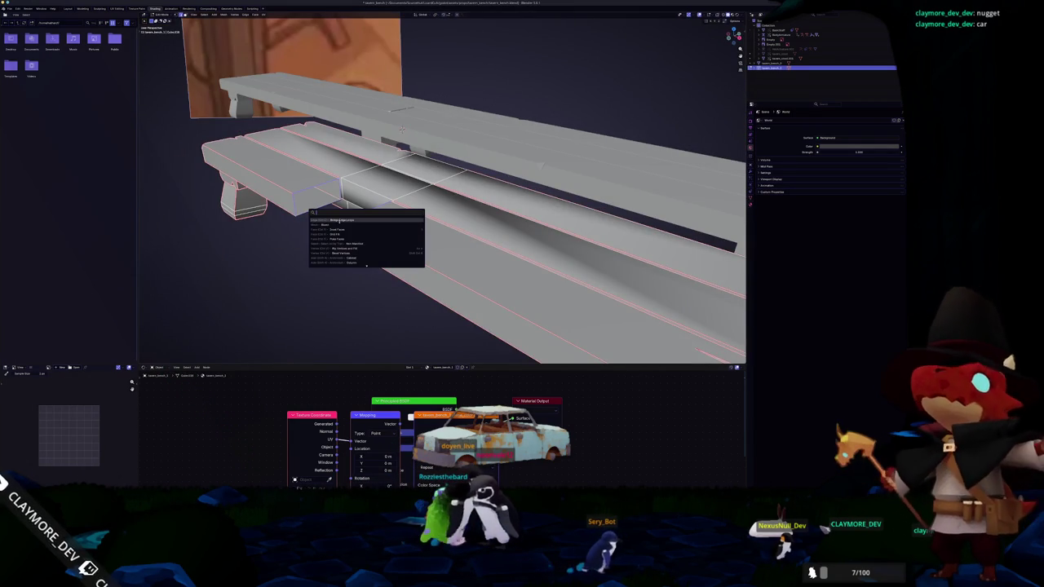
pyautogui.click(339, 220)
pyautogui.moveTo(340, 220)
pyautogui.mouseDown()
pyautogui.moveTo(368, 243)
pyautogui.moveTo(367, 217)
pyautogui.moveTo(375, 229)
pyautogui.moveTo(514, 242)
pyautogui.mouseUp()
# Apply Shade Auto Smooth to the bench in Object Mode
pyautogui.press('Tab')
pyautogui.rightClick(363, 236)
pyautogui.click(359, 242)
# Dissolve the leftover seam edges across the bench planks
pyautogui.press('Tab')
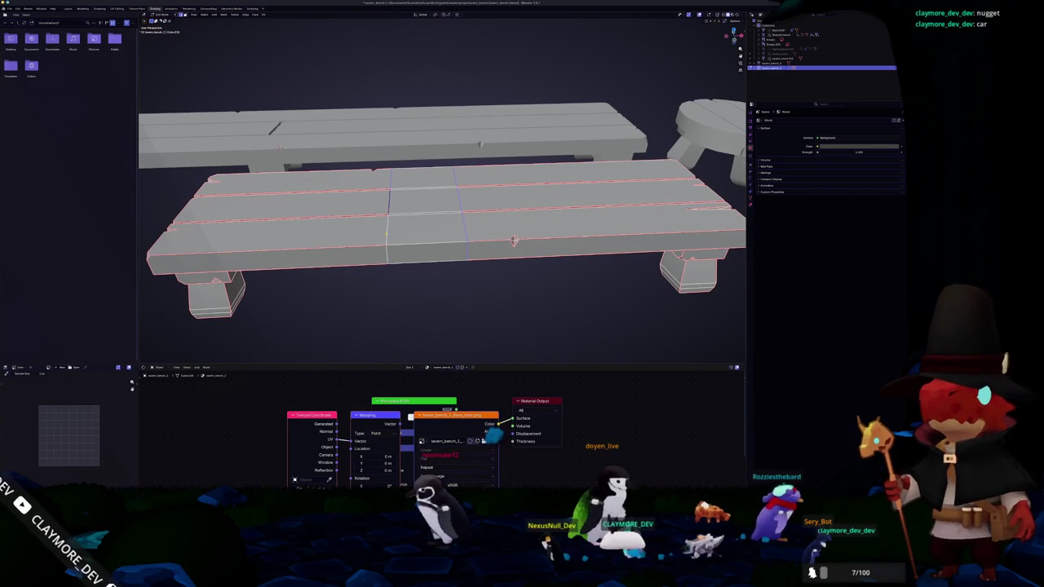
pyautogui.press('x')
pyautogui.click(374, 258)
pyautogui.scroll(-4, 375, 257)
pyautogui.moveTo(375, 258); pyautogui.dragTo(339, 253)
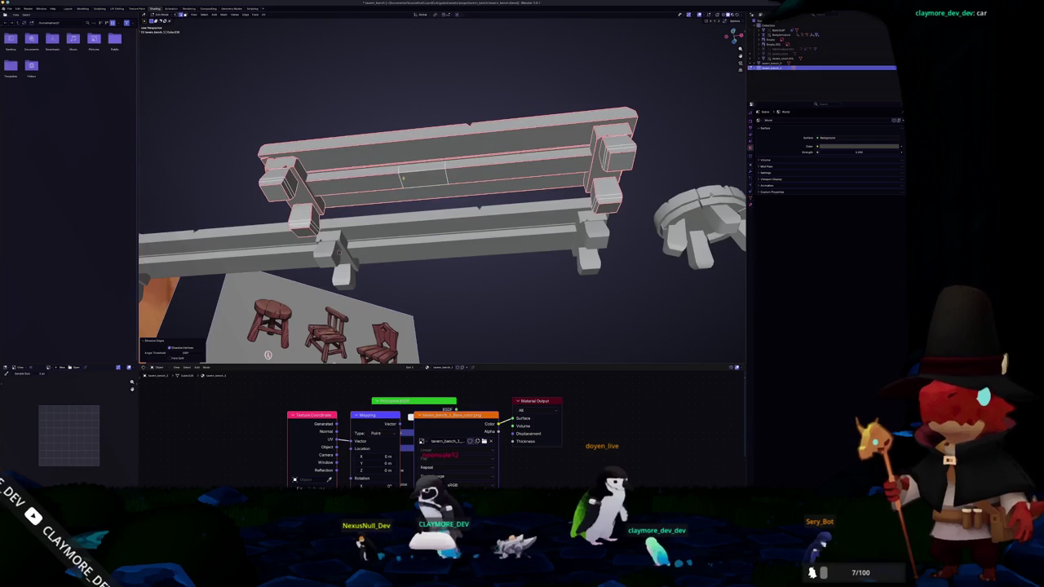
pyautogui.rightClick(400, 182)
pyautogui.press('Escape')
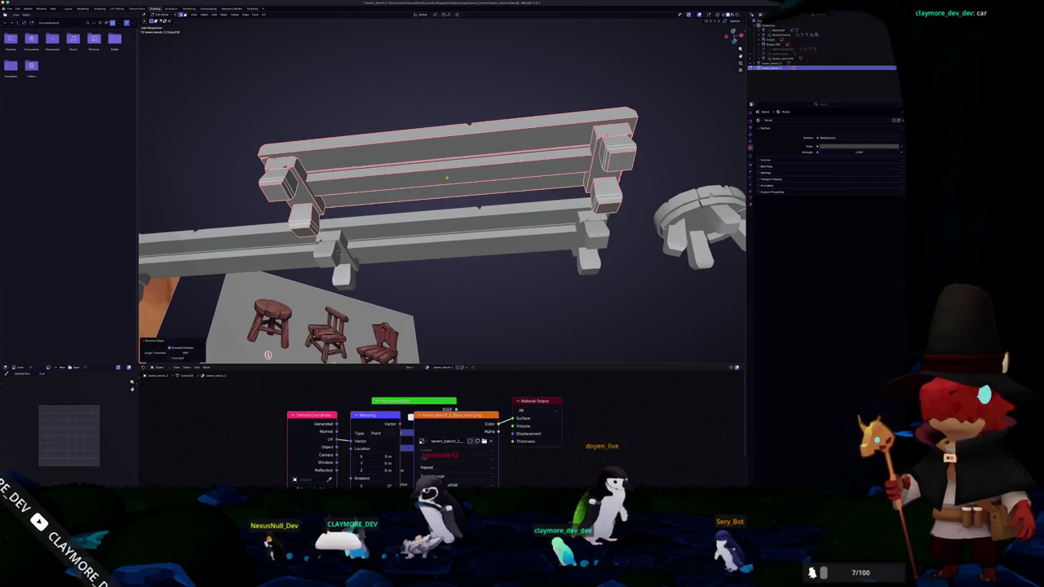
pyautogui.scroll(-3, 445, 179)
pyautogui.moveTo(445, 179); pyautogui.dragTo(446, 238)
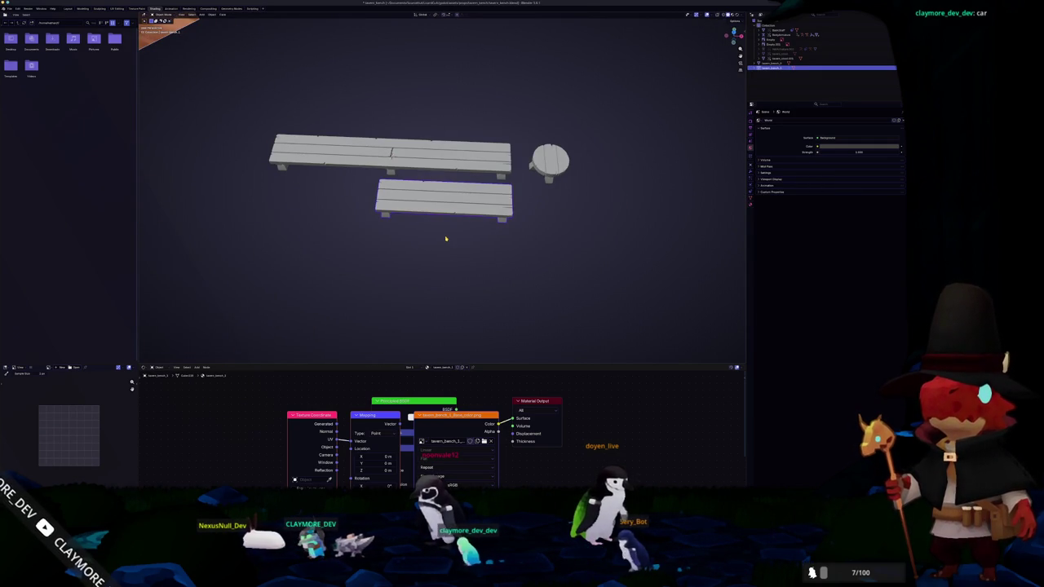
# View the benches from Top Orthographic, zoomed in slightly, with the File menu open
pyautogui.press('KP_7')
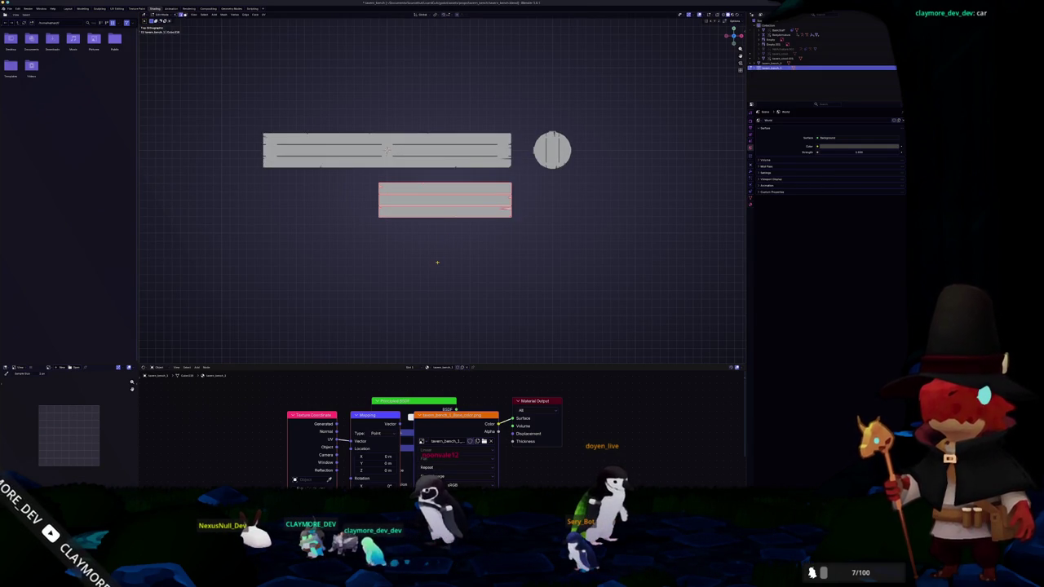
pyautogui.scroll(1, 438, 264)
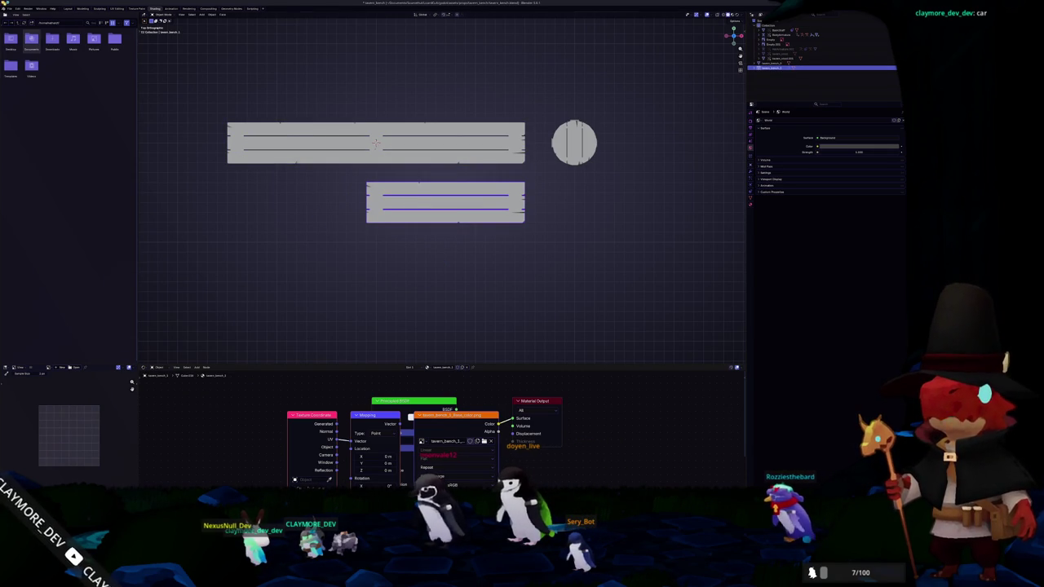
pyautogui.click(8, 8)
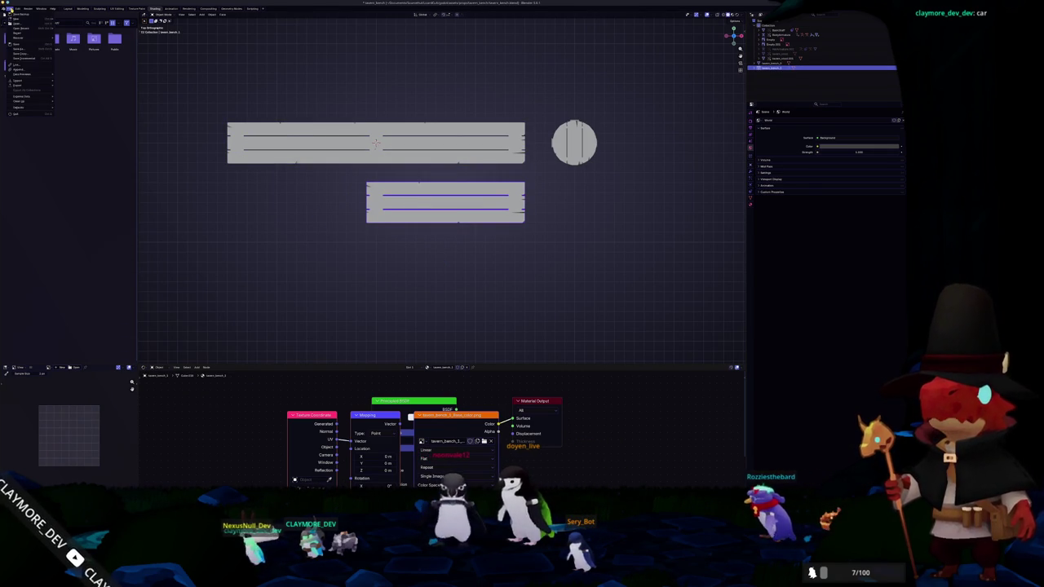
# Save the file, then undo back through earlier bench edits
pyautogui.click(22, 55)
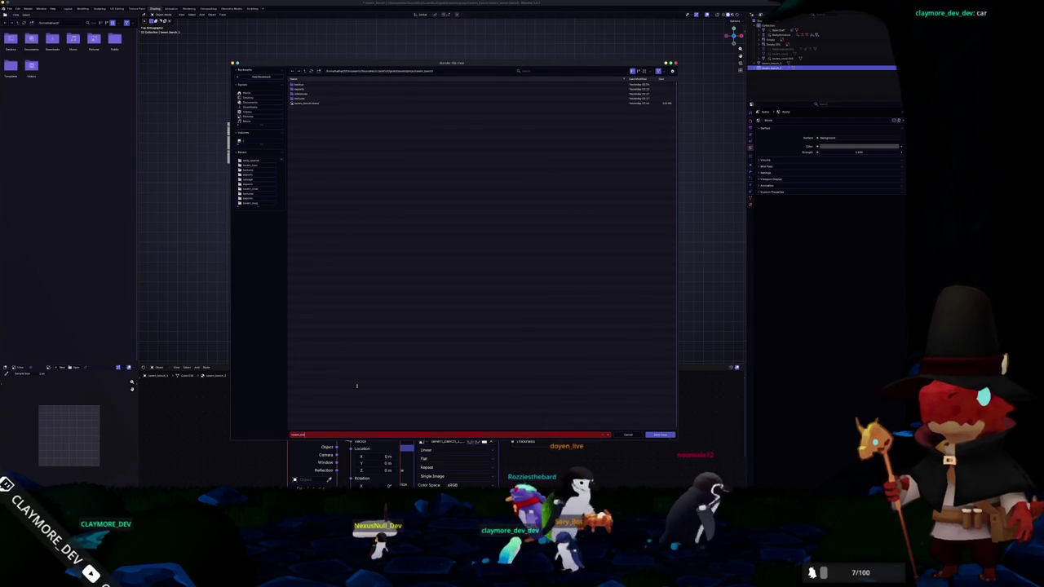
pyautogui.press('Return')
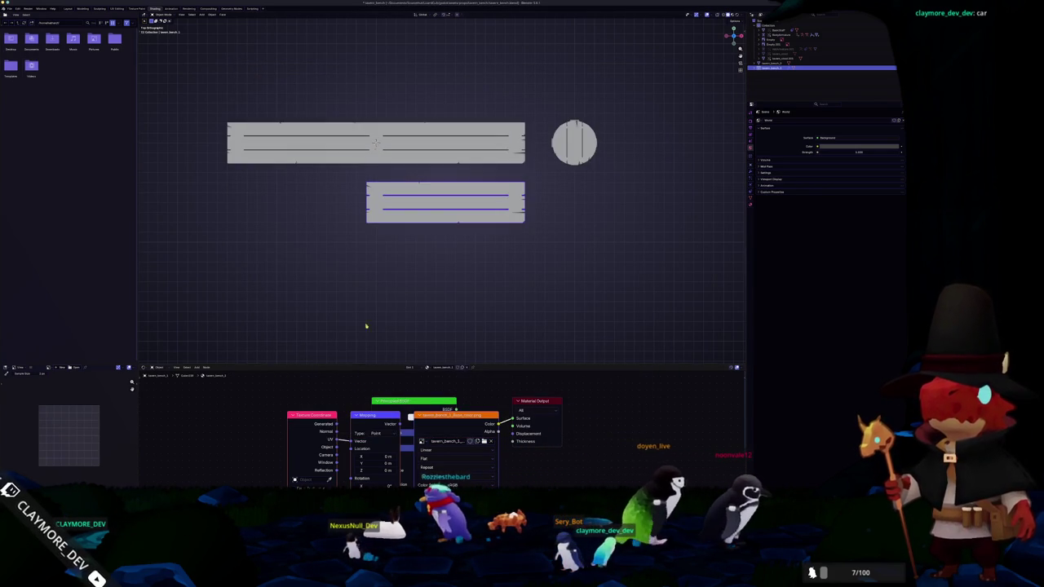
pyautogui.press('Tab')
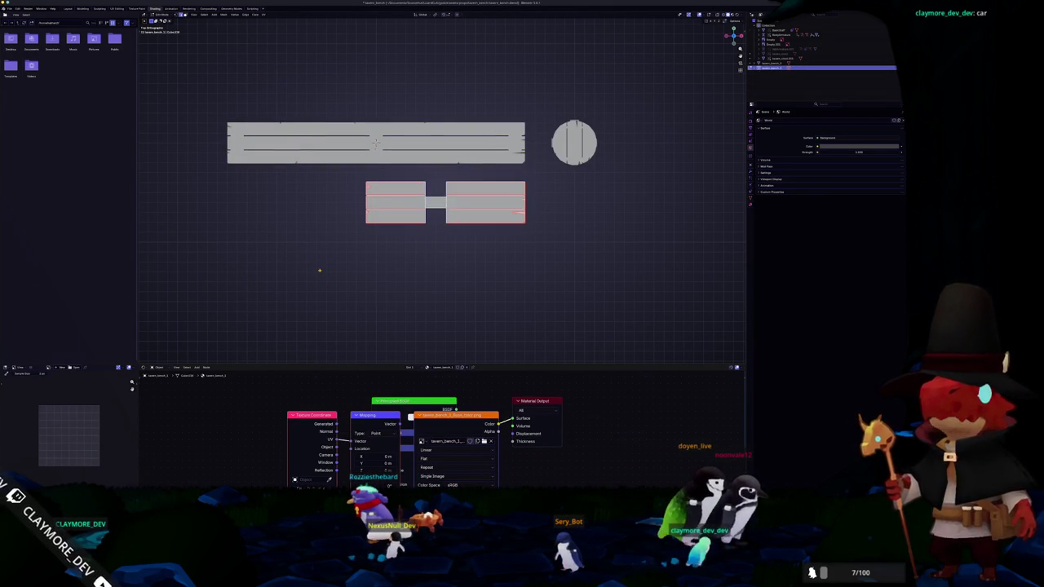
pyautogui.hotkey('ctrl', 'z')
pyautogui.hotkey('ctrl', 'z')
pyautogui.hotkey('ctrl', 'z')
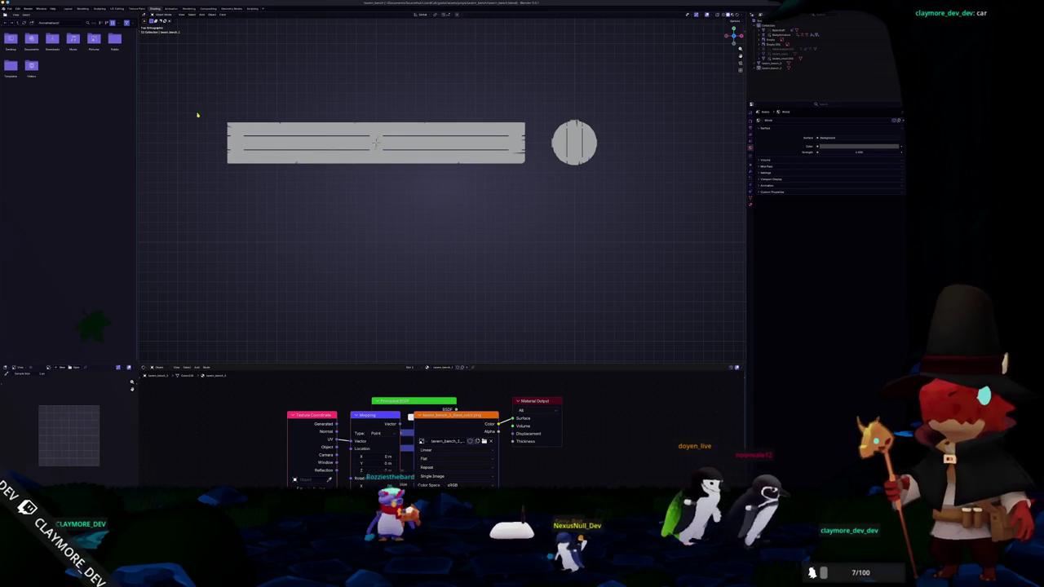
# Append a bench object from another .blend file's Object folder into the scene
pyautogui.click(10, 8)
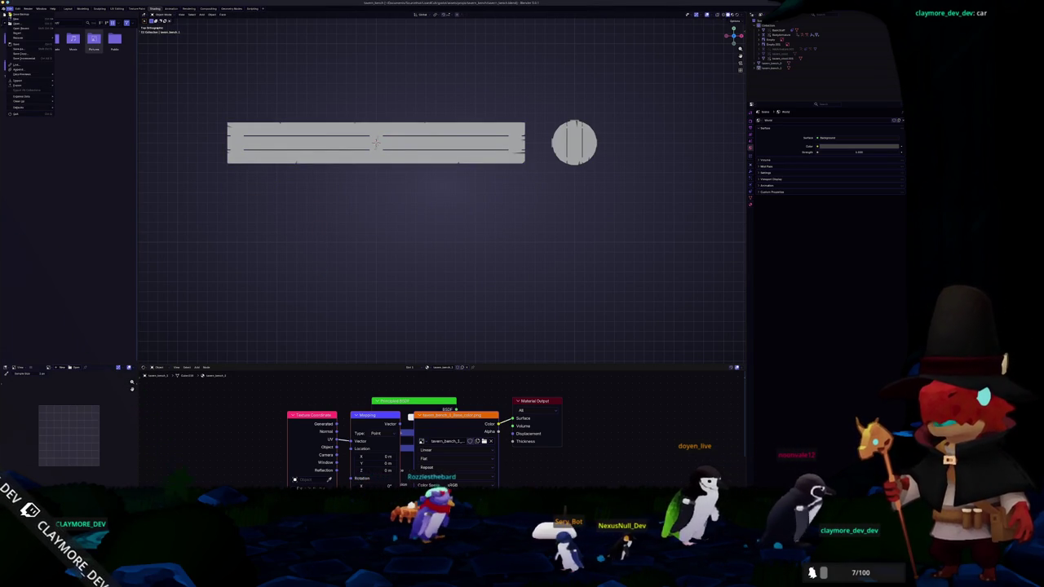
pyautogui.click(18, 70)
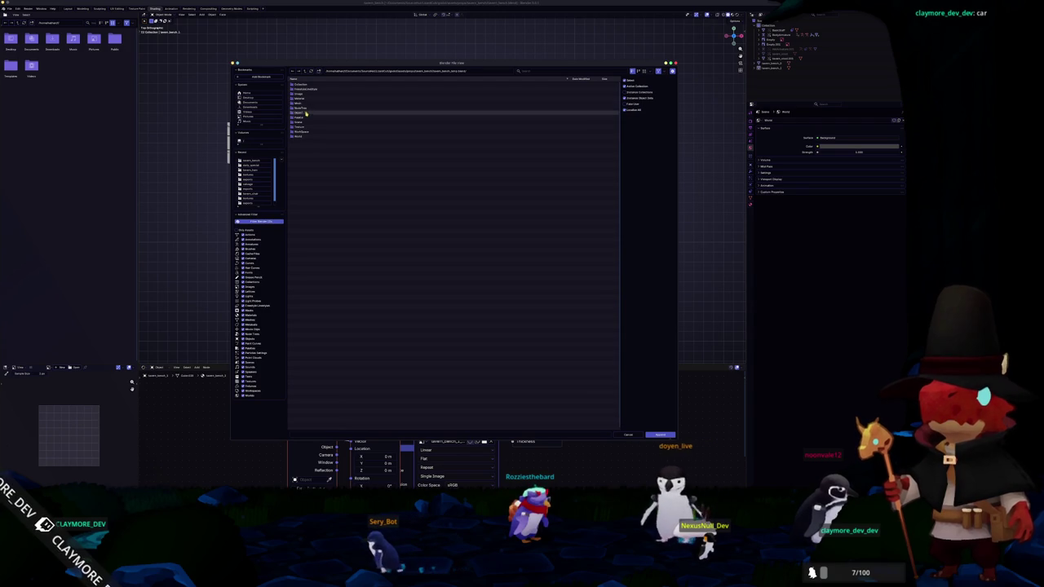
pyautogui.doubleClick(316, 111)
pyautogui.doubleClick(315, 166)
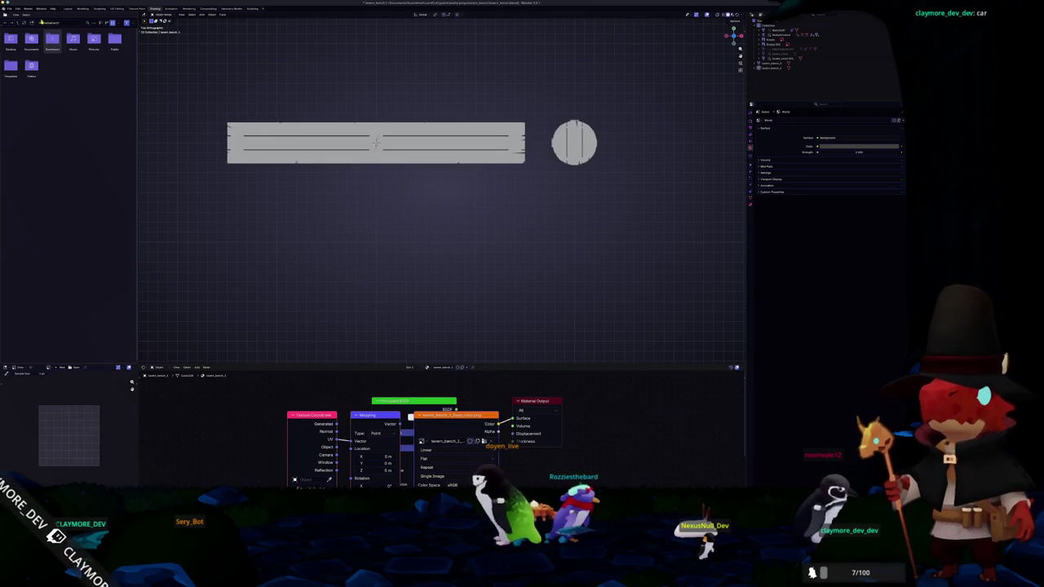
pyautogui.click(10, 9)
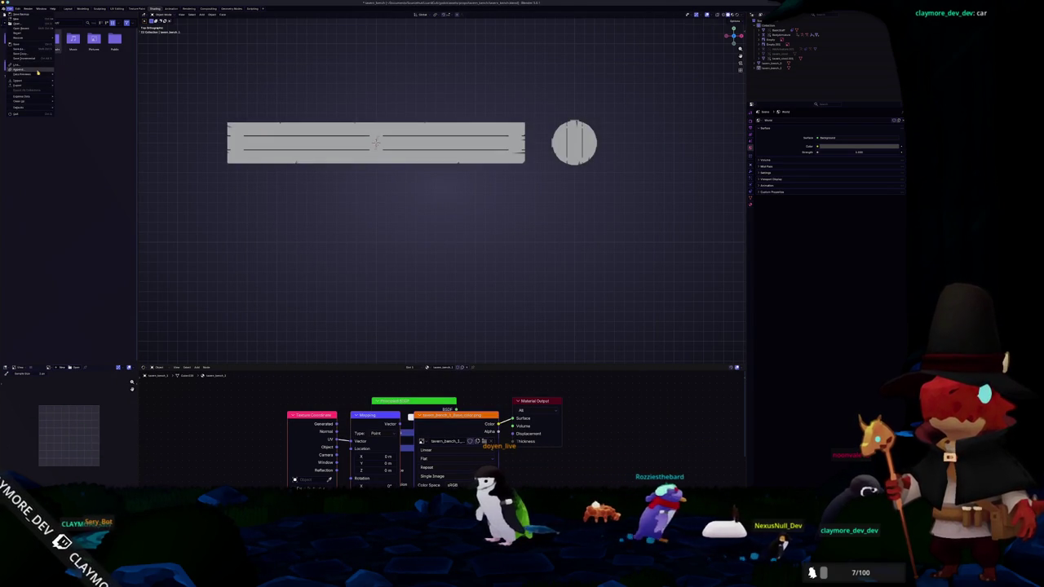
pyautogui.click(46, 72)
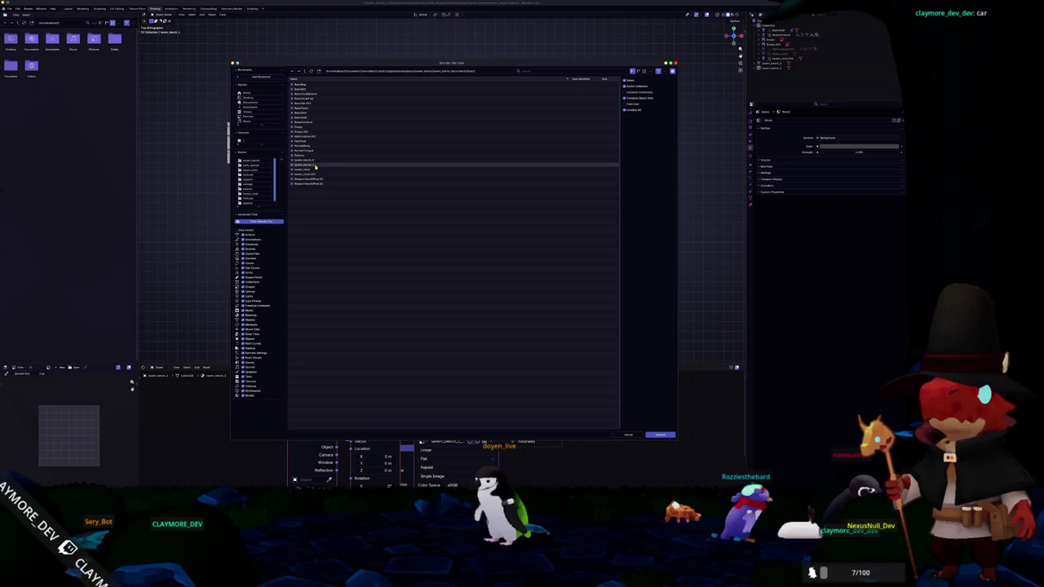
pyautogui.doubleClick(315, 165)
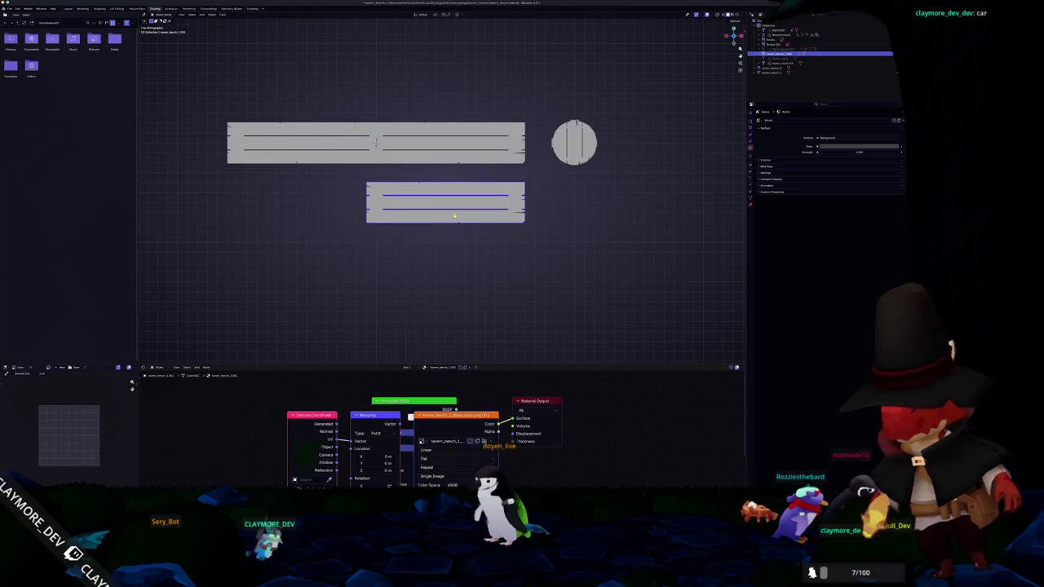
# Rename the appended bench with F2, adding '_le' to its name
pyautogui.press('F2')
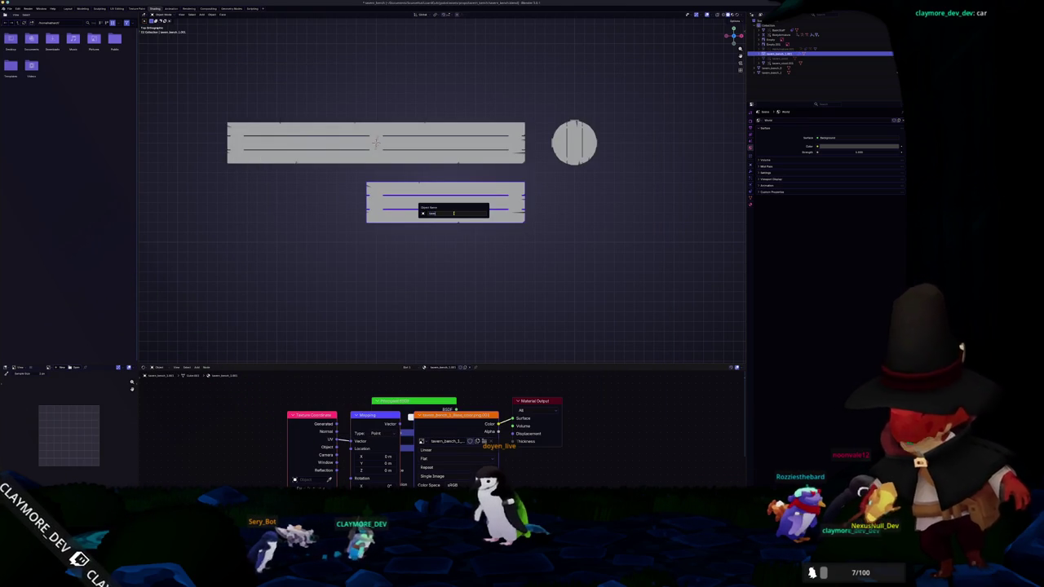
pyautogui.write('rn_bench_le')
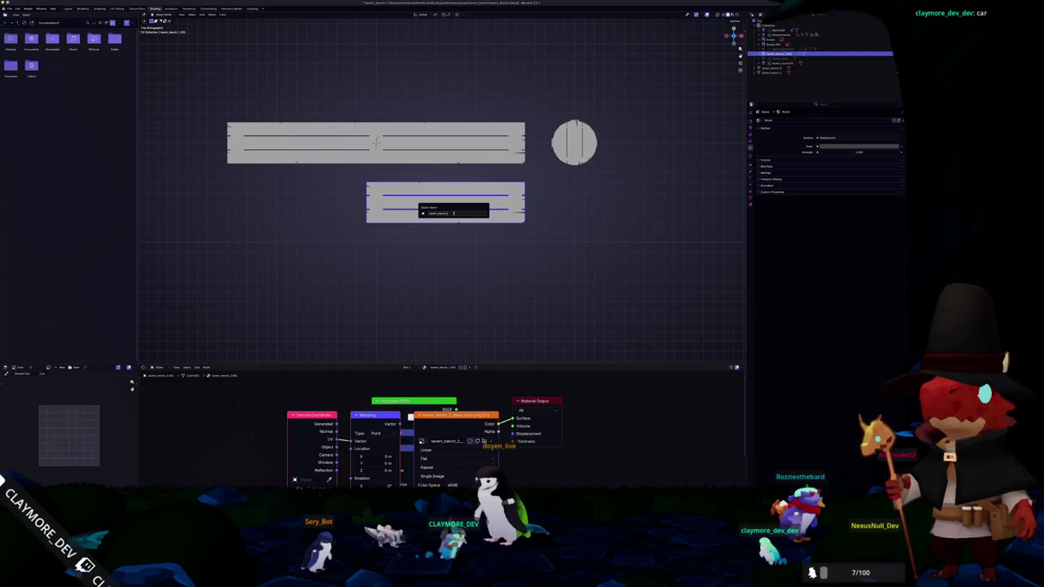
pyautogui.press('Return')
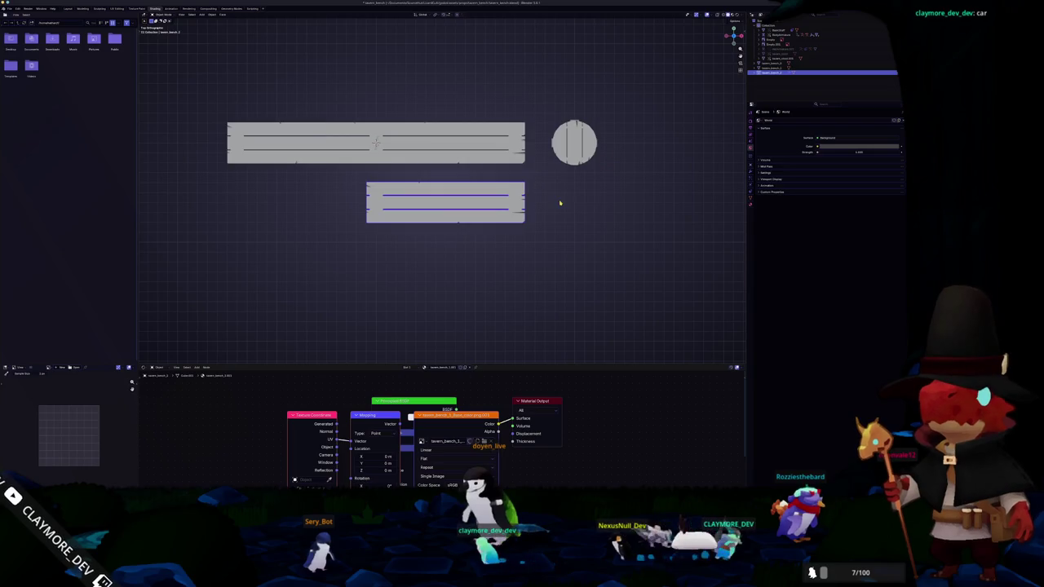
pyautogui.moveTo(376, 143); pyautogui.dragTo(451, 193)
# Unwrap the lower bench's UVs with UV > Unwrap
pyautogui.scroll(-2, 452, 194)
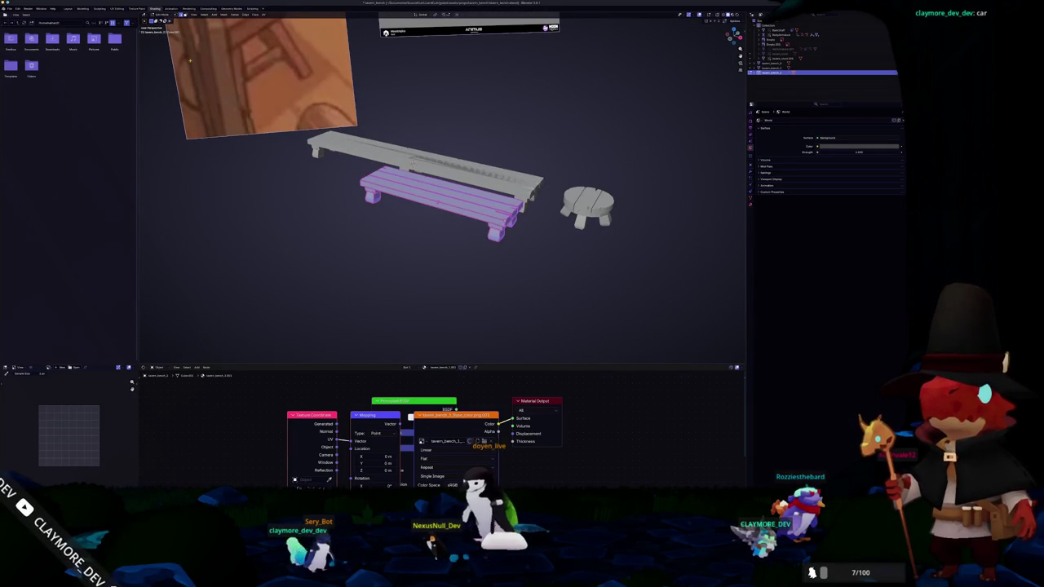
pyautogui.click(263, 15)
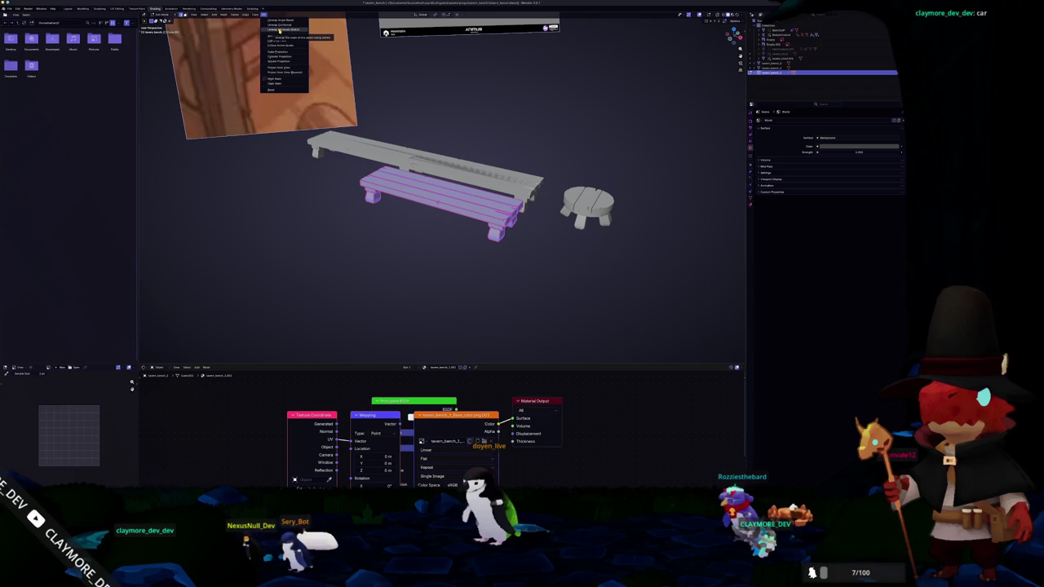
pyautogui.click(279, 29)
pyautogui.scroll(2, 256, 168)
pyautogui.moveTo(256, 168)
pyautogui.mouseDown()
pyautogui.moveTo(269, 121)
pyautogui.moveTo(226, 156)
pyautogui.moveTo(262, 174)
pyautogui.moveTo(235, 205)
pyautogui.mouseUp()
# Switch to the UV Editing workspace, frame the benches, and leave Edit Mode
pyautogui.rightClick(235, 205)
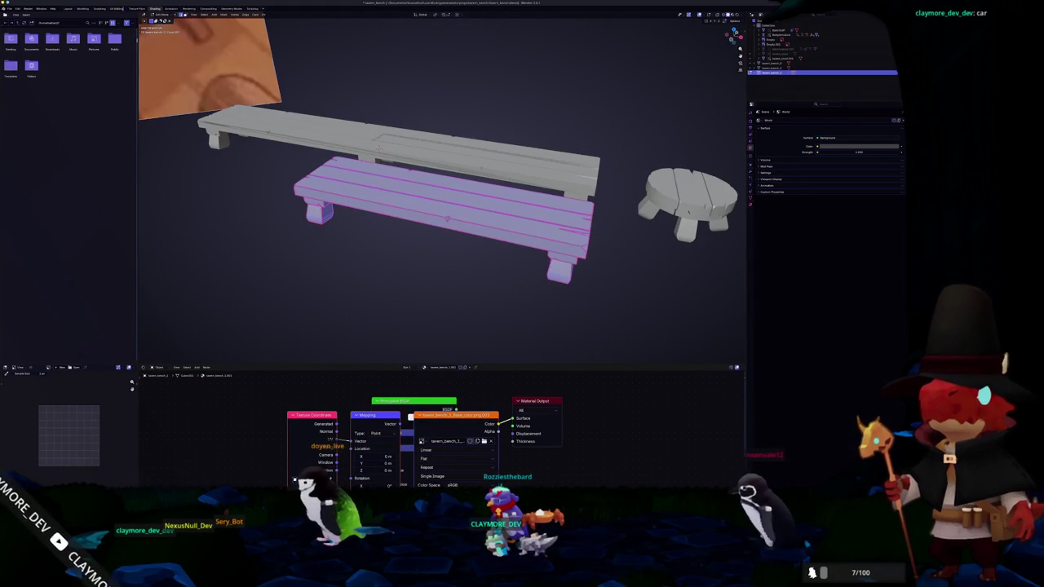
pyautogui.click(117, 9)
pyautogui.moveTo(735, 204); pyautogui.dragTo(741, 287)
pyautogui.press('KP_Decimal')
pyautogui.press('Tab')
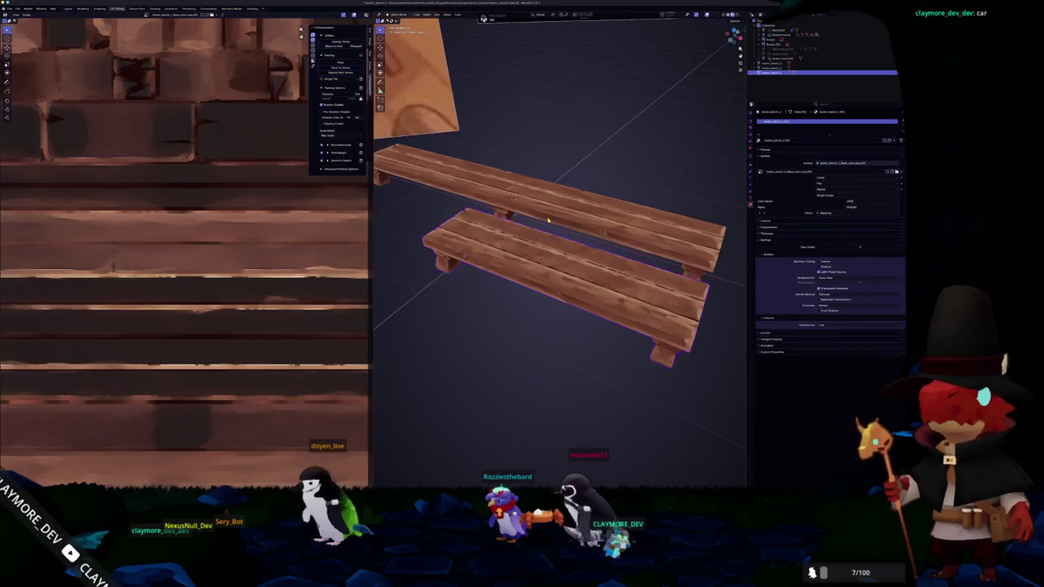
# Enter Edit Mode on the lower bench and select all its faces
pyautogui.moveTo(560, 309)
pyautogui.mouseDown()
pyautogui.moveTo(555, 244)
pyautogui.moveTo(543, 305)
pyautogui.moveTo(515, 286)
pyautogui.mouseUp()
pyautogui.press('Tab')
pyautogui.press('Tab')
pyautogui.scroll(3, 547, 289)
pyautogui.scroll(5, 522, 282)
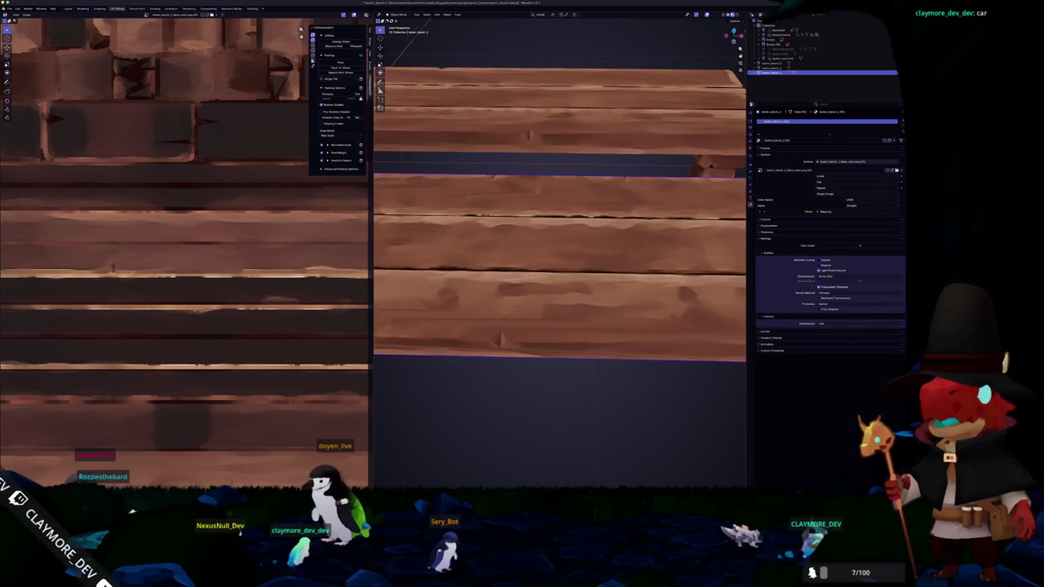
pyautogui.scroll(-3, 523, 278)
pyautogui.scroll(3, 509, 277)
pyautogui.press('a')
pyautogui.scroll(-4, 509, 277)
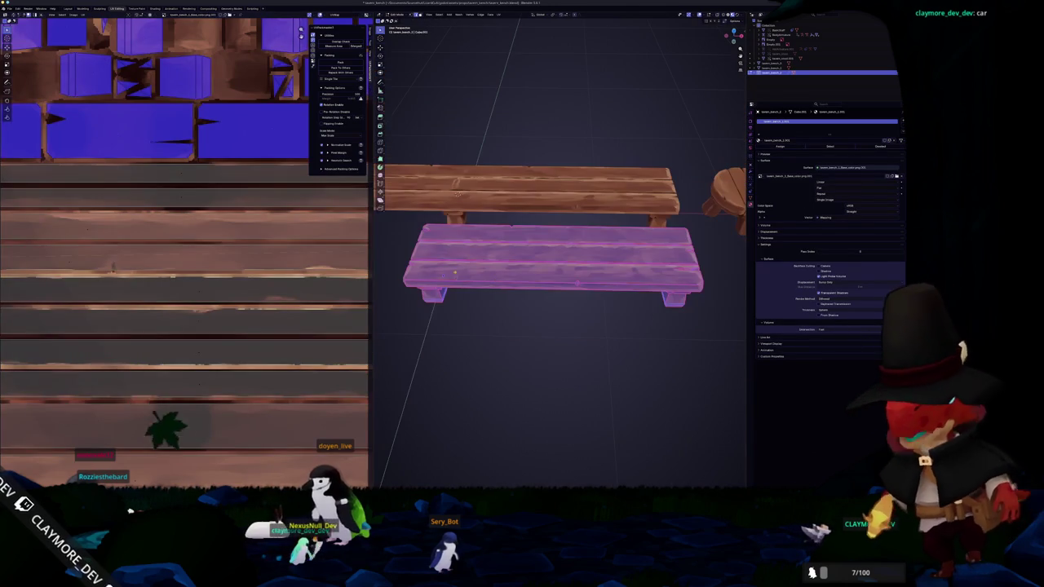
pyautogui.scroll(-4, 213, 253)
pyautogui.scroll(1, 223, 256)
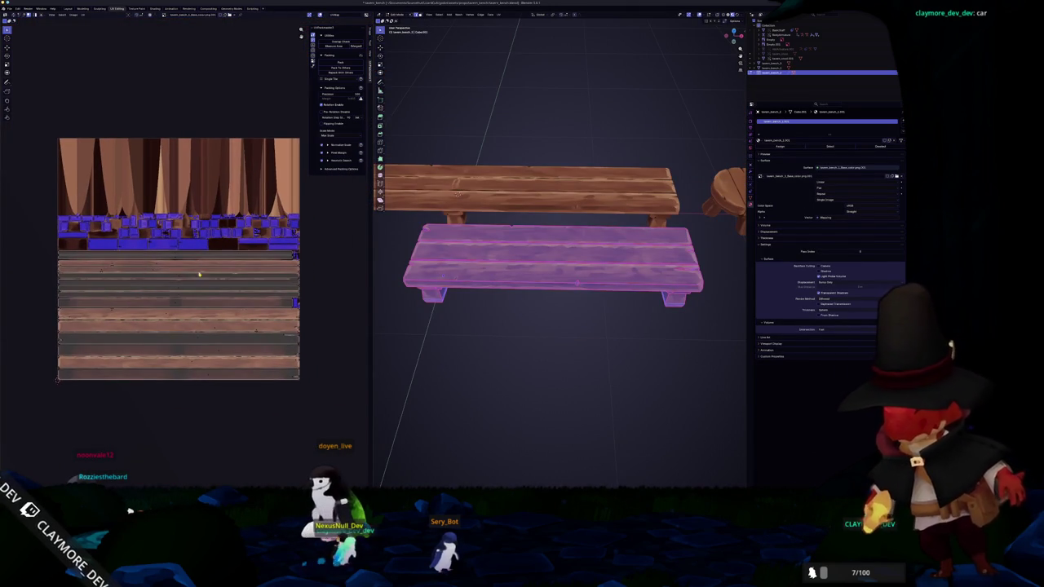
# Select the whole front bench with Ctrl+L and re-unwrap it via UV > Unwrap
pyautogui.click(577, 283)
pyautogui.click(530, 254)
pyautogui.scroll(1, 286, 345)
pyautogui.moveTo(577, 284)
pyautogui.mouseDown()
pyautogui.moveTo(473, 306)
pyautogui.moveTo(511, 315)
pyautogui.moveTo(500, 313)
pyautogui.mouseUp()
pyautogui.hotkey('ctrl', 'l')
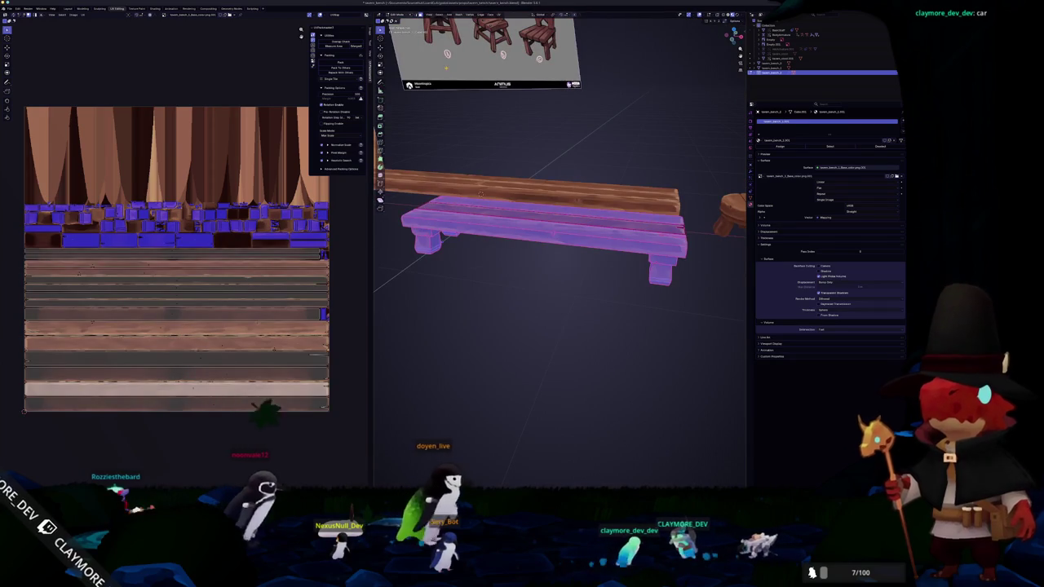
pyautogui.click(499, 14)
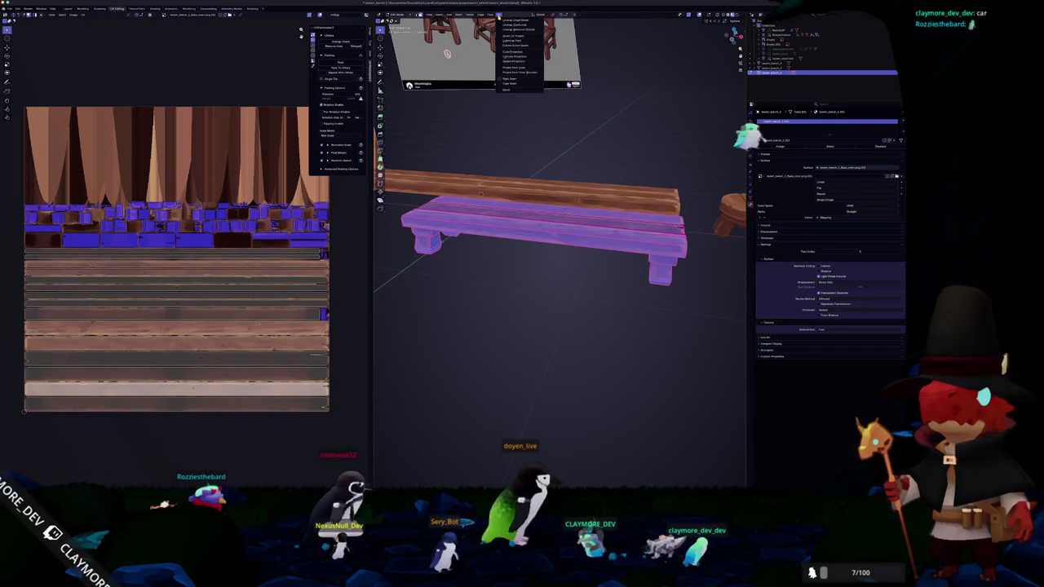
pyautogui.click(511, 20)
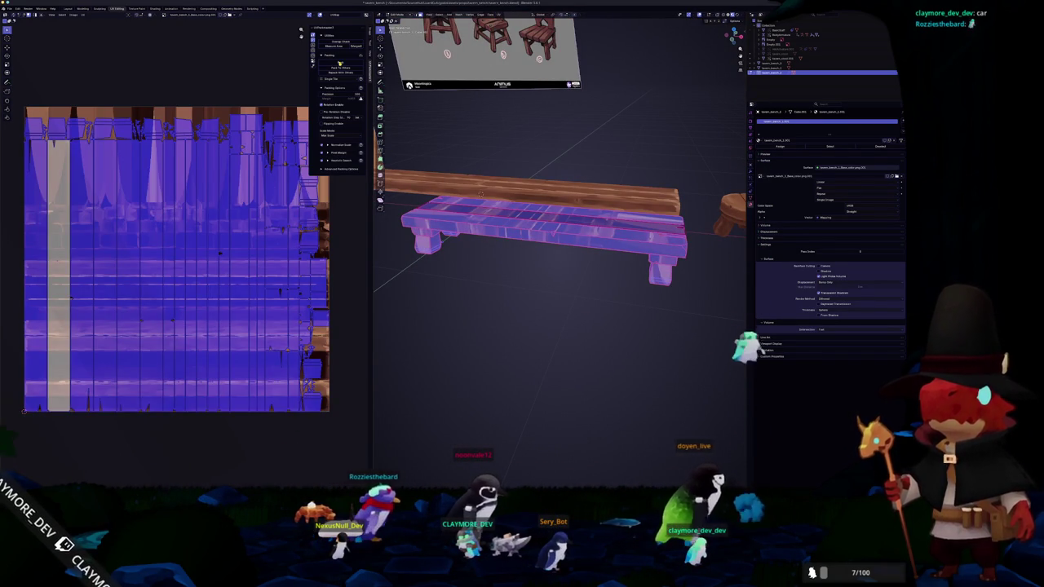
# Return to Object Mode and view the textured benches from top view
pyautogui.moveTo(492, 276); pyautogui.dragTo(492, 279)
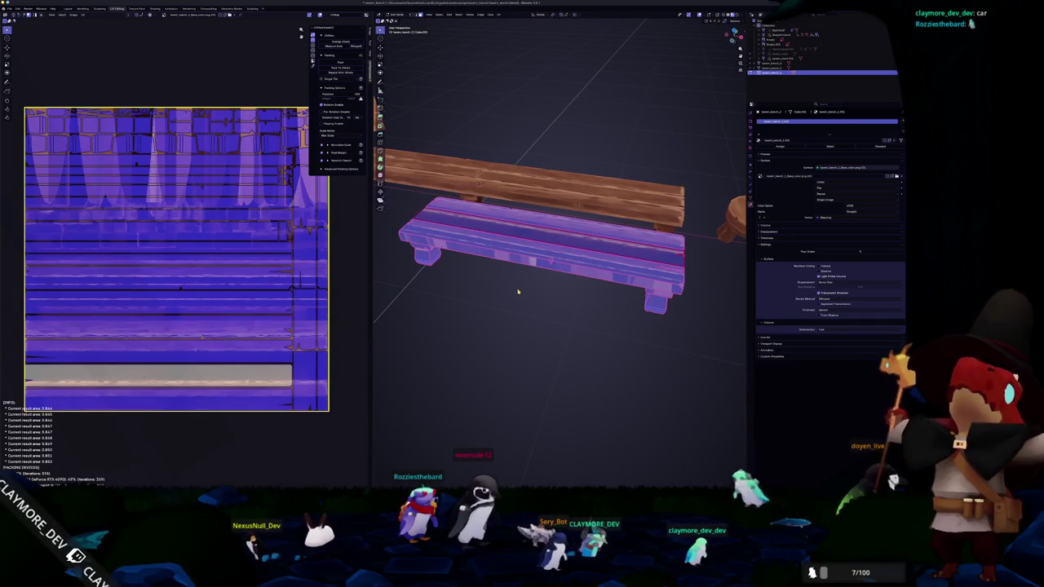
pyautogui.click(795, 142)
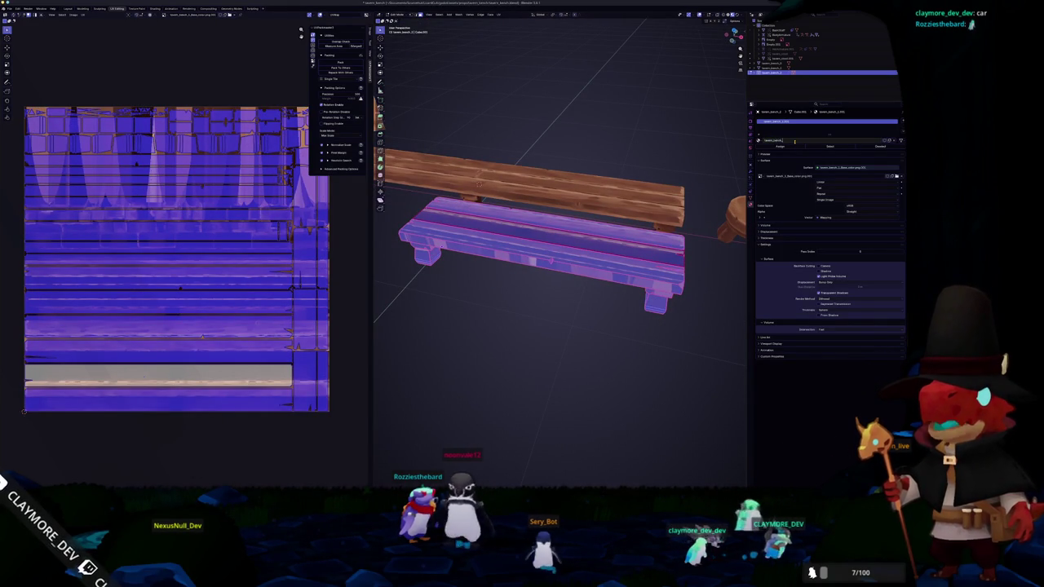
pyautogui.press('Tab')
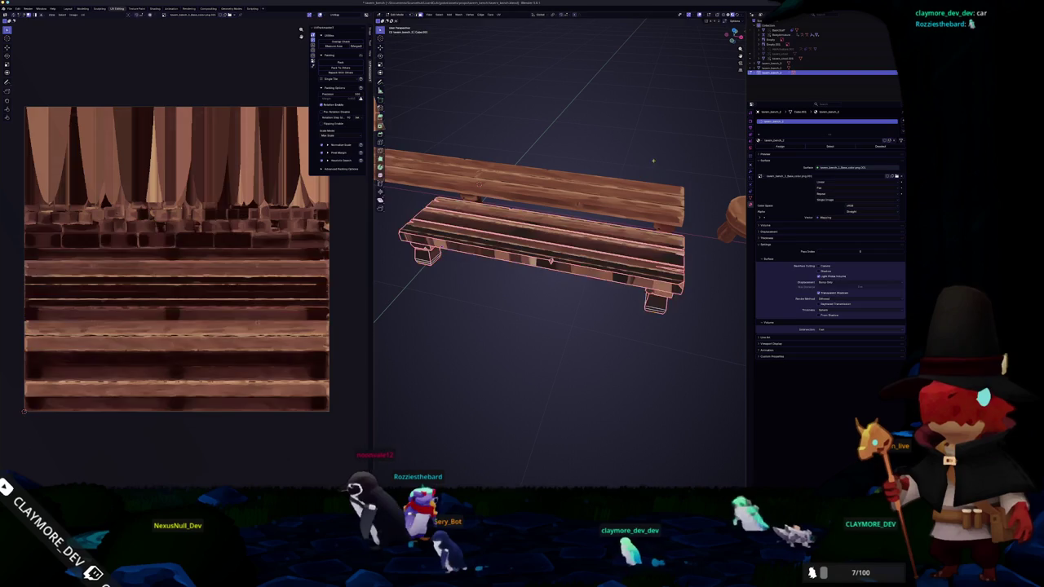
pyautogui.press('KP_7')
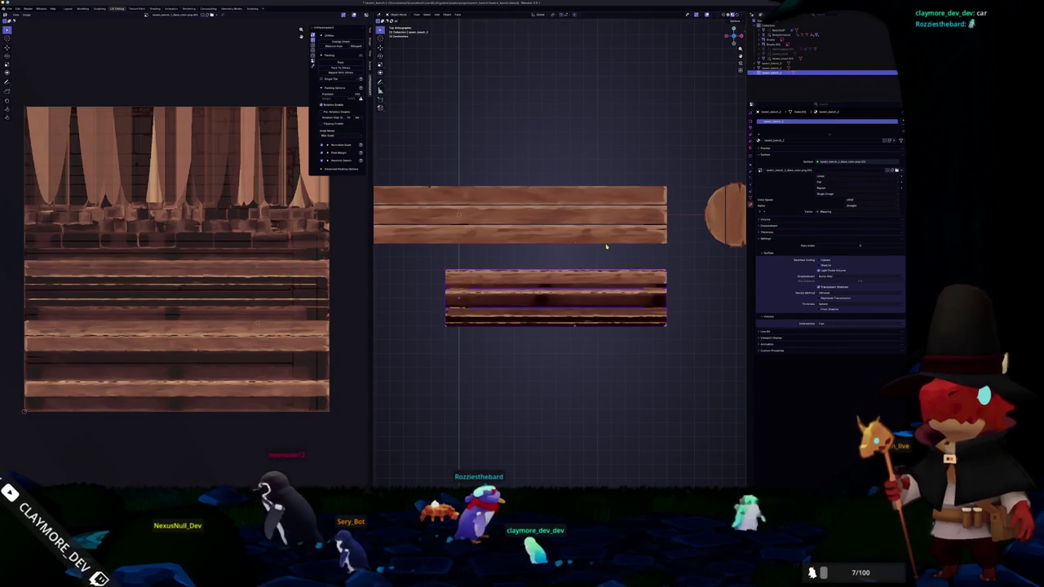
# Duplicate the top bench and move the copy higher along Y
pyautogui.scroll(-2, 606, 247)
pyautogui.click(606, 247)
pyautogui.hotkey('shift', 'd')
pyautogui.press('y')
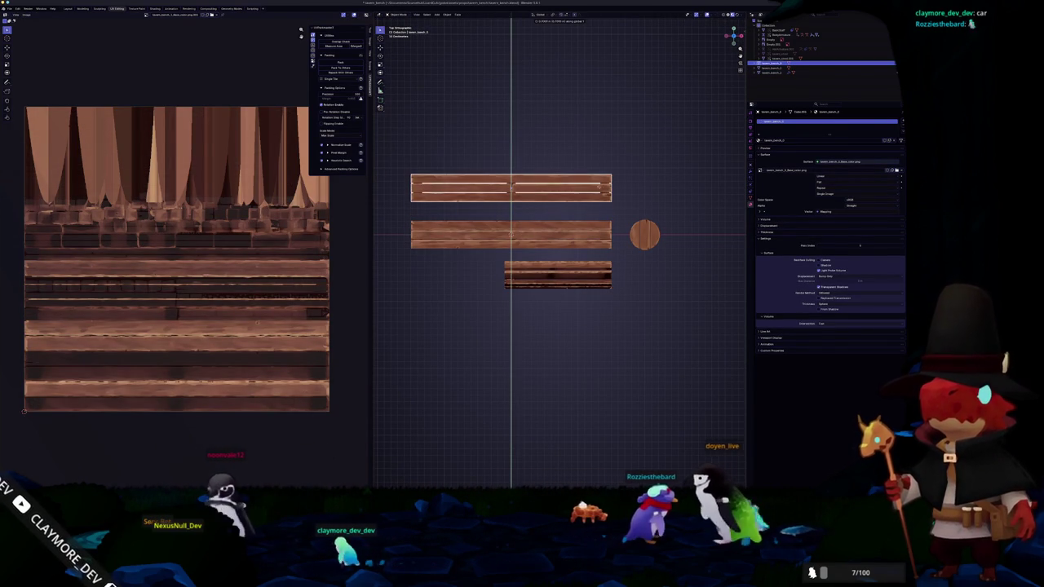
pyautogui.click(598, 199)
# Move the bottom bench lower along Y and apply All Transforms
pyautogui.click(577, 275)
pyautogui.press('g')
pyautogui.press('y')
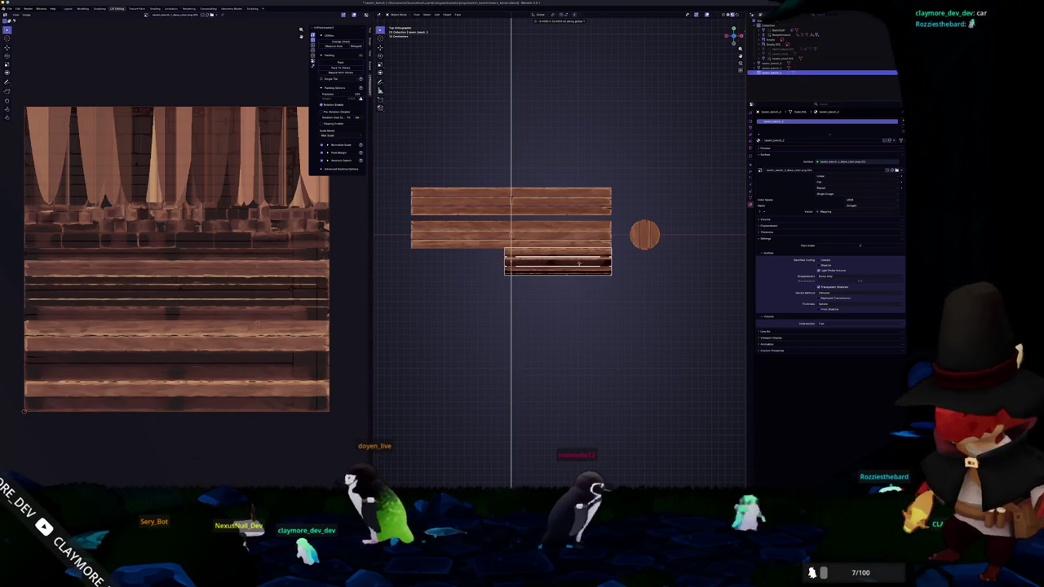
pyautogui.click(571, 299)
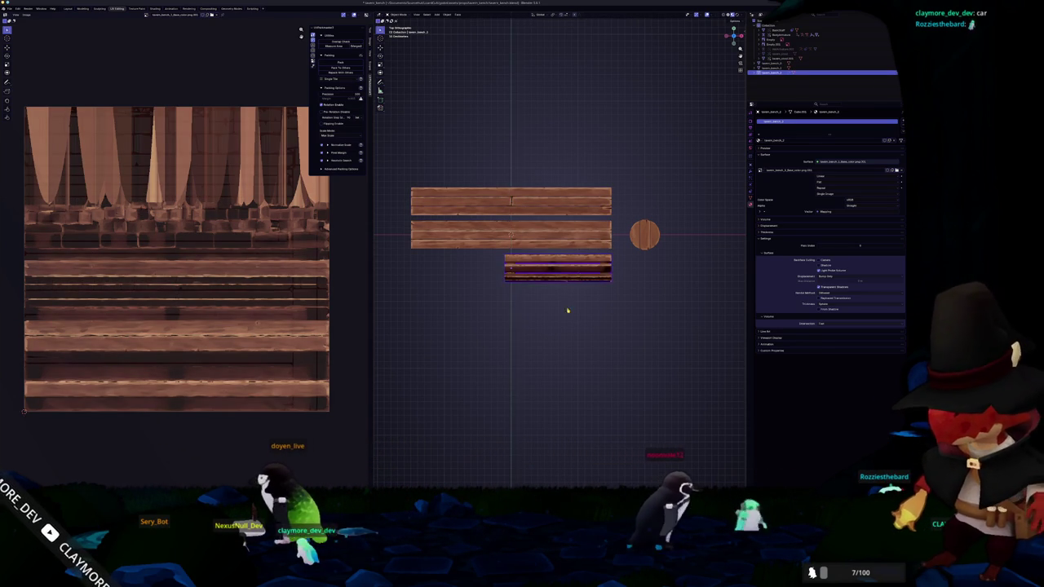
pyautogui.scroll(2, 554, 320)
pyautogui.hotkey('ctrl', 'a')
pyautogui.click(554, 326)
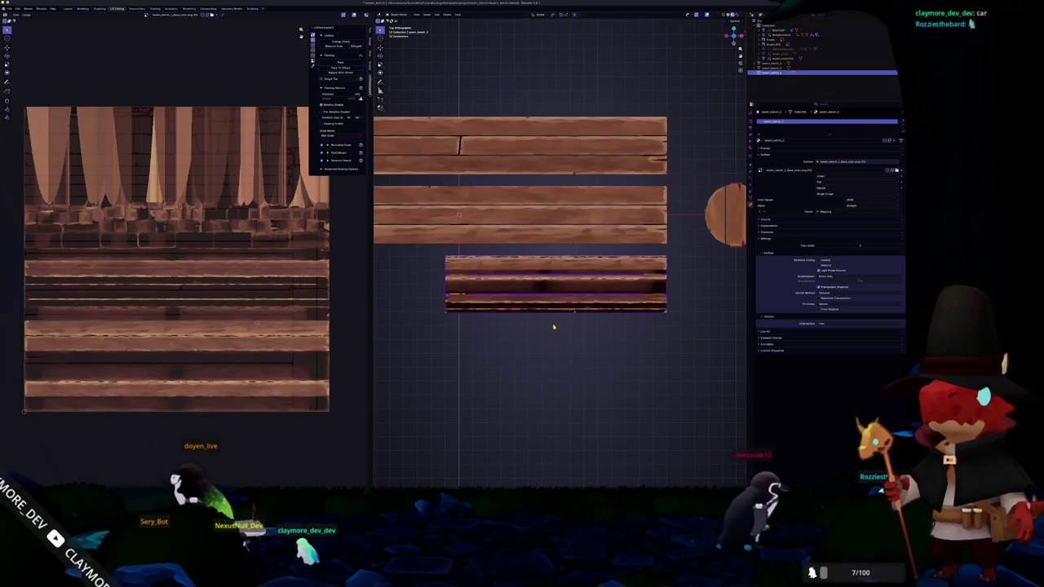
# Move the plank onto the middle row, cancelling trial moves along X and Y
pyautogui.press('g')
pyautogui.click(552, 268)
pyautogui.scroll(-2, 553, 268)
pyautogui.press('g')
pyautogui.press('x')
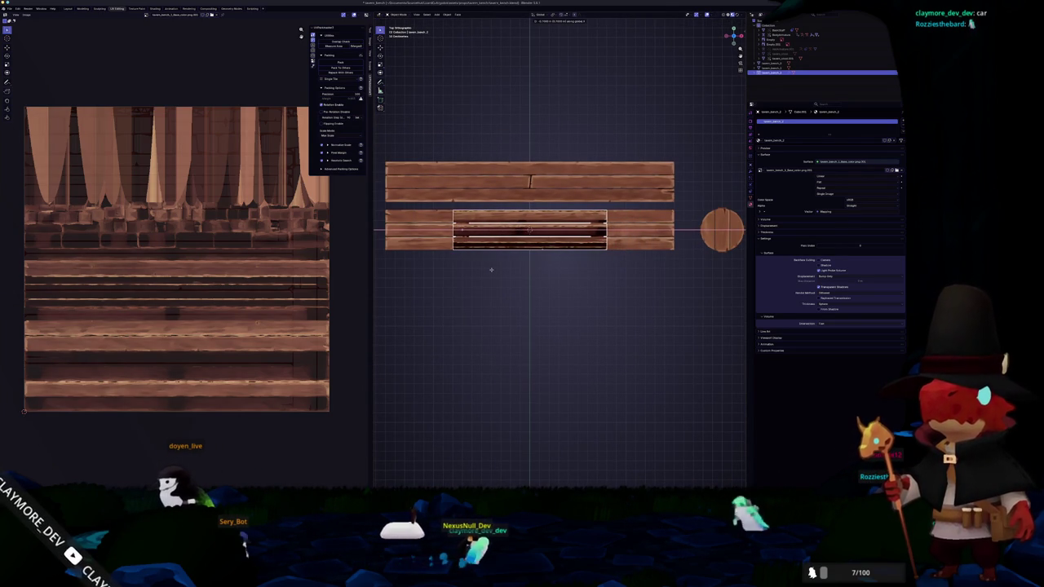
pyautogui.rightClick(491, 269)
pyautogui.press('Escape')
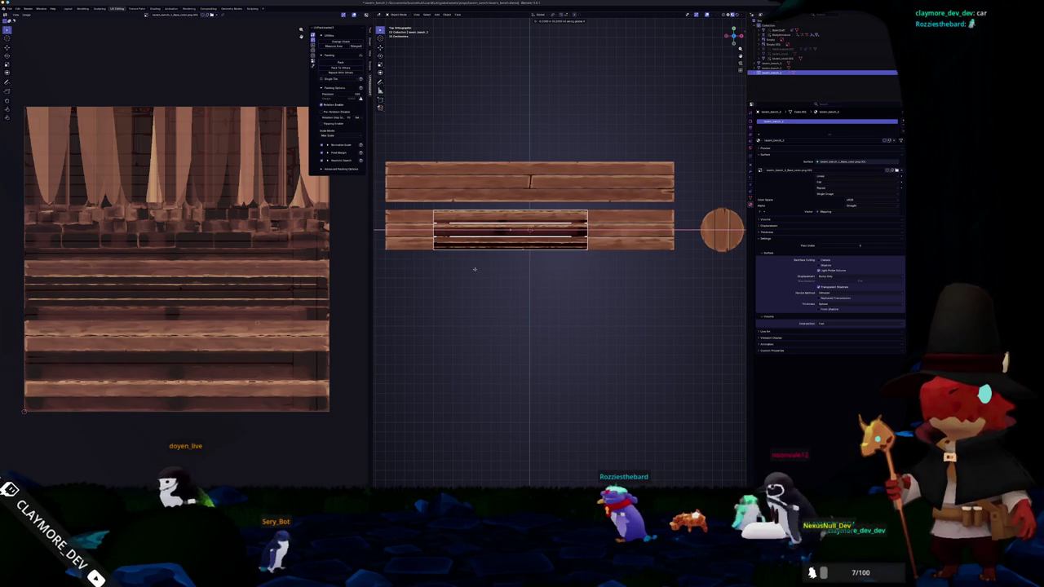
pyautogui.press('y')
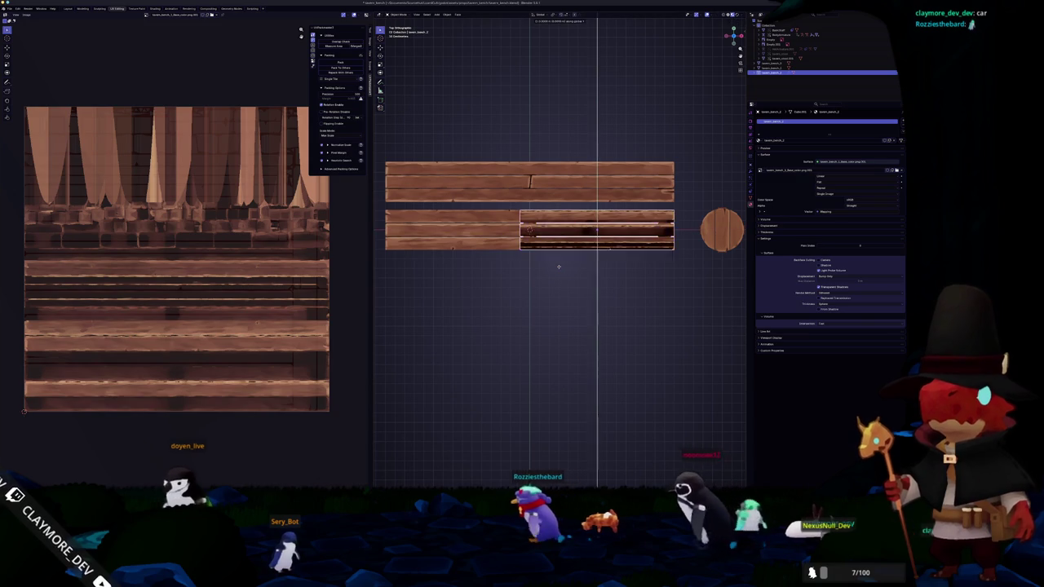
pyautogui.press('Escape')
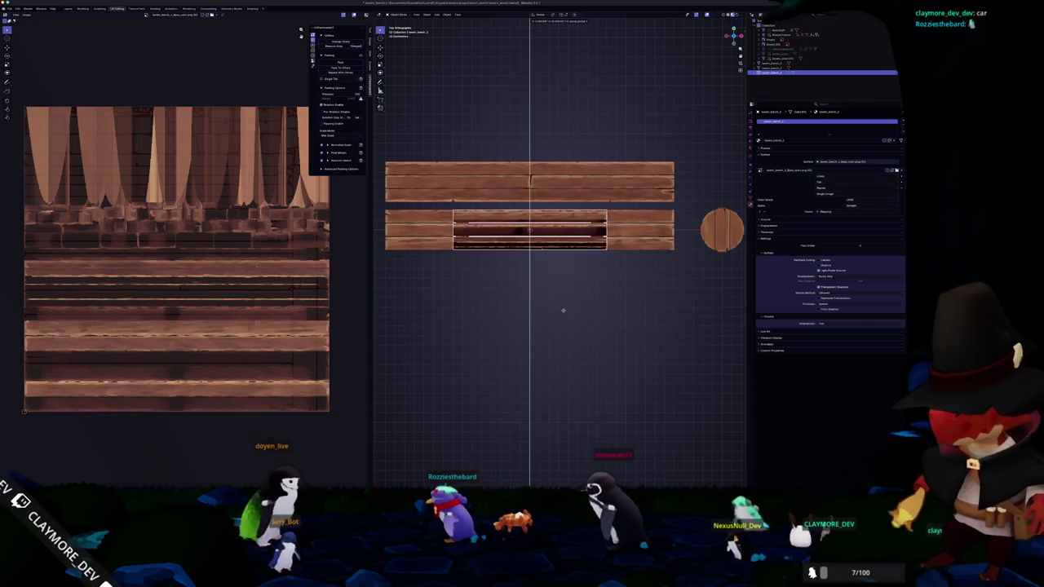
# Place the plank below the upper rows along Y and duplicate it beneath
pyautogui.press('g')
pyautogui.press('y')
pyautogui.scroll(2, 560, 359)
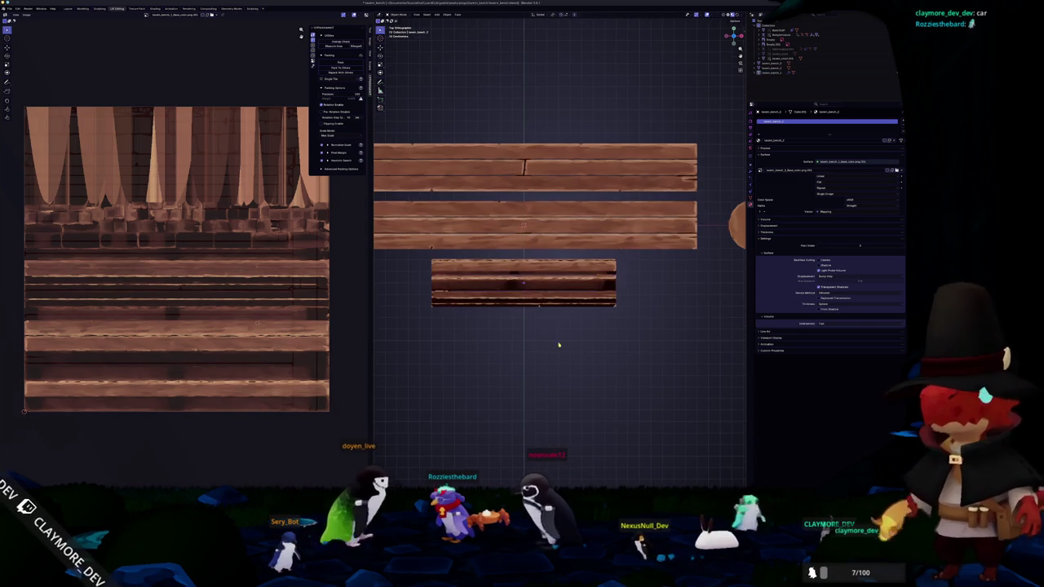
pyautogui.scroll(1, 555, 326)
pyautogui.click(553, 304)
pyautogui.hotkey('shift', 'd')
pyautogui.press('y')
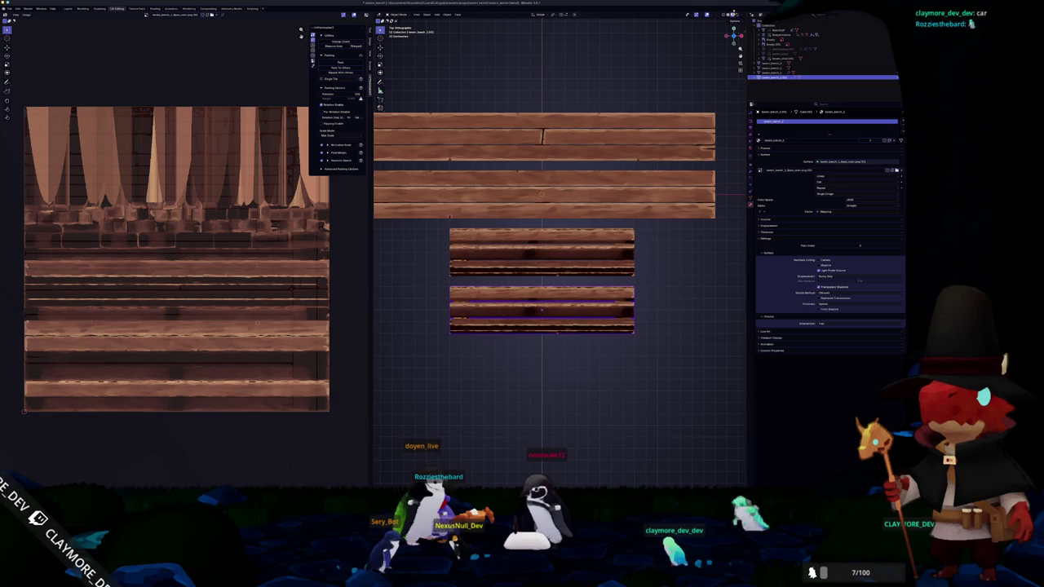
# Switch the viewport to Solid shading and view the planks at an angle
pyautogui.click(728, 15)
pyautogui.moveTo(722, 28); pyautogui.dragTo(734, 31)
pyautogui.scroll(-2, 487, 223)
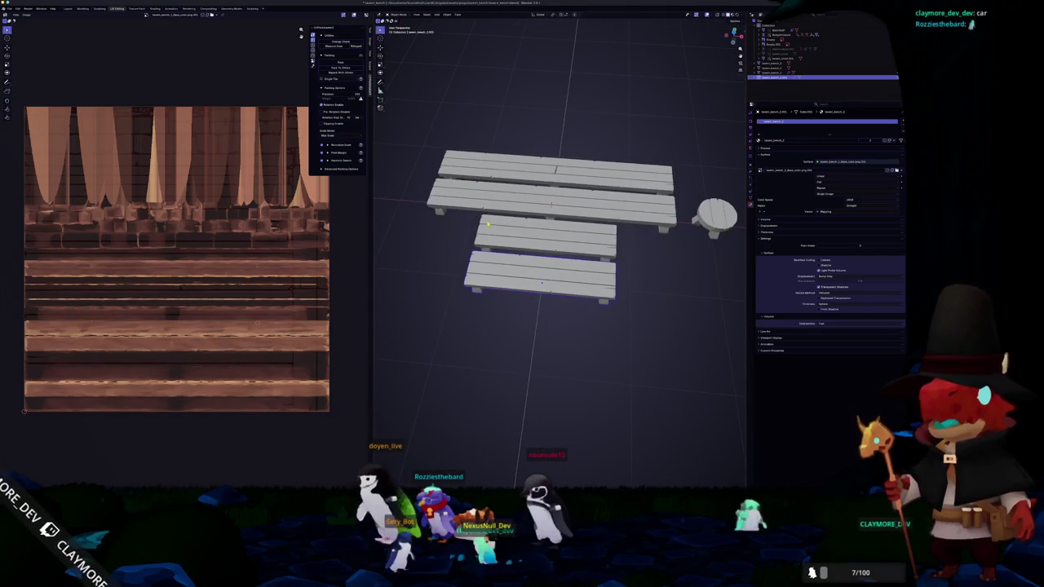
# Delete the extra short bench plank and rotate the small bench around Z
pyautogui.click(485, 217)
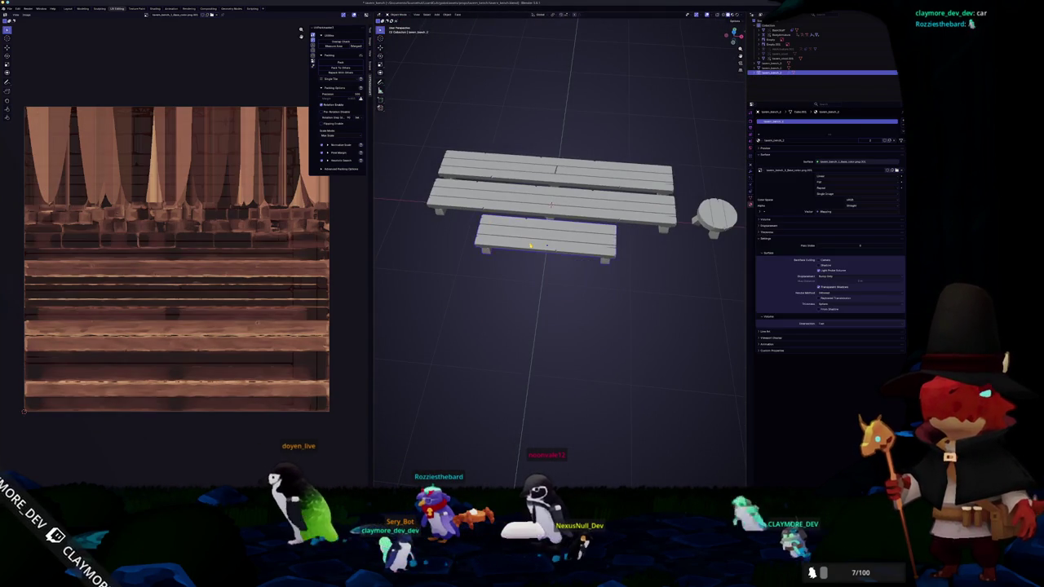
pyautogui.scroll(3, 611, 275)
pyautogui.press('z')
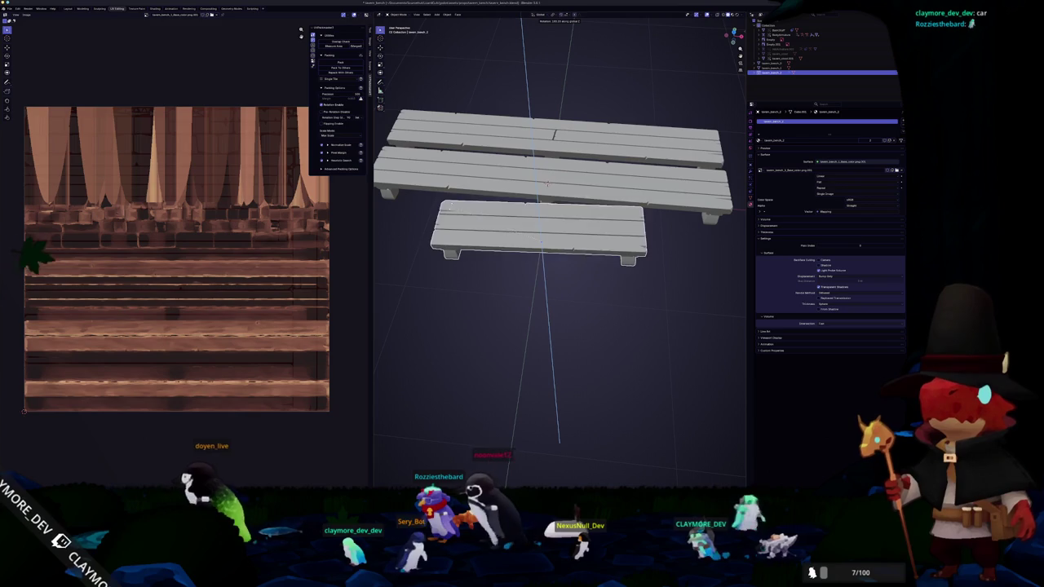
pyautogui.scroll(-2, 571, 245)
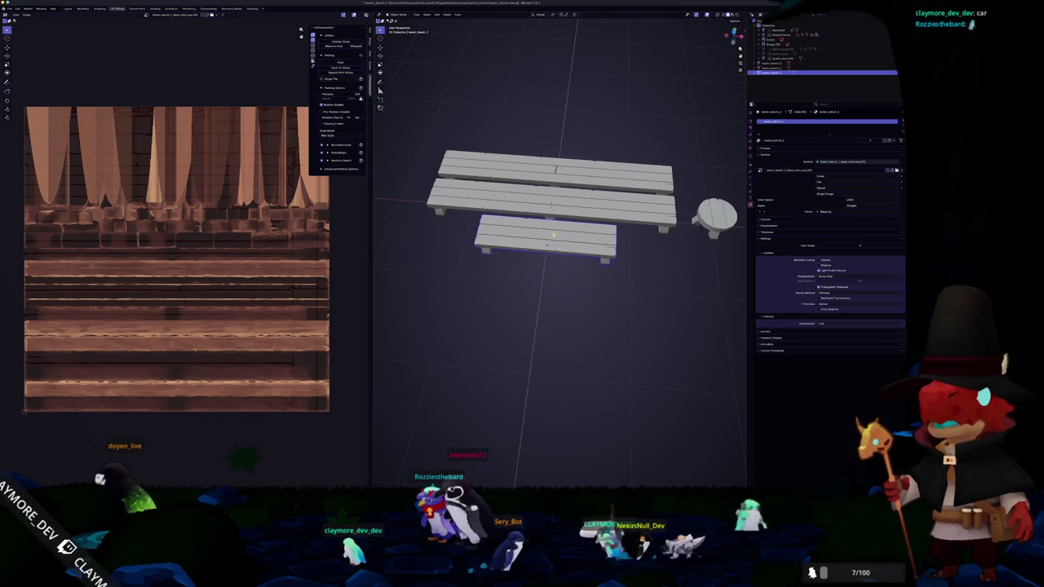
pyautogui.scroll(2, 555, 240)
# Select the front bench and view its UV layout in Edit Mode
pyautogui.click(615, 194)
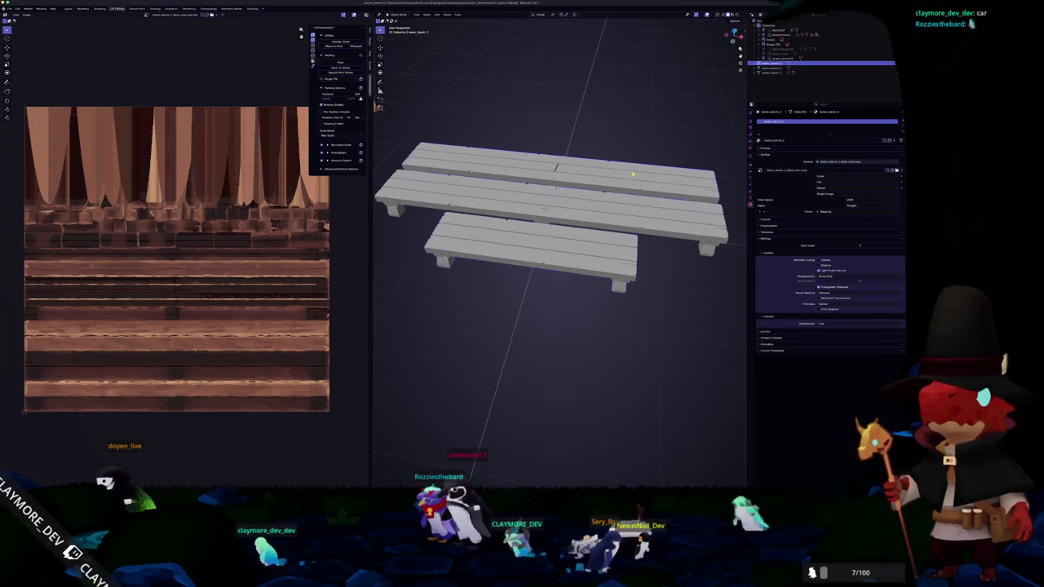
pyautogui.click(586, 233)
pyautogui.click(578, 243)
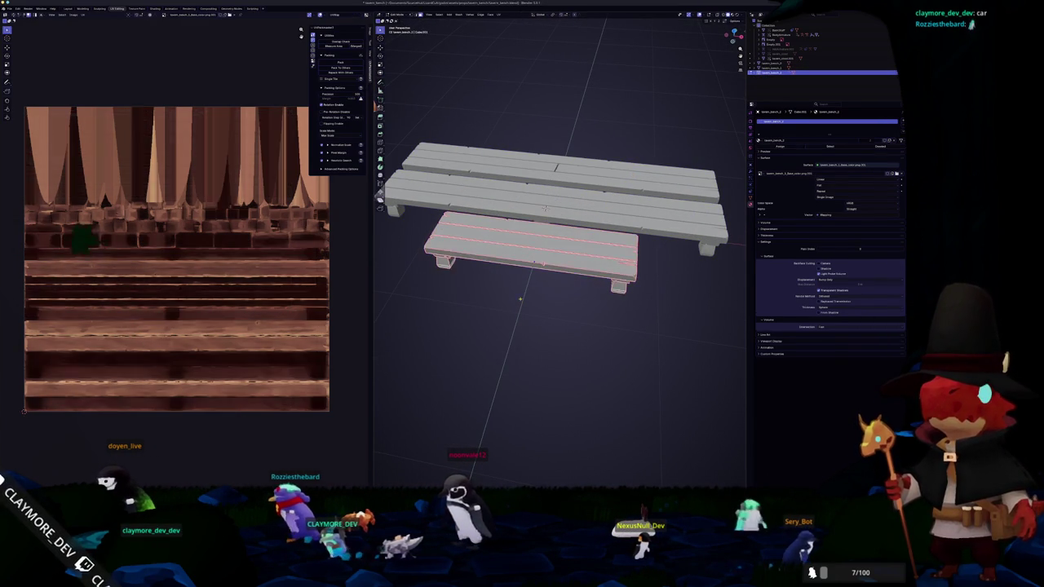
pyautogui.press('Tab')
# Switch to the back bench and view its UV layout in Edit Mode
pyautogui.press('Tab')
pyautogui.click(545, 208)
pyautogui.press('Tab')
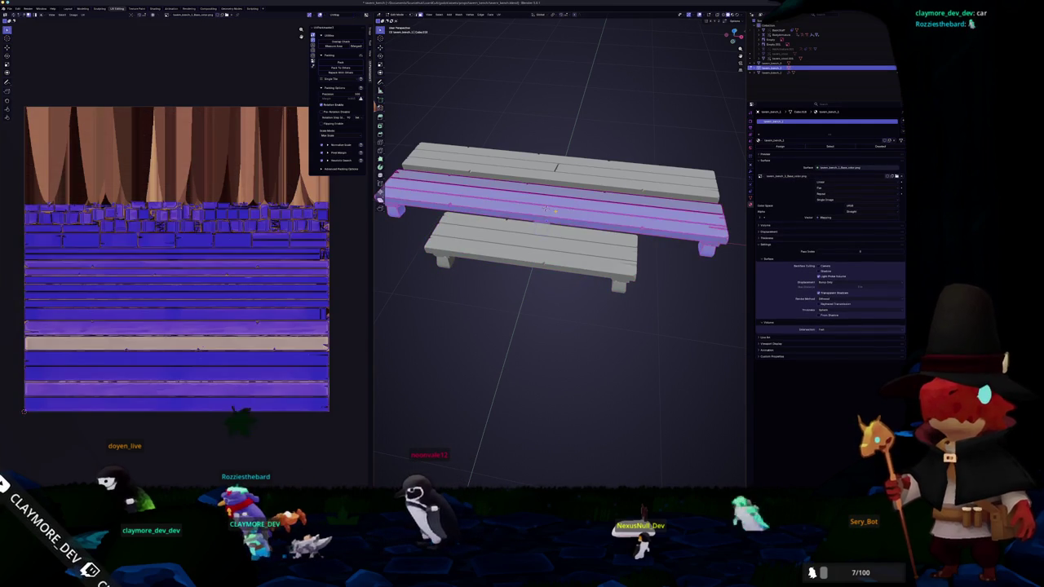
pyautogui.press('Tab')
pyautogui.click(555, 169)
pyautogui.press('Tab')
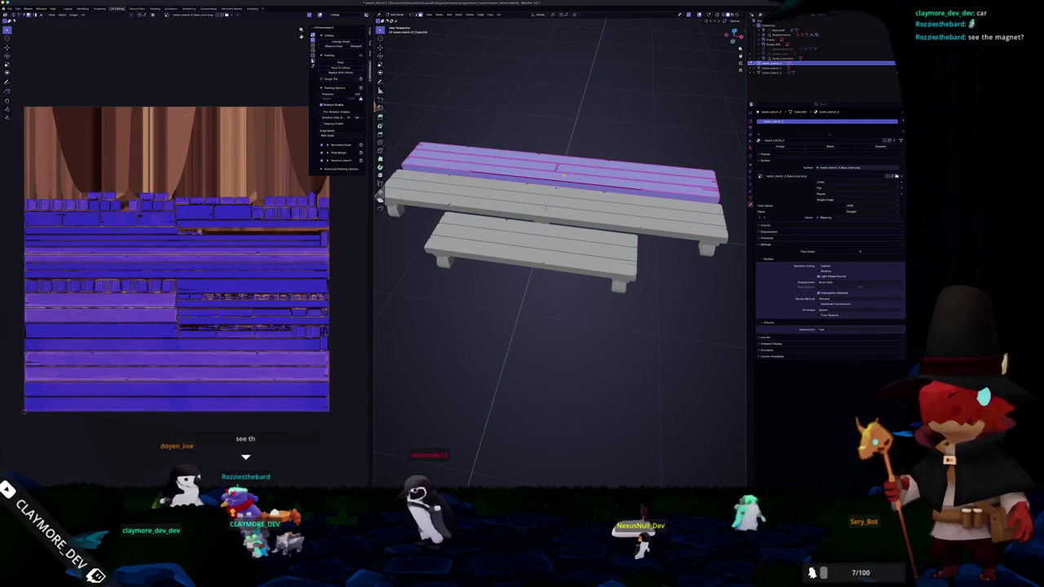
pyautogui.press('Tab')
# Select the front bench's geometry and inspect its mesh data properties
pyautogui.click(528, 252)
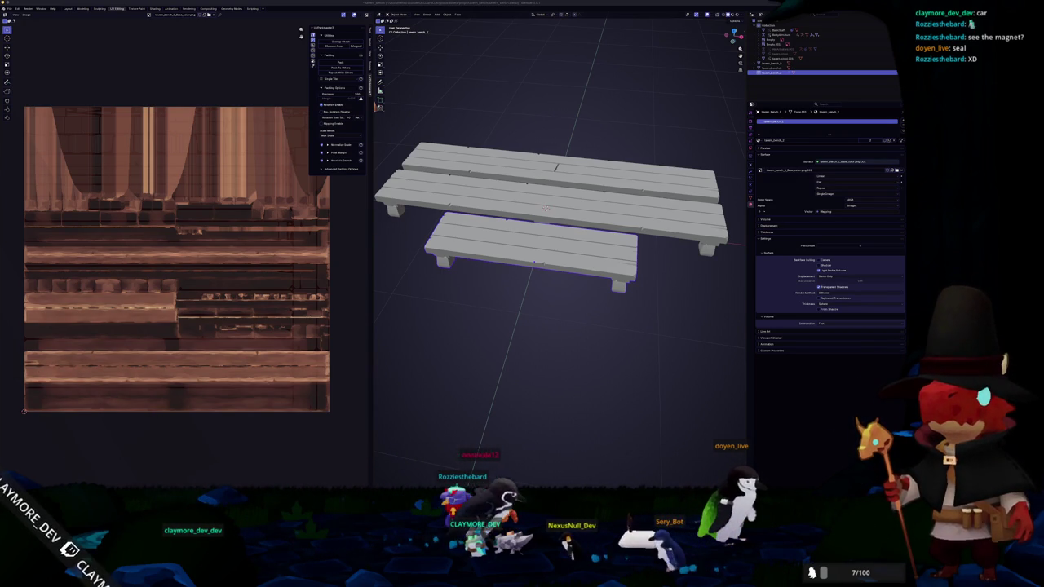
pyautogui.moveTo(545, 209)
pyautogui.mouseDown()
pyautogui.moveTo(669, 310)
pyautogui.moveTo(656, 316)
pyautogui.moveTo(608, 267)
pyautogui.moveTo(639, 319)
pyautogui.moveTo(550, 308)
pyautogui.moveTo(546, 324)
pyautogui.mouseUp()
pyautogui.press('l')
pyautogui.click(640, 320)
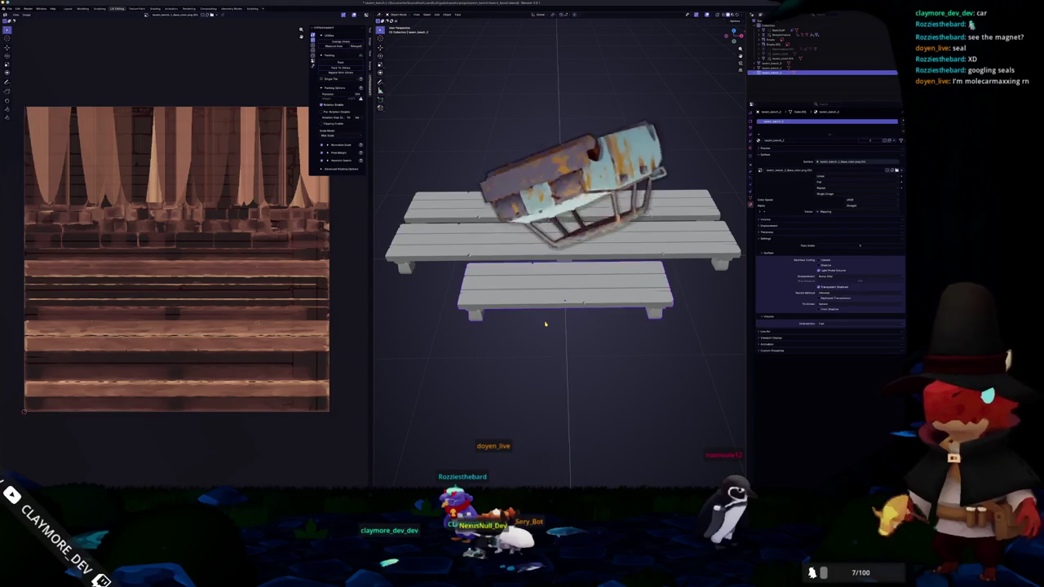
pyautogui.click(752, 196)
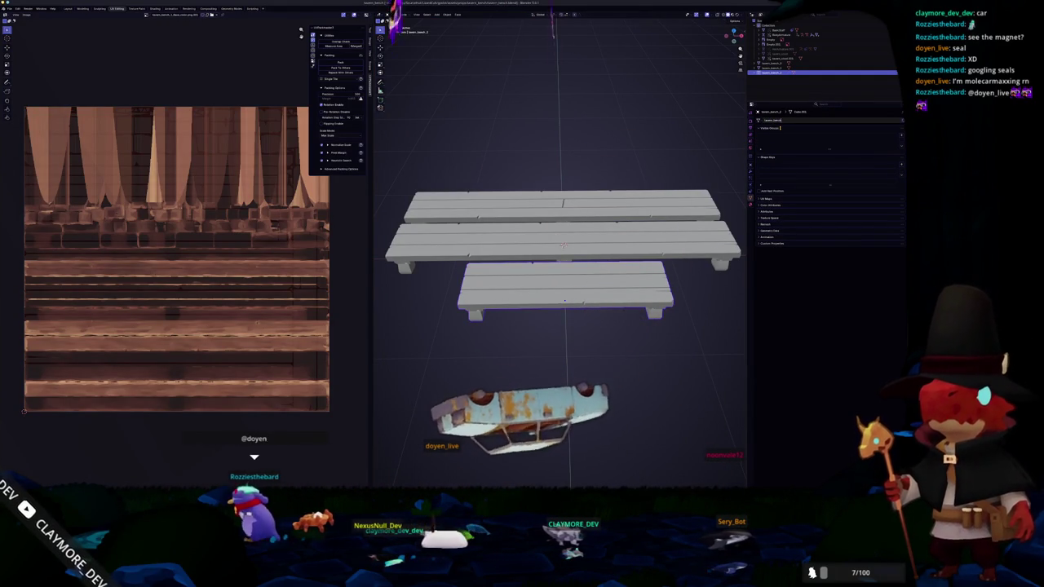
# Rename the top bench object in the Outliner
pyautogui.click(775, 66)
pyautogui.click(773, 62)
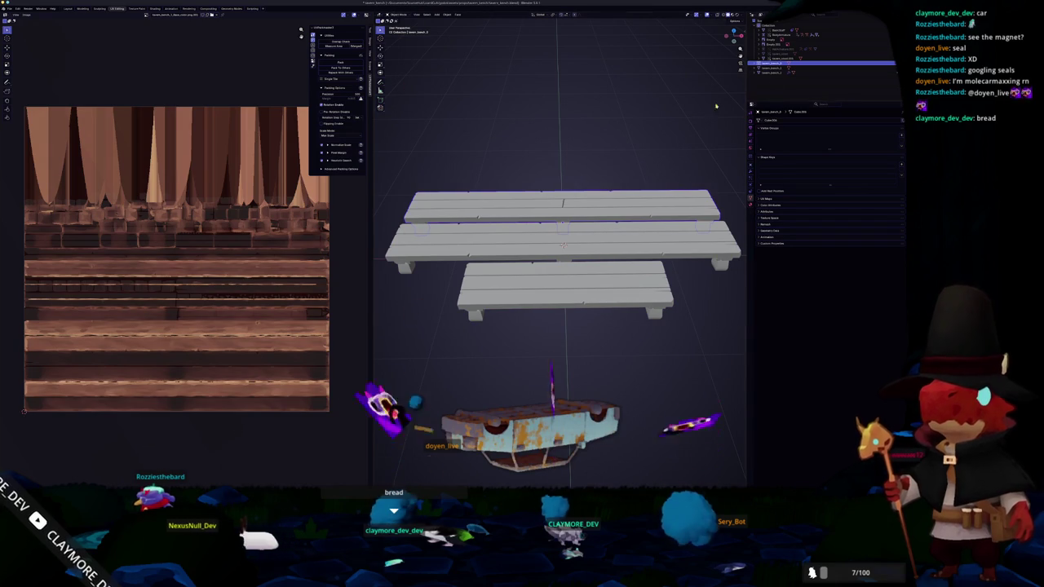
pyautogui.press('F2')
pyautogui.doubleClick(771, 120)
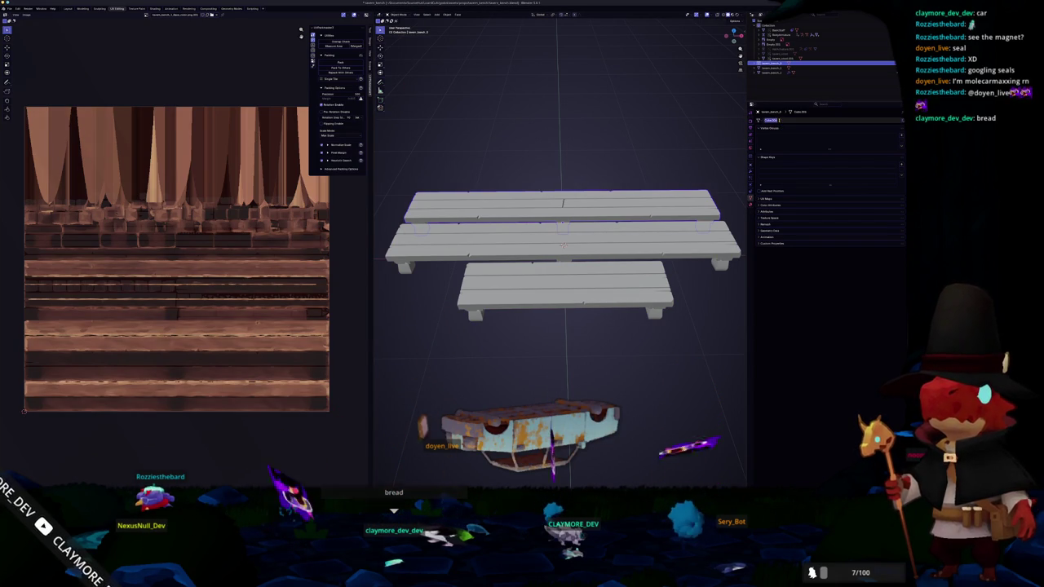
pyautogui.click(774, 71)
pyautogui.press('Return')
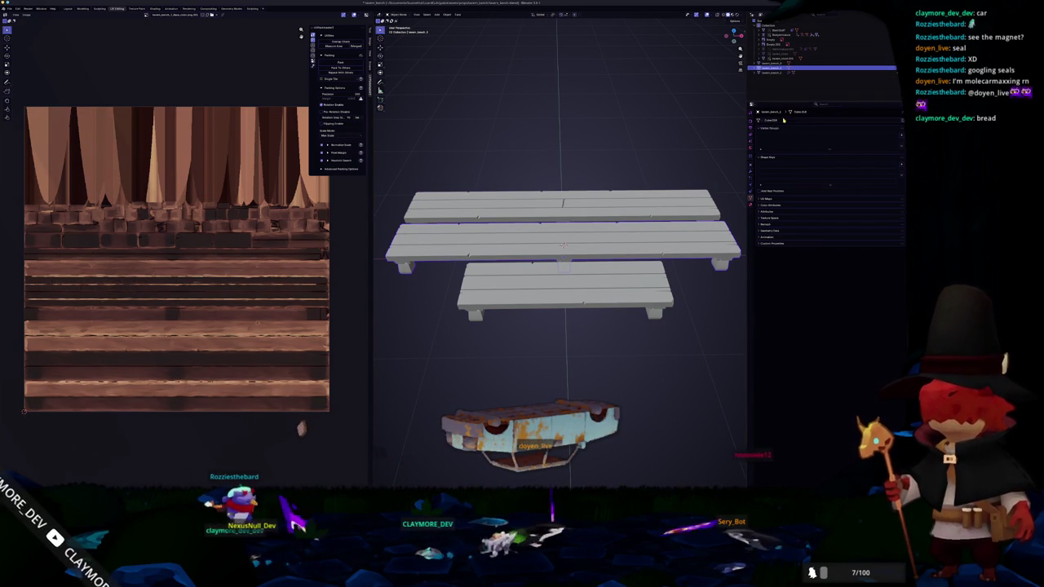
# Apply the scale of the lower bench with Ctrl+A
pyautogui.click(777, 74)
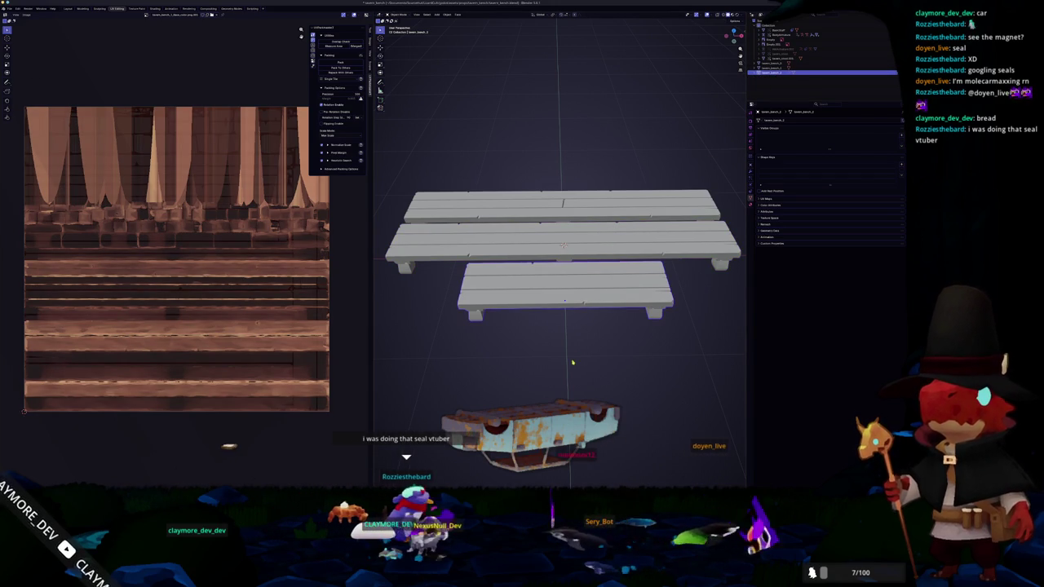
pyautogui.hotkey('ctrl', 'a')
pyautogui.click(559, 297)
pyautogui.scroll(-3, 559, 297)
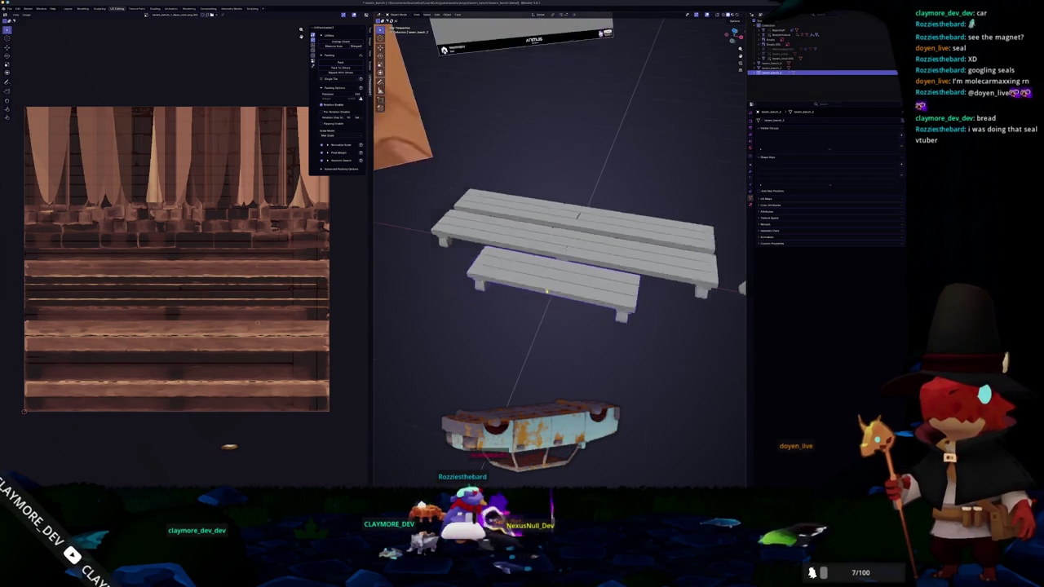
# Export the bench model with the file name edited to end in 'bench'
pyautogui.click(14, 9)
pyautogui.moveTo(25, 85)
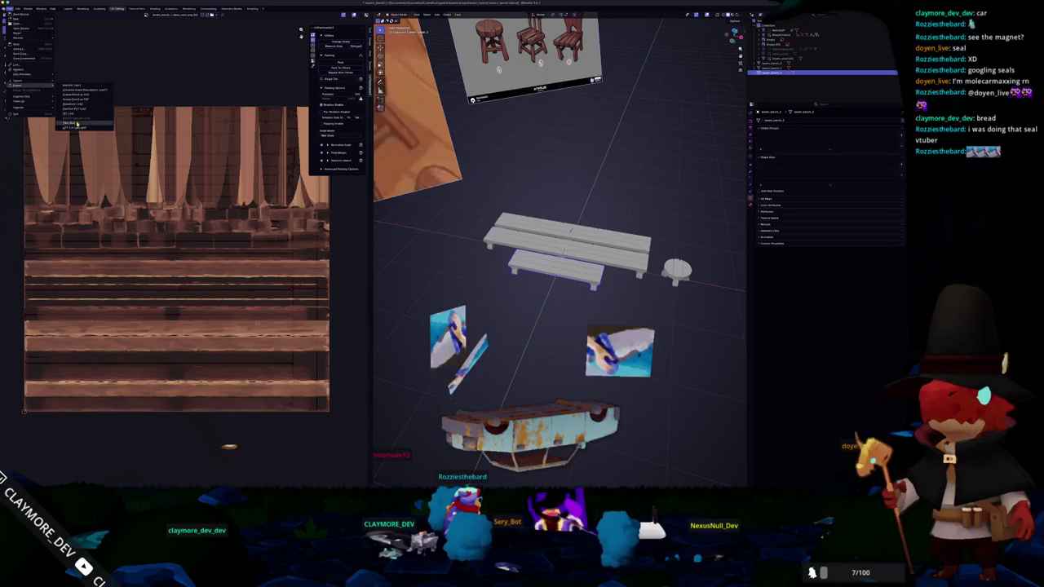
pyautogui.click(77, 123)
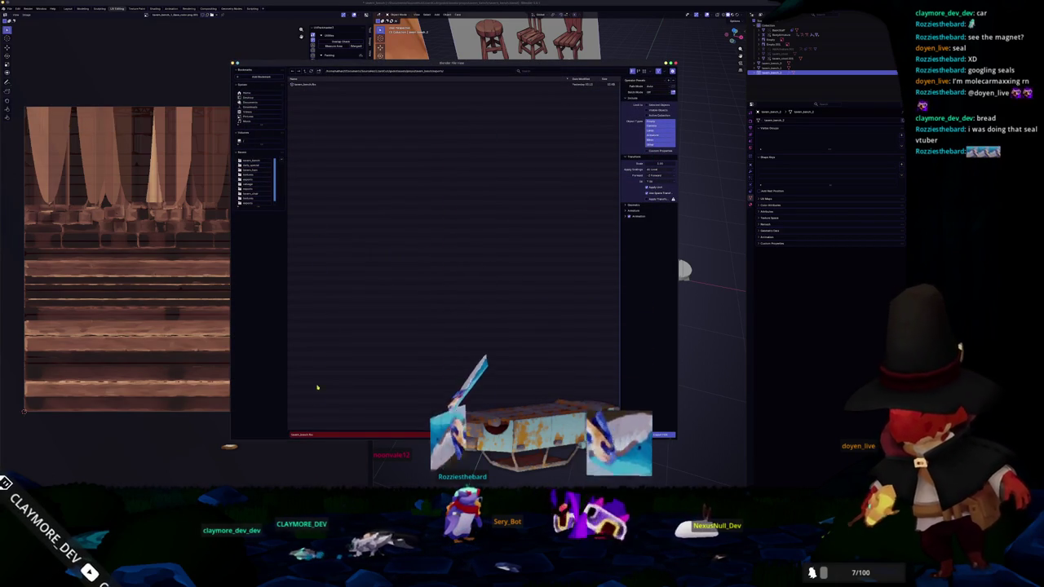
pyautogui.press('BackSpace')
pyautogui.press('BackSpace')
pyautogui.press('BackSpace')
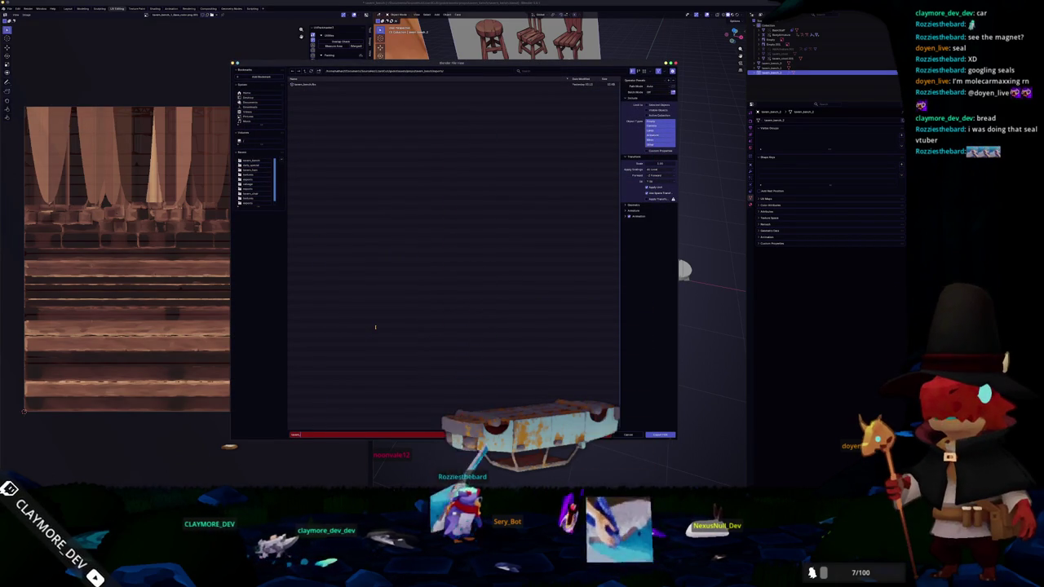
pyautogui.write('bench_2.fbx')
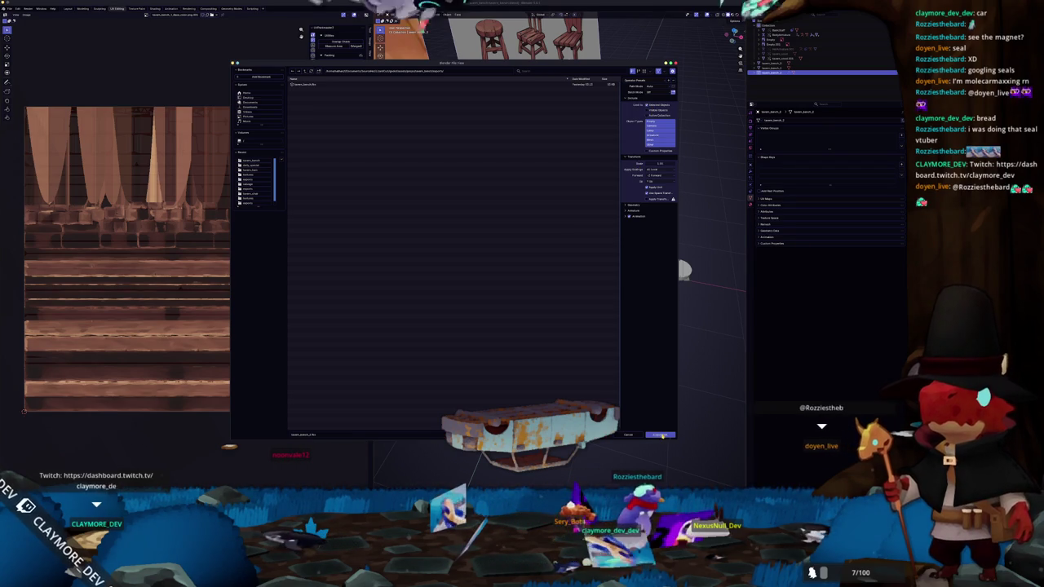
pyautogui.click(661, 436)
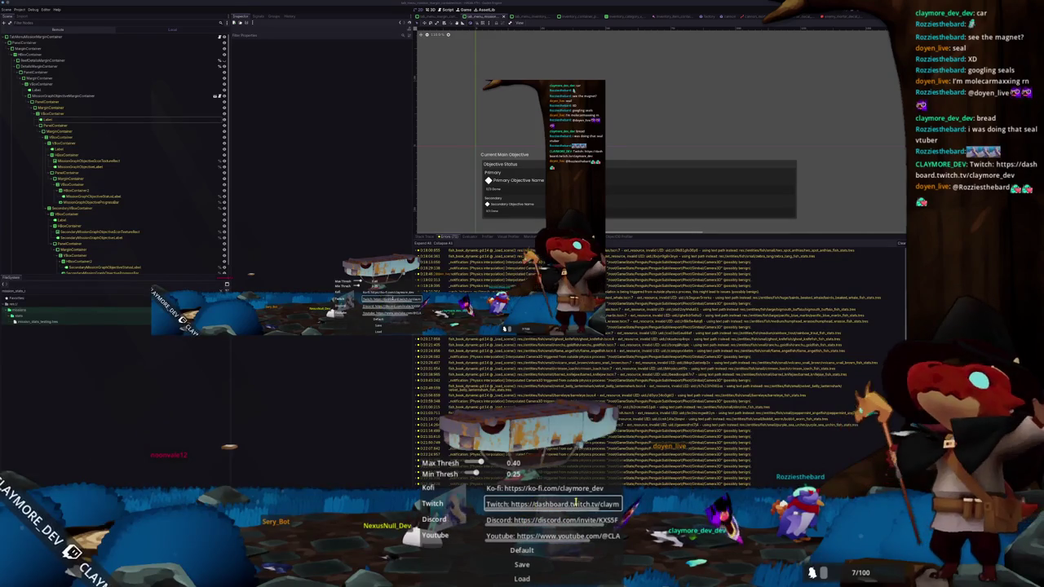
# Remove 'dashboard.' from the Twitch link, close the settings overlay and dismiss the welcome dialog
pyautogui.press('BackSpace')
pyautogui.press('BackSpace')
pyautogui.press('BackSpace')
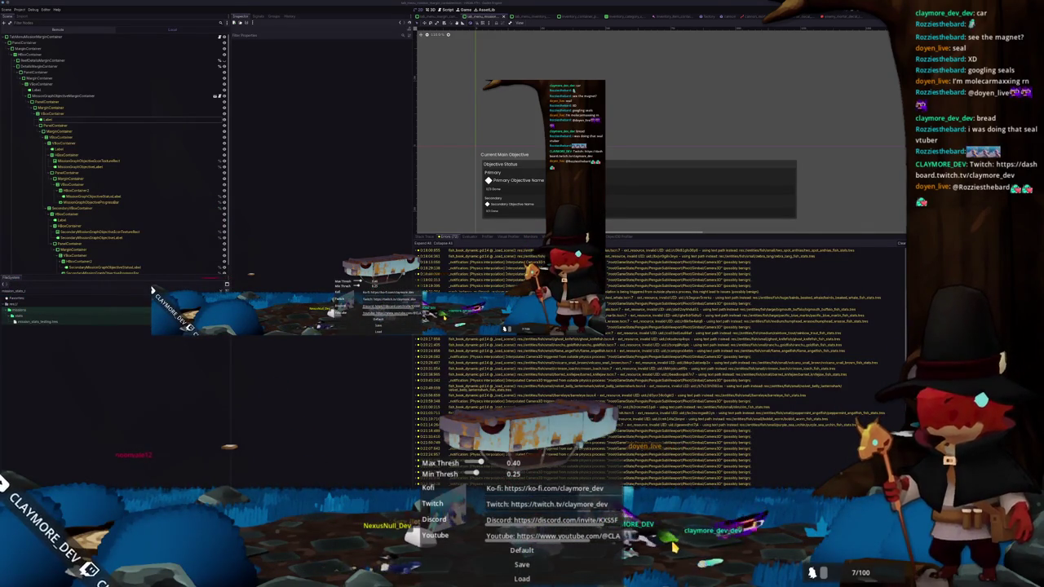
pyautogui.press('Escape')
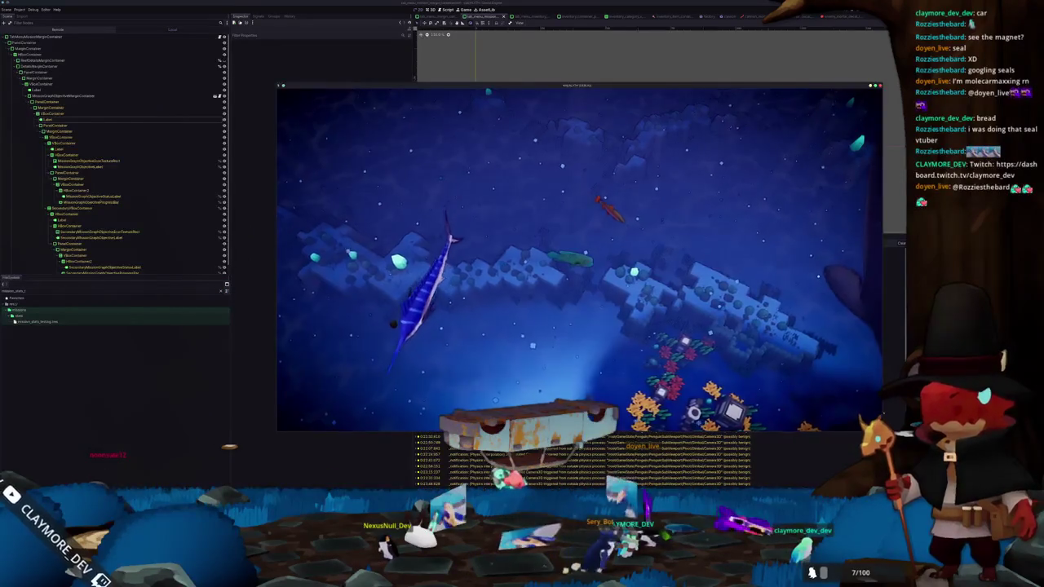
pyautogui.press('Escape')
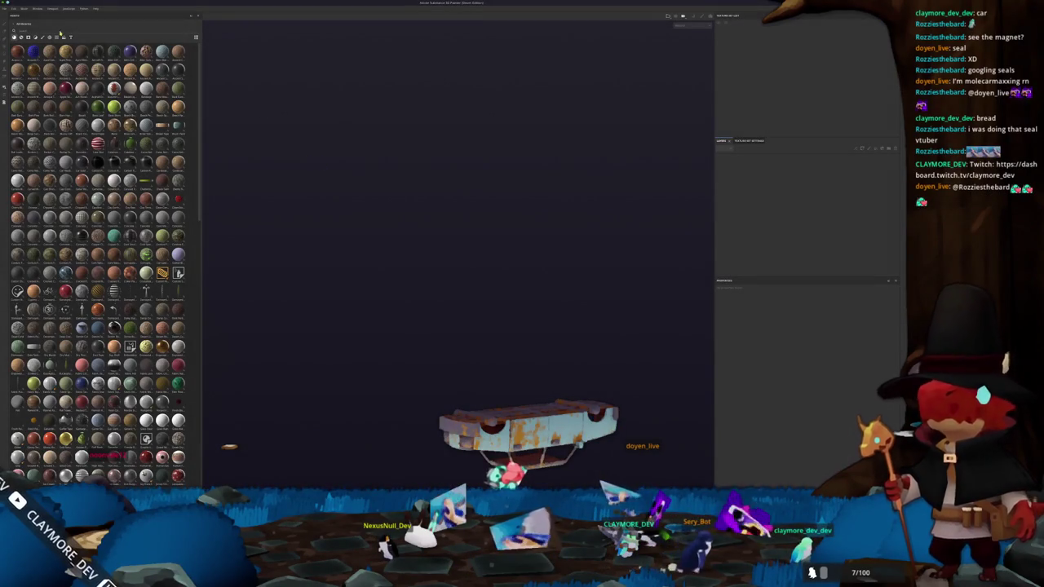
# Create a new Substance Painter project using the exported bench mesh from the export folder
pyautogui.click(4, 8)
pyautogui.click(16, 16)
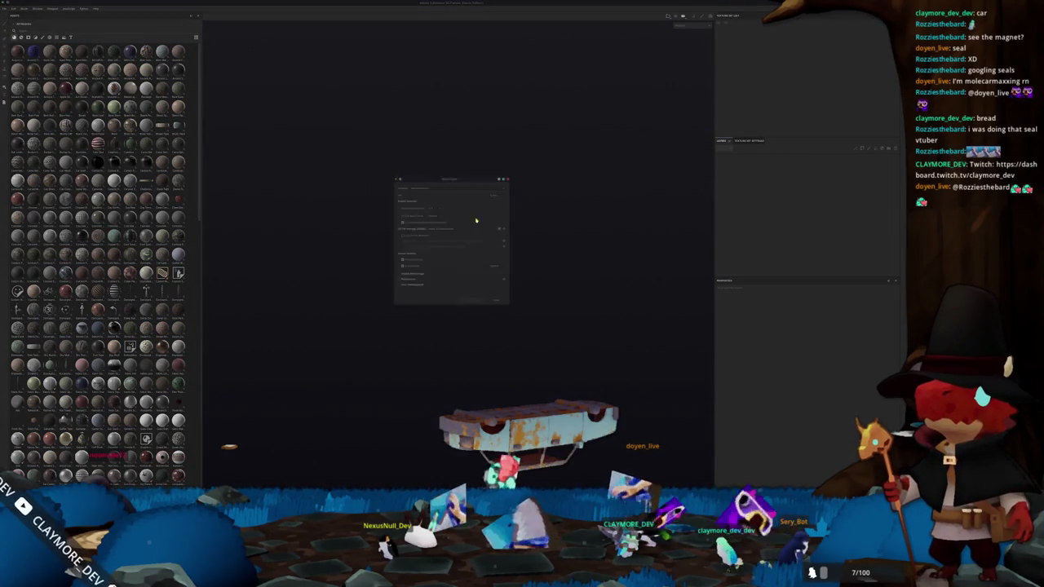
pyautogui.click(498, 192)
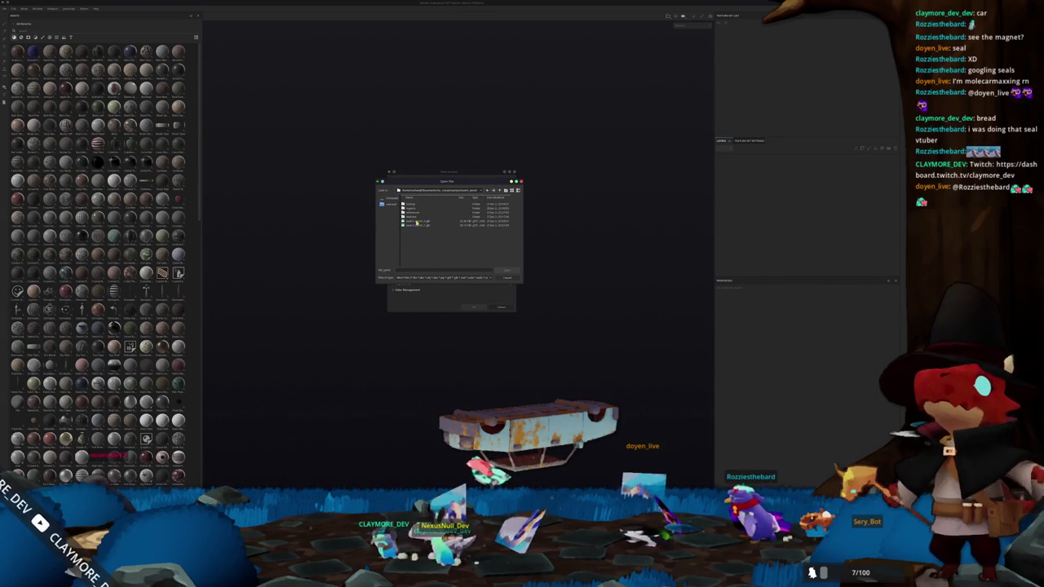
pyautogui.doubleClick(416, 210)
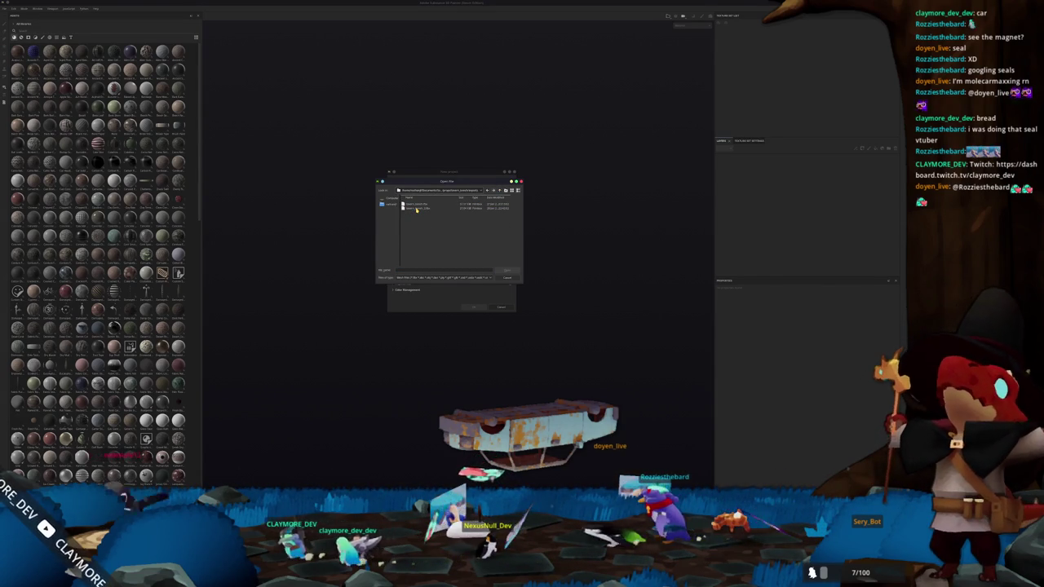
pyautogui.doubleClick(416, 210)
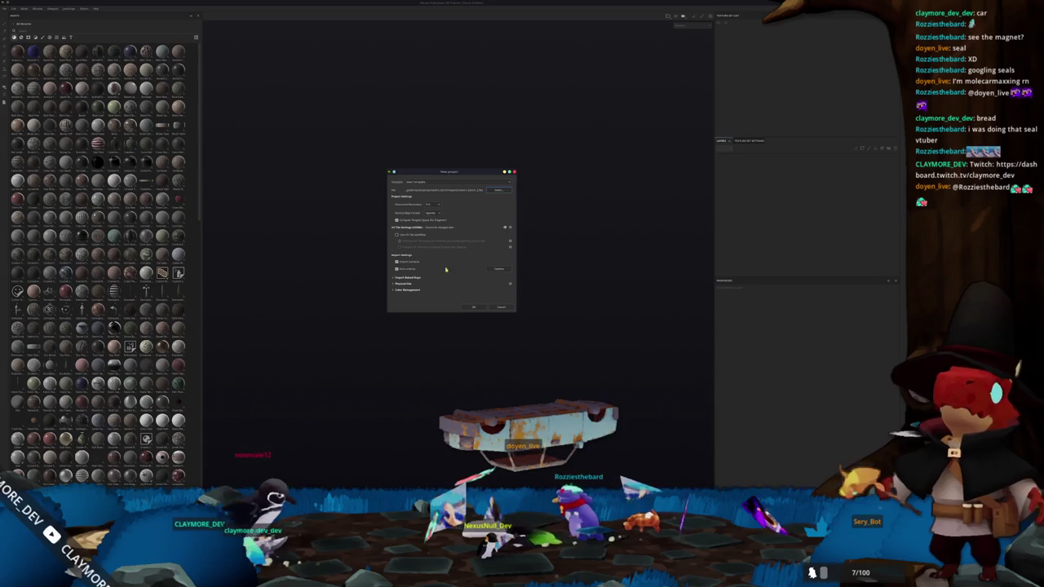
pyautogui.click(474, 307)
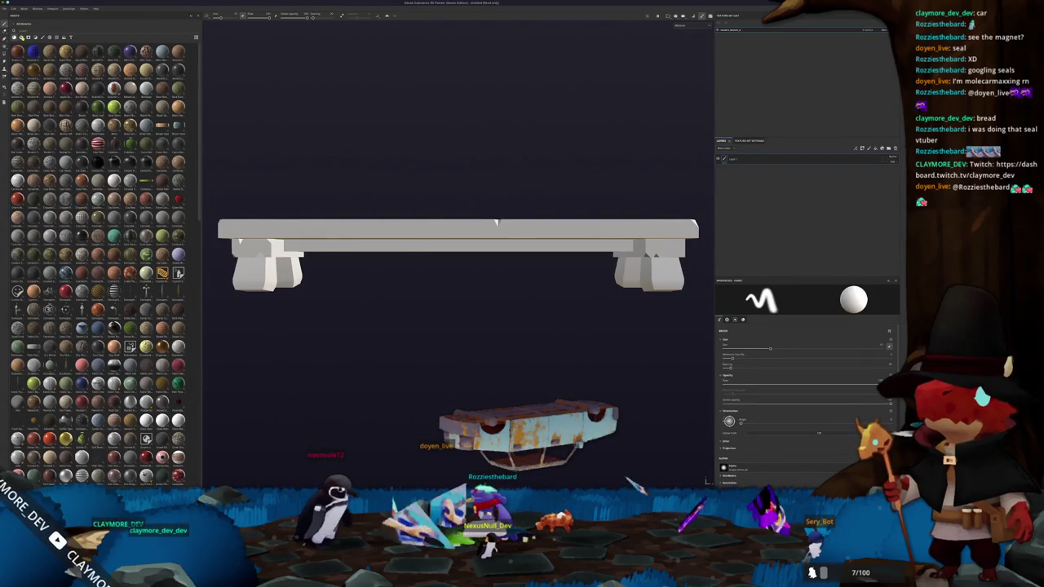
# Drag the wood material from the filtered shelf onto the bench and bake its mesh maps
pyautogui.click(33, 36)
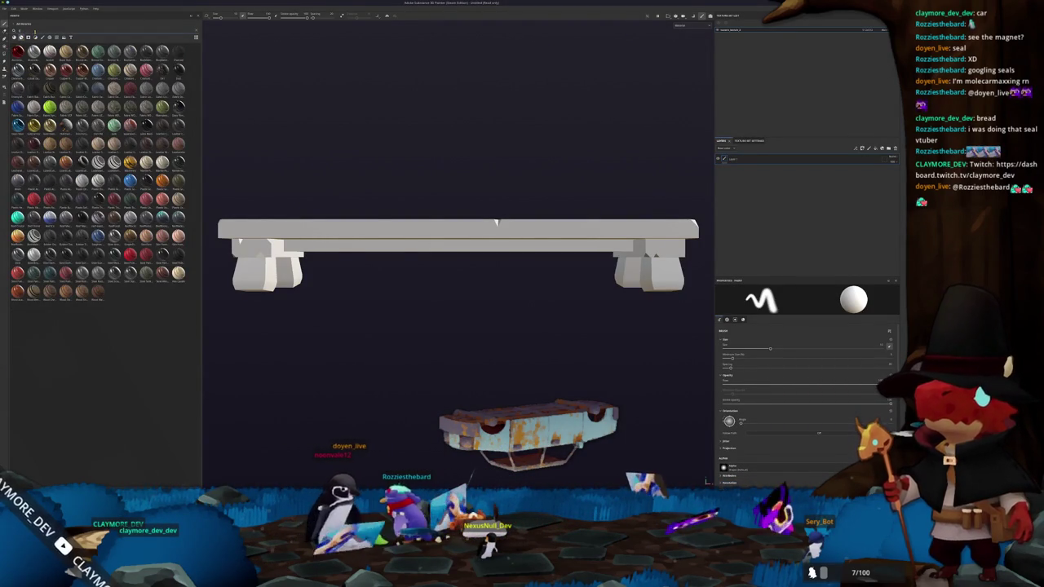
pyautogui.click(36, 37)
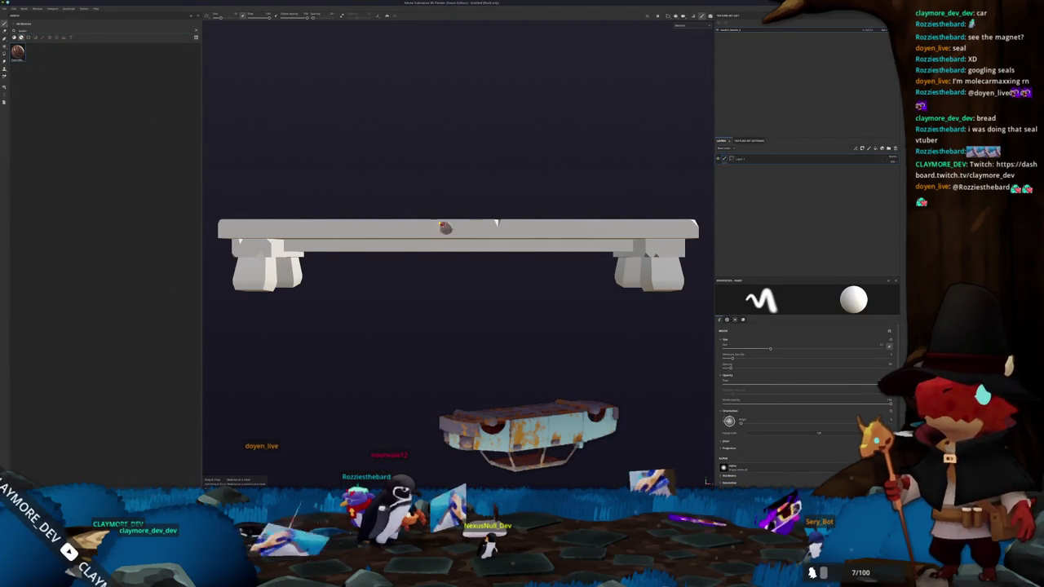
pyautogui.moveTo(457, 163); pyautogui.dragTo(468, 274)
pyautogui.click(557, 482)
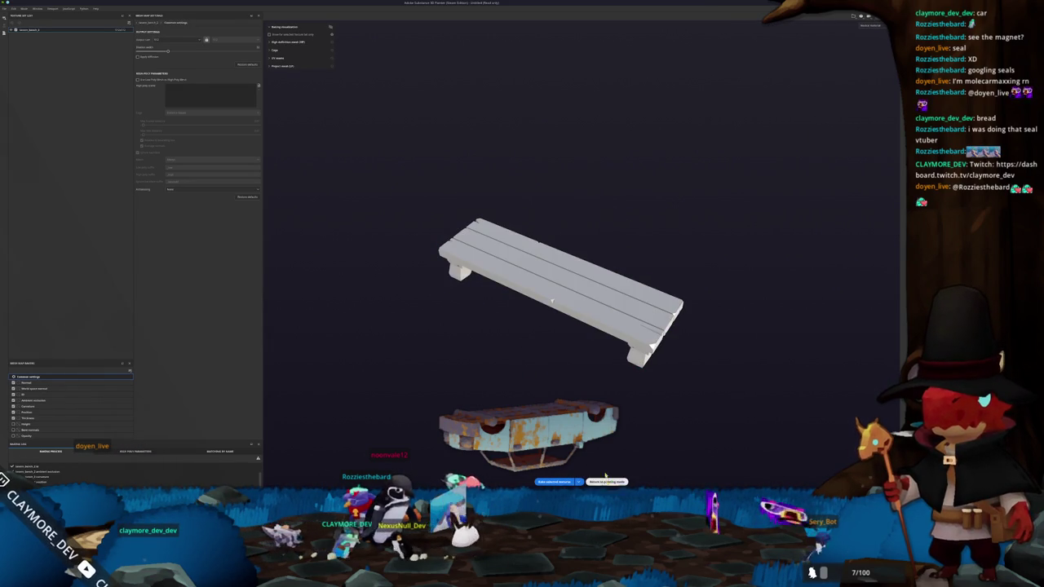
pyautogui.click(607, 482)
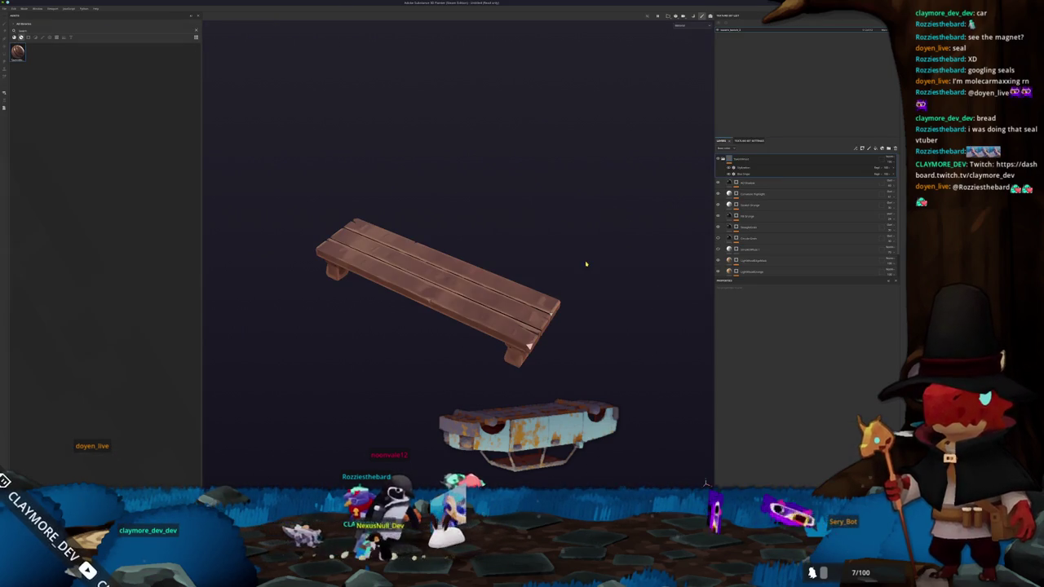
# Change the viewport shading mode and tilt the view of the bench
pyautogui.click(691, 26)
pyautogui.click(689, 46)
pyautogui.moveTo(517, 210); pyautogui.dragTo(532, 270)
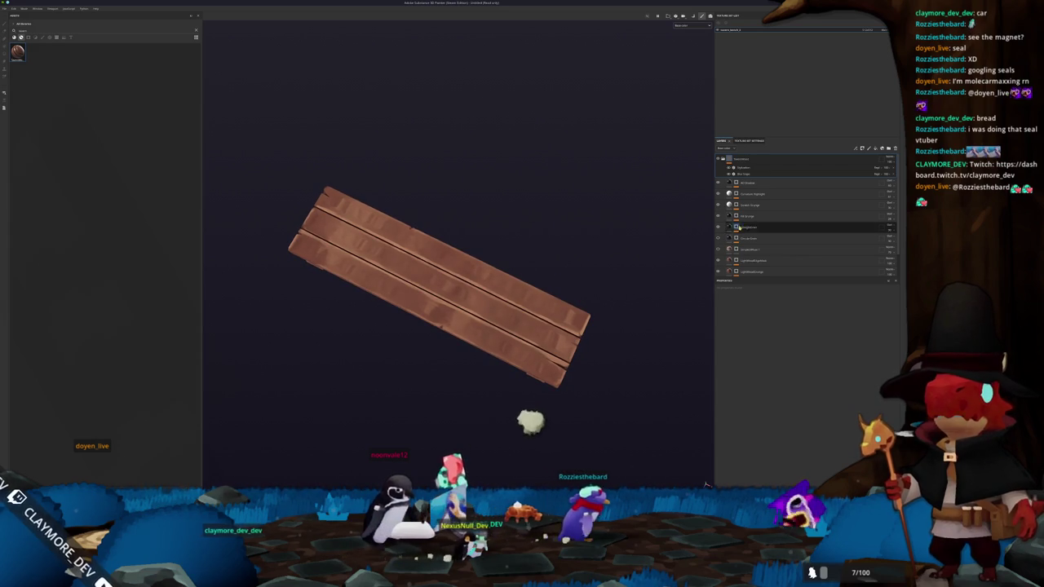
pyautogui.scroll(-2, 739, 196)
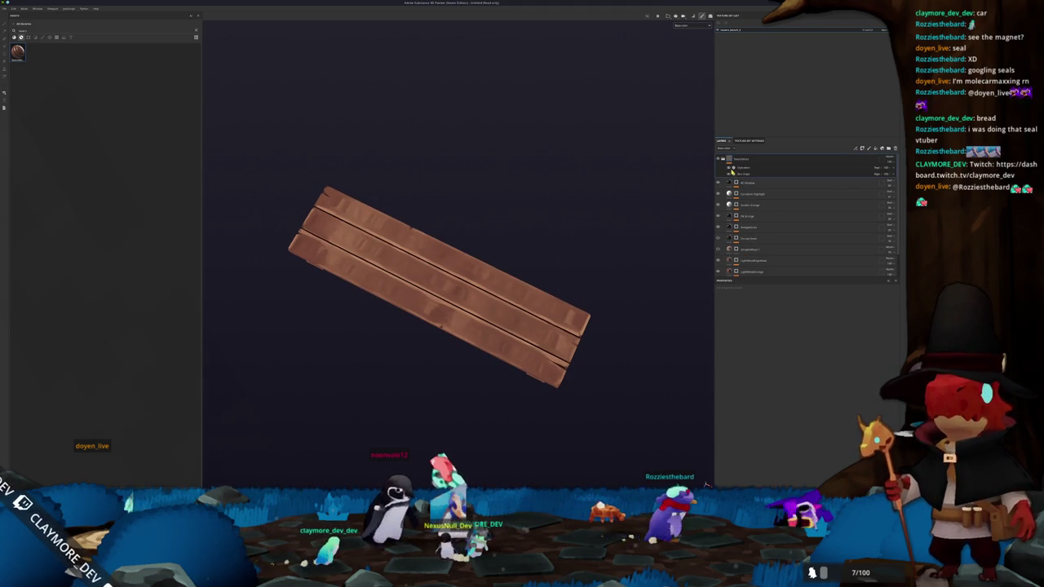
# Add a rotated Grunge Wood Fade fill to the LightWoodGrunge layer
pyautogui.doubleClick(745, 235)
pyautogui.doubleClick(739, 245)
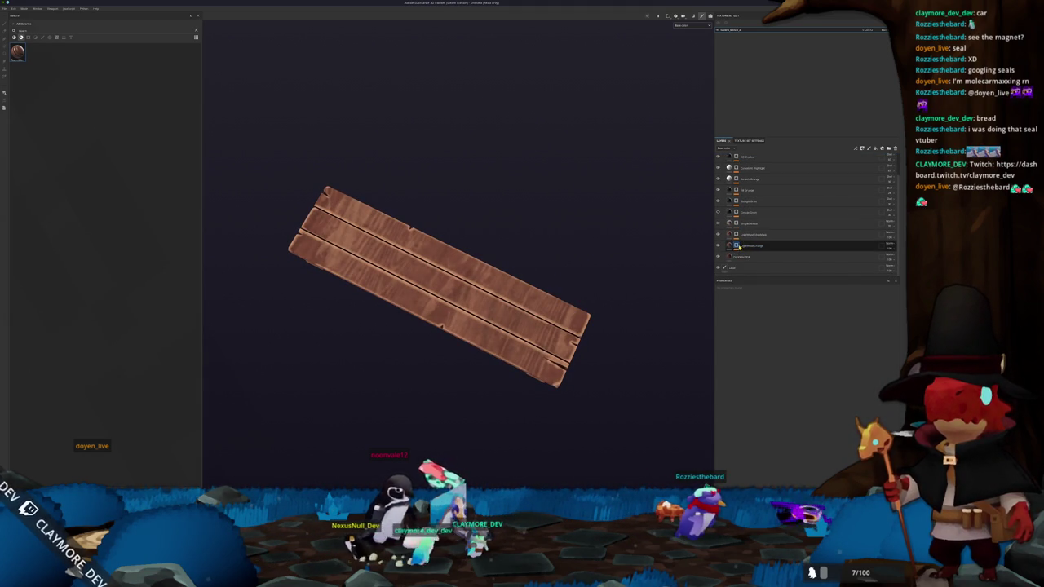
pyautogui.click(731, 245)
pyautogui.click(750, 254)
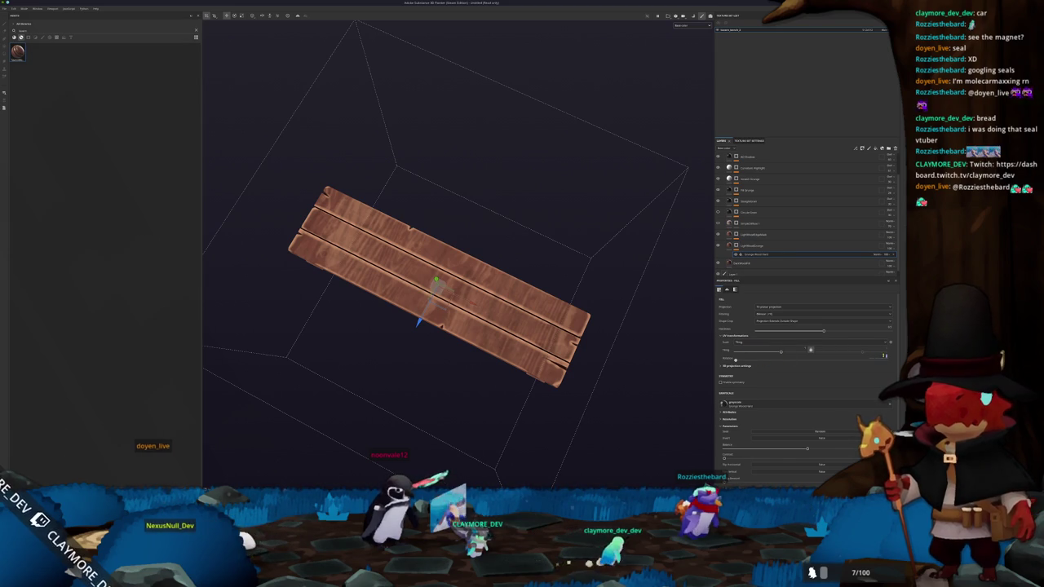
pyautogui.click(773, 360)
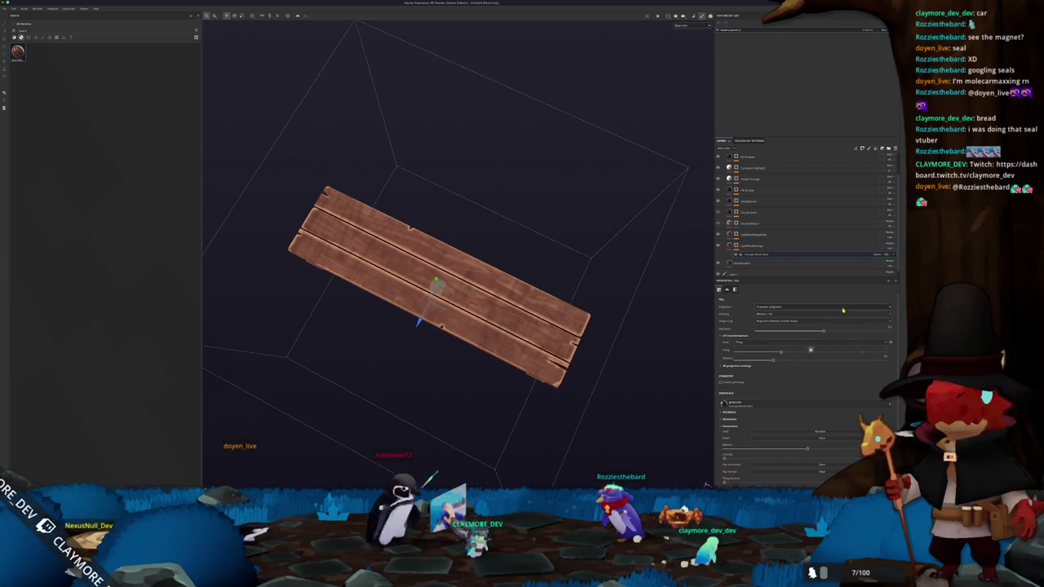
# Add a Grunge Wood Fade fill to the layer above LightWoodHighlights, then enter Bake Mesh Maps mode
pyautogui.click(737, 236)
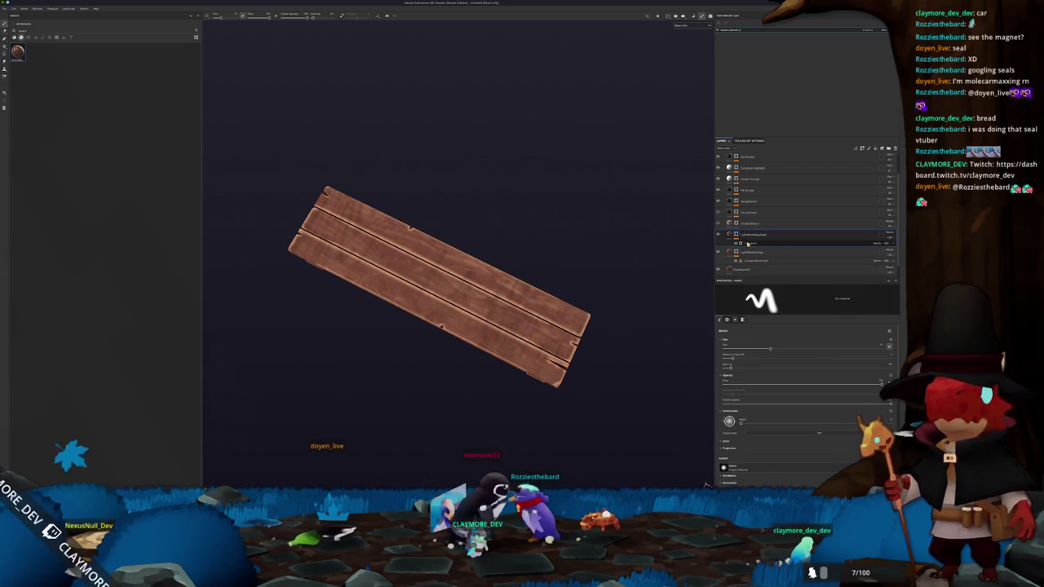
pyautogui.click(742, 223)
pyautogui.click(733, 200)
pyautogui.click(757, 211)
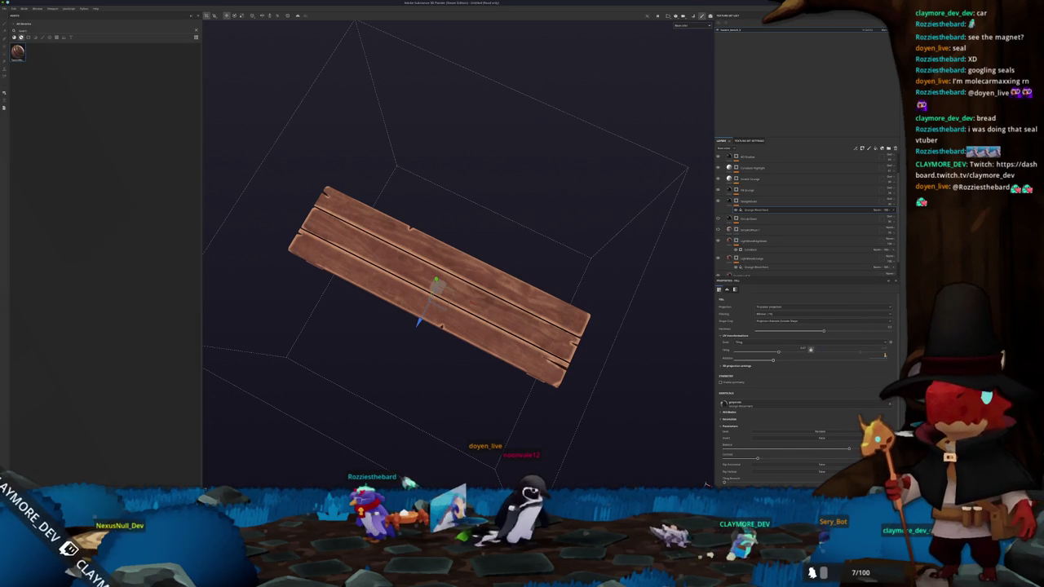
pyautogui.moveTo(705, 363); pyautogui.dragTo(702, 343)
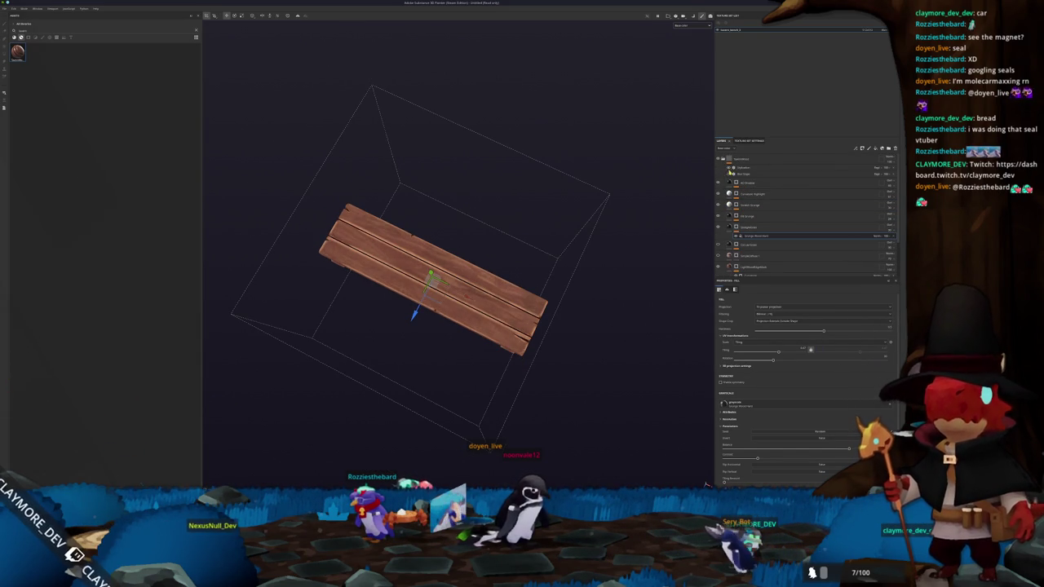
pyautogui.moveTo(624, 326)
pyautogui.mouseDown()
pyautogui.moveTo(621, 226)
pyautogui.moveTo(473, 228)
pyautogui.moveTo(595, 286)
pyautogui.moveTo(583, 281)
pyautogui.mouseUp()
pyautogui.hotkey('ctrl', 'shift', 'b')
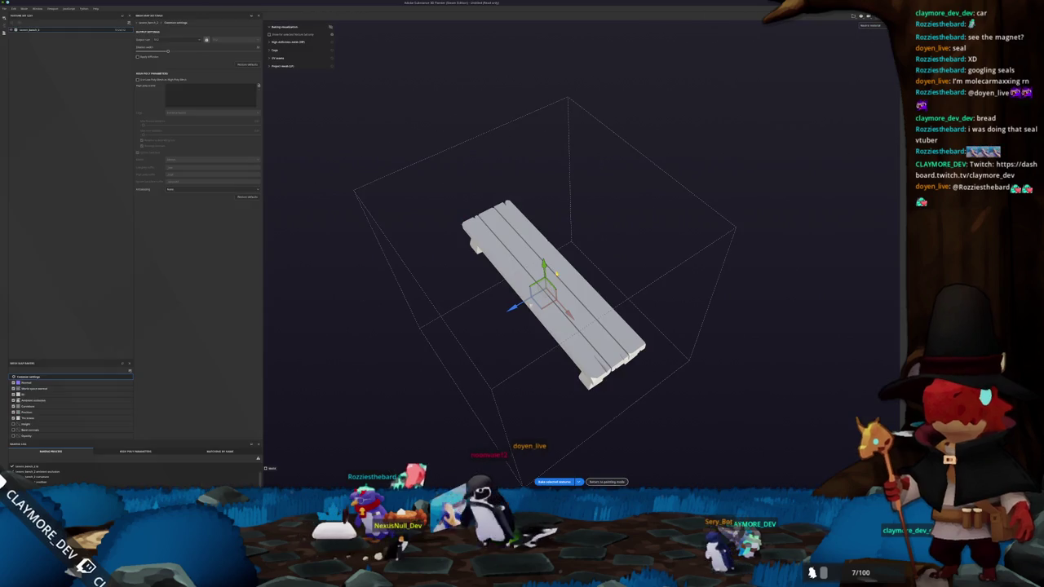
# Bake the bench's mesh maps at a new output resolution
pyautogui.click(179, 40)
pyautogui.click(172, 75)
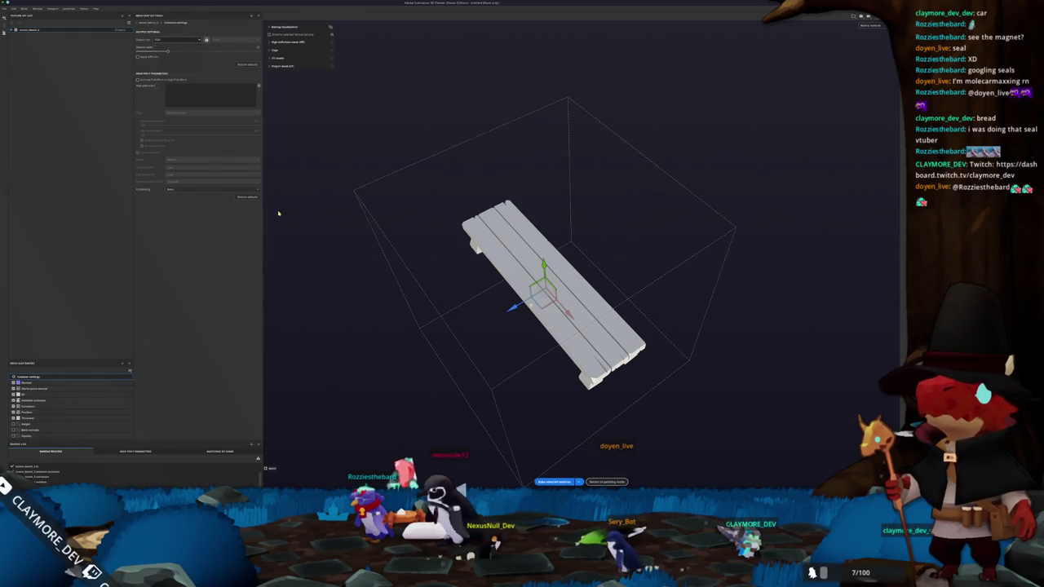
pyautogui.click(559, 481)
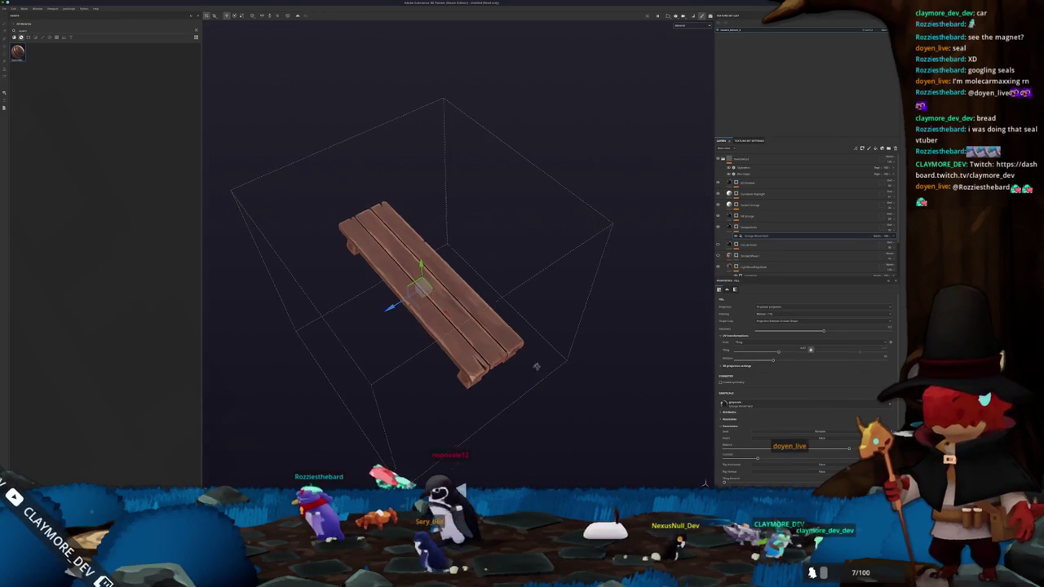
pyautogui.moveTo(551, 308)
pyautogui.mouseDown()
pyautogui.moveTo(555, 362)
pyautogui.moveTo(560, 329)
pyautogui.mouseUp()
# Save the painting project into its project folder under a new name
pyautogui.hotkey('ctrl', 's')
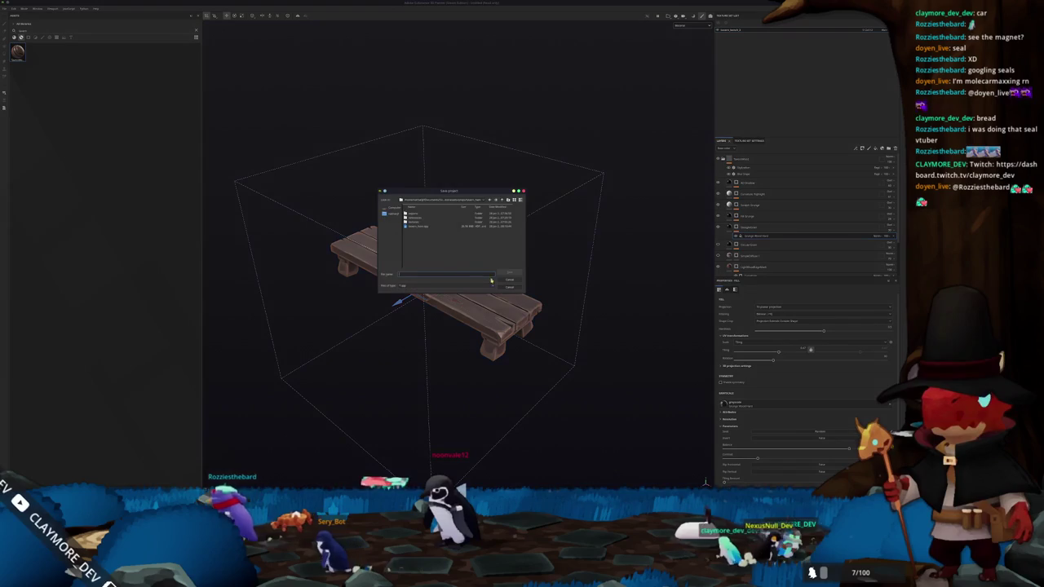
pyautogui.click(461, 200)
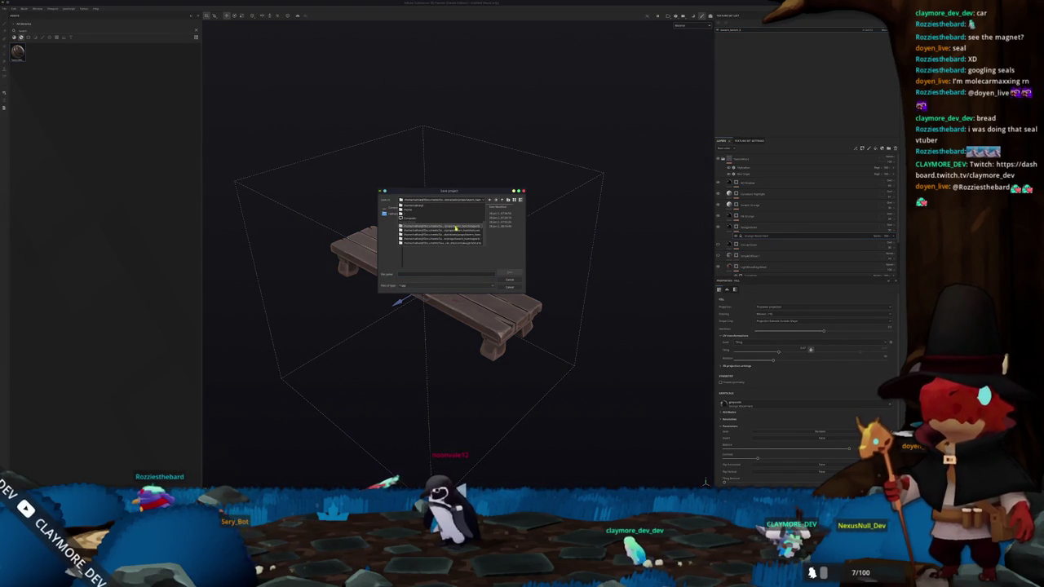
pyautogui.click(455, 229)
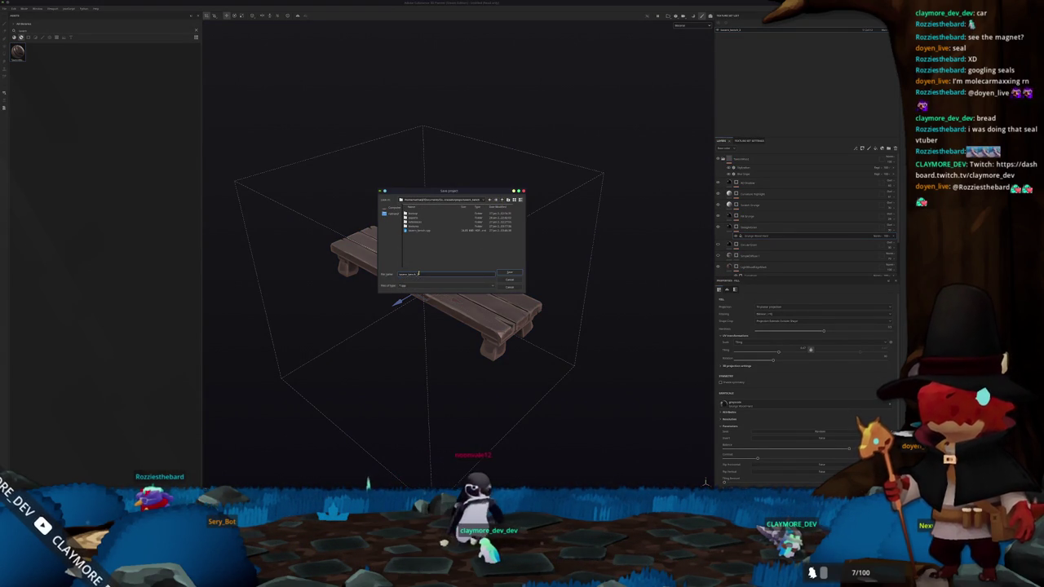
pyautogui.click(511, 273)
pyautogui.hotkey('ctrl', 'shift', 'e')
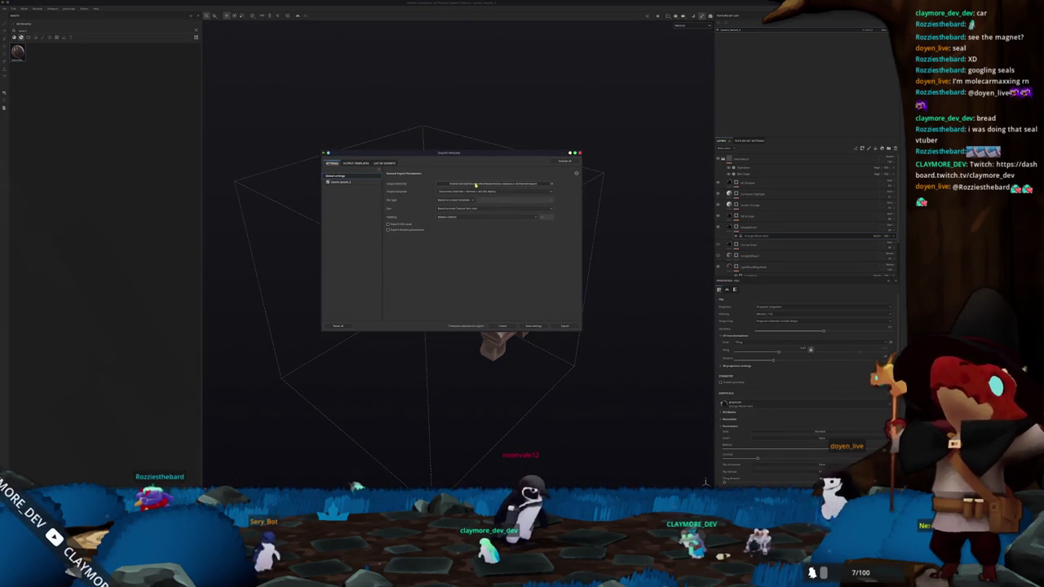
# Export the bench texture set to the chosen output folder, then return to Blender
pyautogui.click(472, 184)
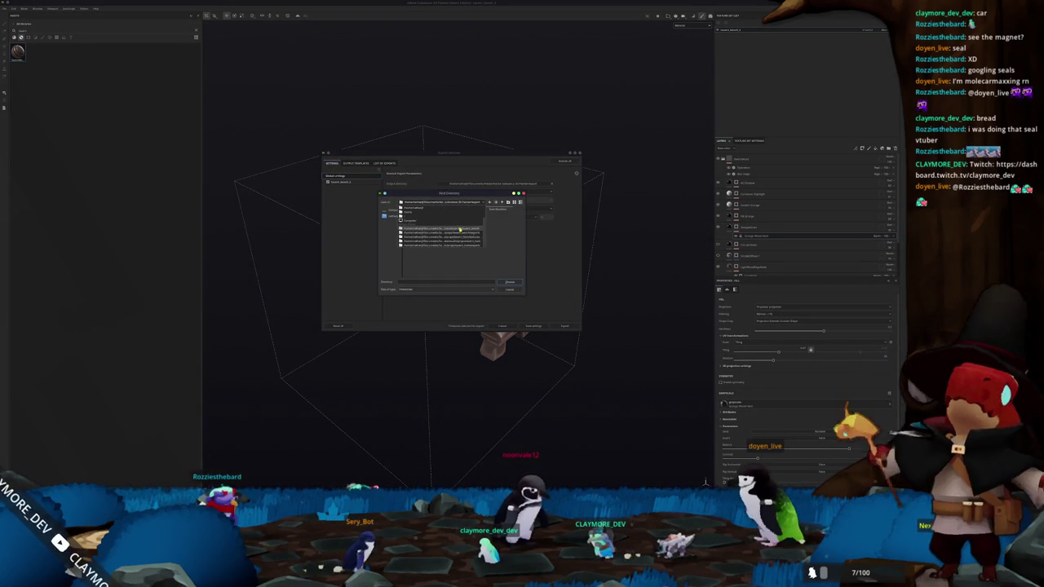
pyautogui.click(510, 281)
pyautogui.click(353, 187)
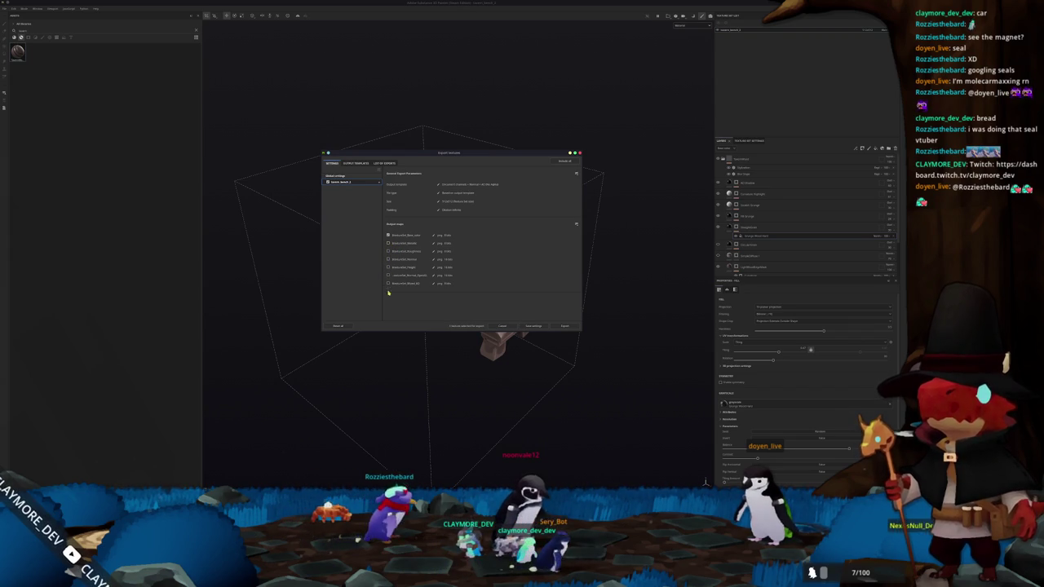
pyautogui.click(565, 326)
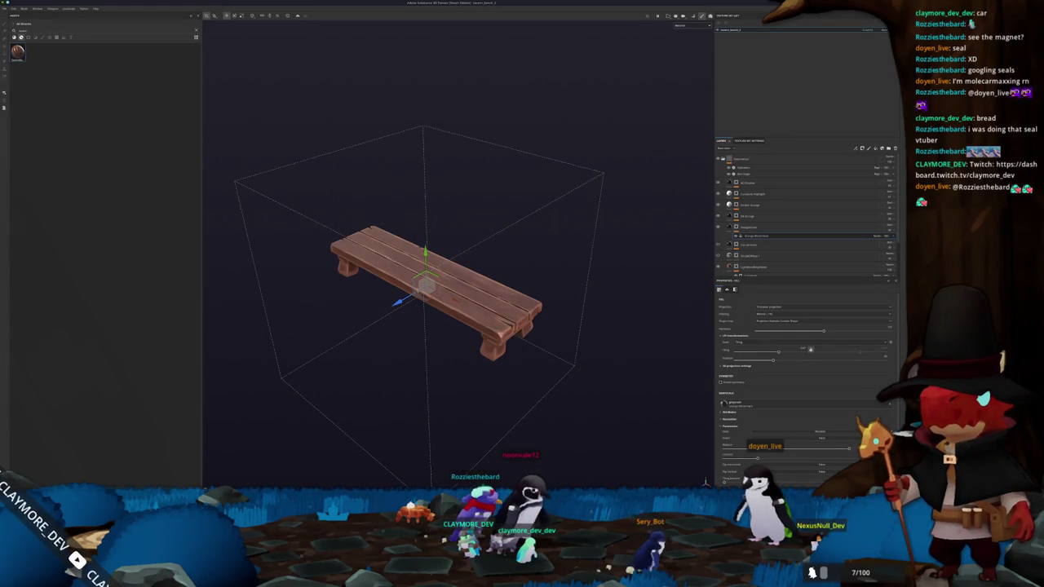
pyautogui.hotkey('alt', 'Tab')
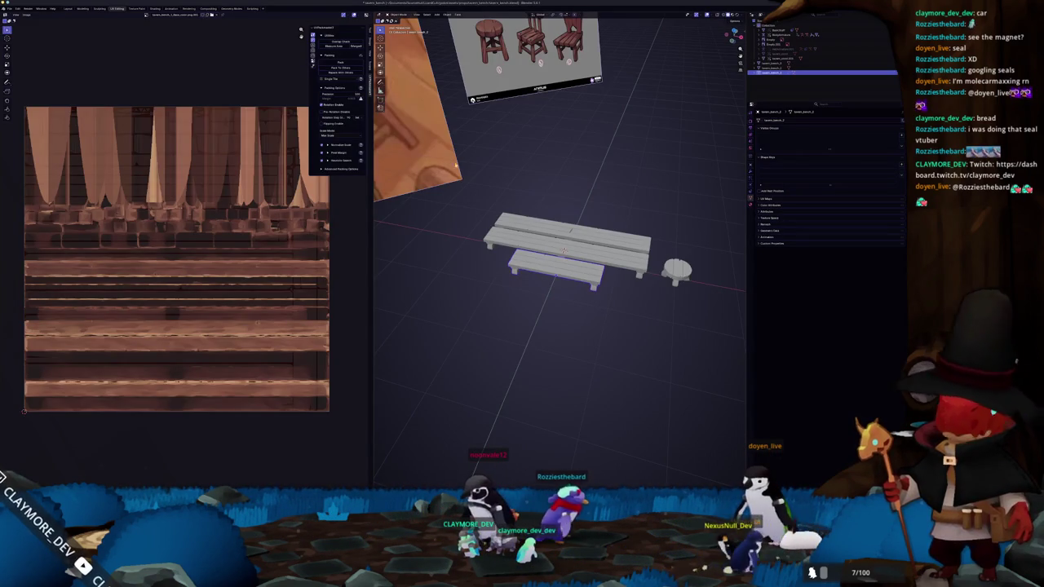
# Load the exported painted wood texture into the bench material's Image Texture node in Shading
pyautogui.click(155, 9)
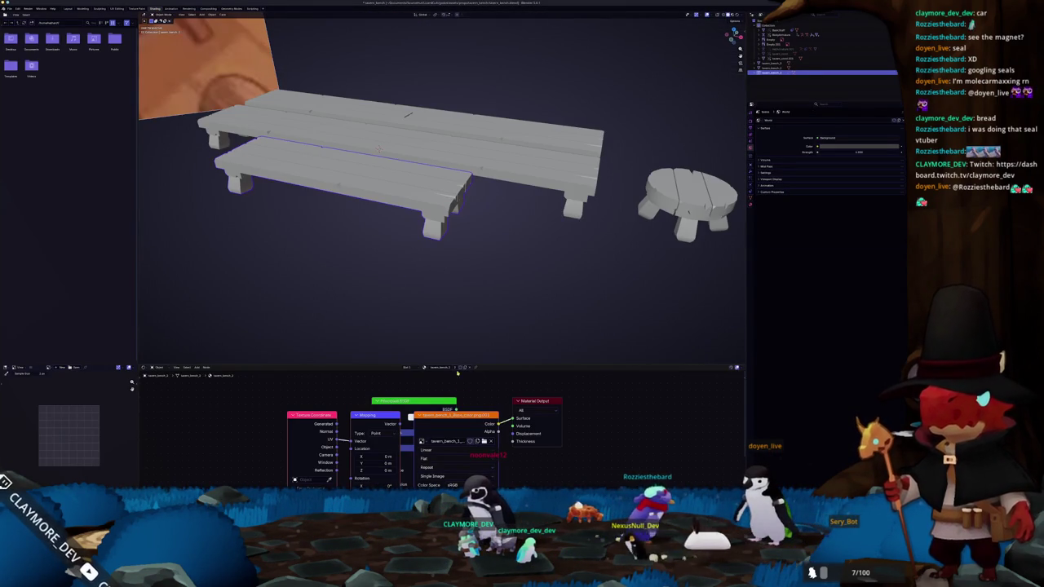
pyautogui.scroll(-1, 471, 438)
pyautogui.click(475, 439)
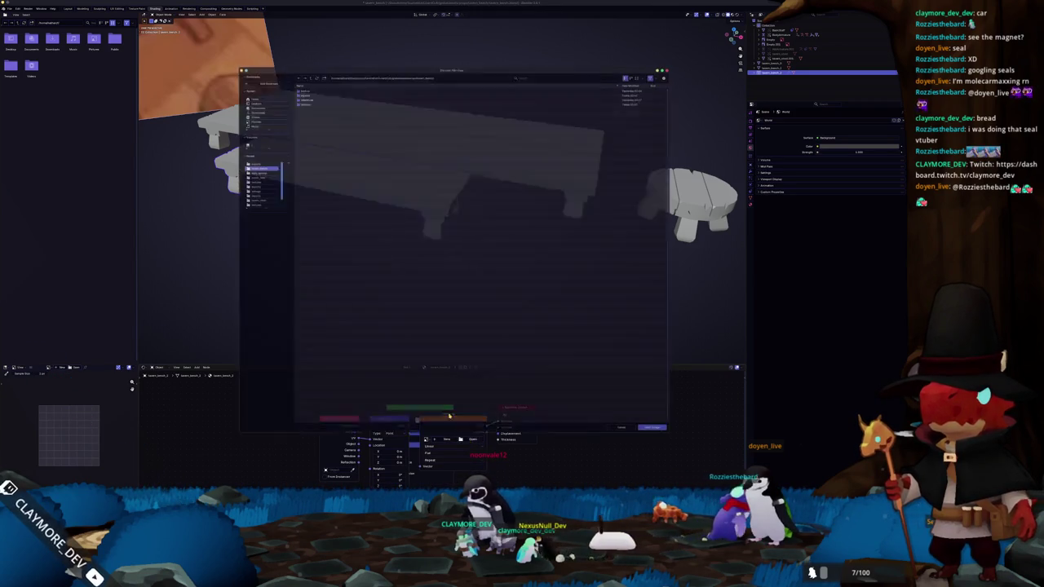
pyautogui.doubleClick(301, 99)
pyautogui.doubleClick(307, 95)
pyautogui.moveTo(538, 237)
pyautogui.mouseDown()
pyautogui.moveTo(552, 140)
pyautogui.moveTo(508, 269)
pyautogui.mouseUp()
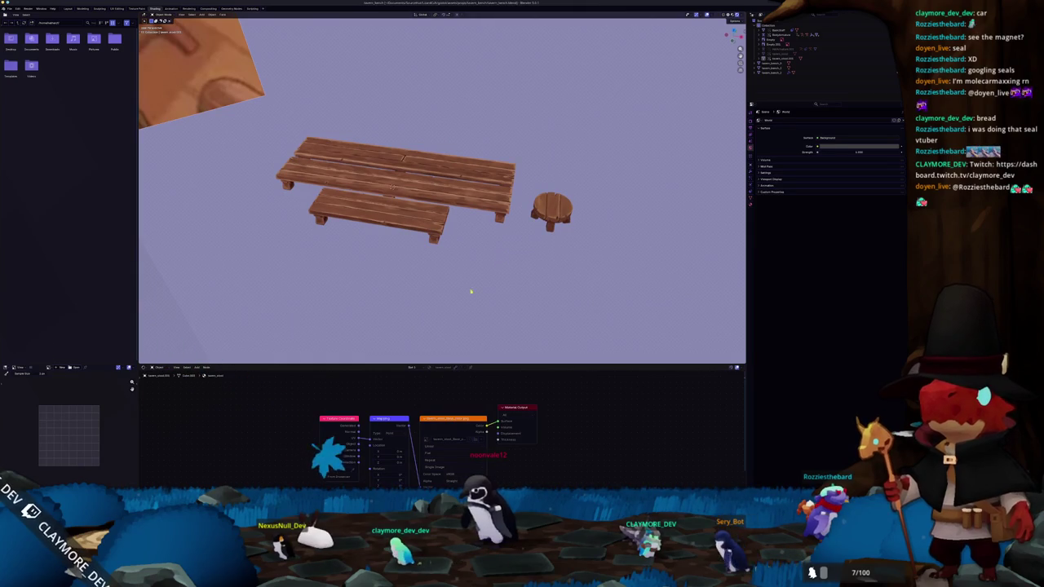
pyautogui.moveTo(420, 499)
pyautogui.scroll(6, 412, 279)
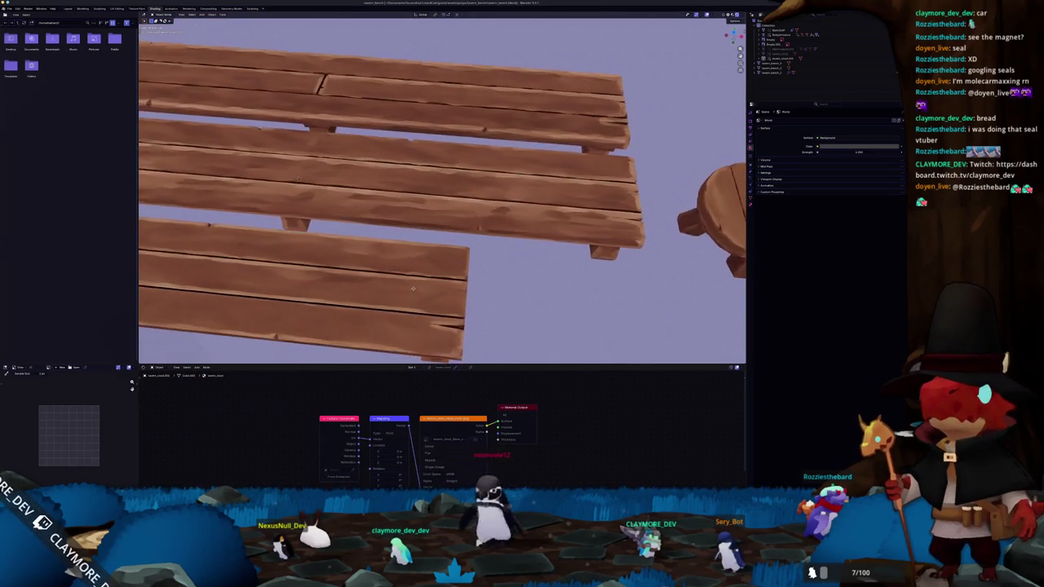
pyautogui.scroll(-5, 412, 288)
# Tick Variation 0 (2 person) and delete the unused Variation 1 (2 person) item
pyautogui.hotkey('alt', 'Tab')
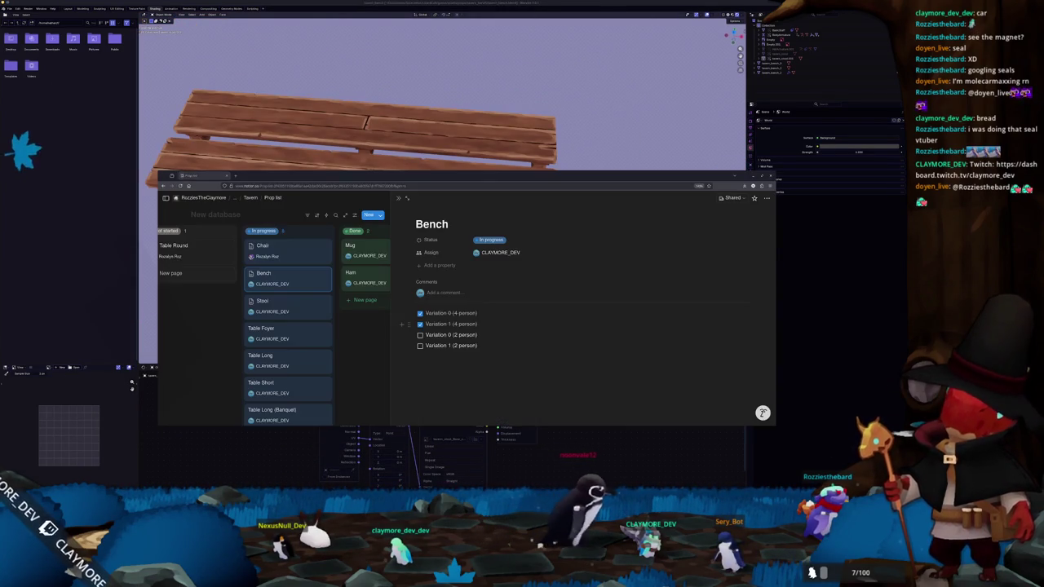
pyautogui.click(421, 335)
pyautogui.moveTo(682, 347); pyautogui.dragTo(418, 346)
pyautogui.press('BackSpace')
pyautogui.press('BackSpace')
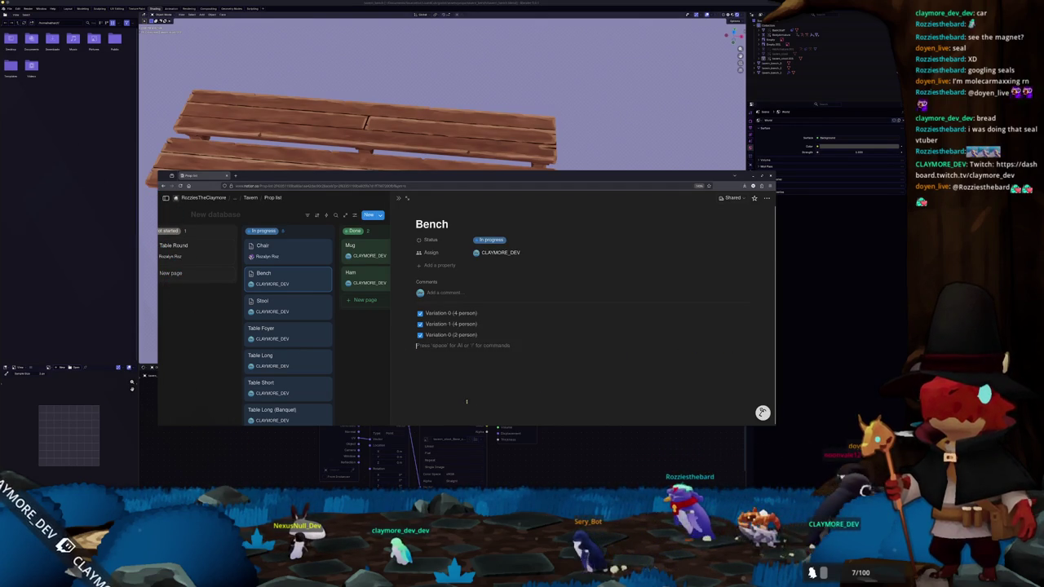
# Close the Bench page preview and move the Bench card into the Done column
pyautogui.click(397, 200)
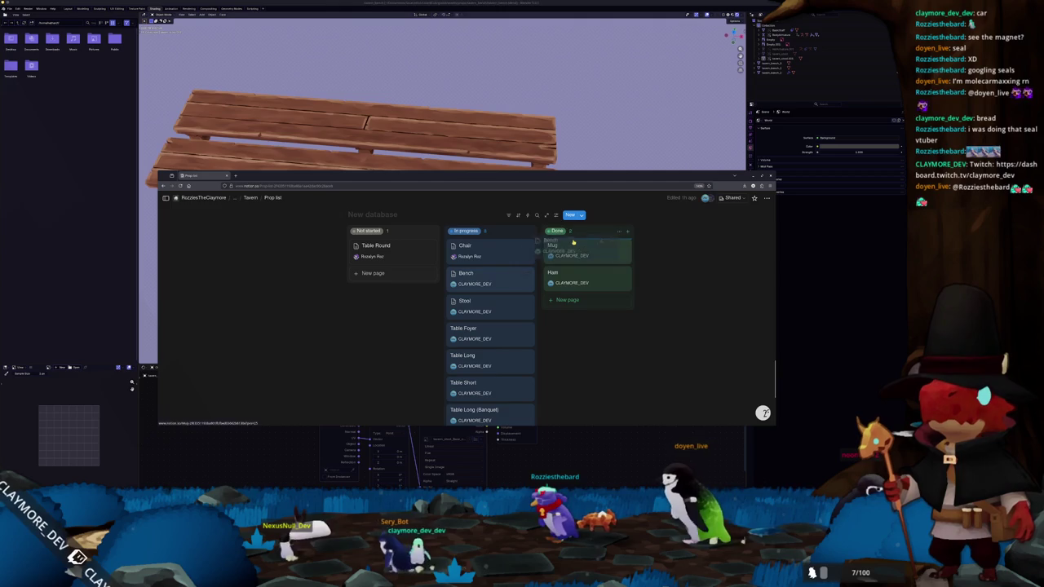
pyautogui.moveTo(571, 243); pyautogui.dragTo(570, 245)
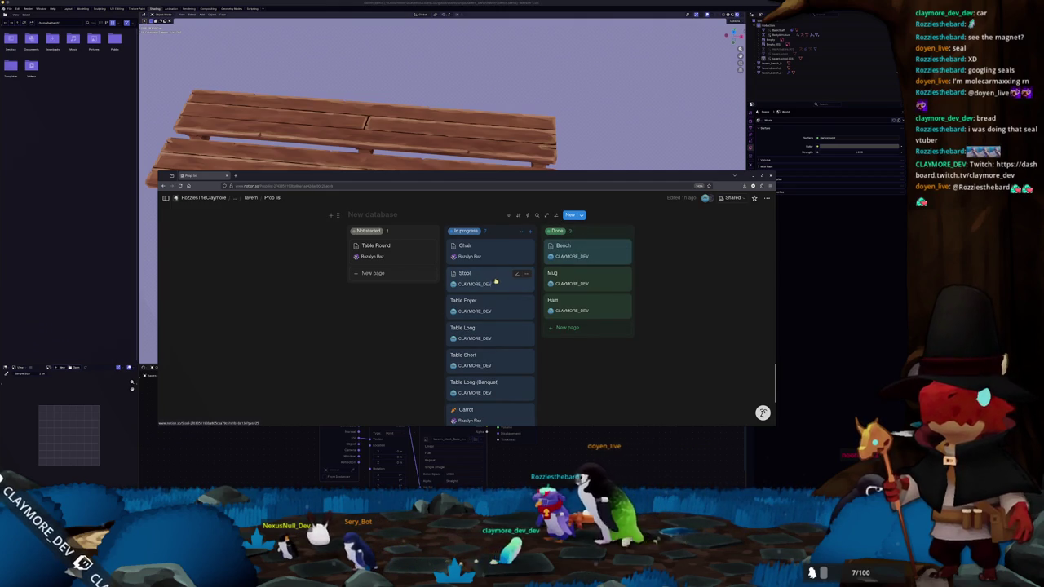
pyautogui.scroll(-1, 496, 312)
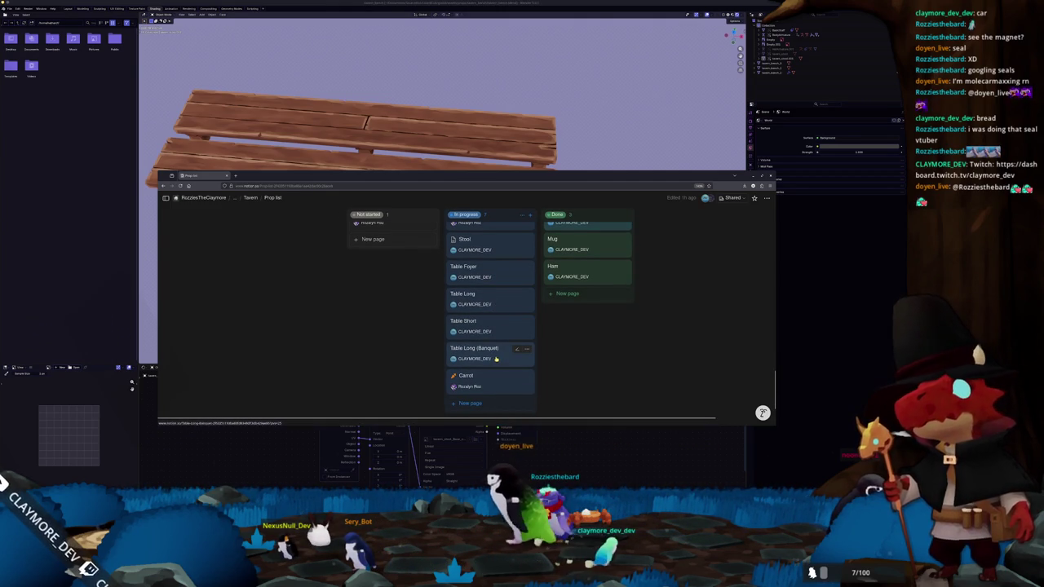
pyautogui.scroll(3, 396, 356)
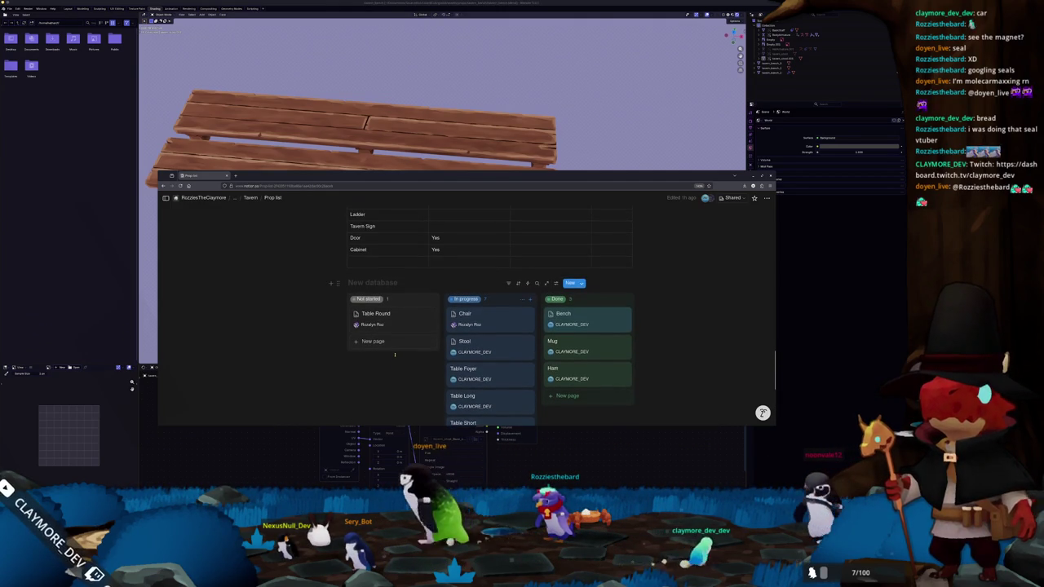
pyautogui.scroll(5, 351, 351)
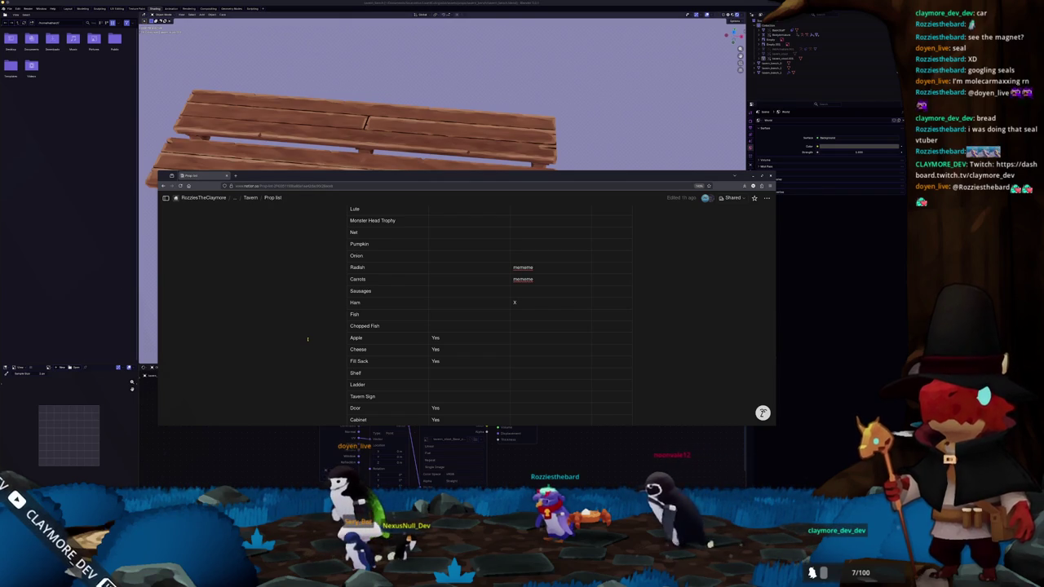
pyautogui.scroll(10, 304, 328)
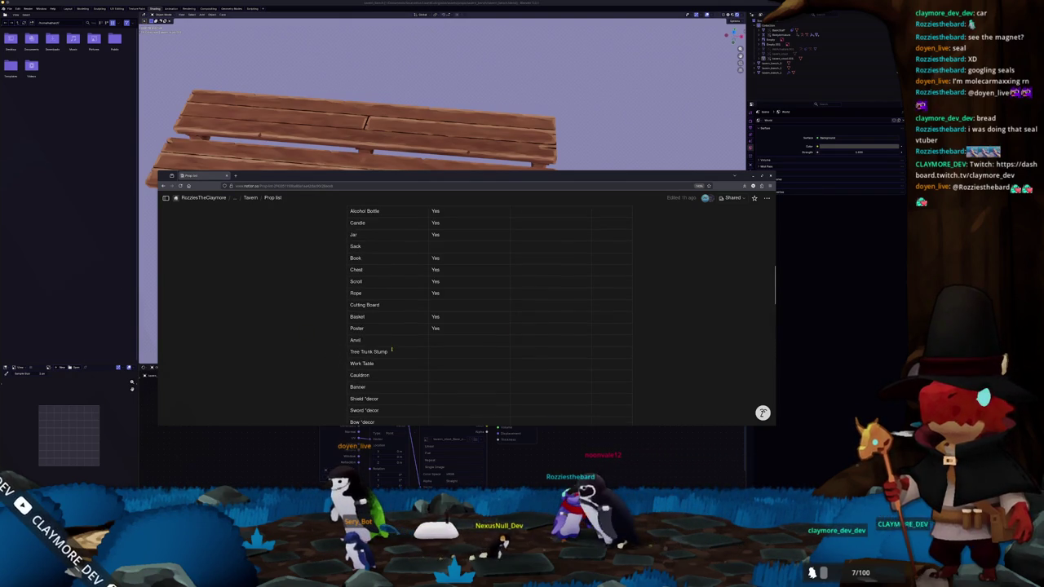
pyautogui.scroll(10, 501, 340)
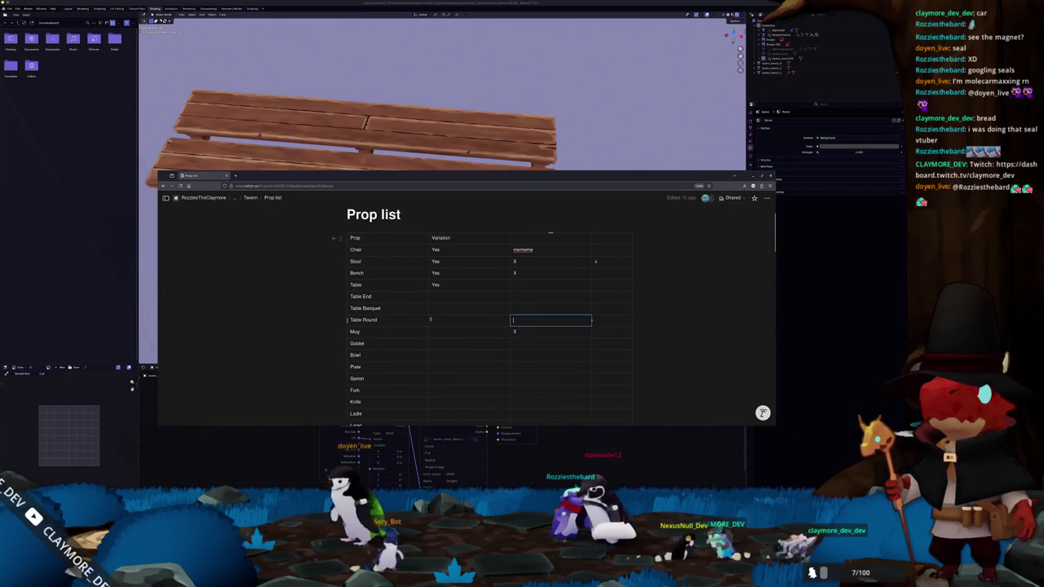
pyautogui.click(535, 273)
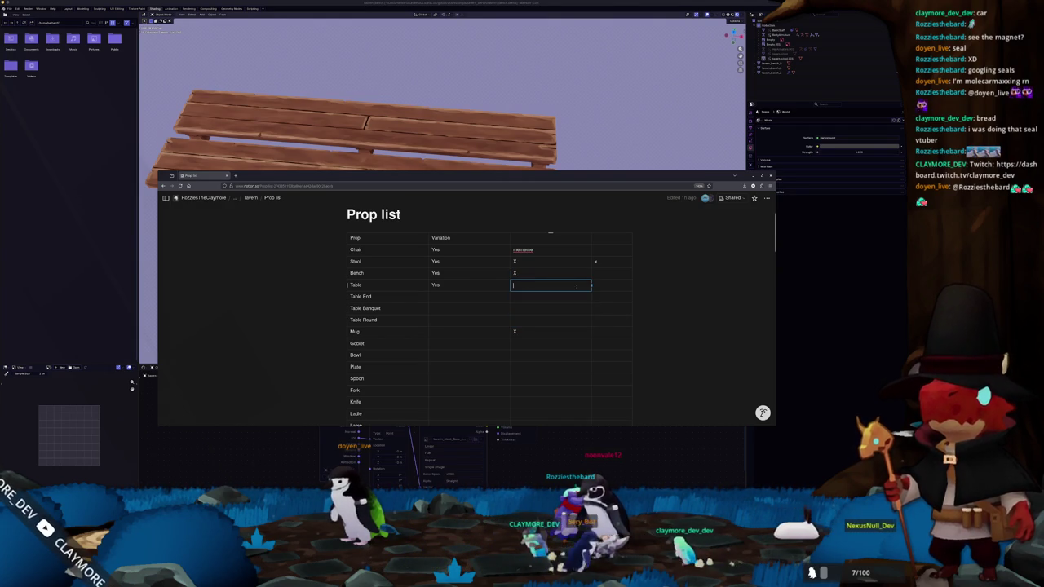
pyautogui.scroll(-3, 530, 308)
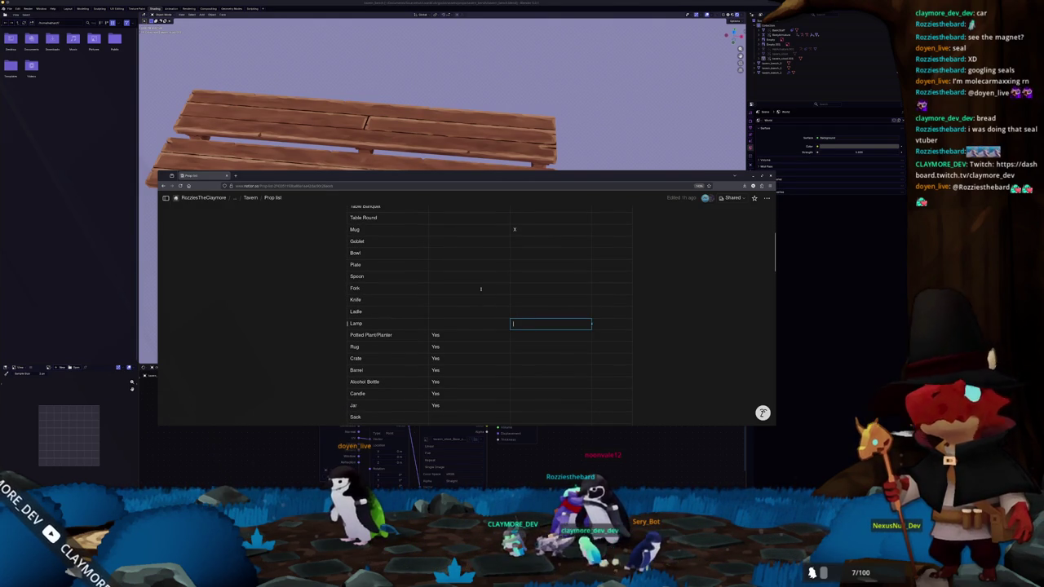
pyautogui.press('Up')
pyautogui.press('Up')
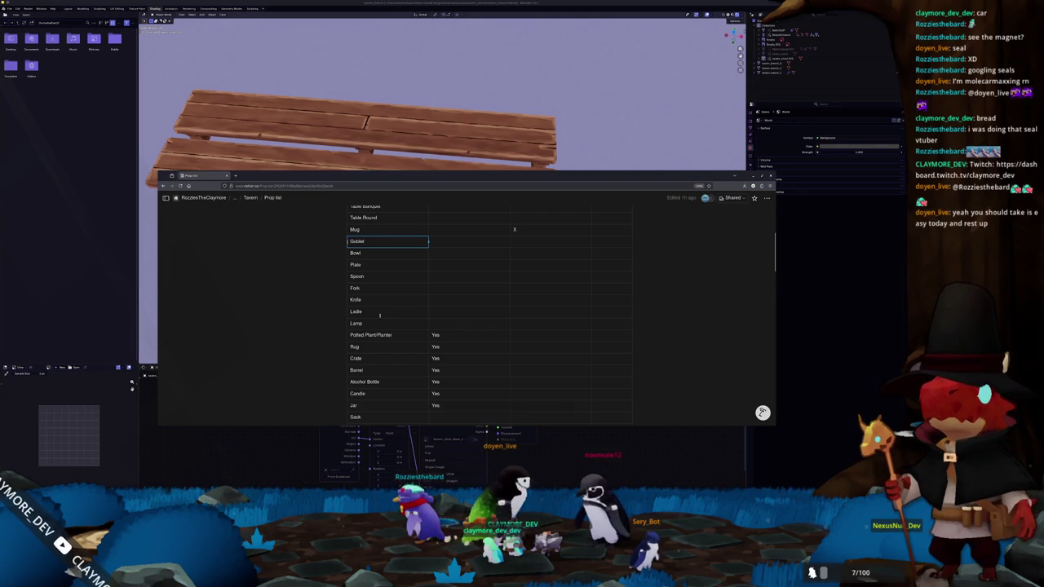
pyautogui.click(379, 323)
pyautogui.hotkey('shift', 'Up')
pyautogui.hotkey('shift', 'Up')
pyautogui.hotkey('shift', 'Up')
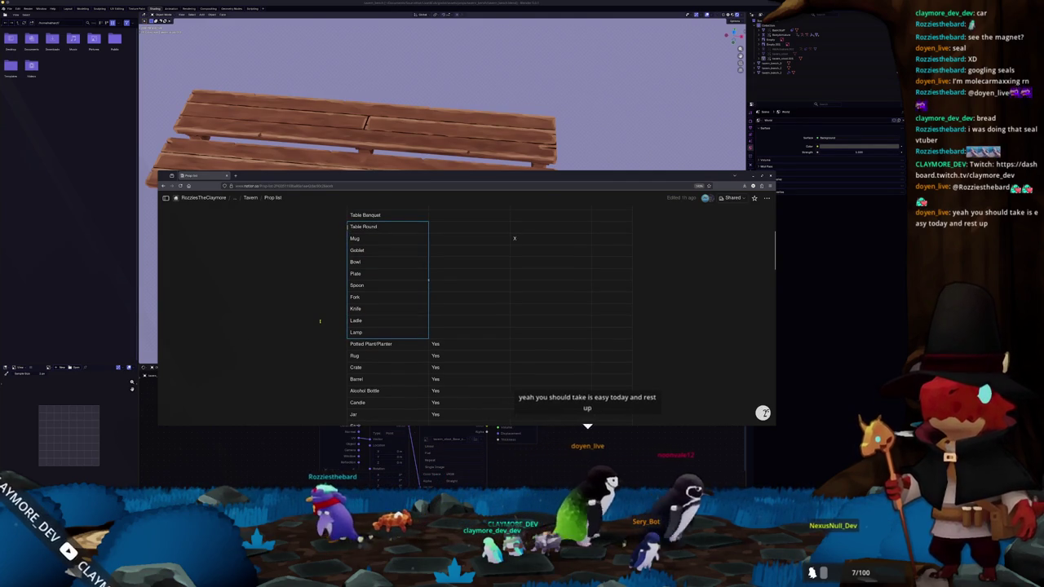
pyautogui.scroll(-3, 381, 301)
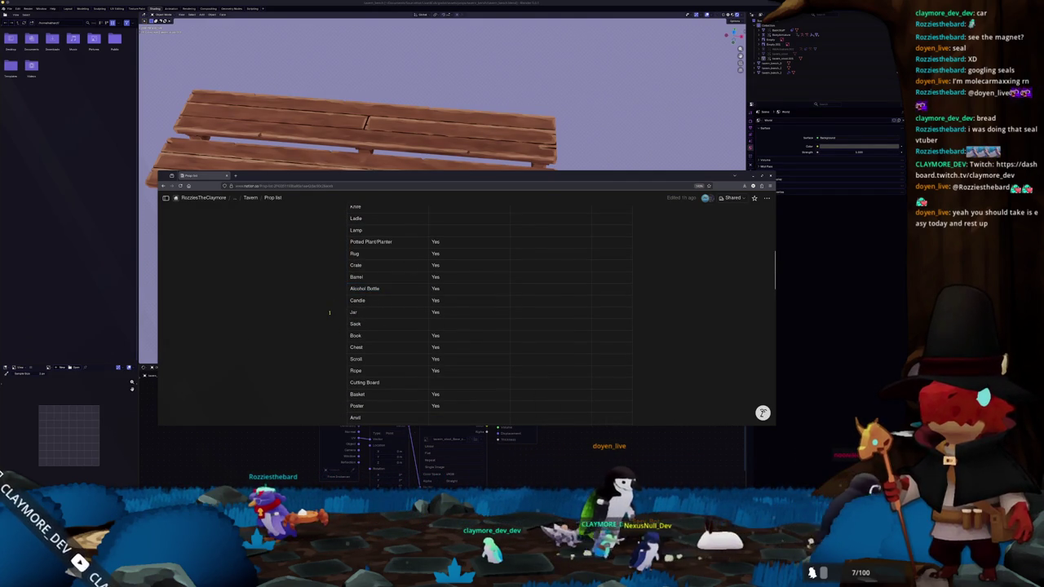
pyautogui.scroll(-1, 315, 312)
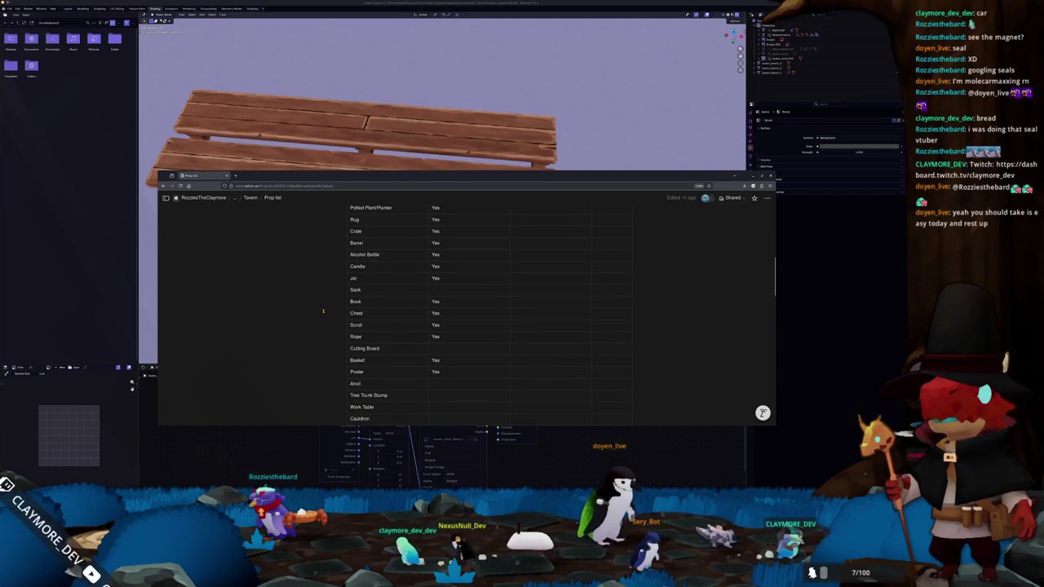
pyautogui.scroll(-1, 323, 311)
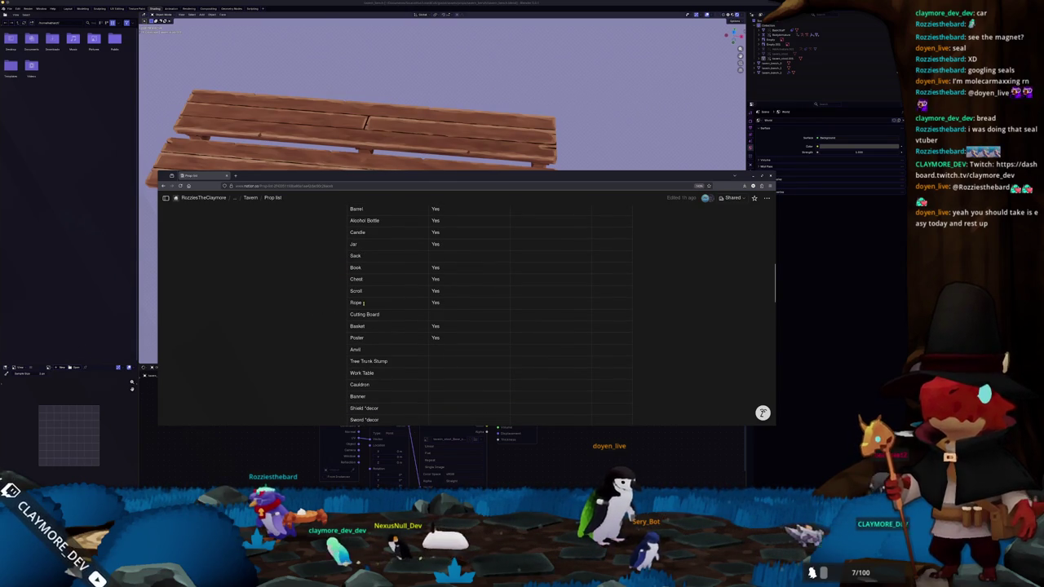
pyautogui.scroll(-2, 329, 306)
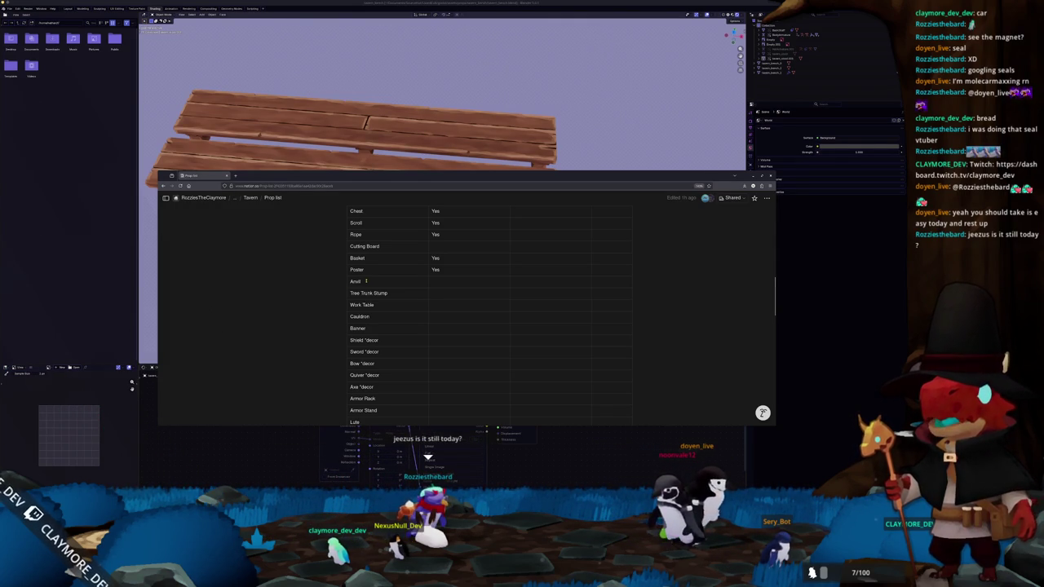
pyautogui.click(330, 319)
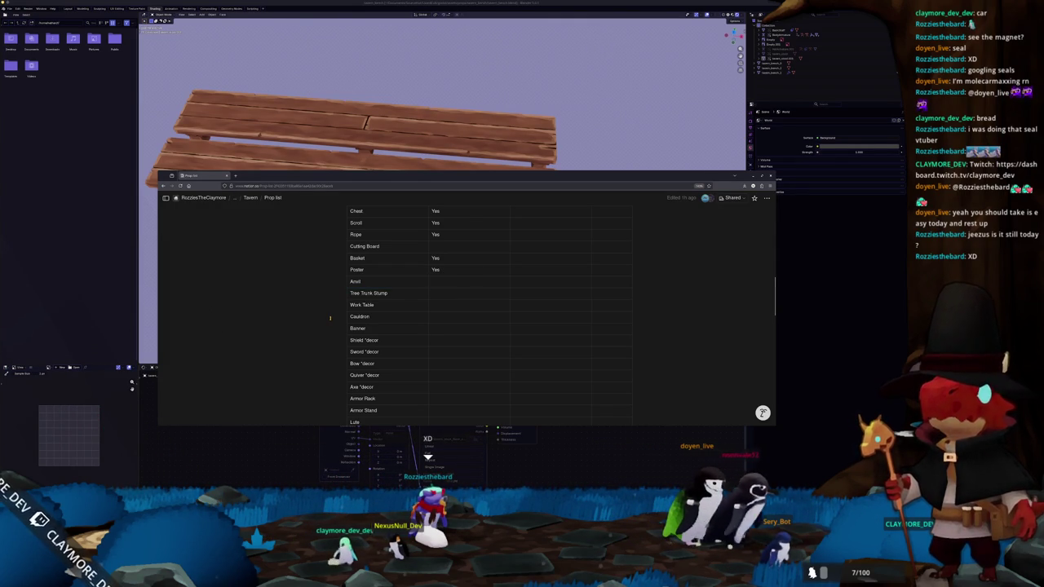
# Scroll down the Prop list and confirm the Carrots entry
pyautogui.scroll(-1, 330, 309)
pyautogui.scroll(-3, 333, 305)
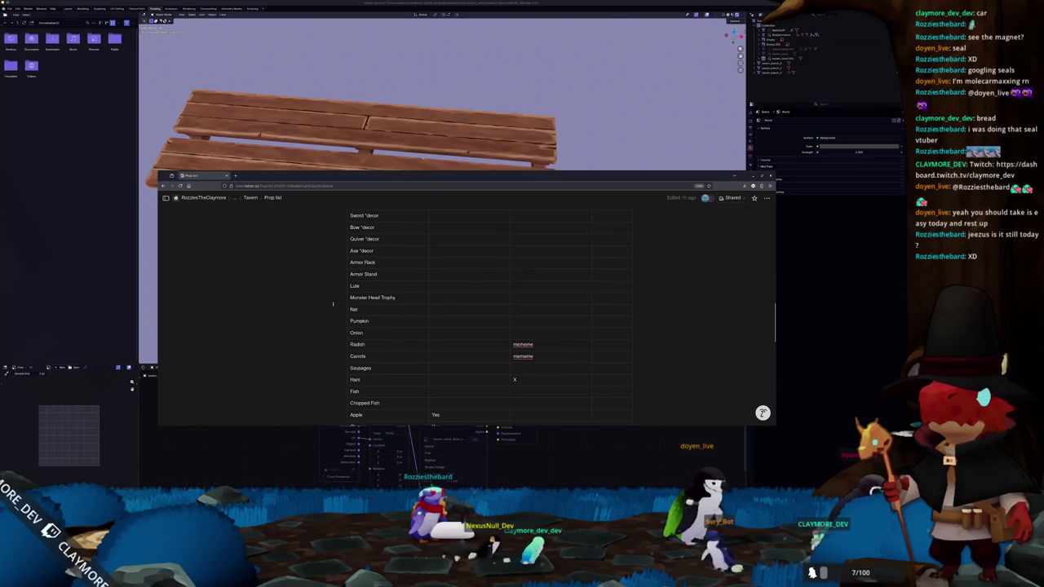
pyautogui.scroll(-1, 332, 305)
pyautogui.scroll(-1, 338, 290)
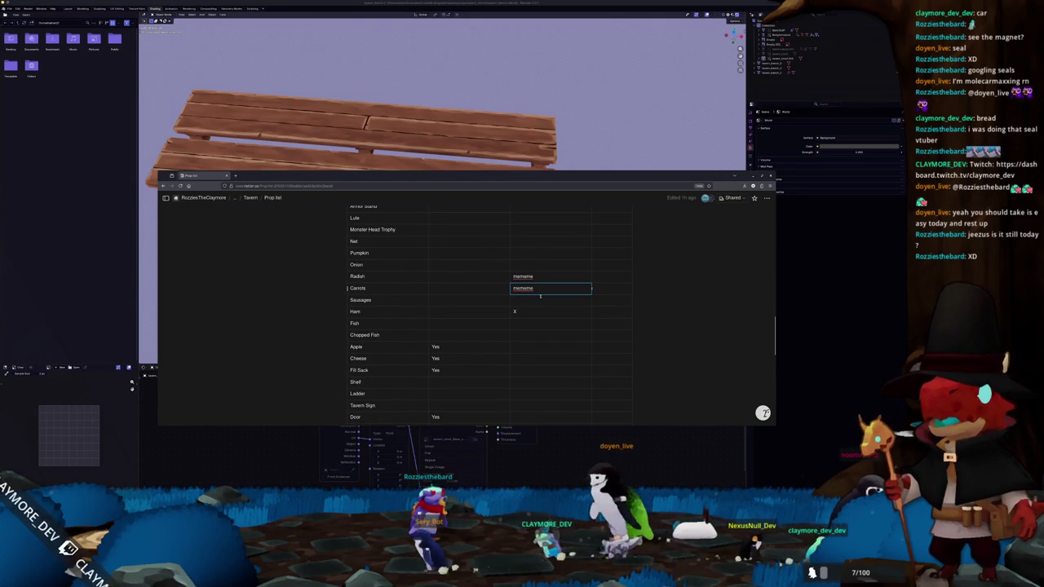
pyautogui.click(517, 298)
# Check the Door cell, then bring the Blender bench scene back to the front
pyautogui.scroll(-1, 388, 303)
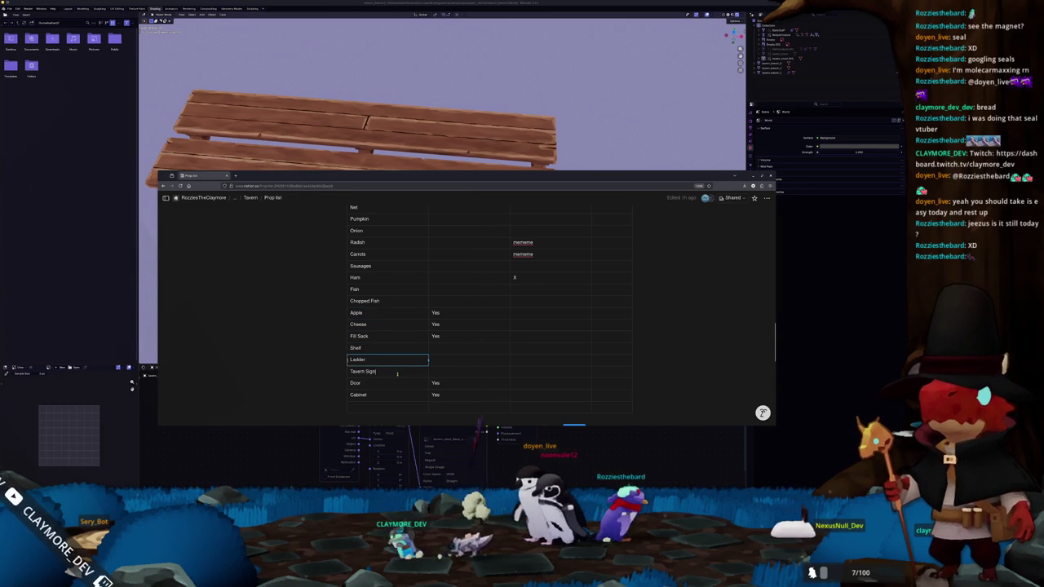
pyautogui.click(394, 384)
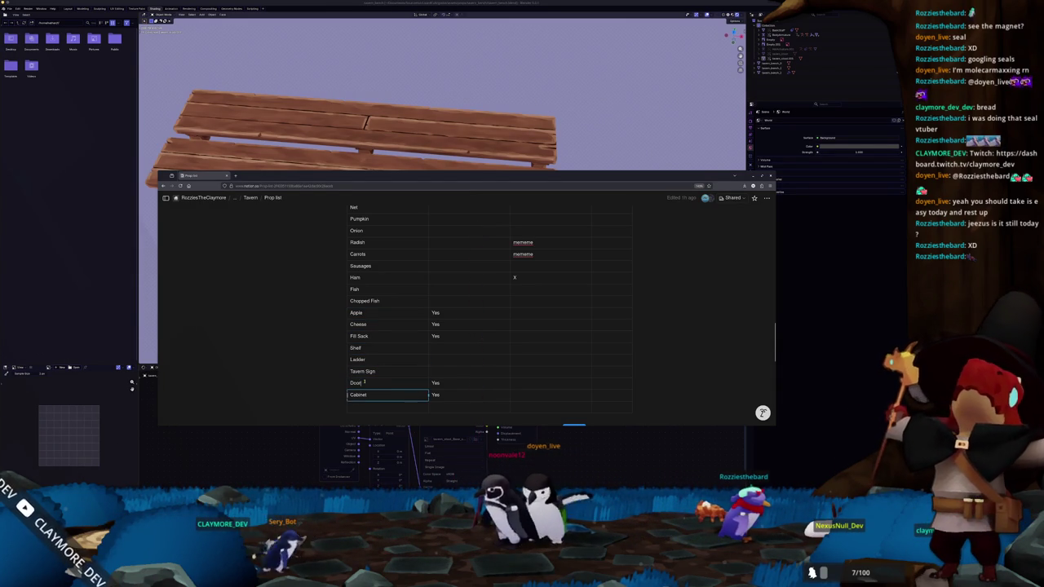
pyautogui.press('Escape')
pyautogui.scroll(2, 386, 371)
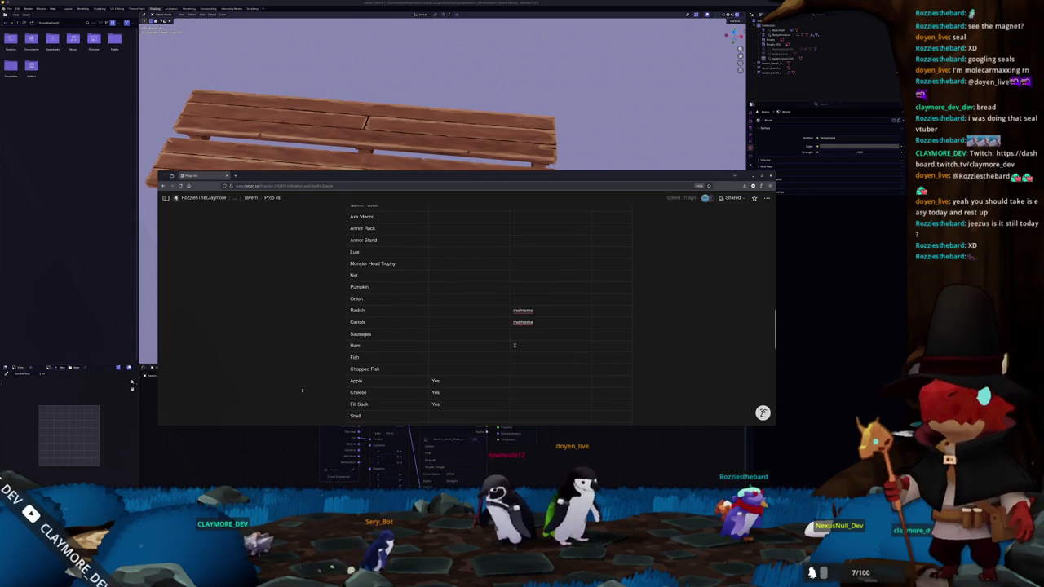
pyautogui.click(283, 475)
pyautogui.scroll(-5, 338, 338)
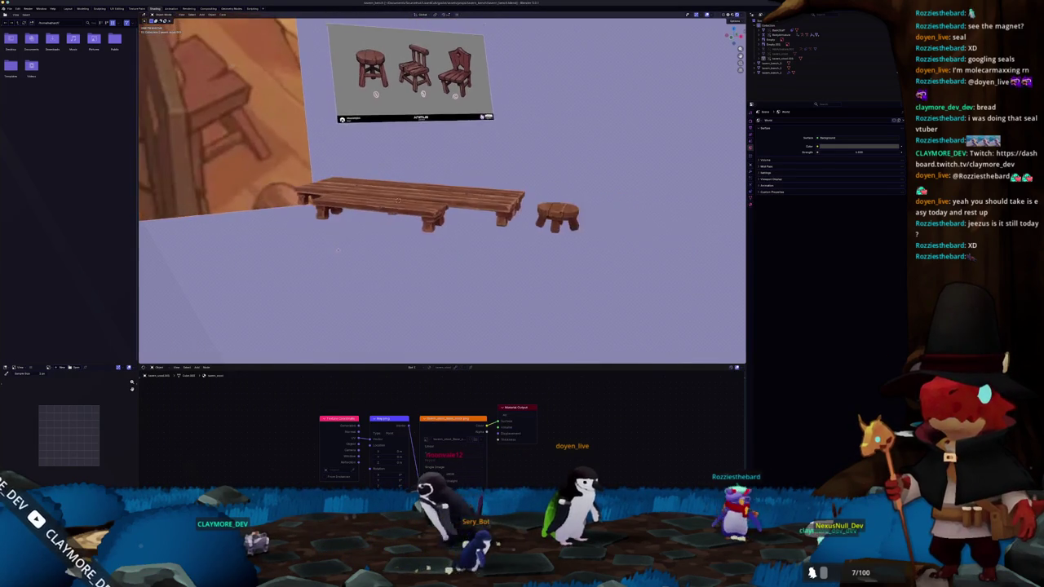
# Alt+Tab from Blender back to the Notion Tavern Prop list
pyautogui.hotkey('alt', 'Tab')
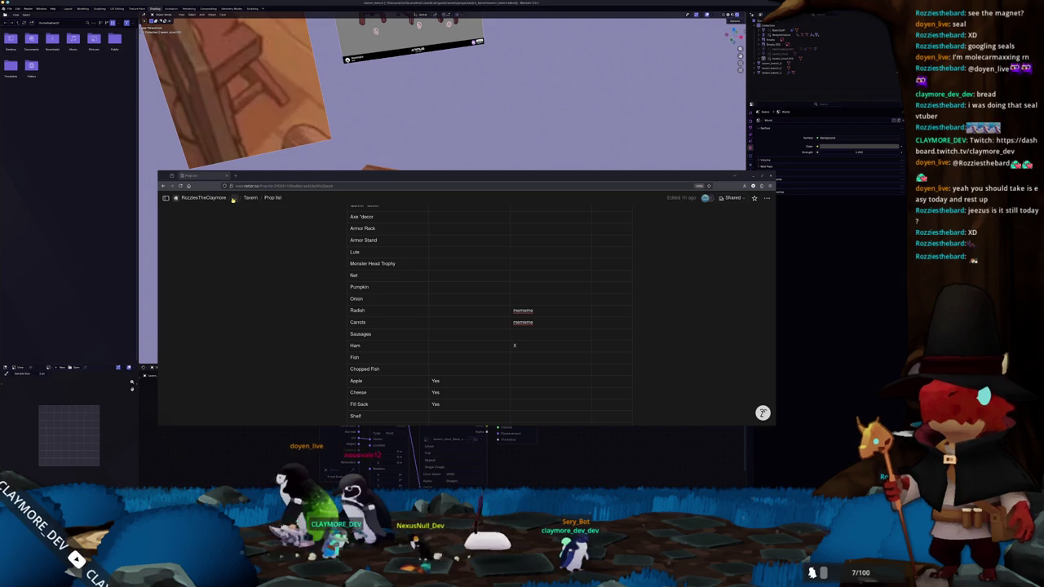
# Switch to the CD workspace and open the ReefManager Tasks board
pyautogui.moveTo(166, 199)
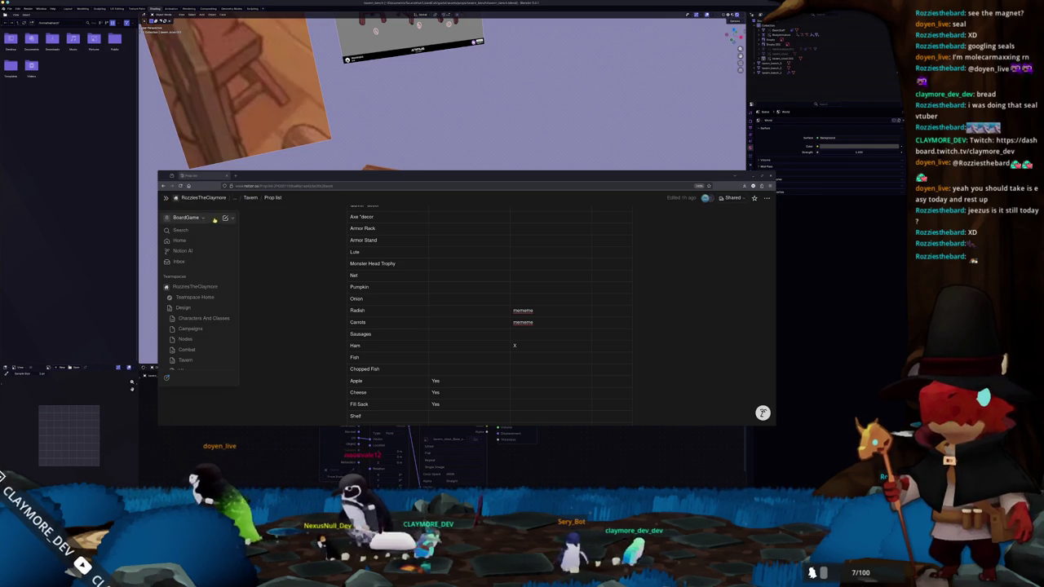
pyautogui.click(188, 217)
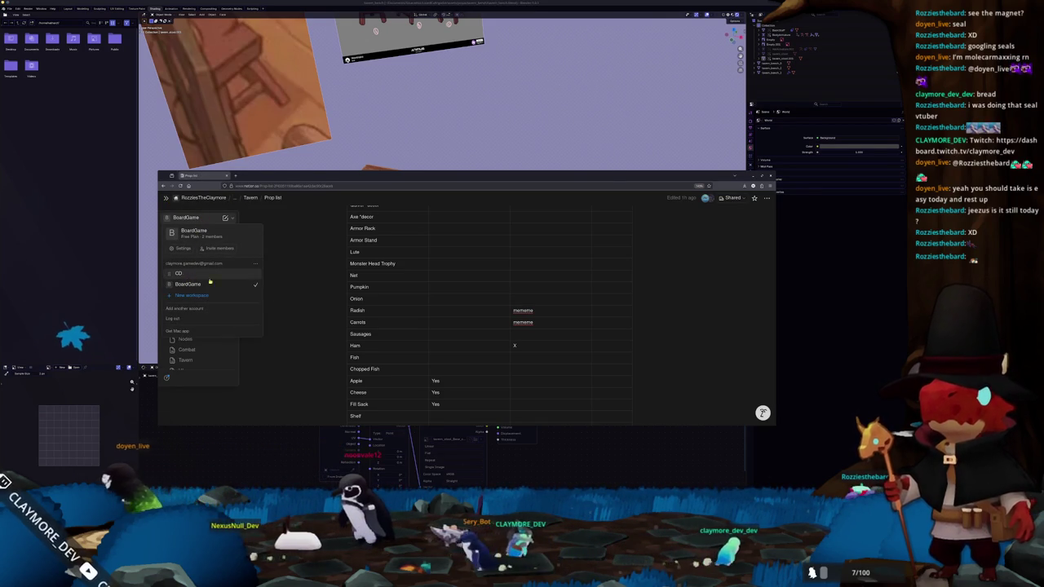
pyautogui.click(188, 278)
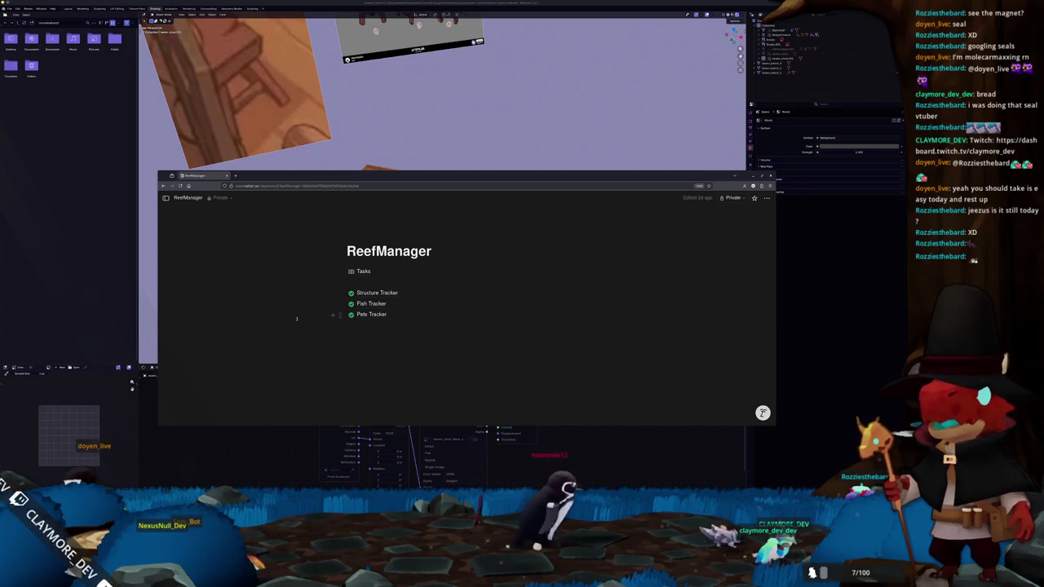
pyautogui.click(364, 272)
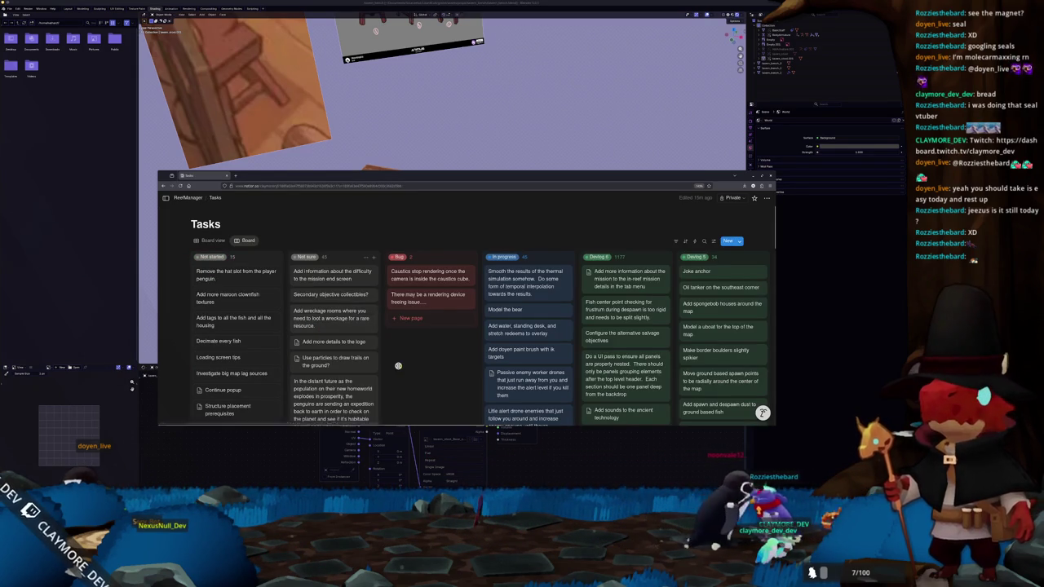
pyautogui.hscroll(5, 399, 366)
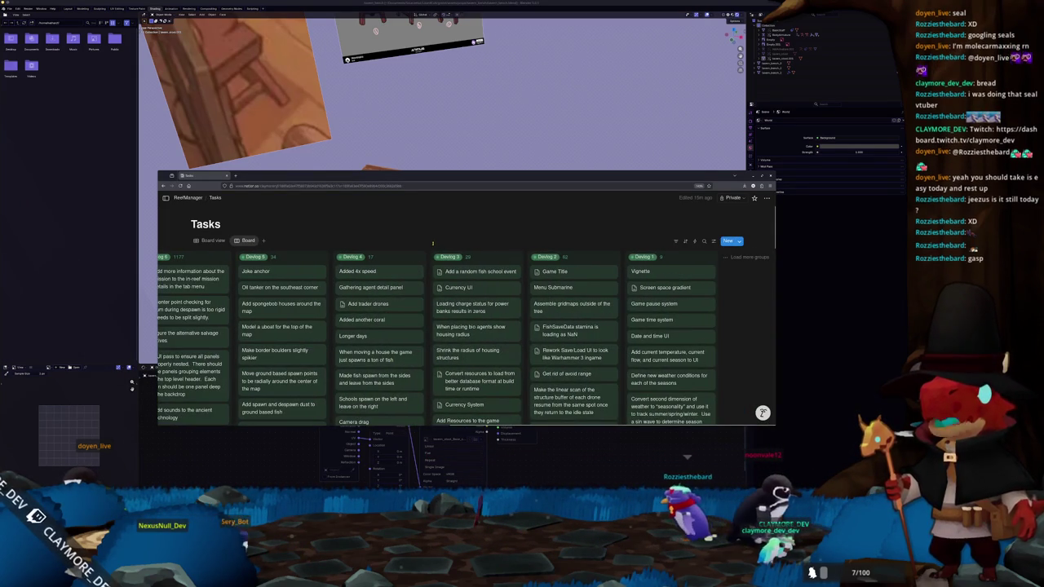
pyautogui.hscroll(-3, 429, 239)
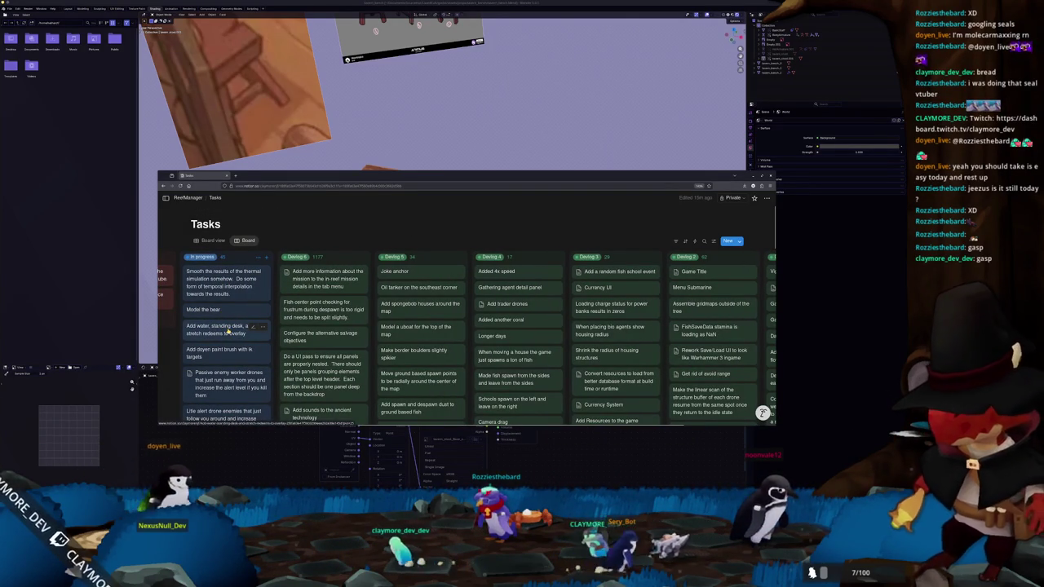
# Move the paint brush task second in In progress, add 'ik' to its title, and return to Blender
pyautogui.moveTo(231, 326); pyautogui.dragTo(230, 322)
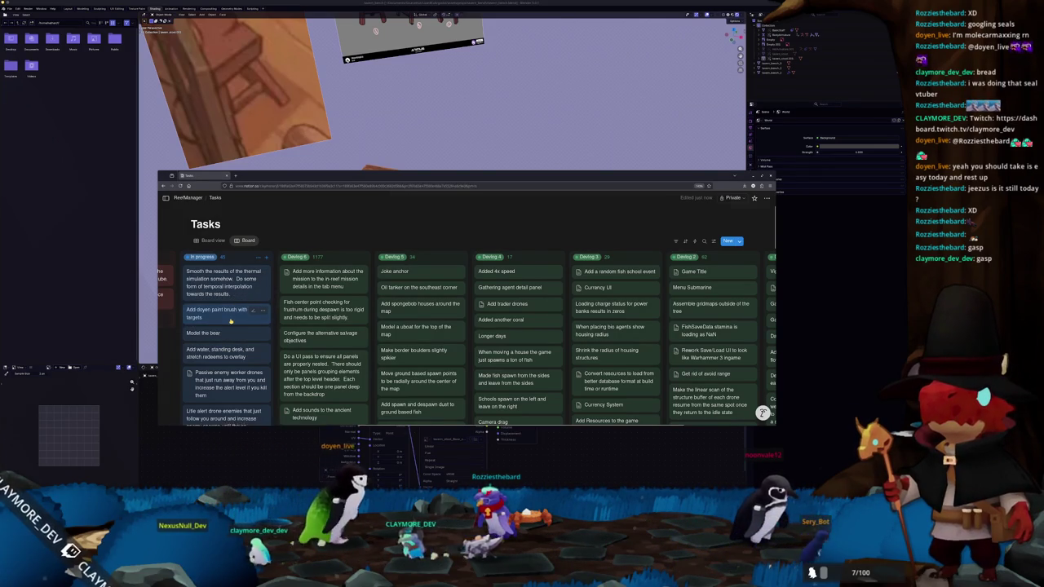
pyautogui.click(231, 321)
pyautogui.write('ik')
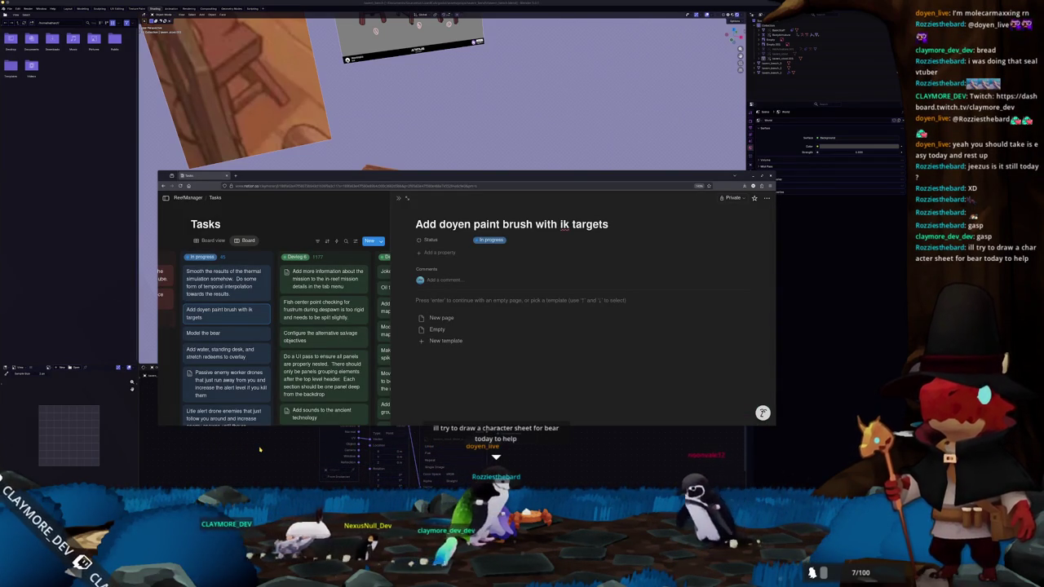
pyautogui.click(260, 449)
pyautogui.scroll(5, 479, 320)
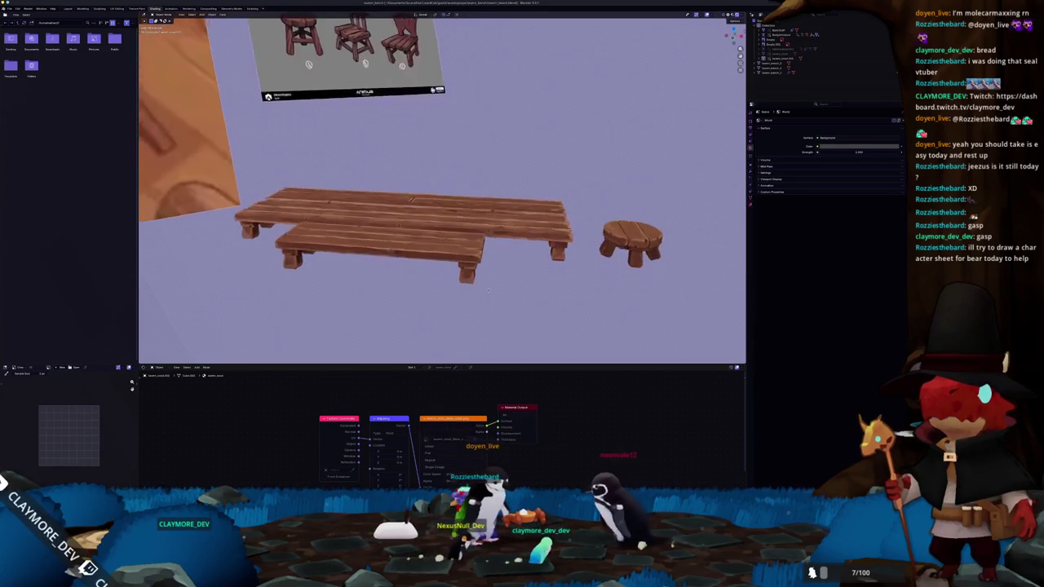
# Frame the hat character and orbit back to see the benches and references
pyautogui.moveTo(483, 301)
pyautogui.mouseDown()
pyautogui.moveTo(525, 283)
pyautogui.moveTo(544, 256)
pyautogui.mouseUp()
pyautogui.click(651, 185)
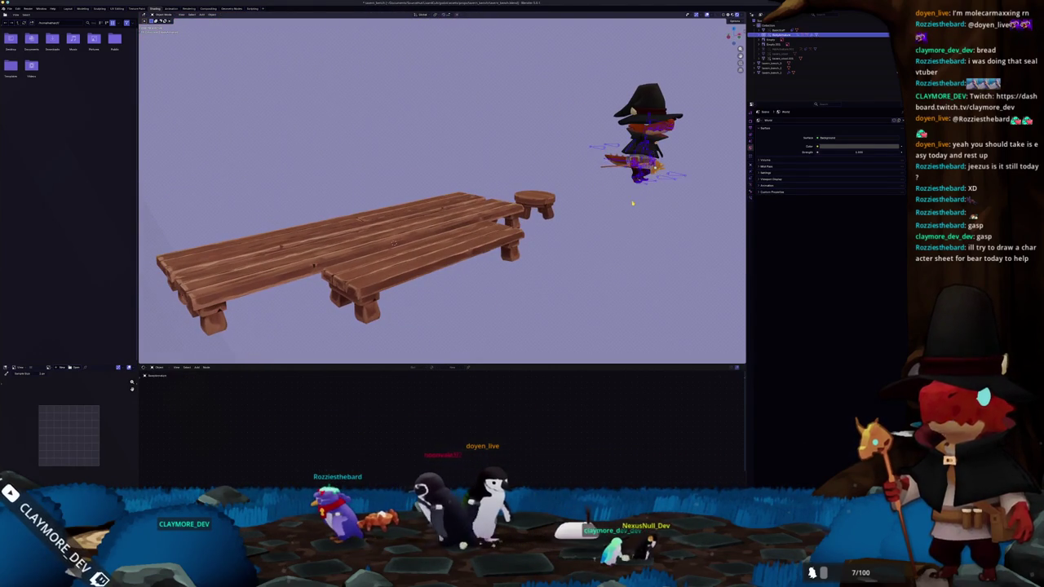
pyautogui.press('KP_Decimal')
pyautogui.scroll(4, 579, 275)
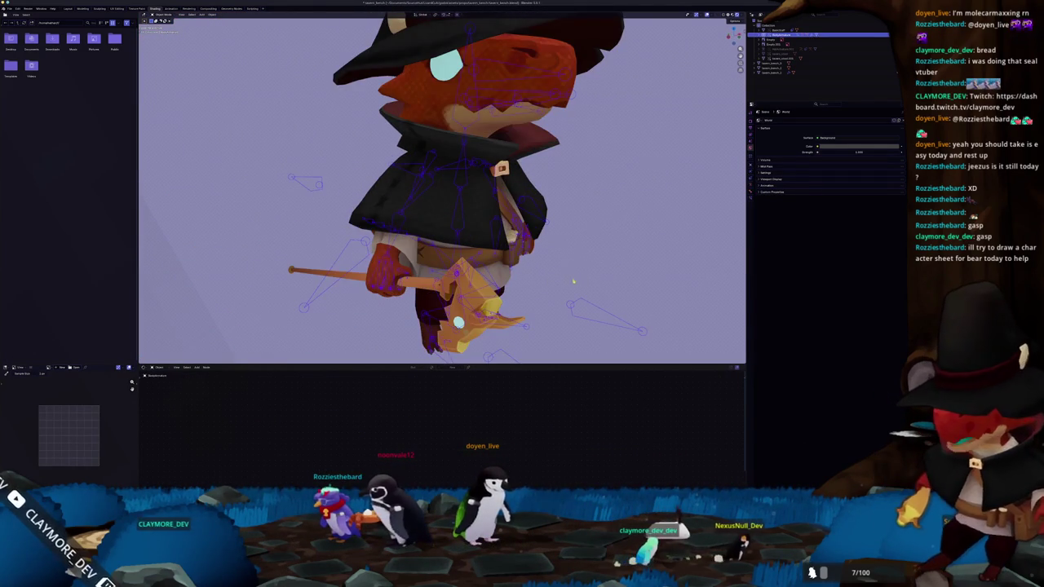
pyautogui.scroll(-4, 569, 238)
pyautogui.moveTo(569, 238)
pyautogui.mouseDown()
pyautogui.moveTo(513, 258)
pyautogui.moveTo(424, 261)
pyautogui.moveTo(506, 258)
pyautogui.mouseUp()
pyautogui.scroll(4, 487, 190)
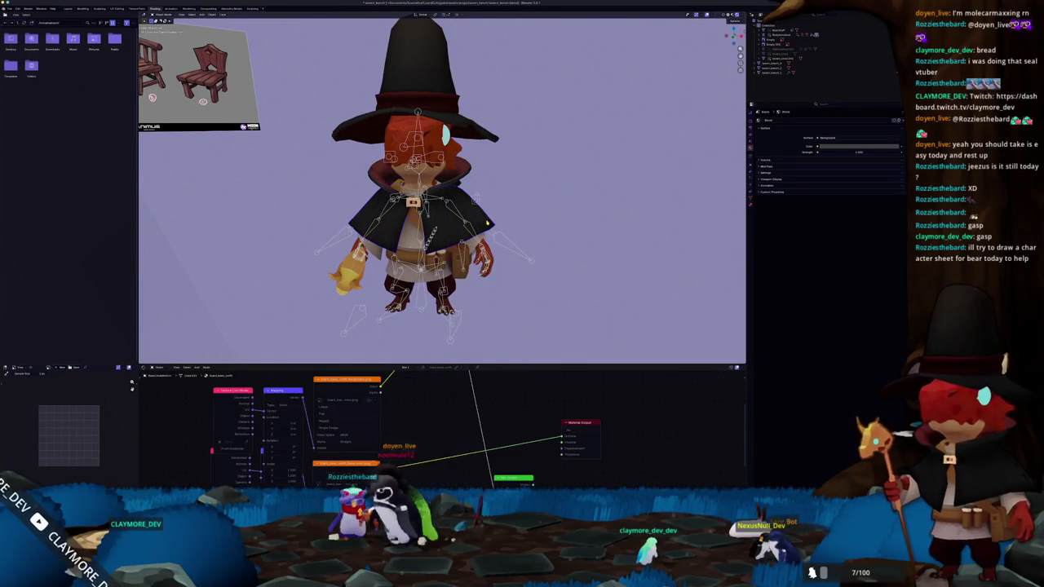
pyautogui.scroll(2, 489, 224)
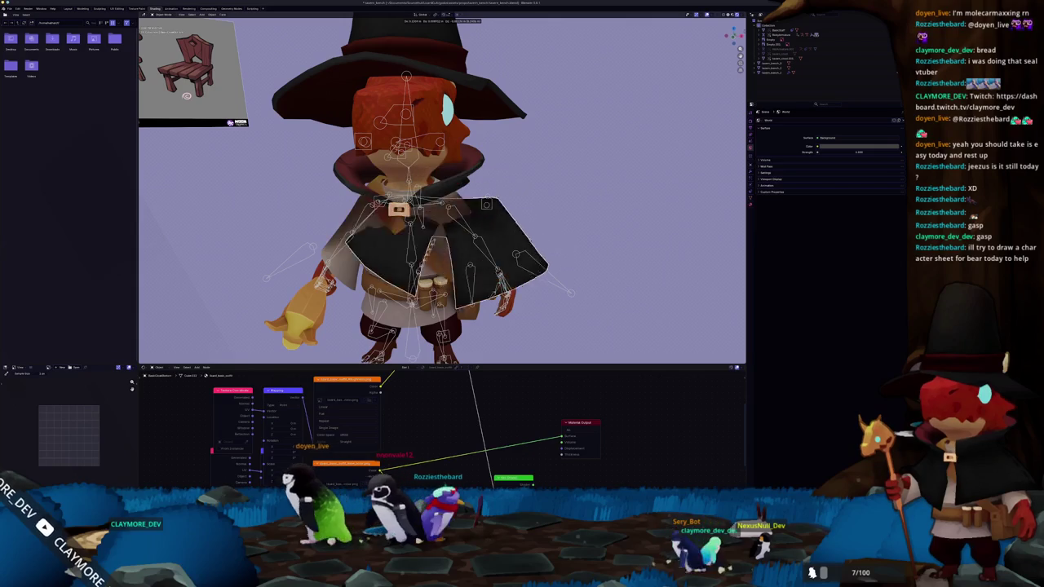
pyautogui.scroll(-4, 531, 227)
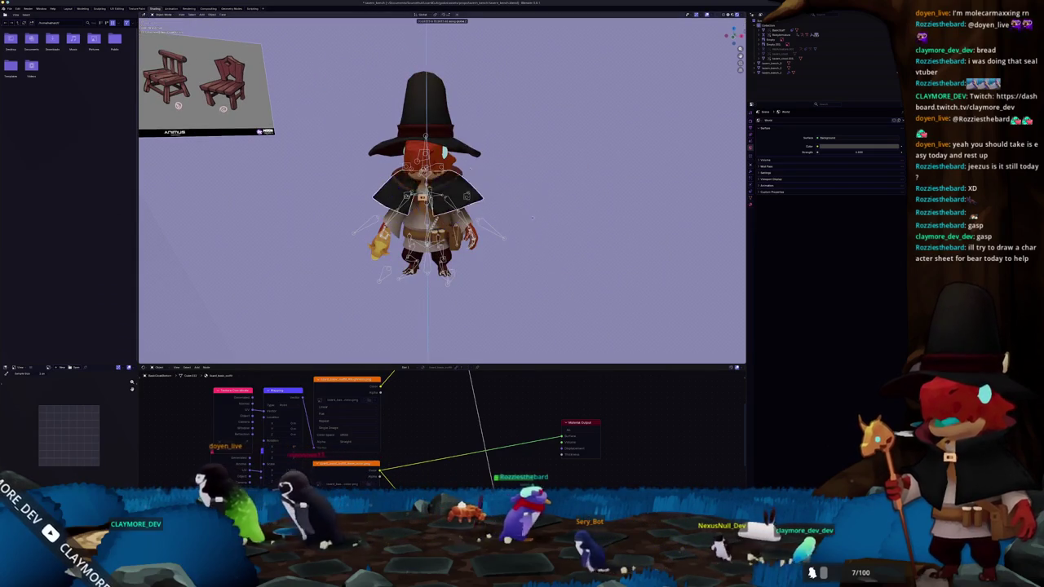
pyautogui.scroll(3, 478, 190)
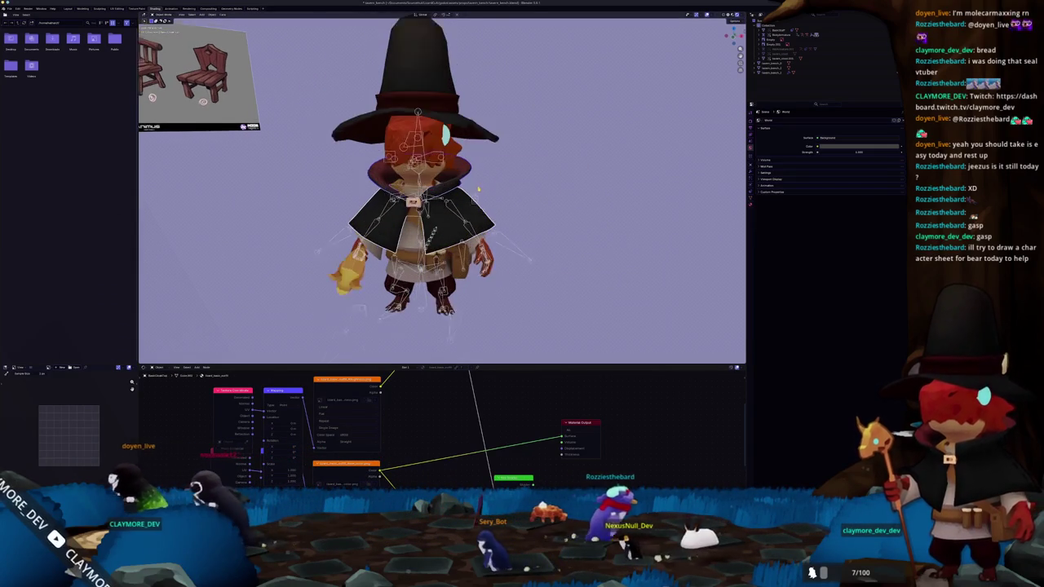
pyautogui.scroll(1, 478, 190)
# Select the character's armature and orbit to look down on it beside the benches
pyautogui.moveTo(530, 204)
pyautogui.mouseDown()
pyautogui.moveTo(500, 207)
pyautogui.moveTo(420, 280)
pyautogui.moveTo(429, 203)
pyautogui.moveTo(474, 244)
pyautogui.moveTo(412, 247)
pyautogui.mouseUp()
pyautogui.click(502, 209)
pyautogui.click(430, 228)
pyautogui.click(413, 248)
pyautogui.scroll(5, 412, 248)
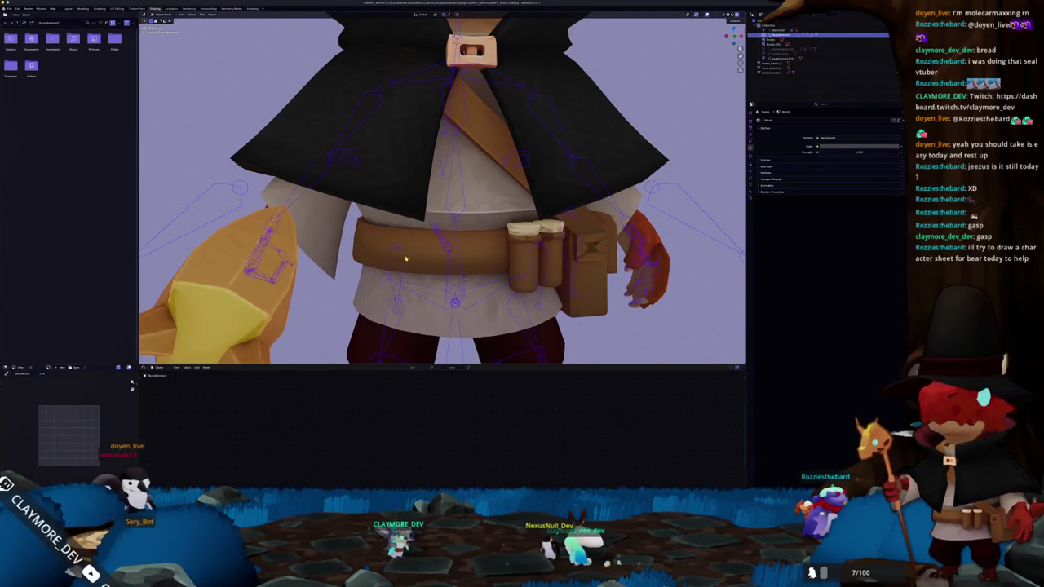
pyautogui.scroll(-2, 405, 259)
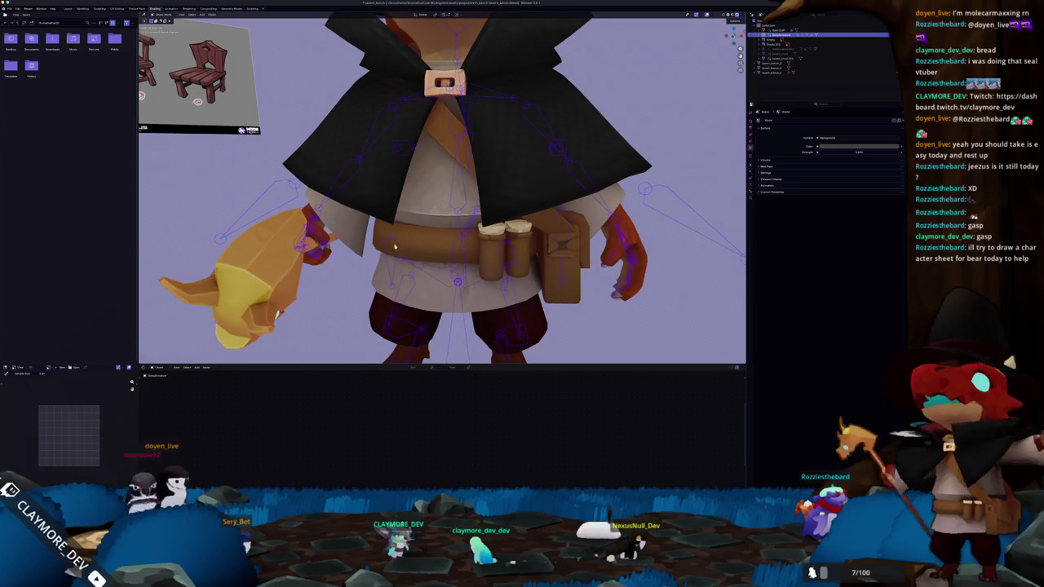
pyautogui.scroll(-5, 514, 250)
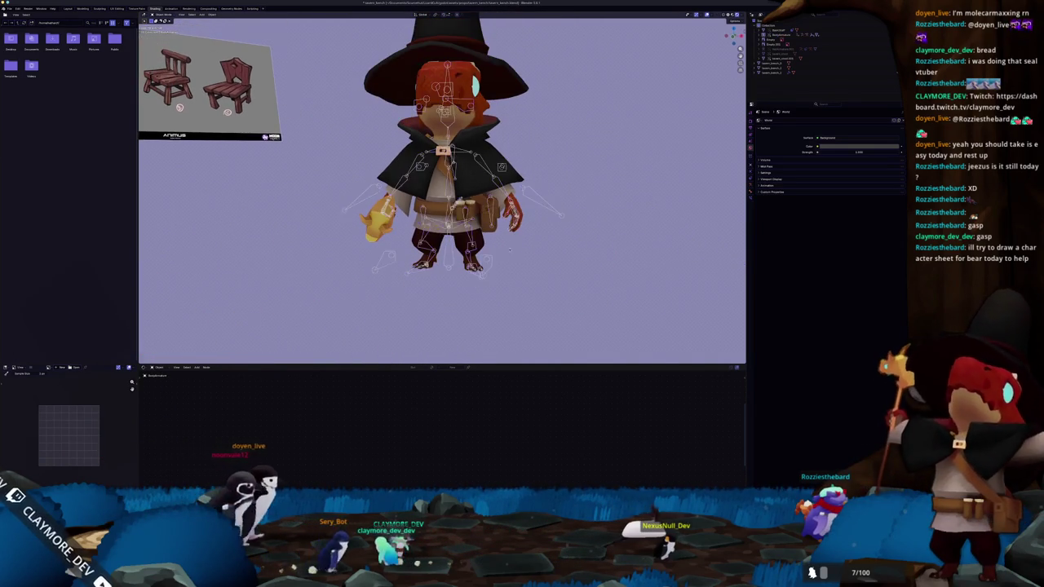
pyautogui.scroll(-4, 514, 250)
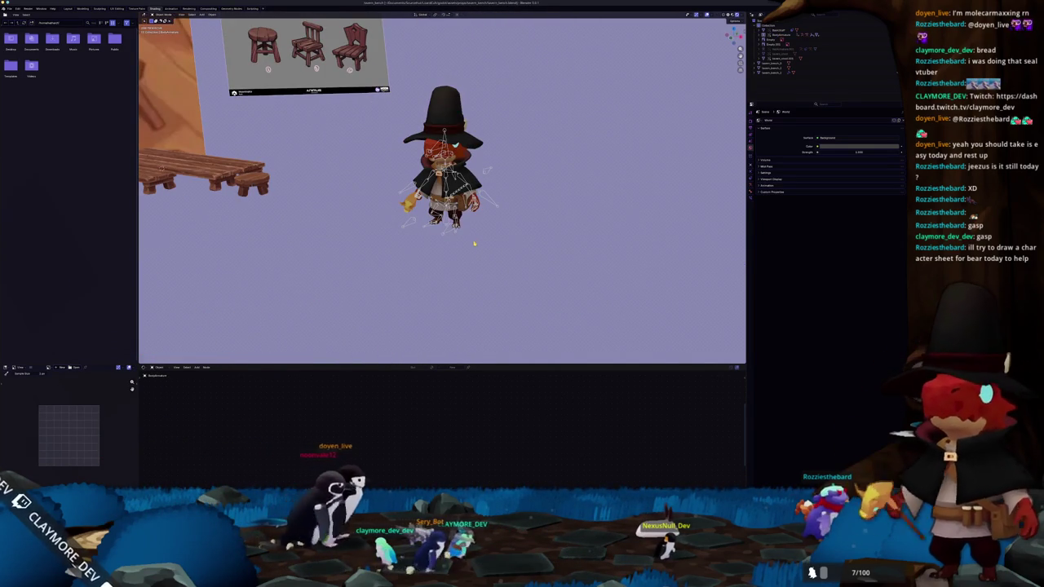
pyautogui.scroll(2, 474, 243)
pyautogui.moveTo(474, 243)
pyautogui.mouseDown()
pyautogui.moveTo(408, 204)
pyautogui.moveTo(457, 245)
pyautogui.moveTo(343, 261)
pyautogui.moveTo(275, 252)
pyautogui.moveTo(472, 232)
pyautogui.mouseUp()
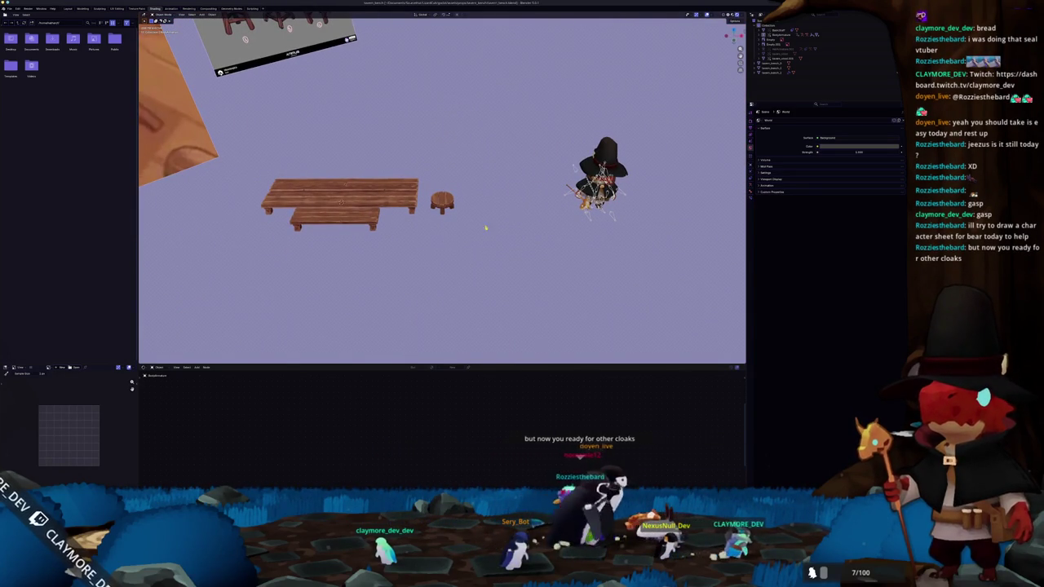
# Slide the character along X and raise it along Z onto the bench
pyautogui.press('g')
pyautogui.press('x')
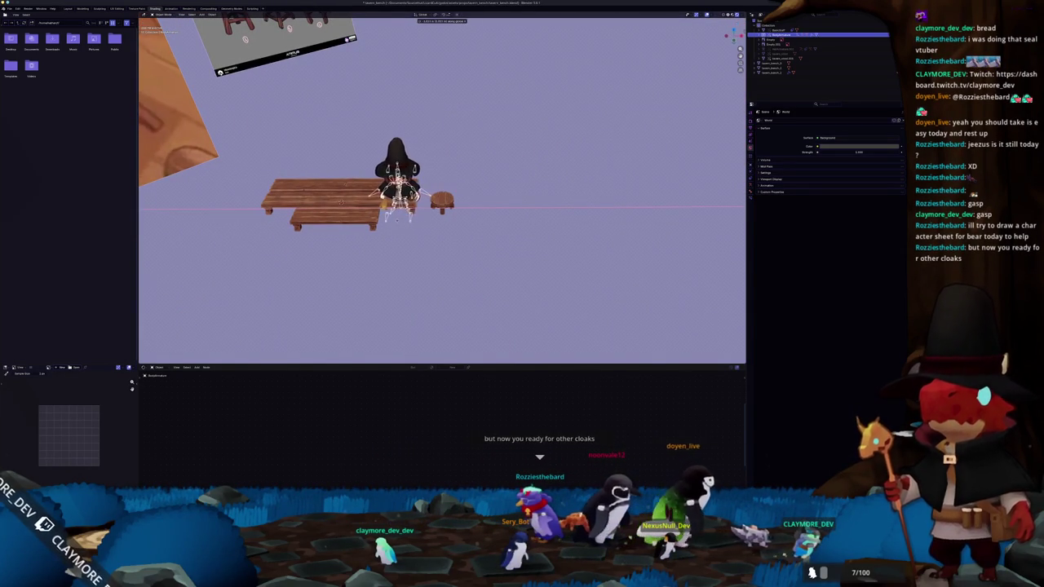
pyautogui.press('Return')
pyautogui.press('g')
pyautogui.press('z')
pyautogui.press('Return')
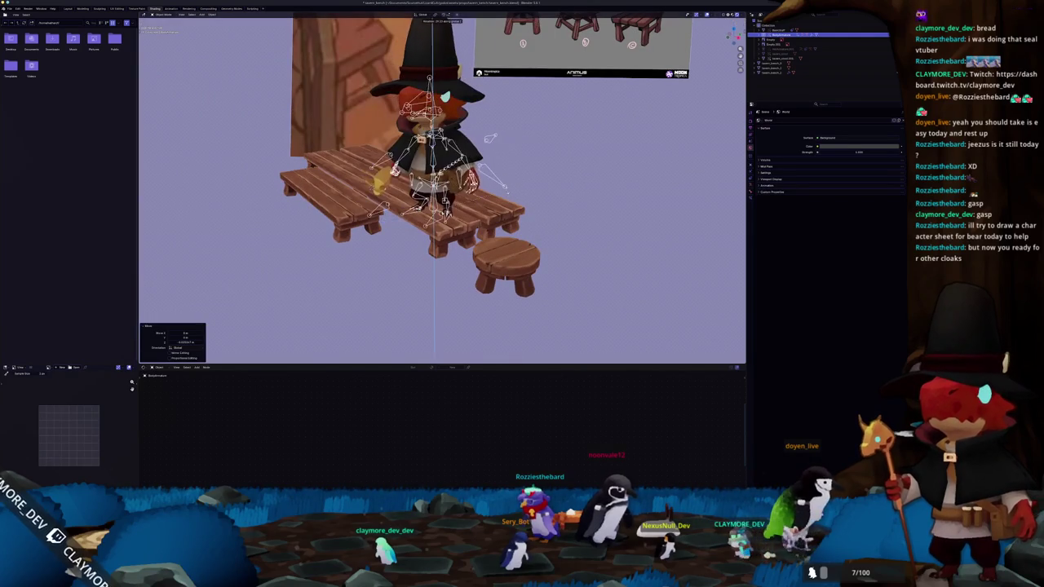
# In Pose Mode, shift the head and hat bones into a new pose, then deselect everything
pyautogui.hotkey('ctrl', 'Tab')
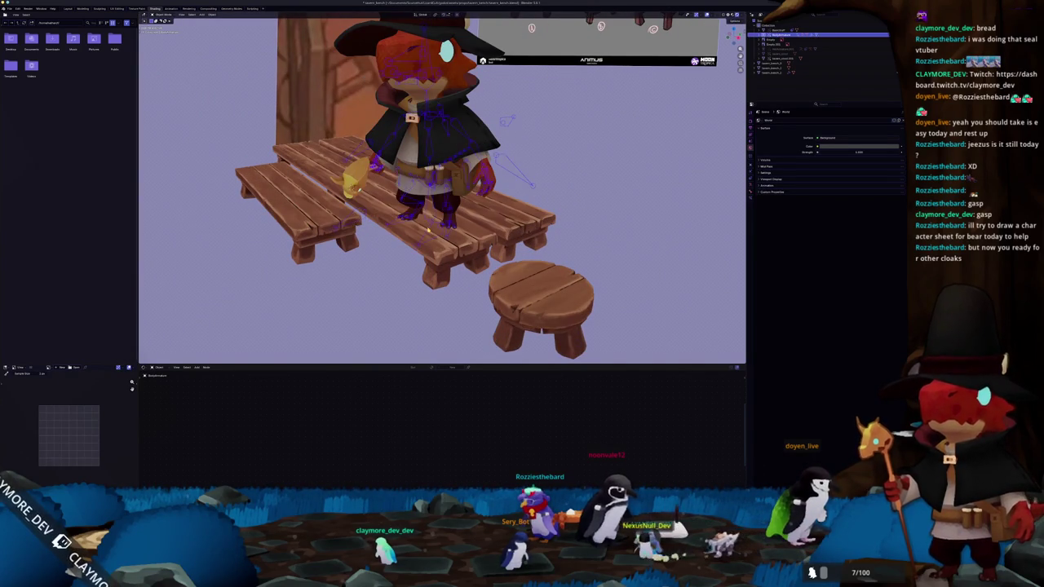
pyautogui.press('g')
pyautogui.press('Return')
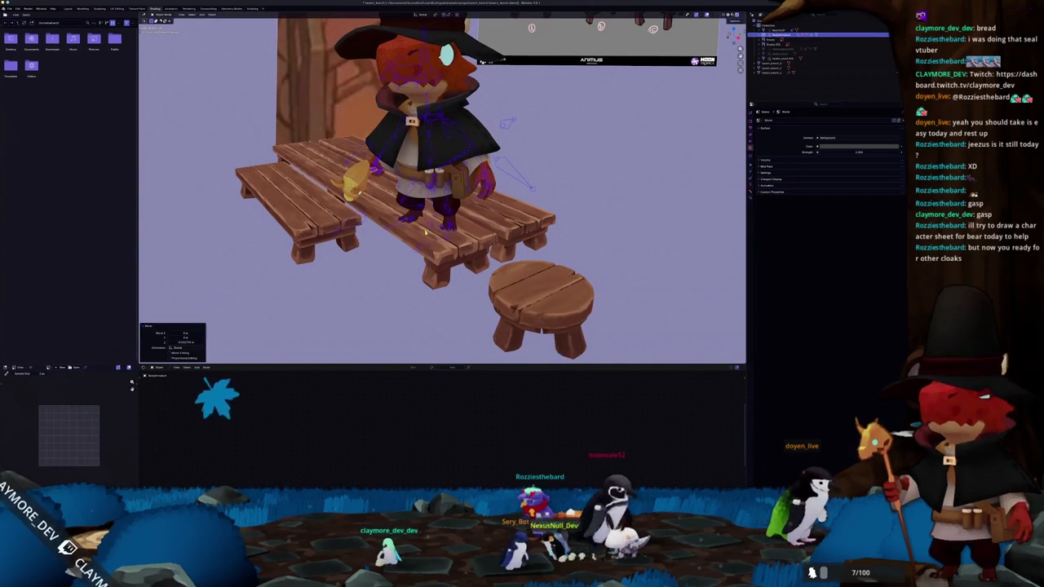
pyautogui.hotkey('ctrl', 'Tab')
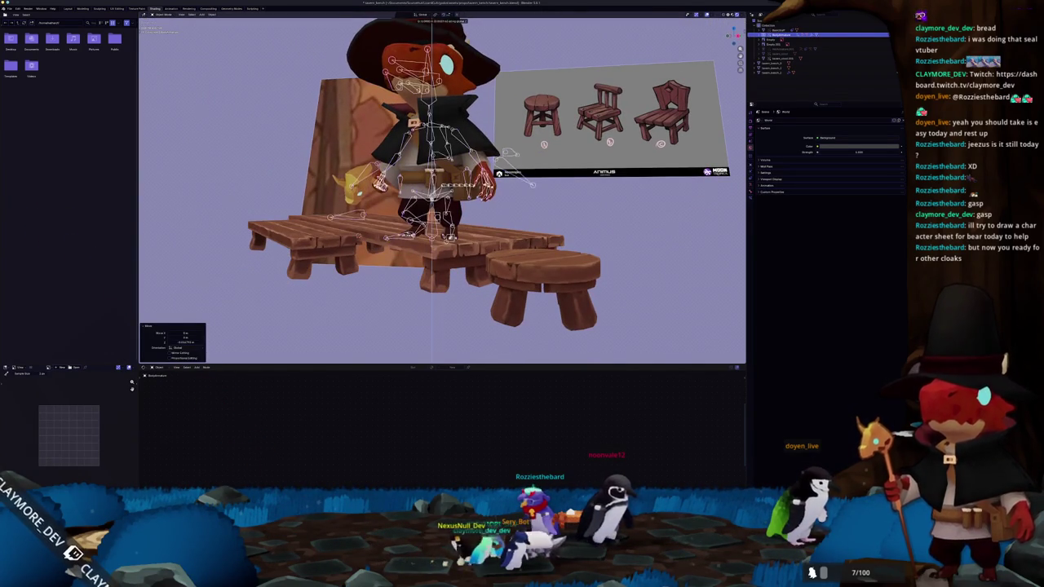
pyautogui.moveTo(352, 245); pyautogui.dragTo(352, 334)
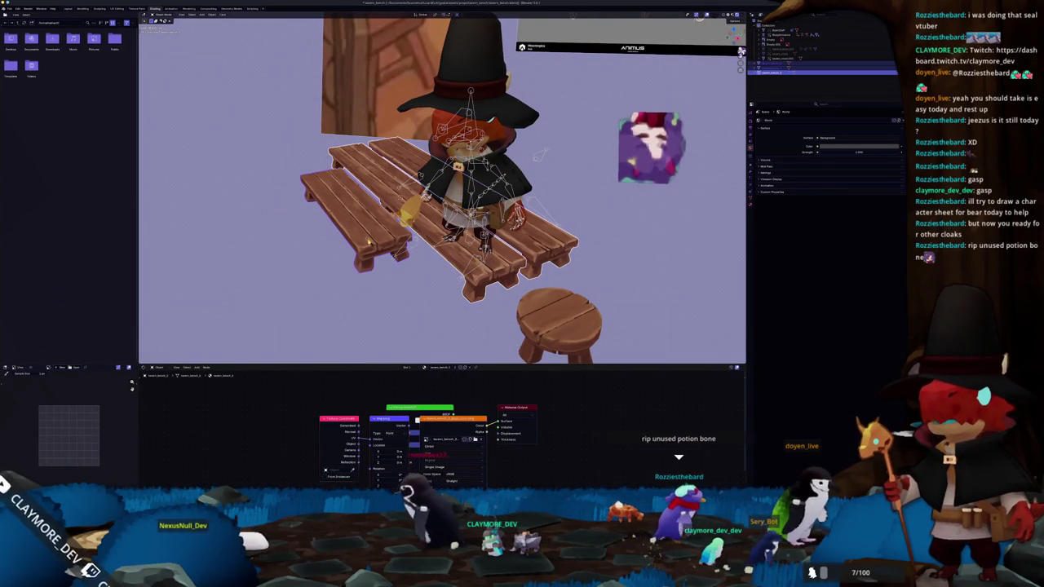
pyautogui.scroll(-2, 441, 188)
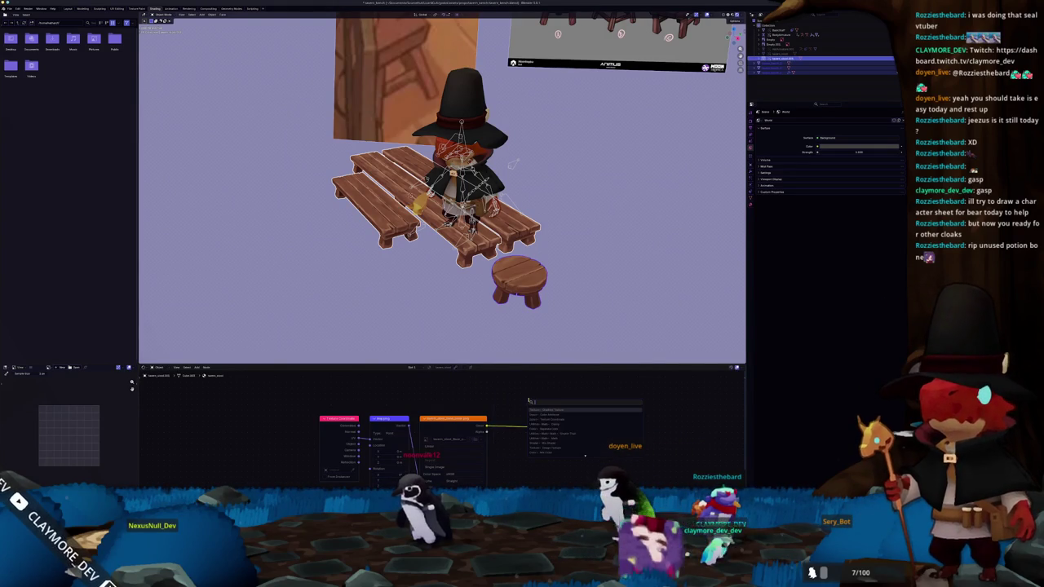
pyautogui.click(484, 316)
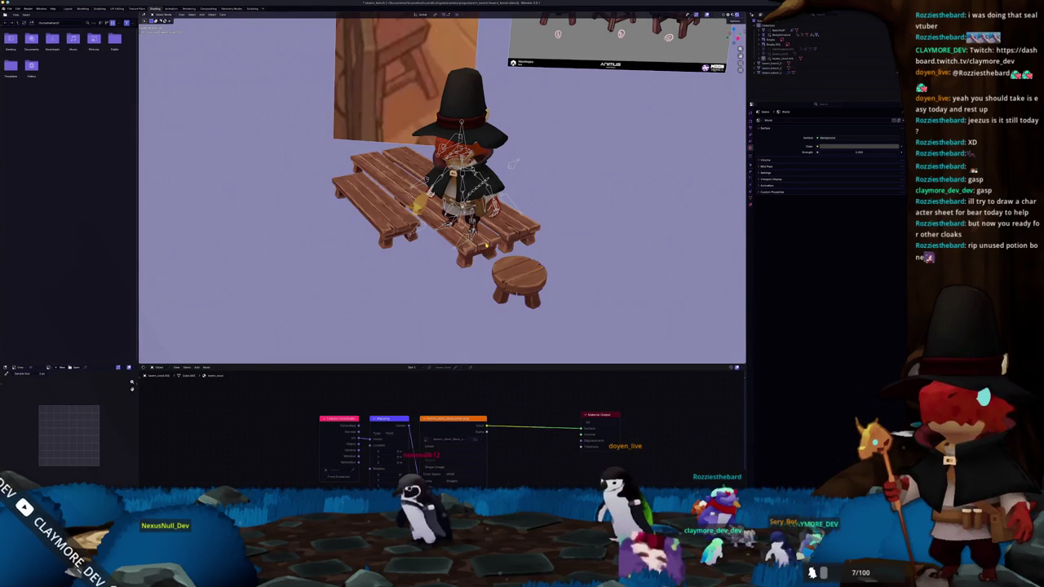
# Route the bench's wood texture through the shader node into the Material Output
pyautogui.moveTo(438, 403); pyautogui.dragTo(562, 408)
pyautogui.scroll(2, 473, 296)
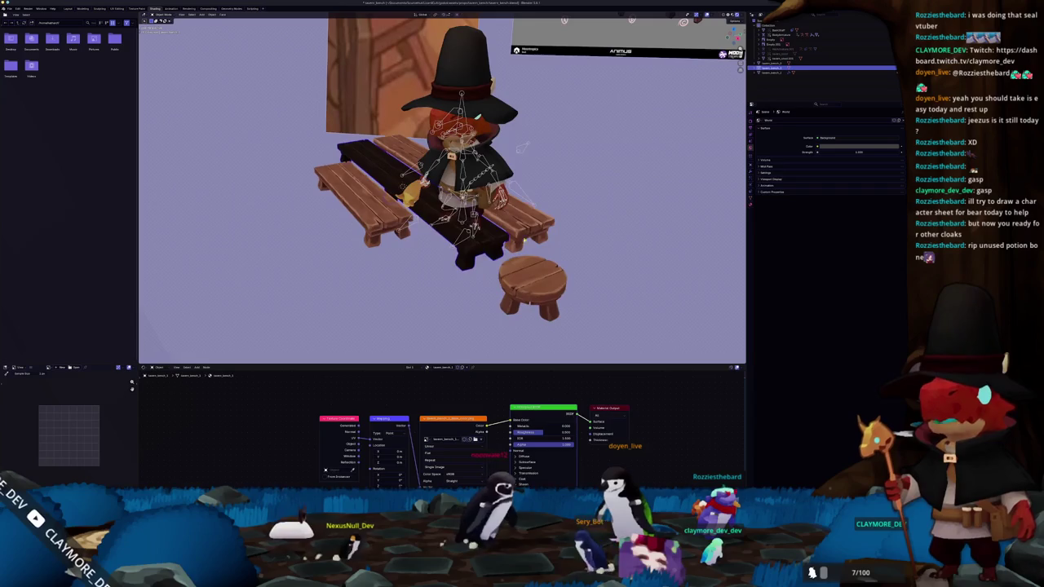
pyautogui.hotkey('ctrl', 'z')
pyautogui.moveTo(463, 405); pyautogui.dragTo(532, 416)
pyautogui.hotkey('ctrl', 'z')
pyautogui.moveTo(445, 407); pyautogui.dragTo(554, 414)
# Add a Sun light to the scene, undoing the mistaken point light
pyautogui.hotkey('shift', 'a')
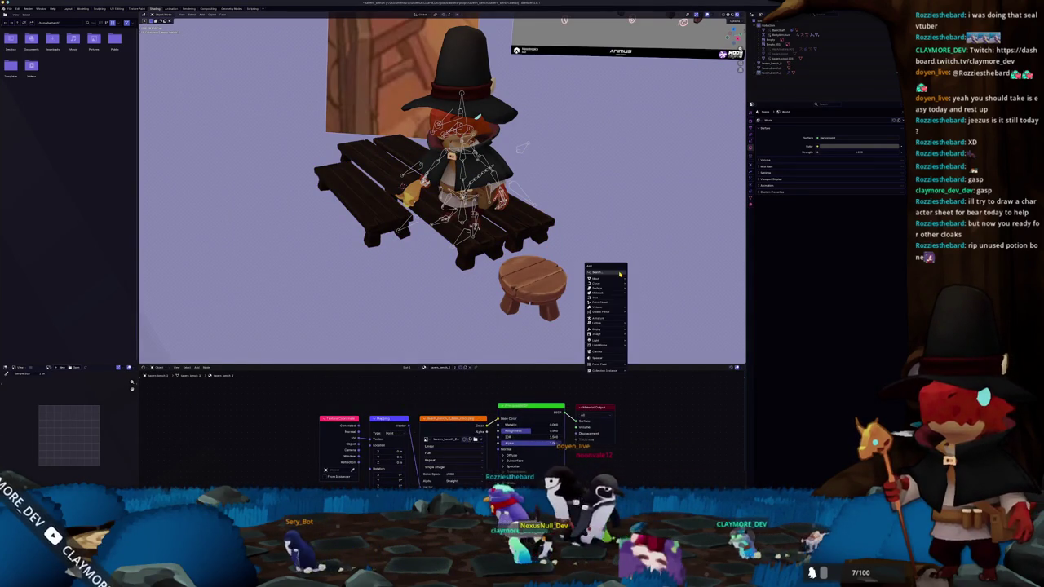
pyautogui.click(649, 340)
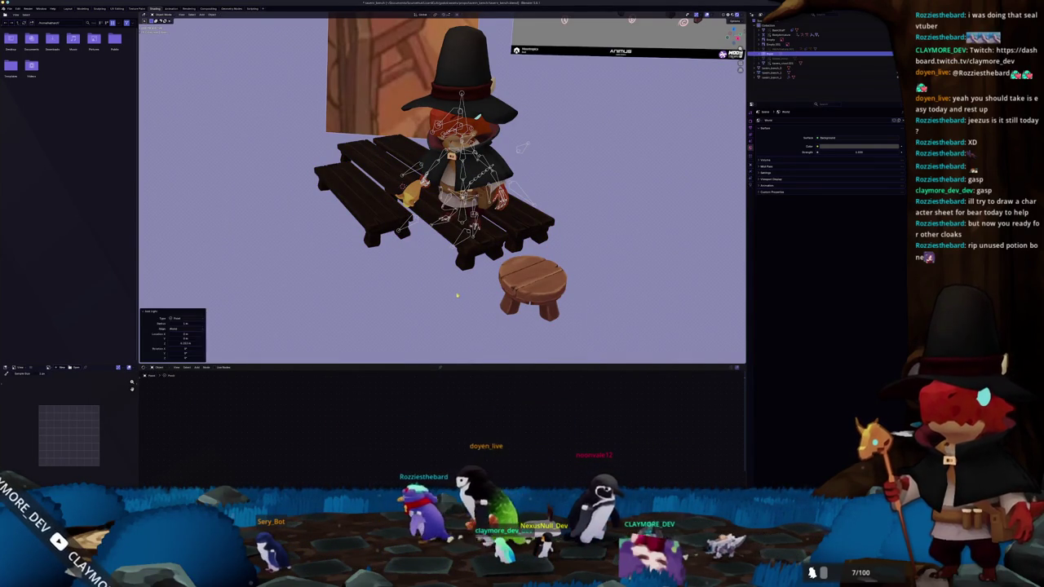
pyautogui.hotkey('ctrl', 'z')
pyautogui.hotkey('shift', 'a')
pyautogui.moveTo(461, 292)
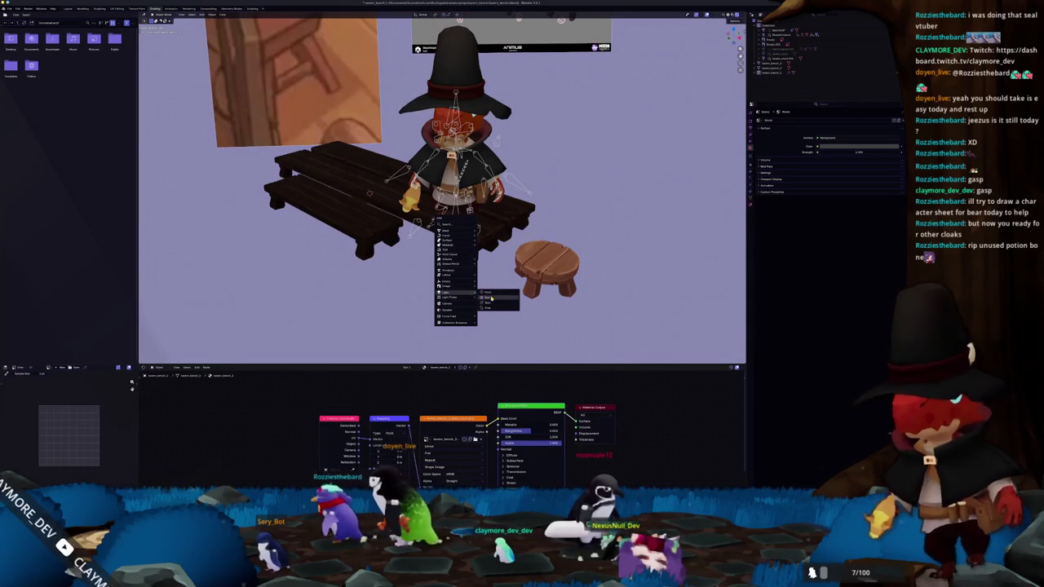
pyautogui.click(491, 298)
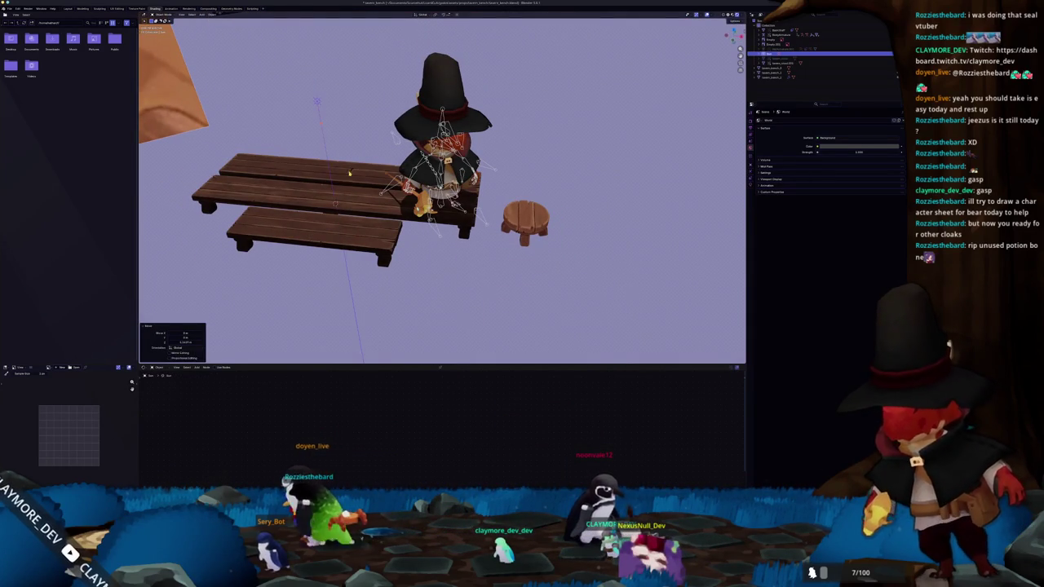
# Aim the sun so the character's shadow falls across the benches, then select the lower bench
pyautogui.moveTo(355, 157); pyautogui.dragTo(302, 140)
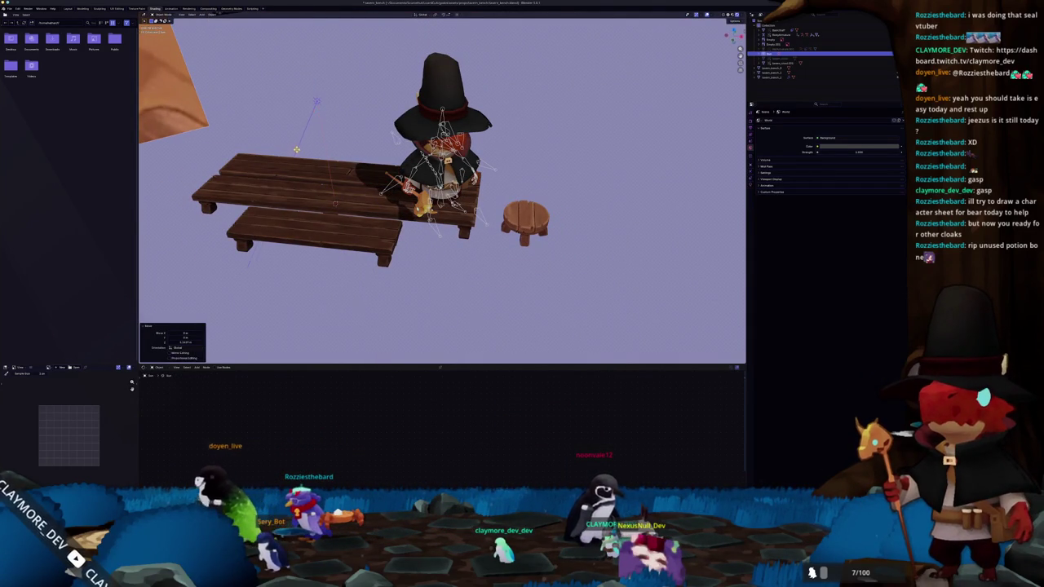
pyautogui.press('g')
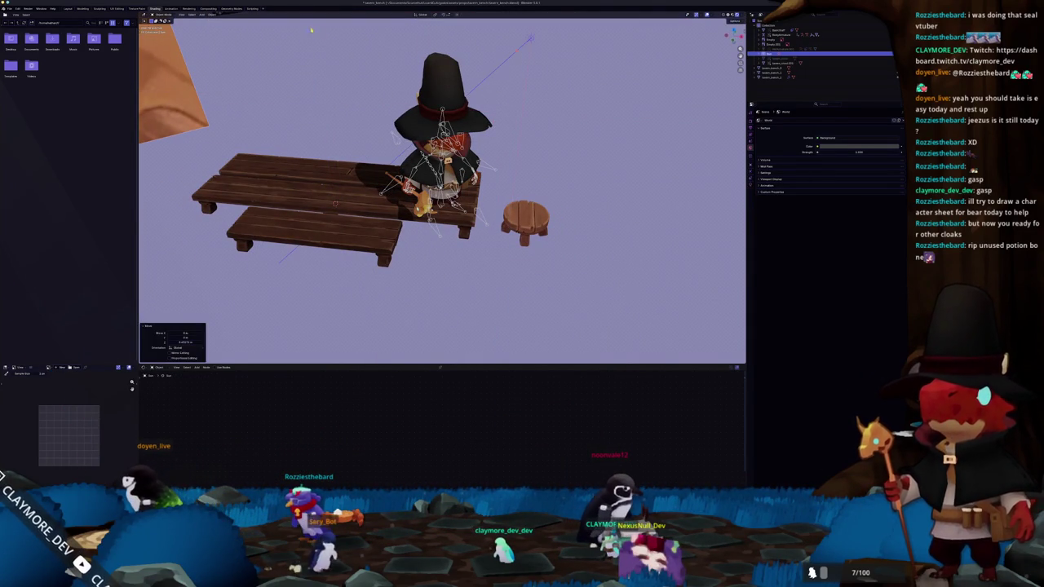
pyautogui.press('Escape')
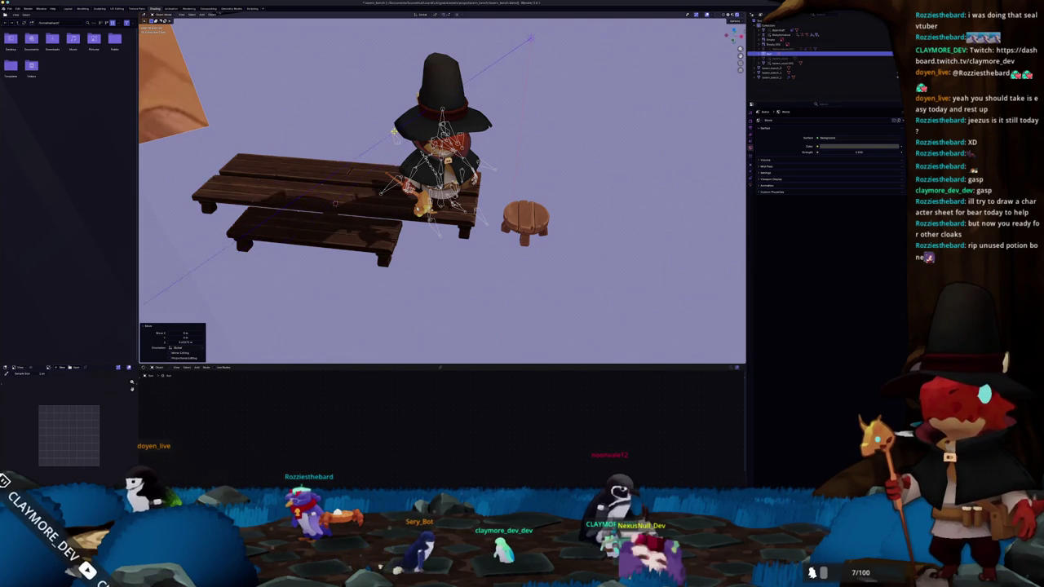
pyautogui.moveTo(363, 158); pyautogui.dragTo(344, 178)
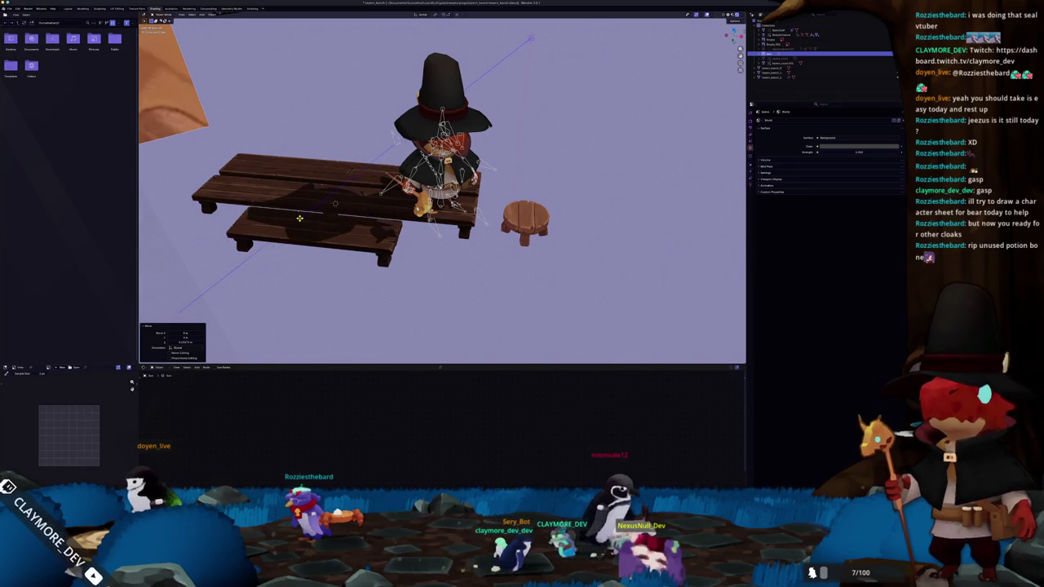
pyautogui.moveTo(527, 187); pyautogui.dragTo(607, 209)
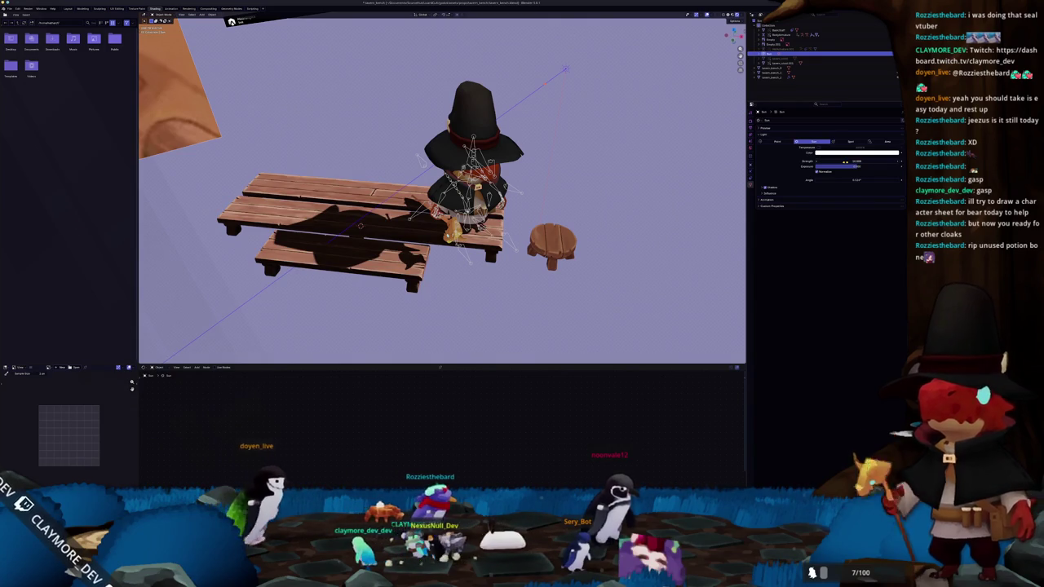
pyautogui.moveTo(434, 269)
pyautogui.mouseDown()
pyautogui.moveTo(479, 259)
pyautogui.moveTo(432, 278)
pyautogui.mouseUp()
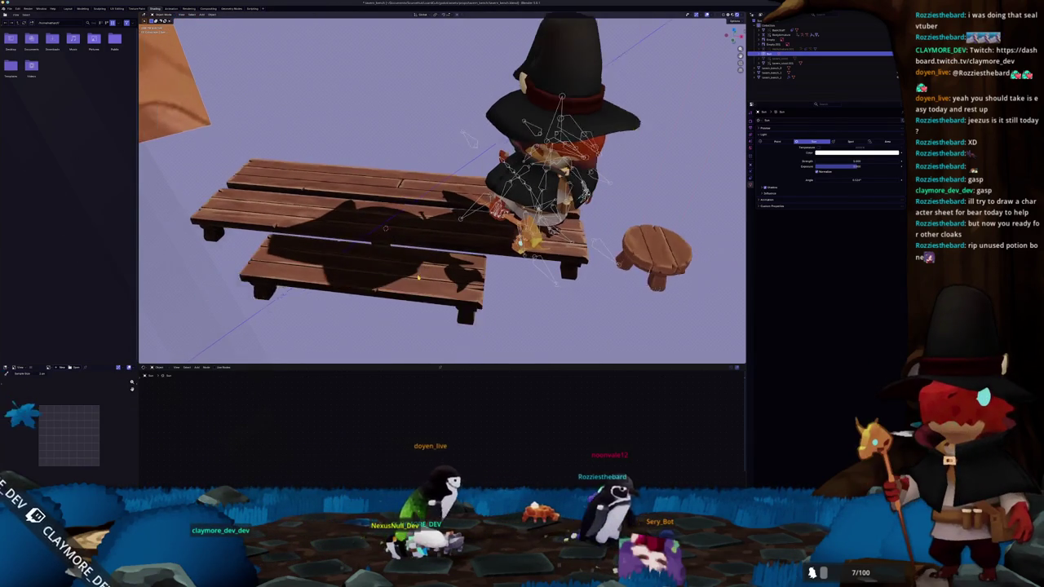
pyautogui.click(417, 273)
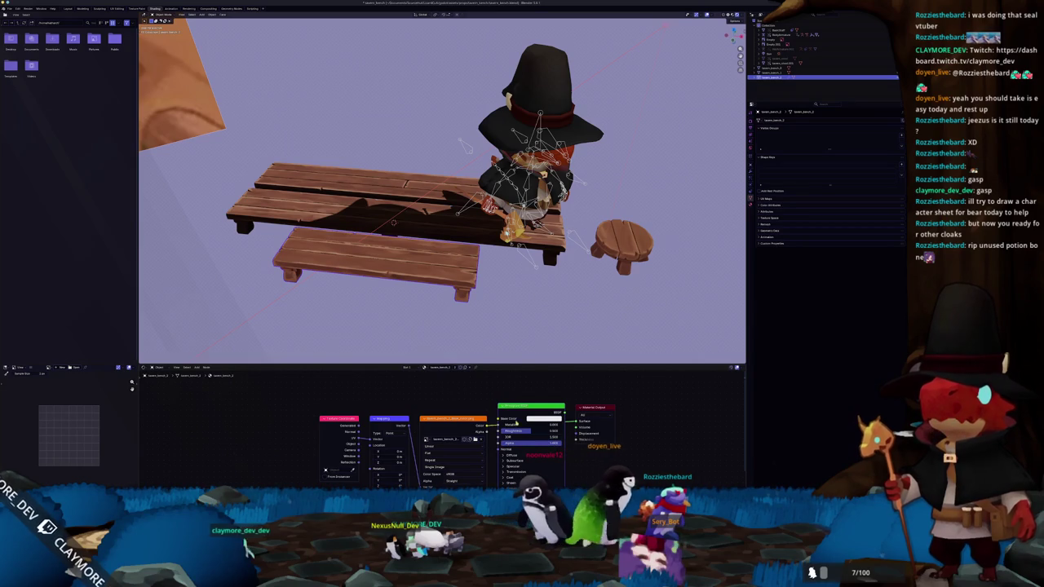
# Select the benches in turn and show the back bench's wood texture image
pyautogui.click(450, 237)
pyautogui.click(393, 222)
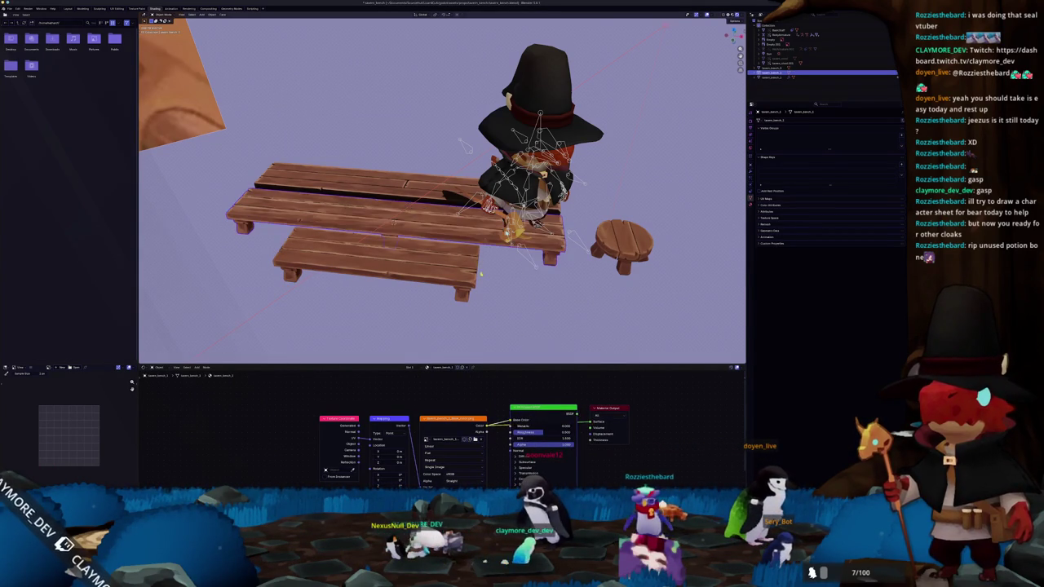
pyautogui.click(444, 198)
pyautogui.click(485, 424)
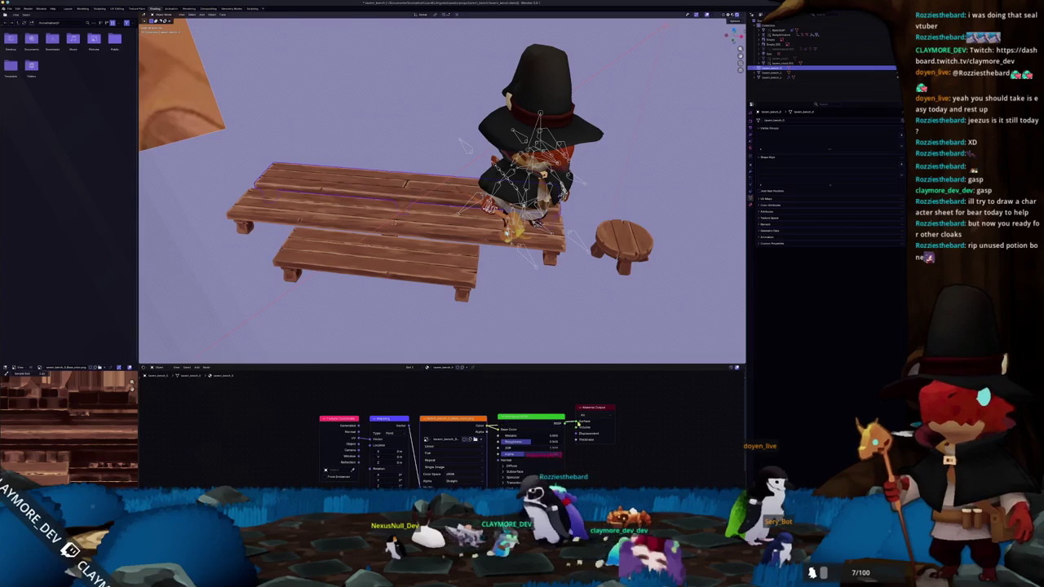
# Clear the character rig's bone locations and move it along X beside the stool
pyautogui.click(518, 271)
pyautogui.moveTo(519, 271); pyautogui.dragTo(457, 277)
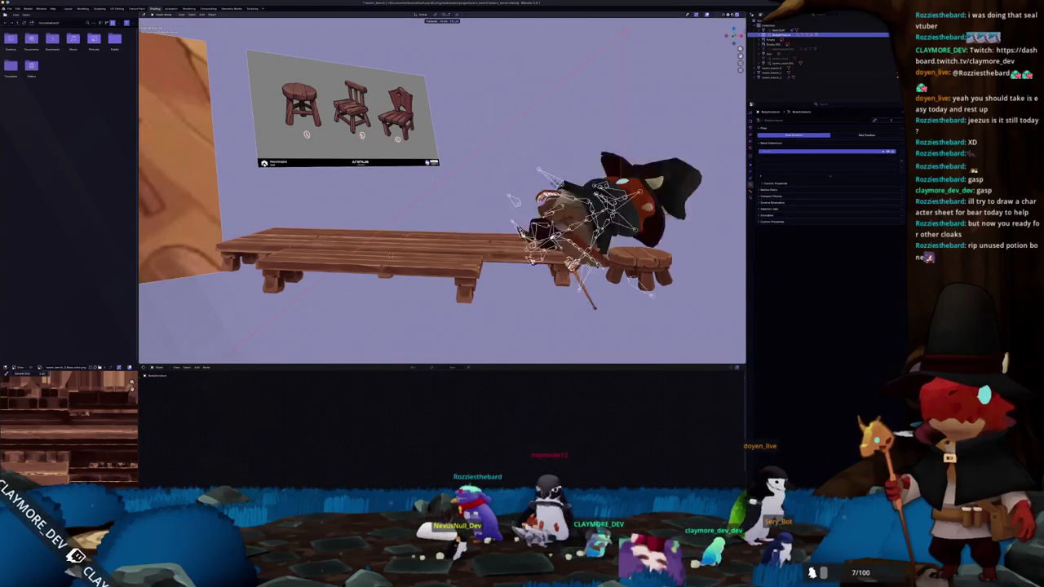
pyautogui.hotkey('alt', 'g')
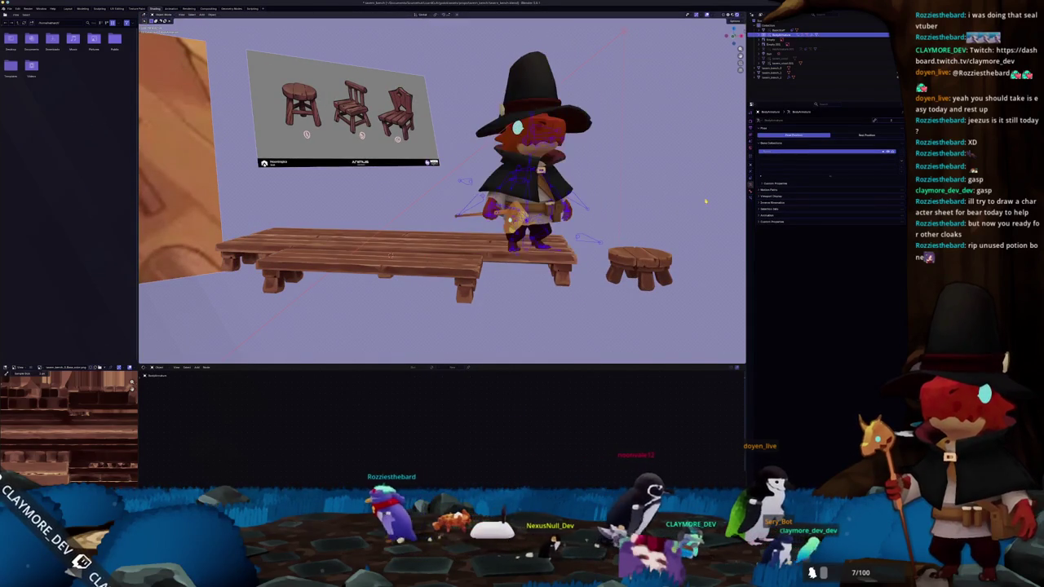
pyautogui.press('g')
pyautogui.press('x')
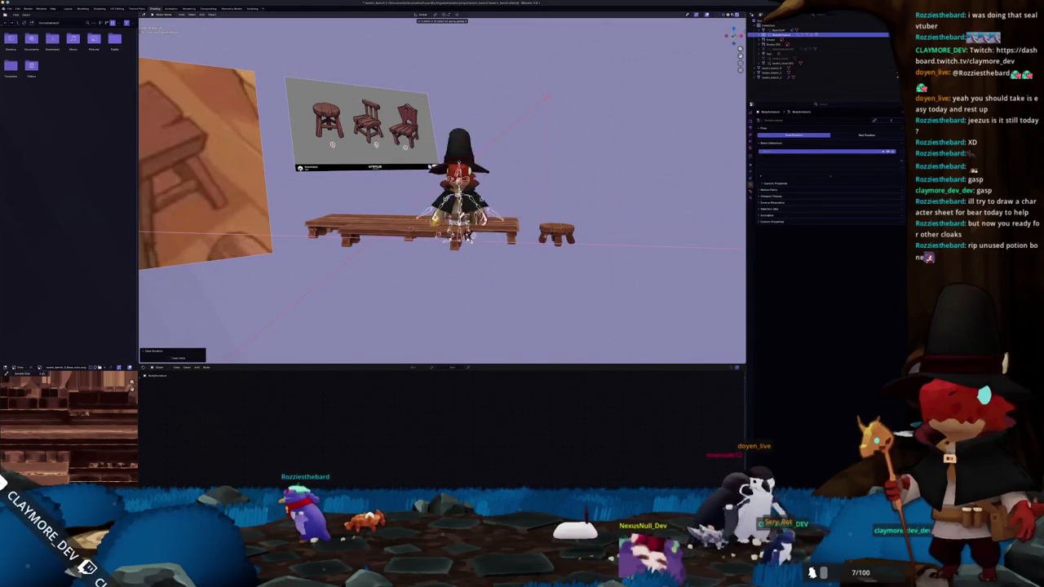
pyautogui.moveTo(566, 275)
pyautogui.mouseDown()
pyautogui.moveTo(560, 288)
pyautogui.moveTo(573, 223)
pyautogui.mouseUp()
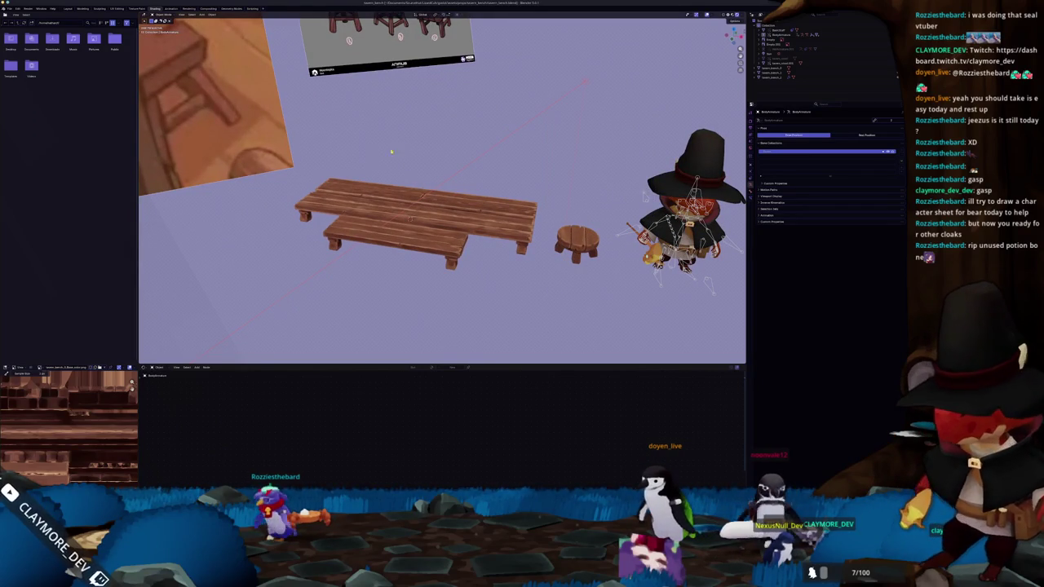
# Open a different Blender file from the recent-files list
pyautogui.click(8, 11)
pyautogui.moveTo(23, 30)
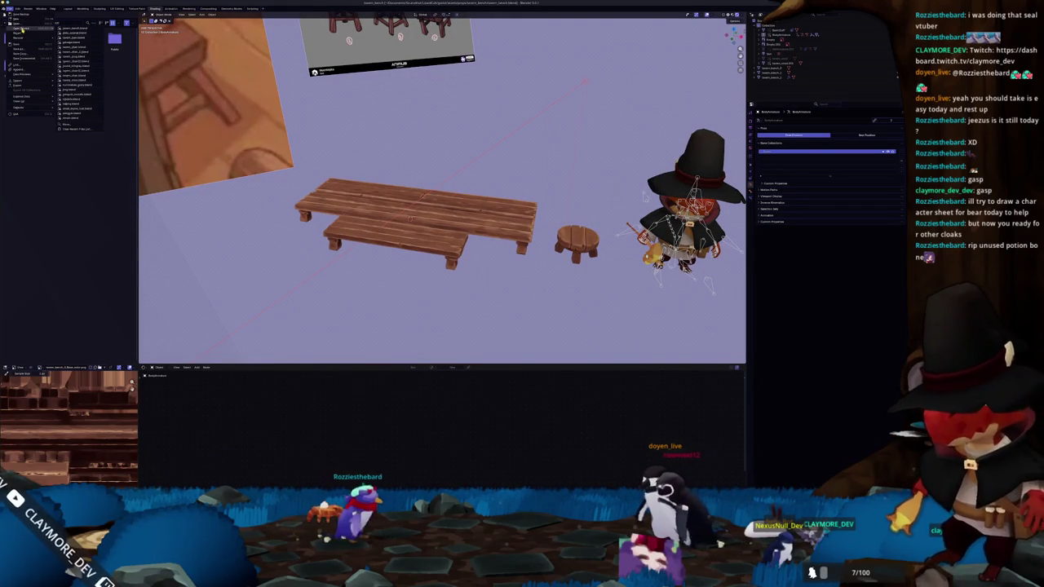
pyautogui.click(69, 104)
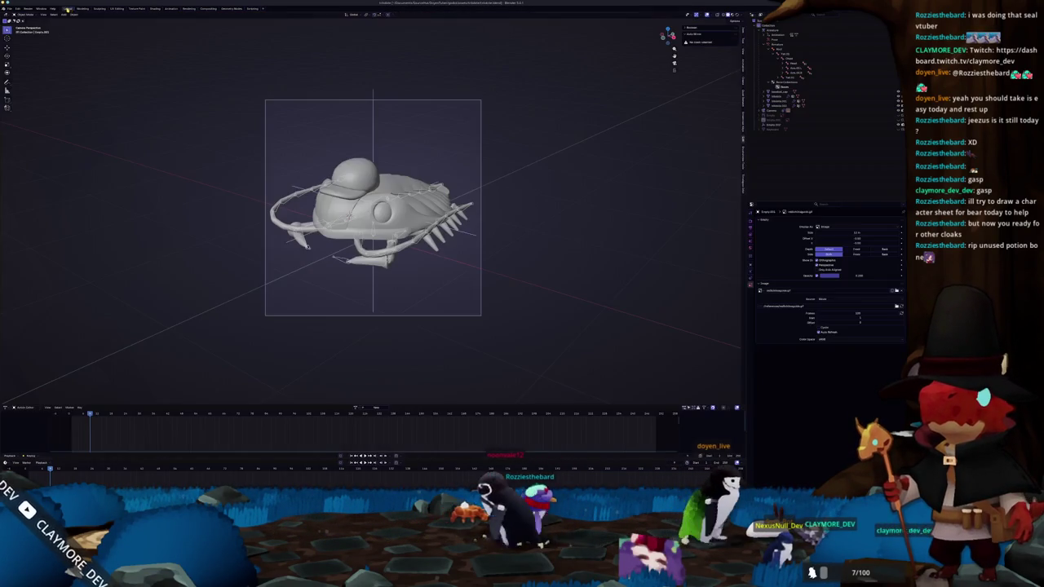
# View the crab creature in Material Preview from several angles and check Render properties
pyautogui.click(731, 13)
pyautogui.scroll(2, 505, 191)
pyautogui.moveTo(447, 213); pyautogui.dragTo(566, 160)
pyautogui.click(752, 225)
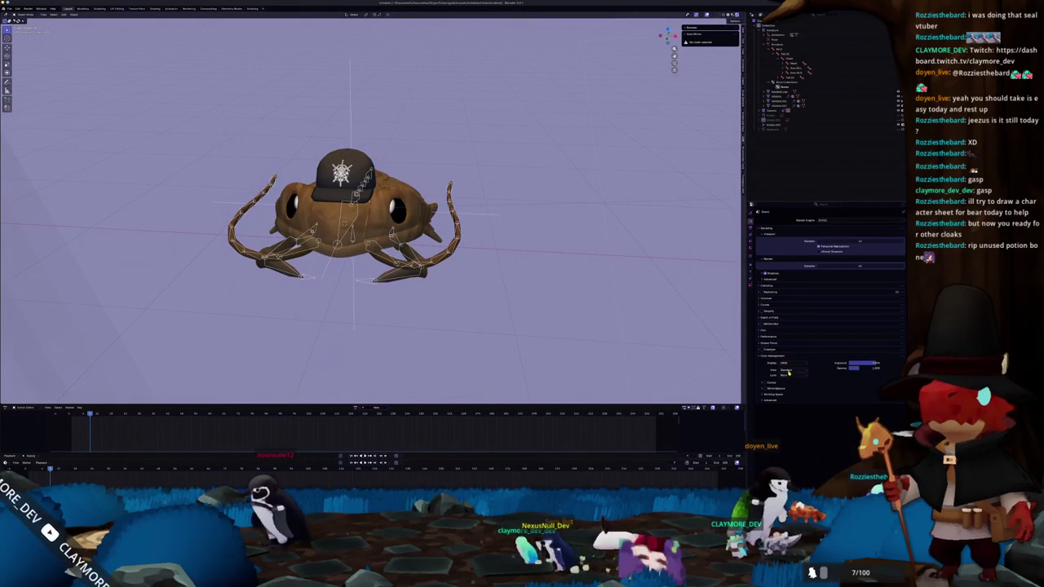
pyautogui.moveTo(473, 293)
pyautogui.mouseDown()
pyautogui.moveTo(506, 302)
pyautogui.moveTo(431, 280)
pyautogui.mouseUp()
# Inspect the rig in pose and edit mode, toggle the grey object, then return to Solid shading
pyautogui.hotkey('ctrl', 'Tab')
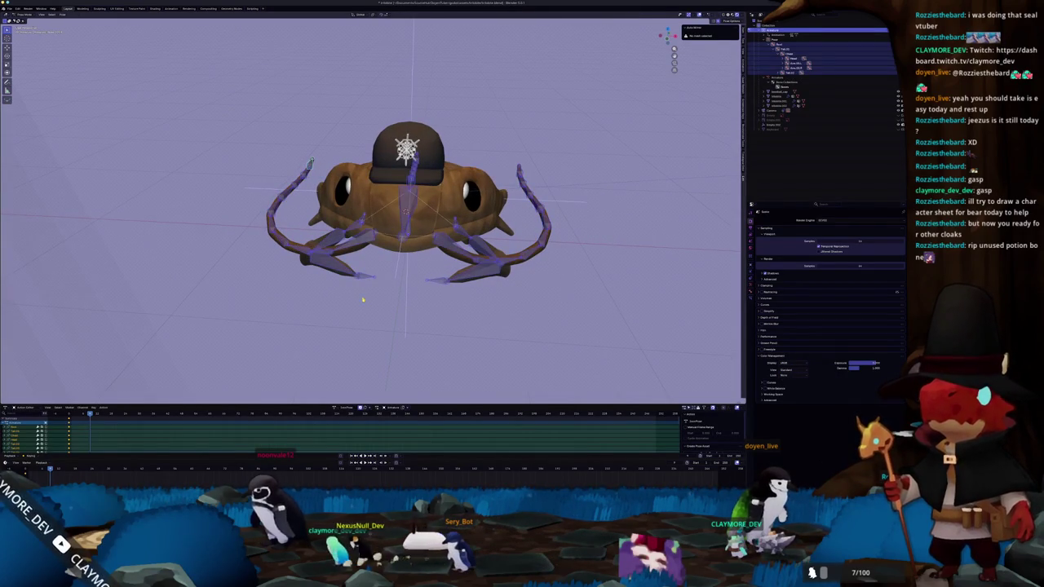
pyautogui.press('Tab')
pyautogui.press('Tab')
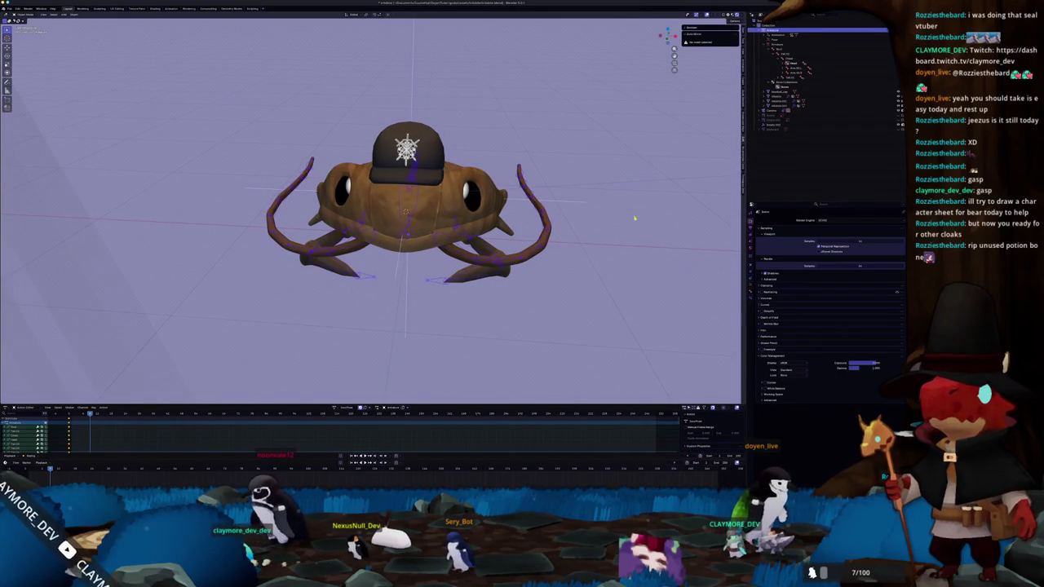
pyautogui.click(899, 129)
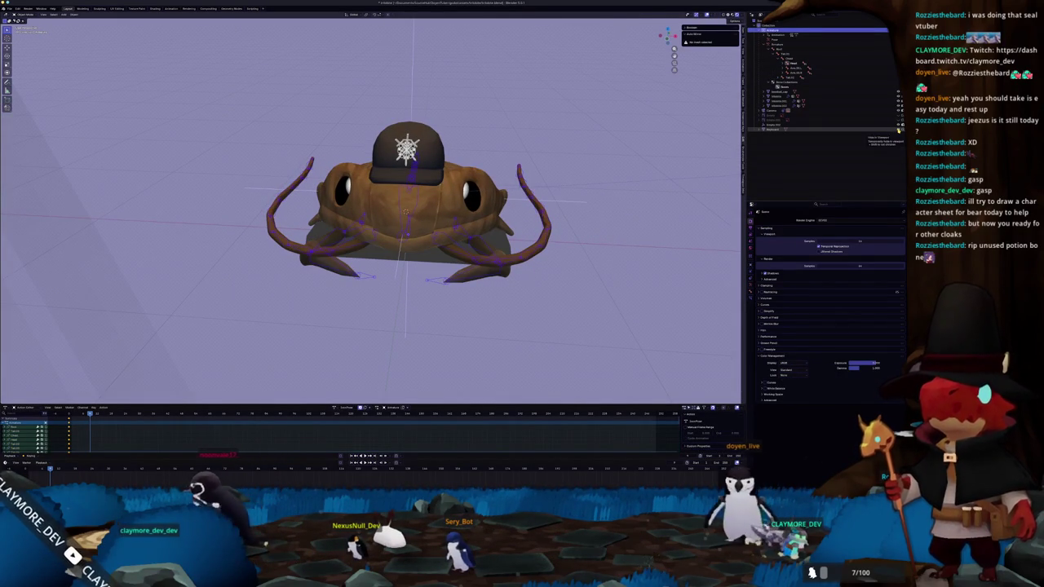
pyautogui.click(899, 129)
pyautogui.press('Tab')
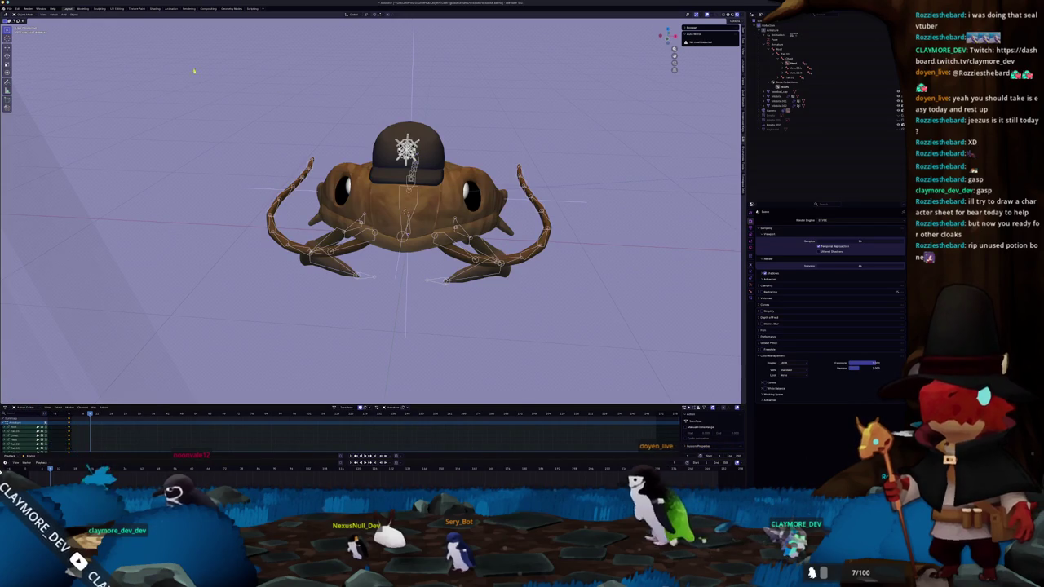
pyautogui.click(707, 15)
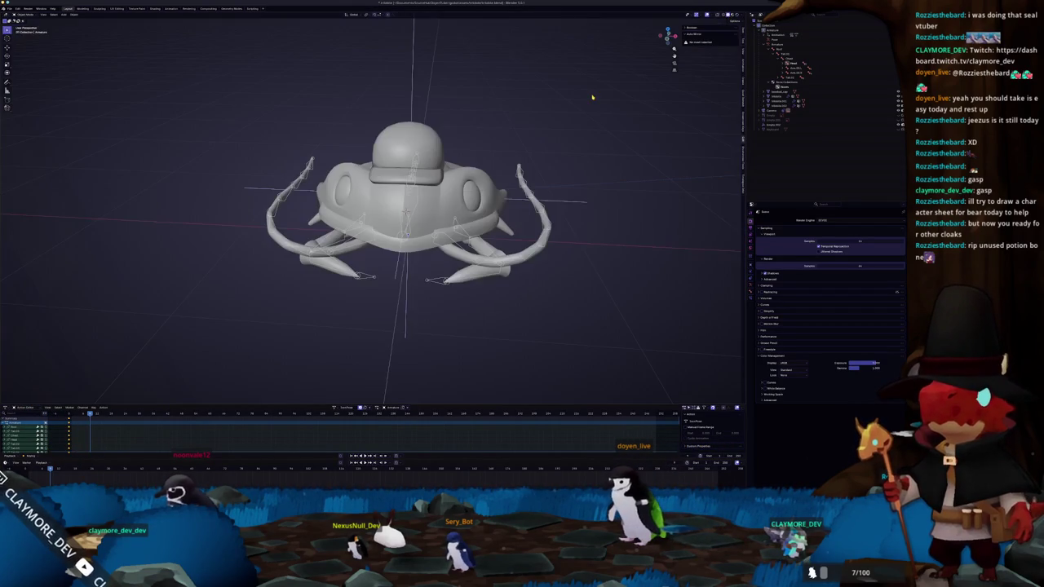
pyautogui.hotkey('shift', 'a')
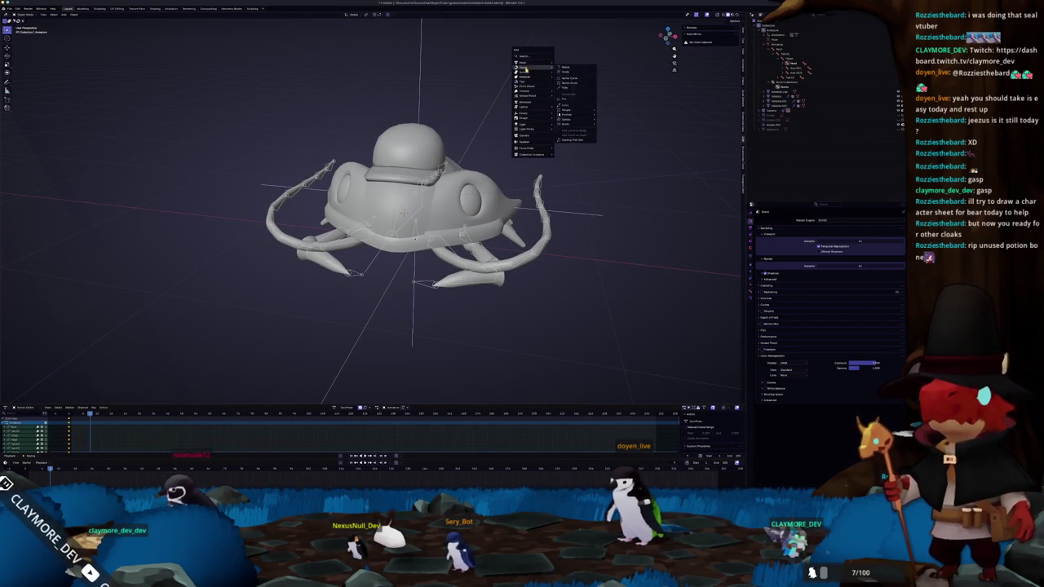
# Add a new cylinder mesh and adjust its creation settings
pyautogui.moveTo(528, 63)
pyautogui.click(563, 85)
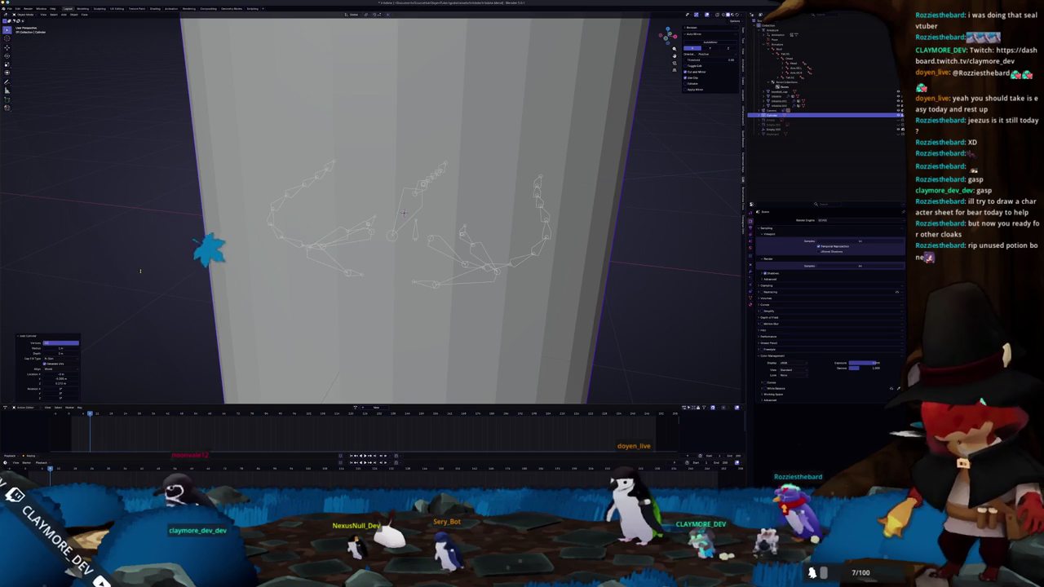
pyautogui.moveTo(61, 343); pyautogui.dragTo(58, 342)
pyautogui.scroll(-3, 202, 231)
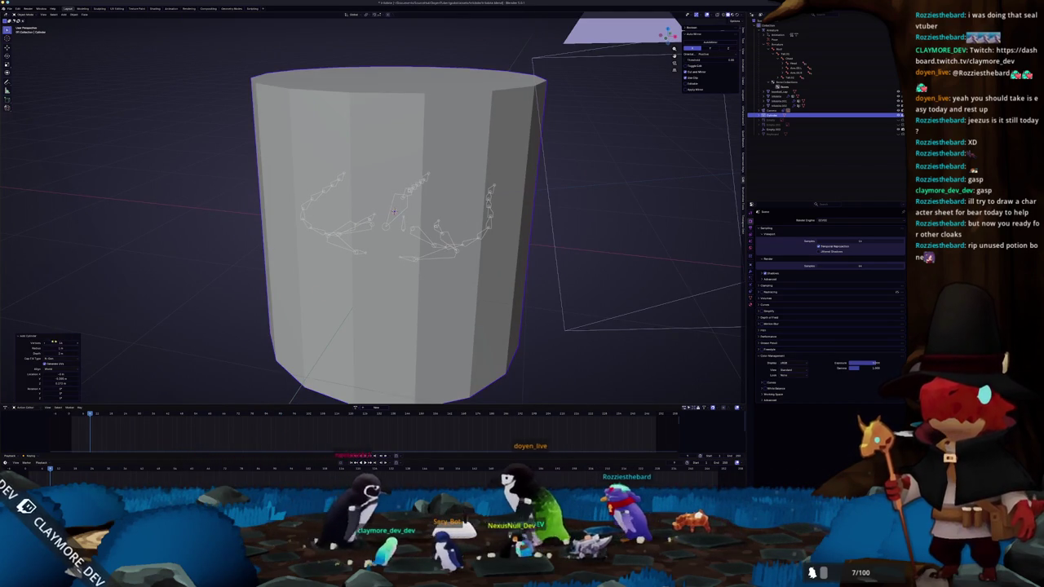
# Scale the cylinder down to a small size and frame it in front view
pyautogui.press('s')
pyautogui.click(245, 310)
pyautogui.scroll(-3, 318, 226)
pyautogui.press('s')
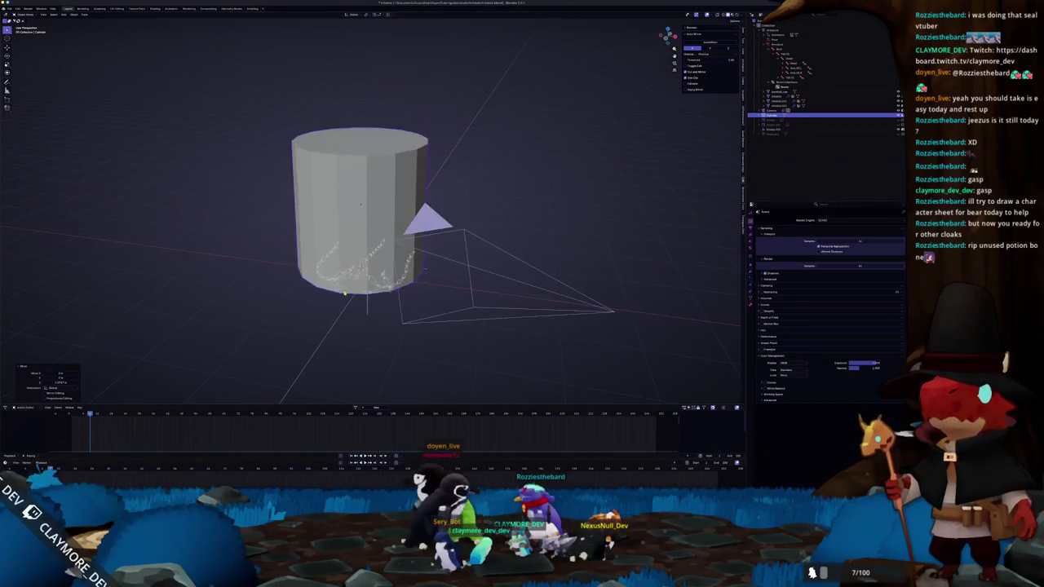
pyautogui.scroll(3, 372, 159)
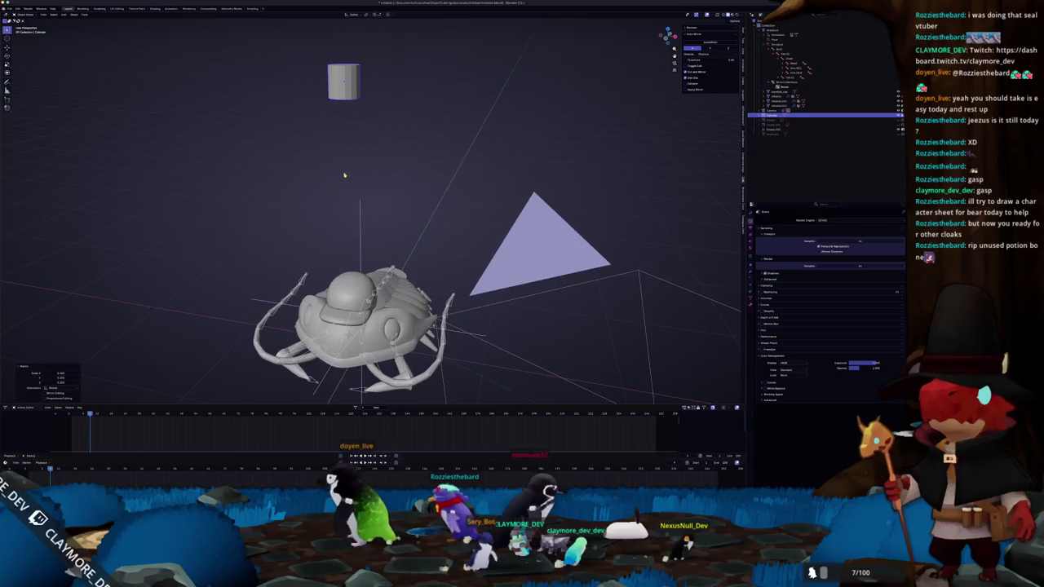
pyautogui.press('KP_Decimal')
pyautogui.scroll(-3, 316, 209)
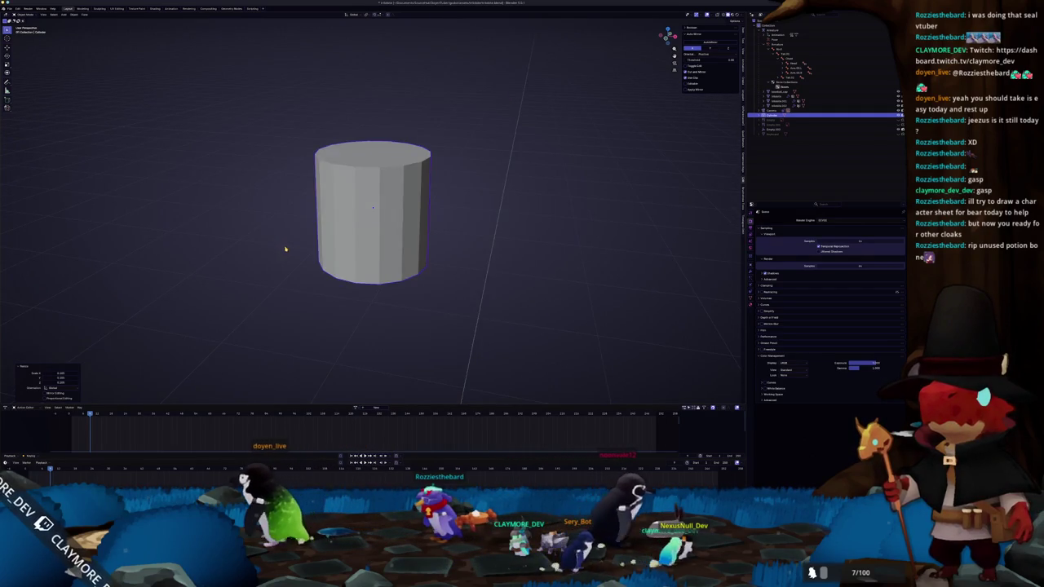
pyautogui.press('KP_1')
pyautogui.scroll(-3, 490, 236)
# Stretch the cylinder along Z and make it thinner to form a long shaft
pyautogui.press('s')
pyautogui.hotkey('shift', 'z')
pyautogui.press('Return')
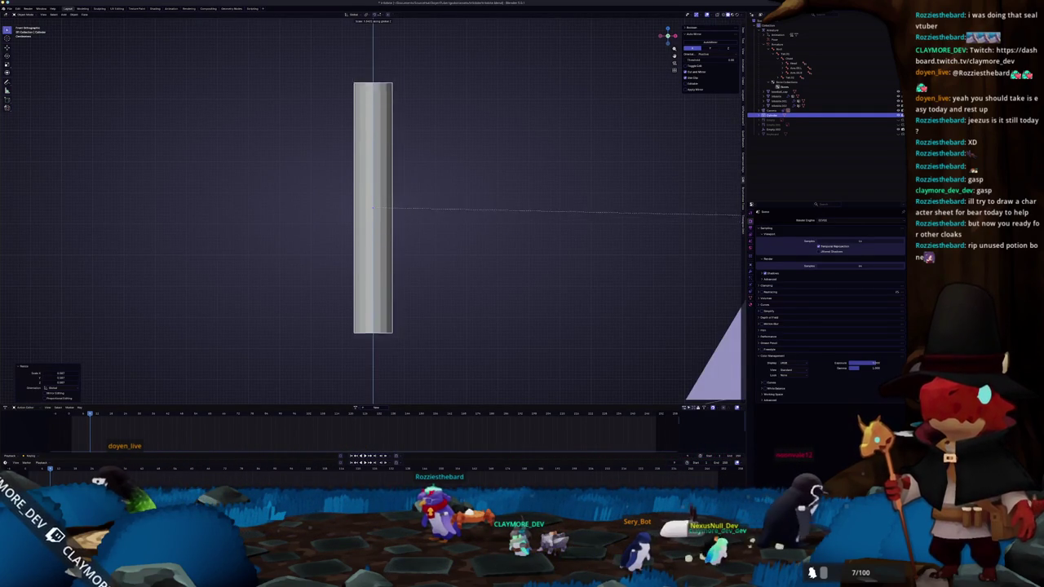
pyautogui.scroll(-4, 396, 245)
pyautogui.scroll(3, 413, 246)
pyautogui.press('s')
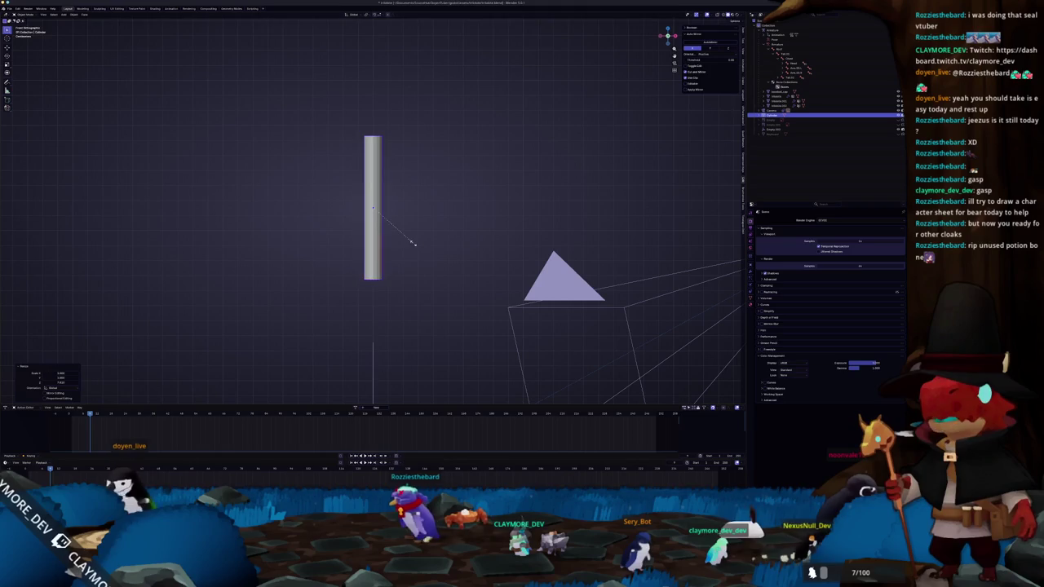
pyautogui.press('Return')
pyautogui.scroll(2, 392, 277)
# In Edit Mode, add an edge loop and proportionally scale the ends so the shaft tapers
pyautogui.press('Tab')
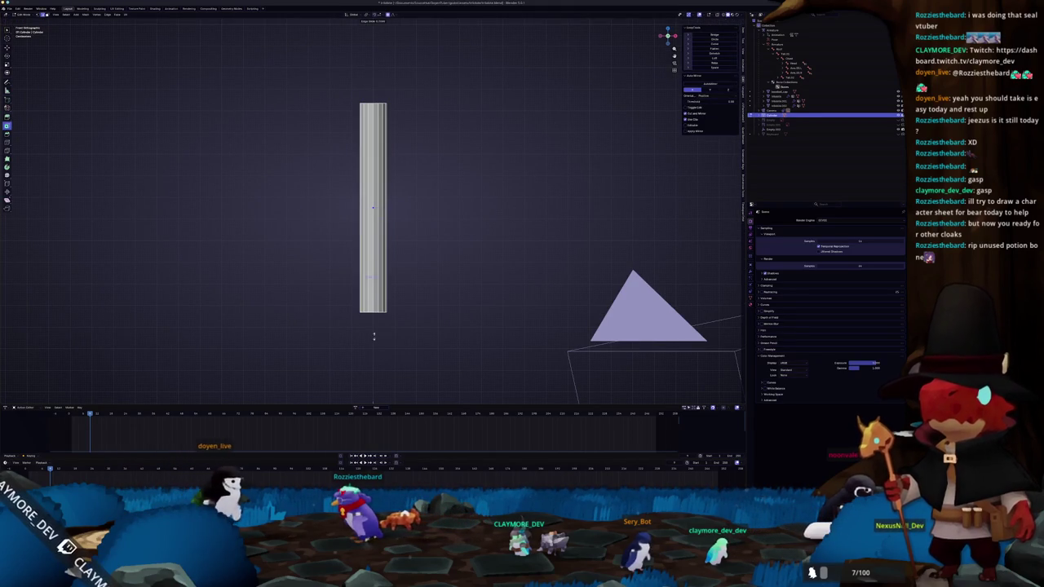
pyautogui.hotkey('ctrl', 'r')
pyautogui.click(373, 196)
pyautogui.press('s')
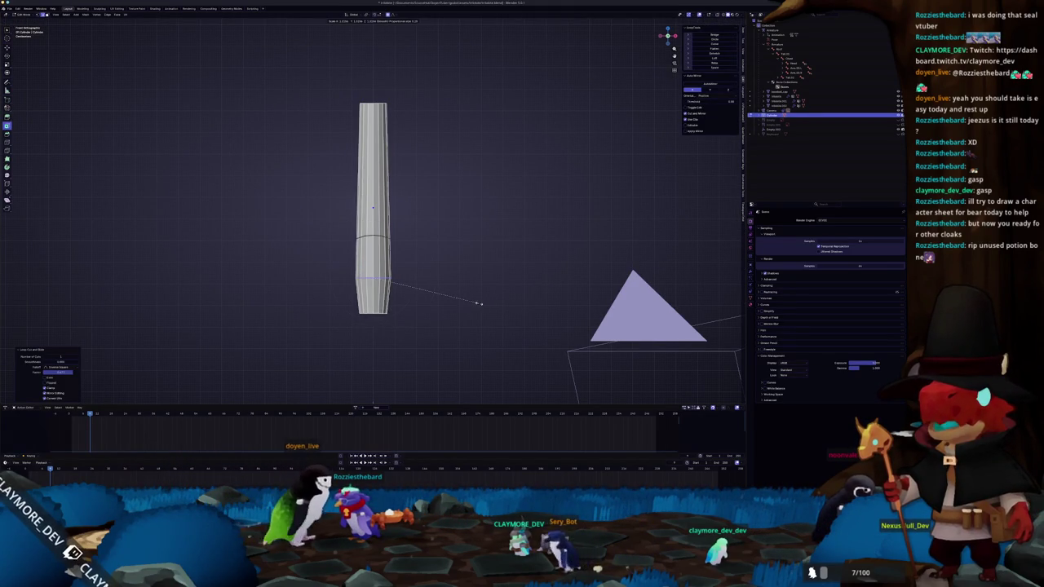
pyautogui.press('Return')
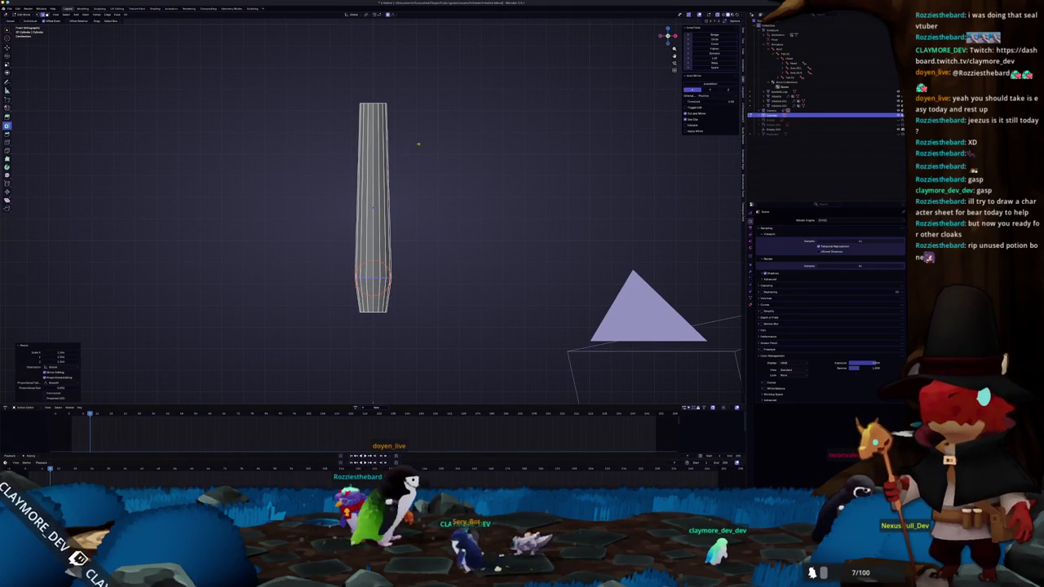
pyautogui.press('s')
pyautogui.press('Return')
pyautogui.scroll(-3, 397, 233)
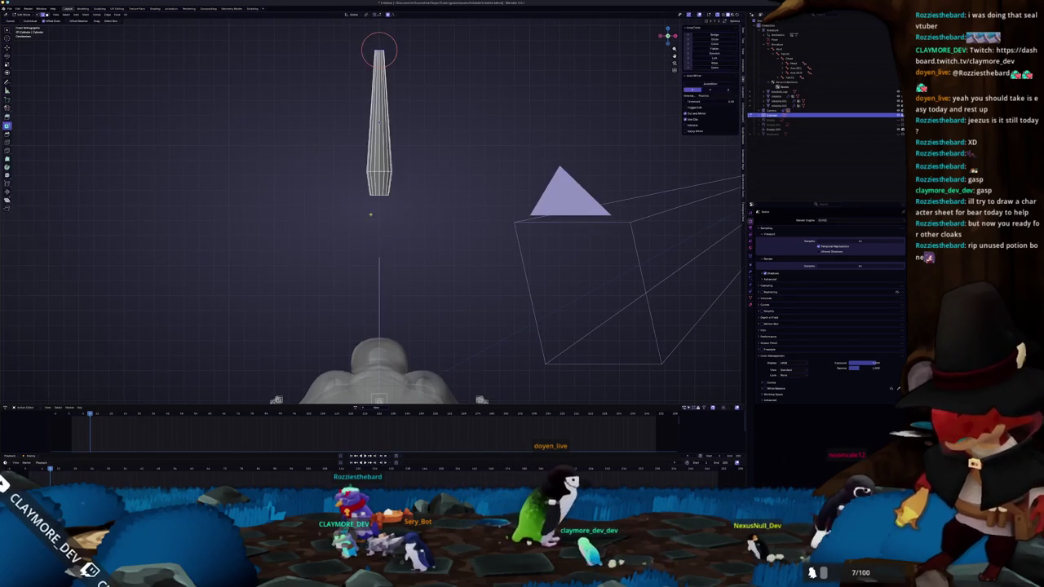
pyautogui.press('KP_8')
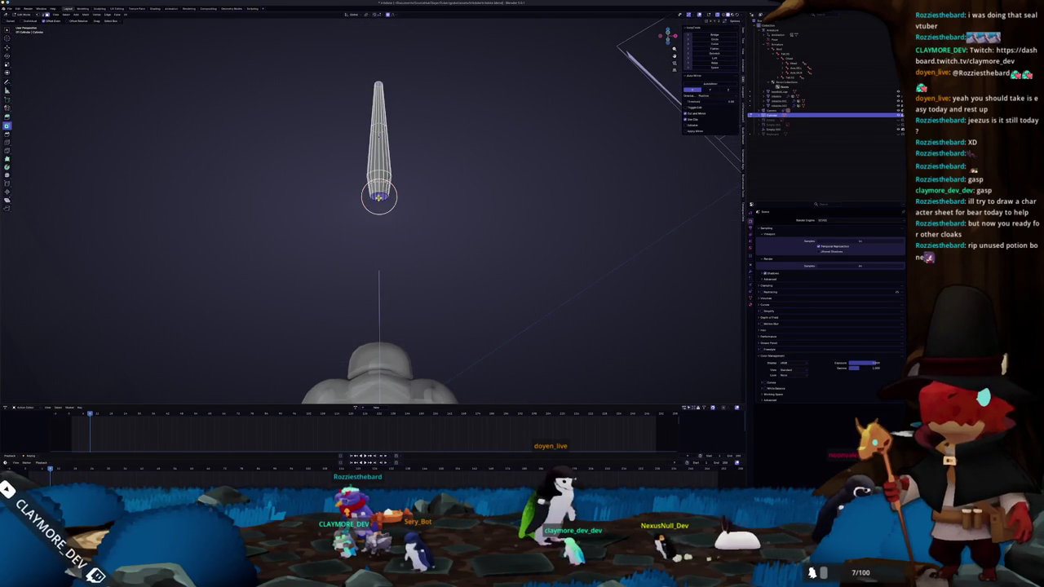
pyautogui.press('KP_1')
pyautogui.hotkey('shift', 'a')
# Add a second cylinder, shrink it, place it at the shaft's base and widen it
pyautogui.moveTo(352, 207)
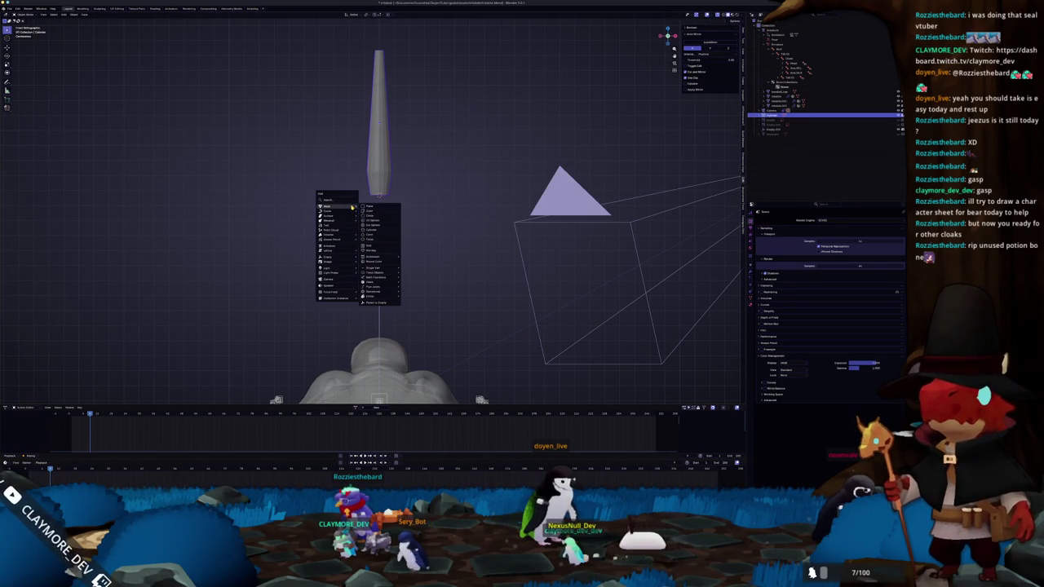
pyautogui.click(376, 230)
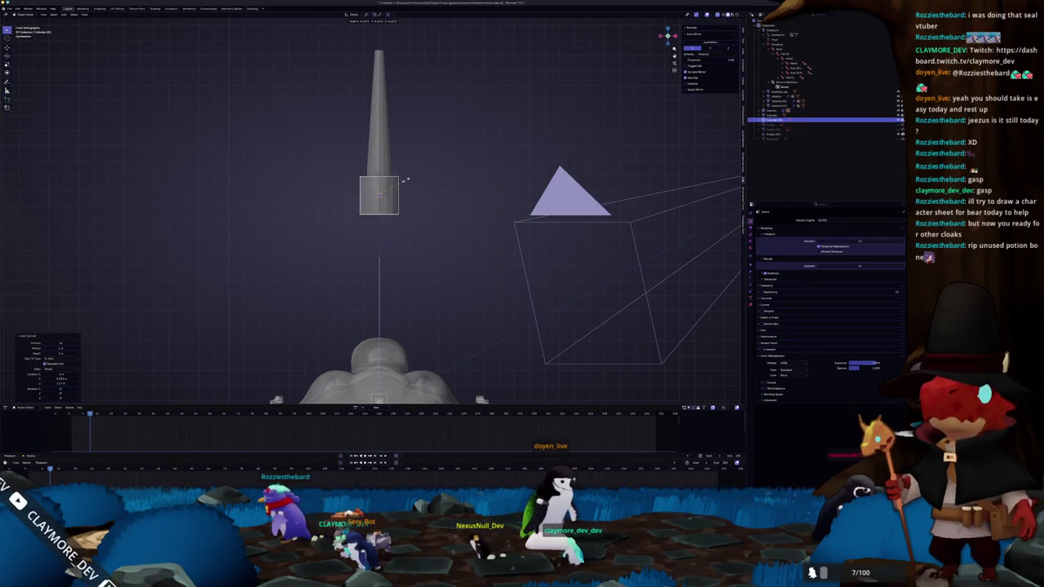
pyautogui.click(390, 189)
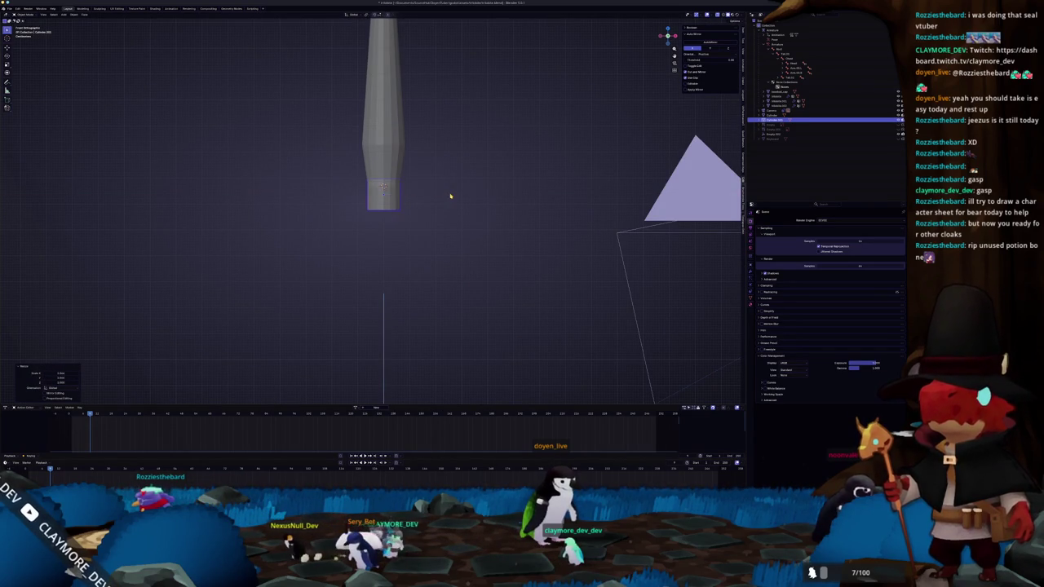
pyautogui.click(478, 190)
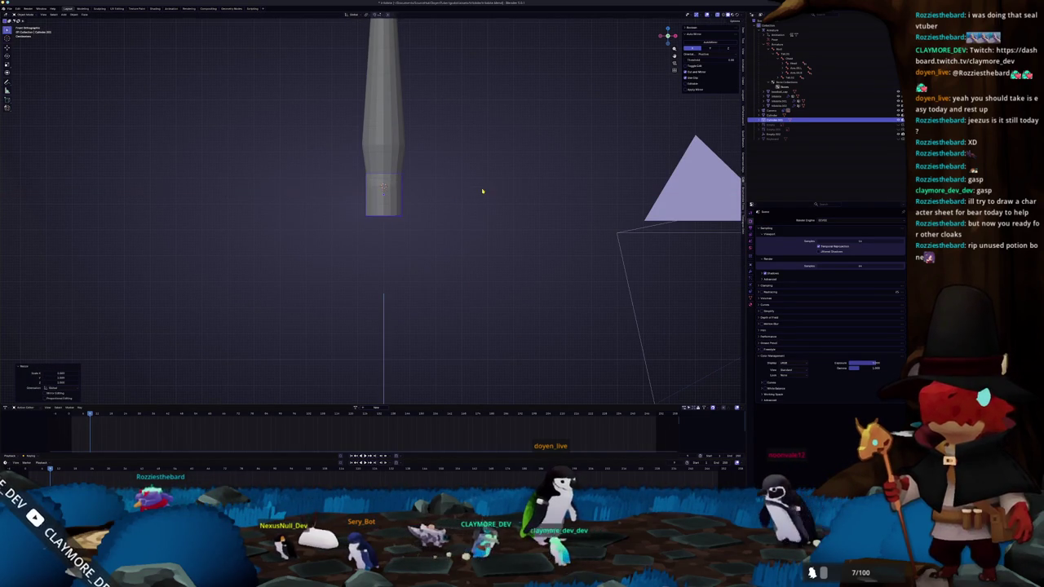
pyautogui.press('s')
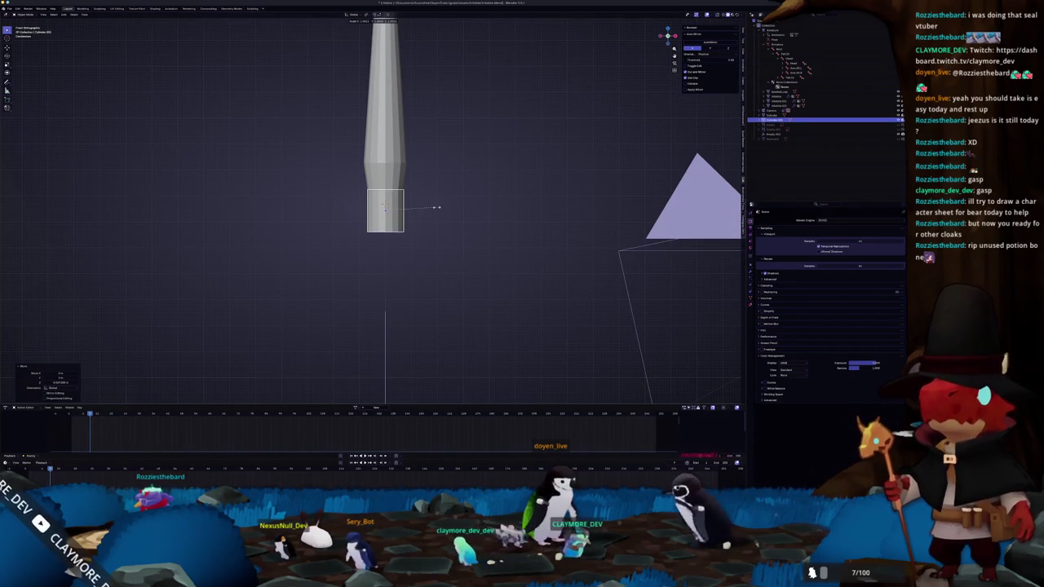
pyautogui.click(438, 218)
# Add a cube at the bottom end of the shaft
pyautogui.scroll(-3, 432, 217)
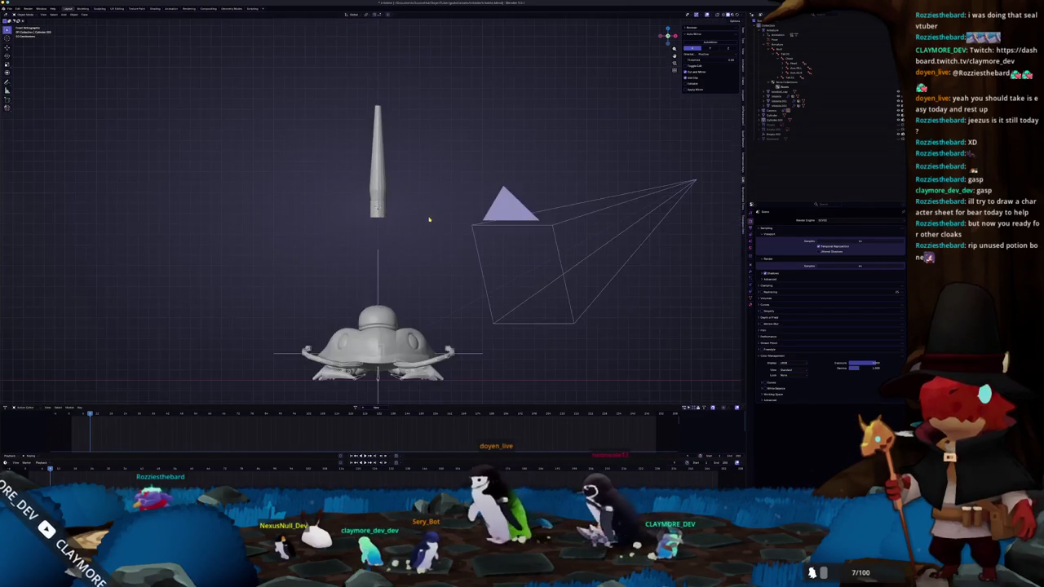
pyautogui.scroll(2, 427, 217)
pyautogui.hotkey('shift', 'a')
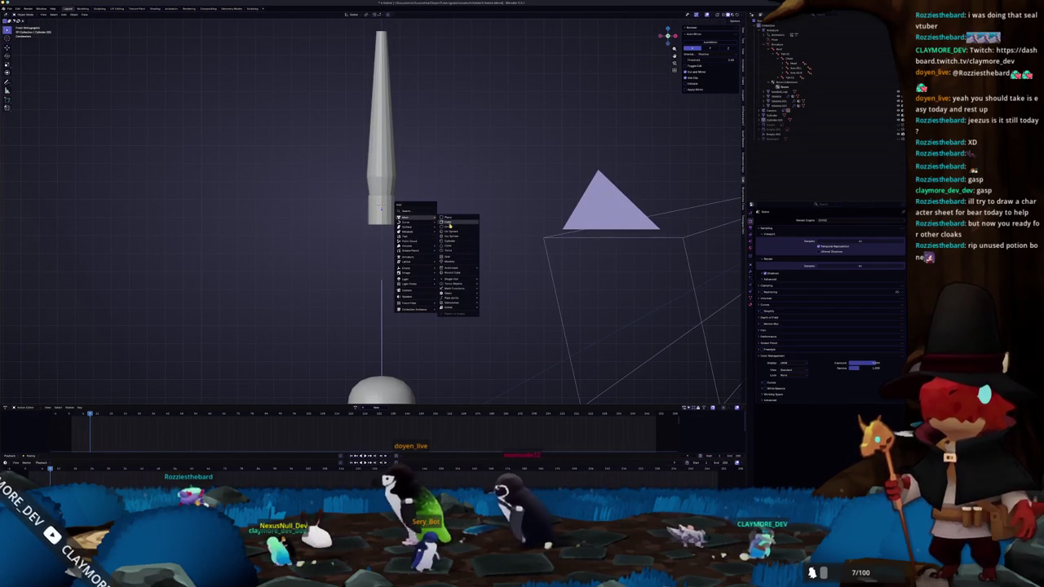
pyautogui.click(449, 222)
# Shrink the cube, then extrude it downward in Edit Mode to lengthen the tip
pyautogui.press('s')
pyautogui.click(450, 195)
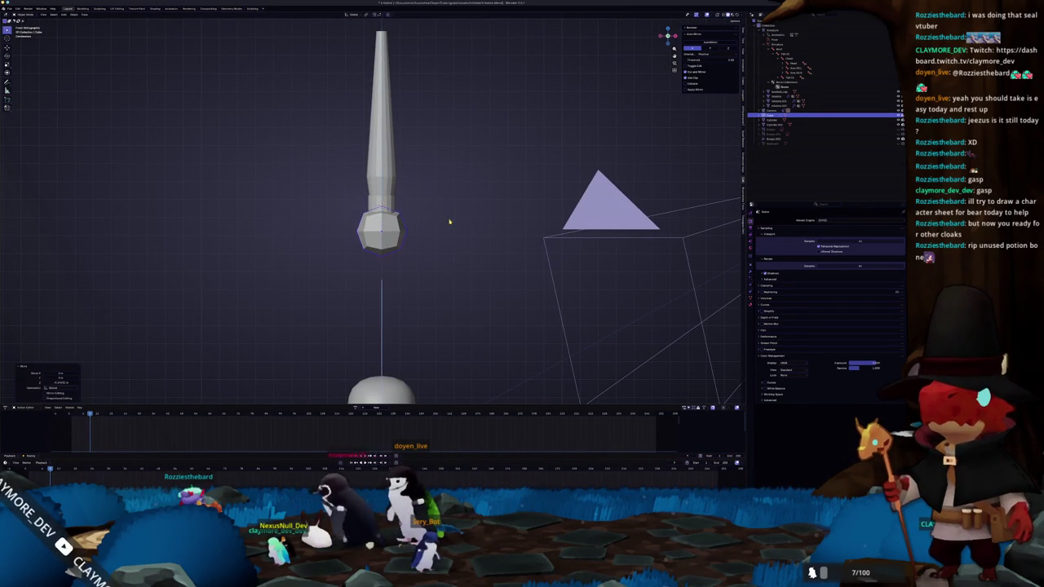
pyautogui.press('Tab')
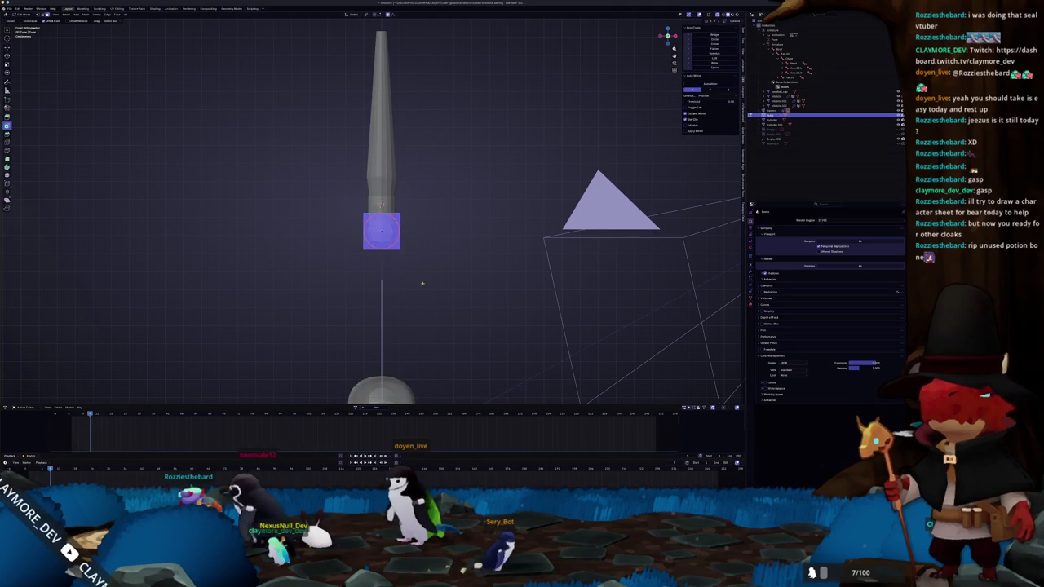
pyautogui.scroll(2, 429, 270)
pyautogui.scroll(1, 430, 270)
pyautogui.press('e')
pyautogui.click(450, 294)
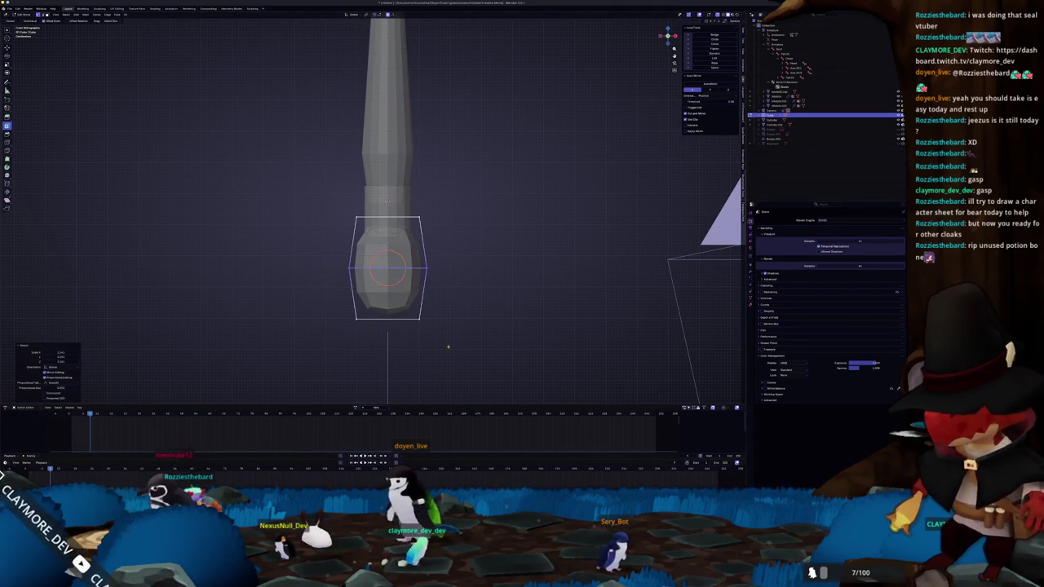
pyautogui.click(436, 304)
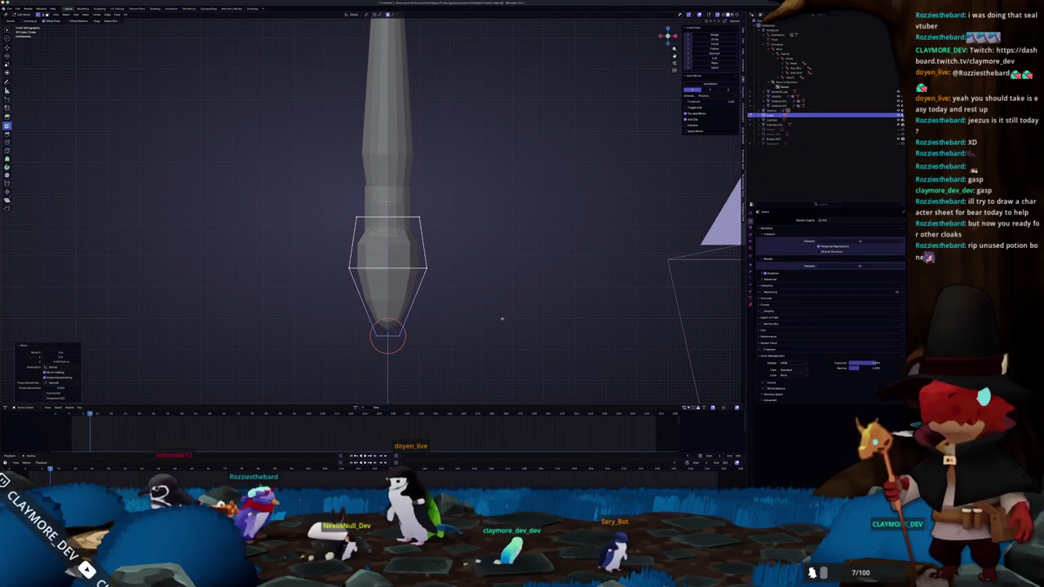
pyautogui.press('KP_5')
# Resize the upper ring face, raise the widest loop along Z, and taper the bottom to a point
pyautogui.click(383, 237)
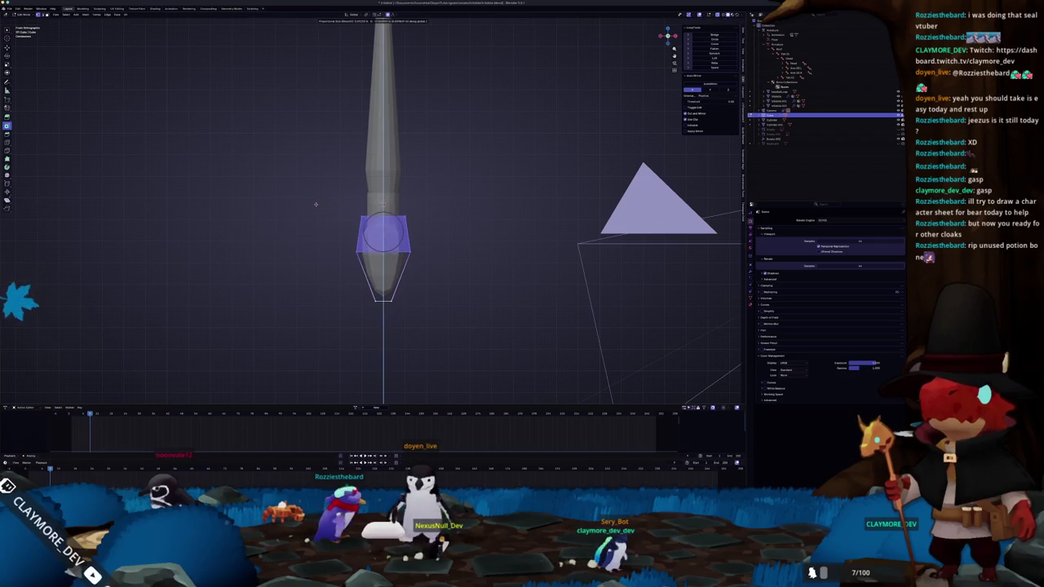
pyautogui.press('s')
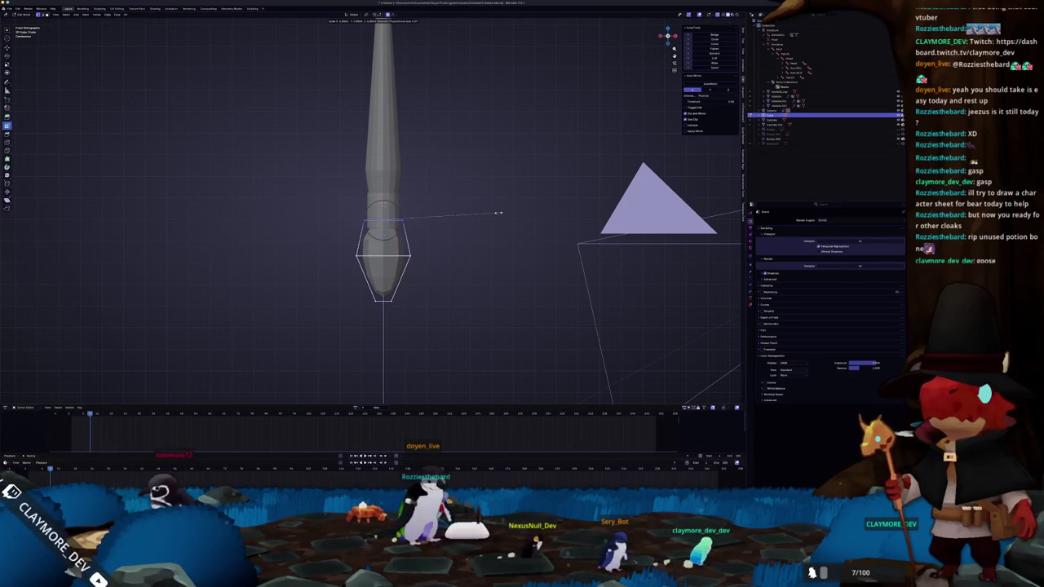
pyautogui.click(477, 212)
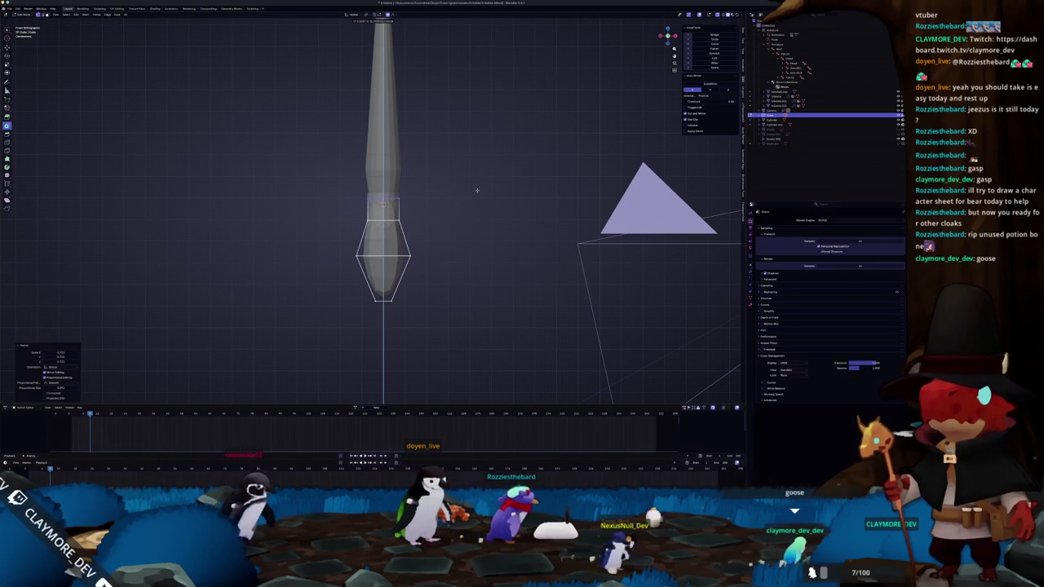
pyautogui.press('s')
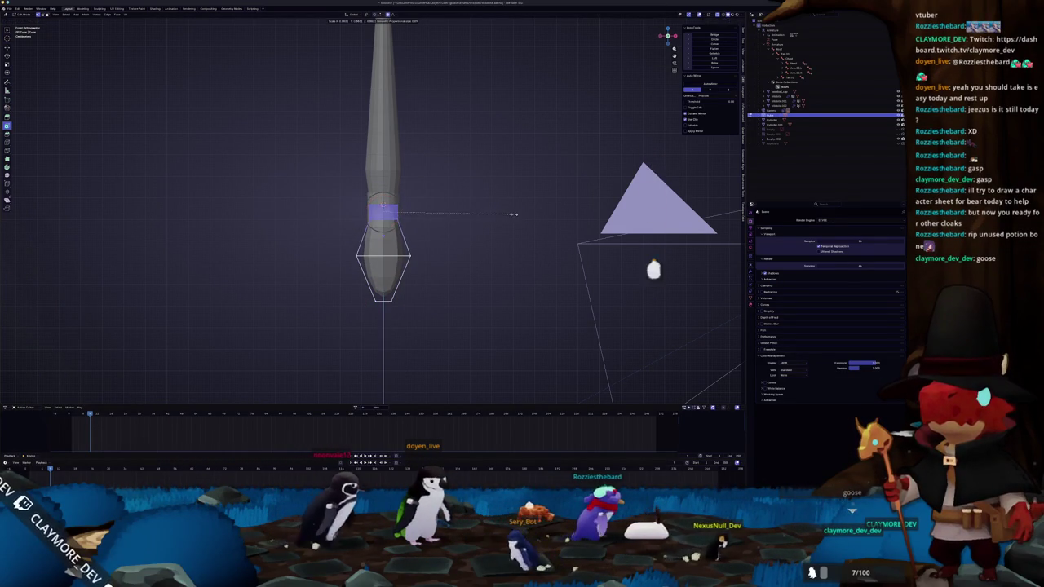
pyautogui.click(505, 214)
pyautogui.scroll(1, 471, 240)
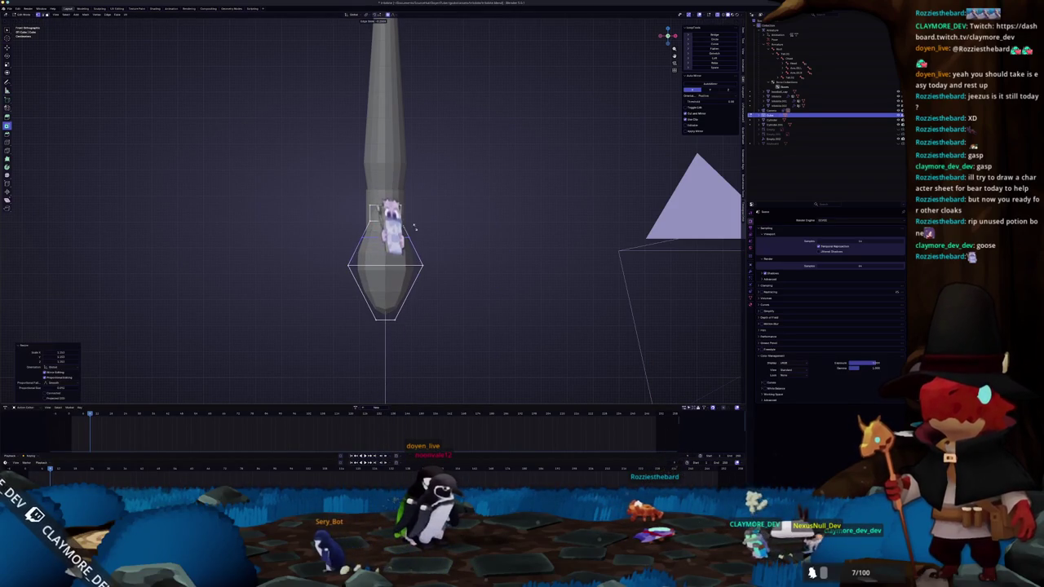
pyautogui.press('g')
pyautogui.press('z')
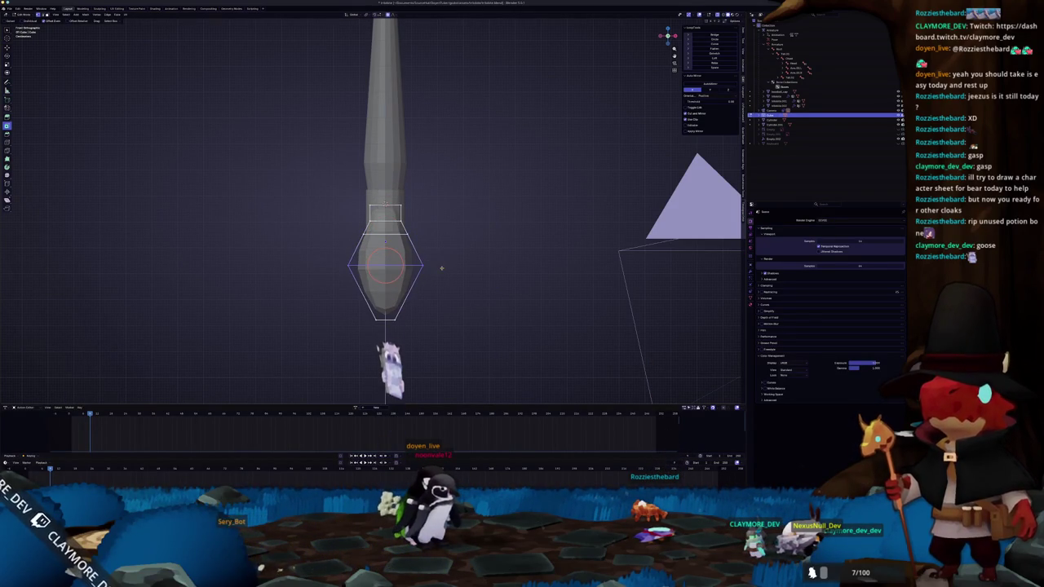
pyautogui.click(443, 250)
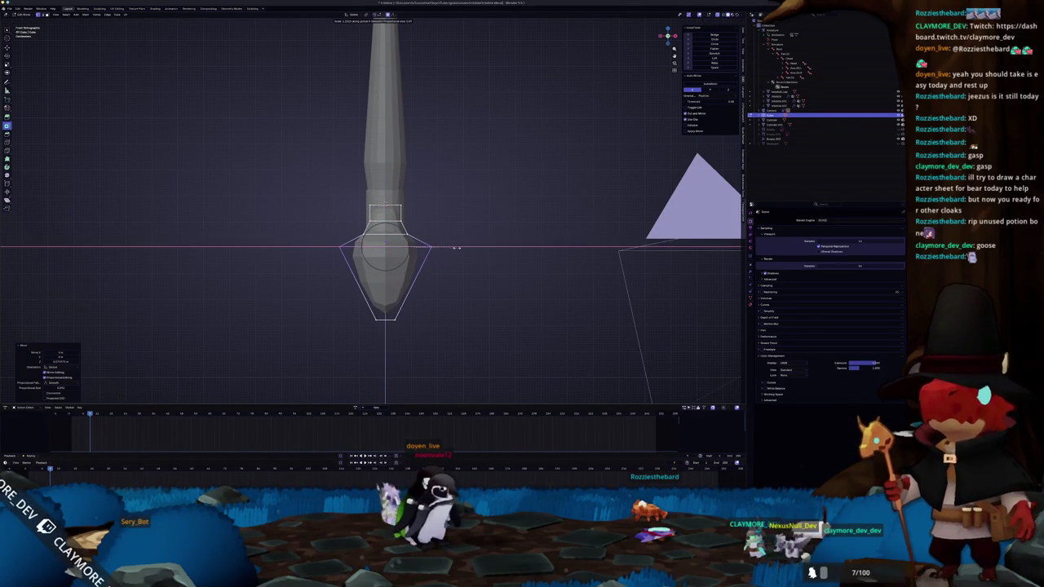
pyautogui.hotkey('shift', 's')
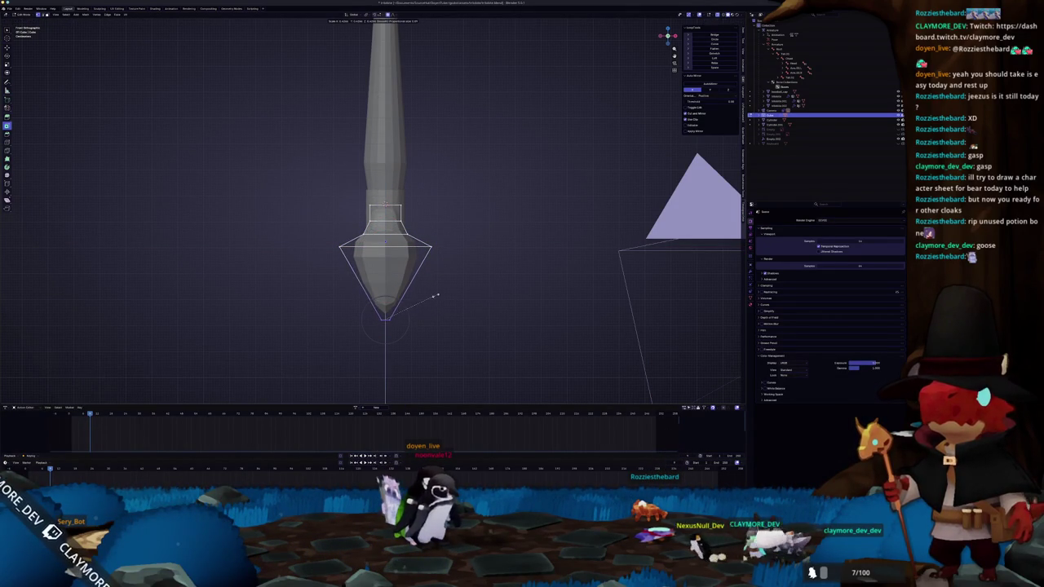
pyautogui.click(437, 295)
pyautogui.scroll(-1, 433, 292)
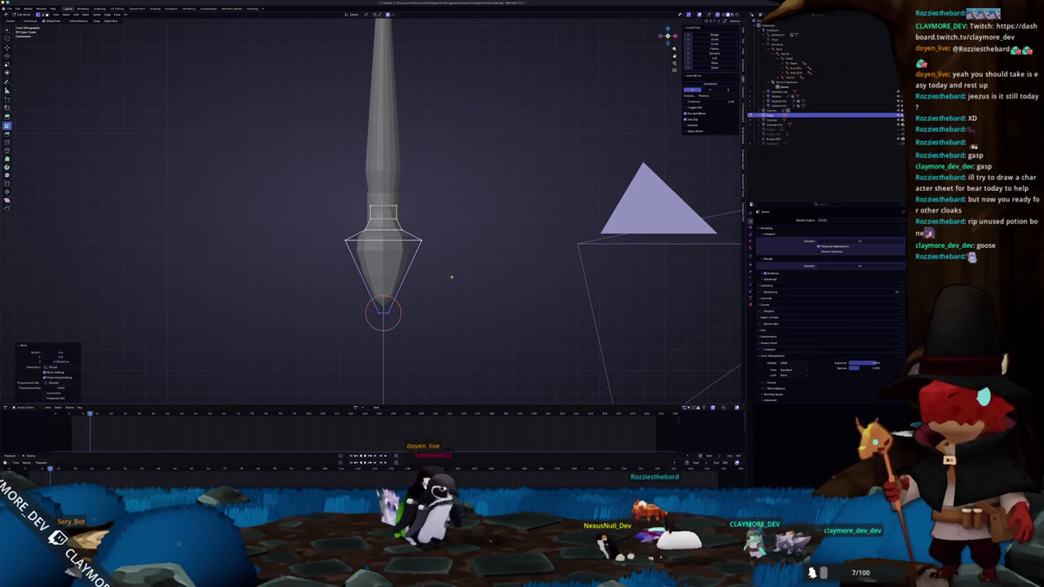
# Select the widest loop and scale the tip narrower and shorter, then leave Edit Mode
pyautogui.moveTo(315, 237); pyautogui.dragTo(314, 237)
pyautogui.hotkey('shift', 's')
pyautogui.scroll(2, 441, 231)
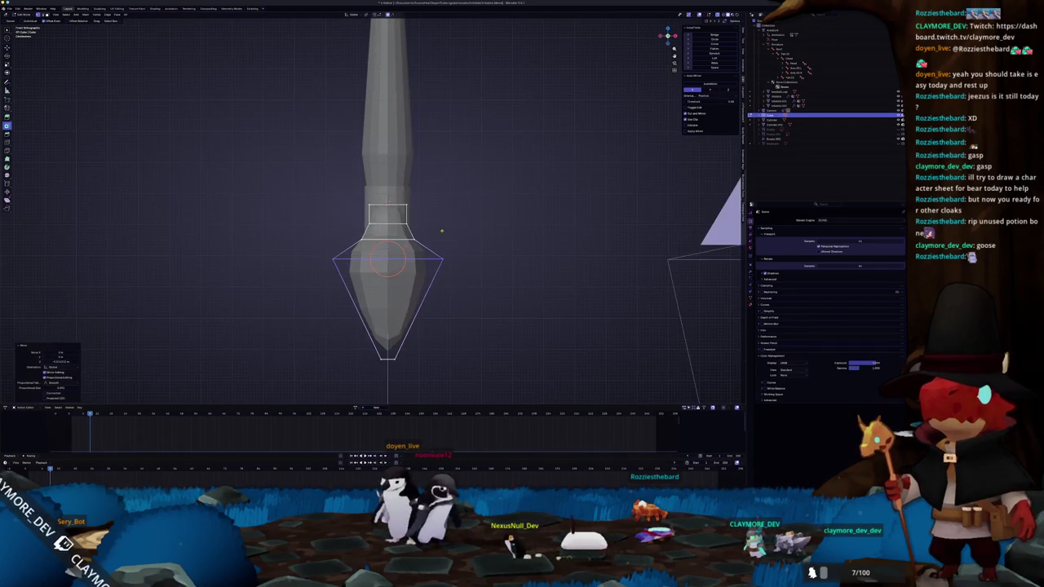
pyautogui.press('s')
pyautogui.click(323, 237)
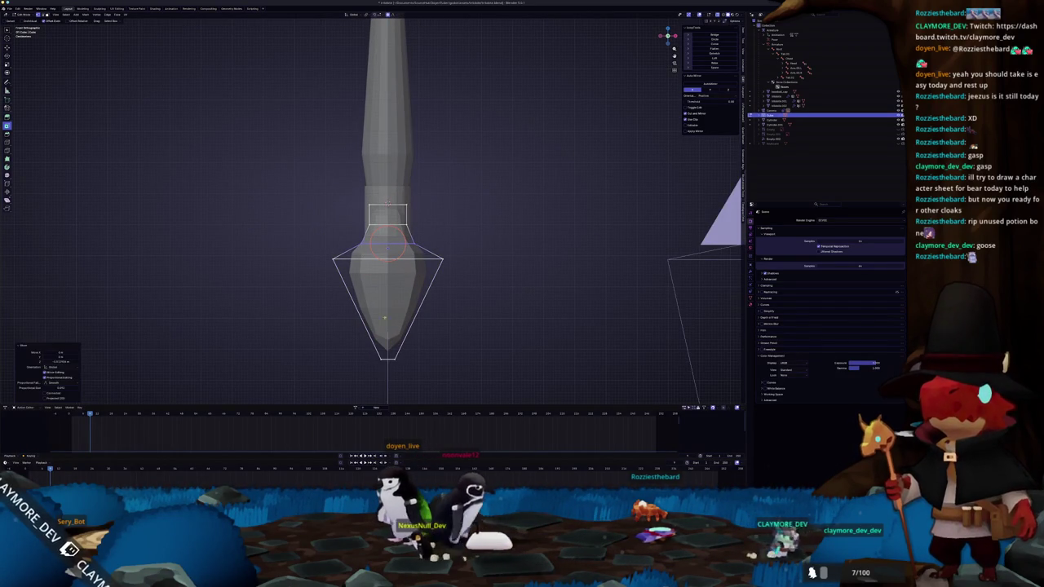
pyautogui.press('s')
pyautogui.click(398, 348)
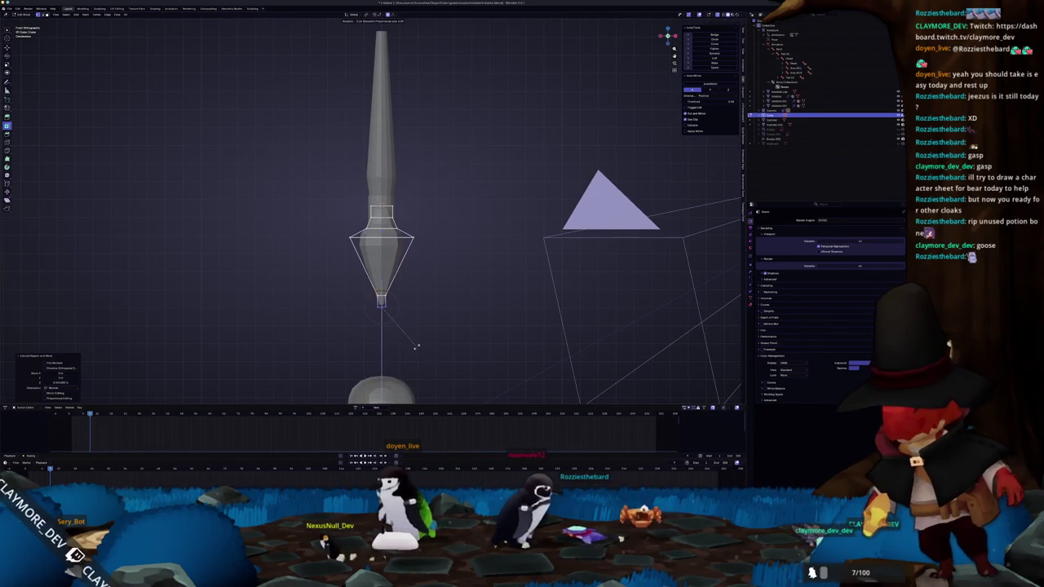
pyautogui.press('r')
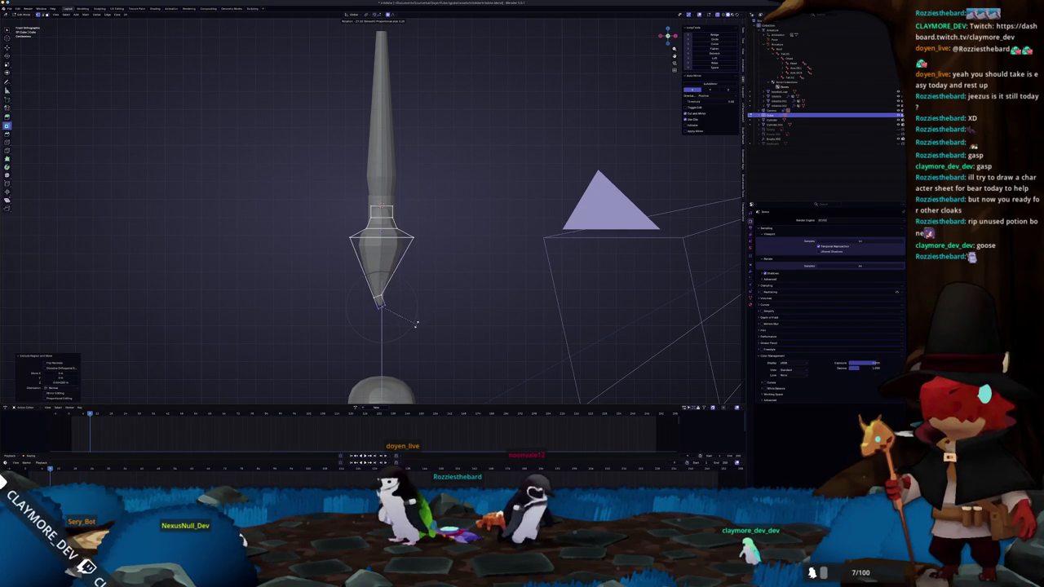
pyautogui.press('Tab')
pyautogui.scroll(-4, 401, 318)
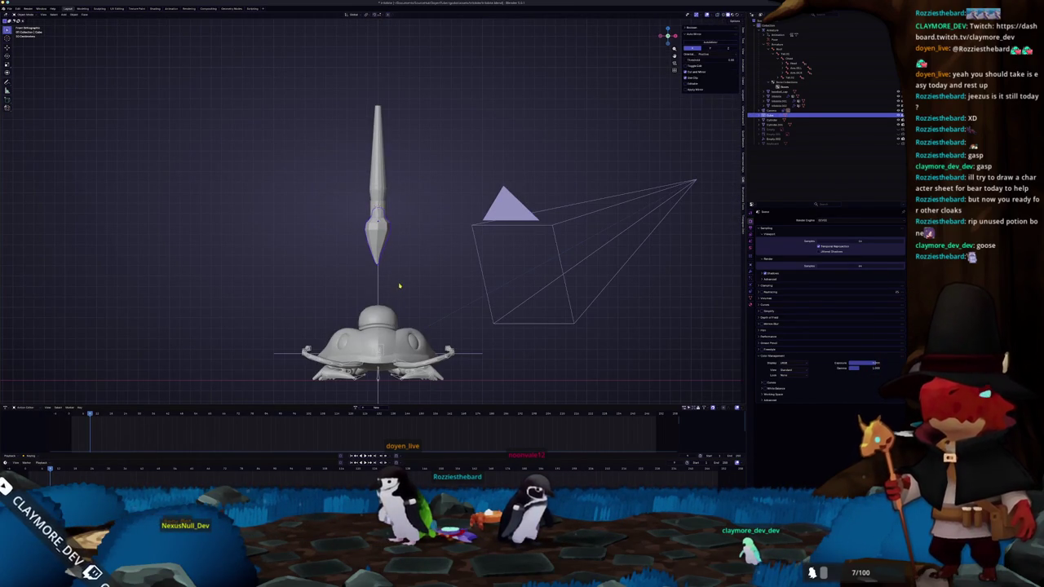
# Select the spear tip and adjust its geometry in Edit Mode
pyautogui.click(379, 246)
pyautogui.scroll(2, 469, 250)
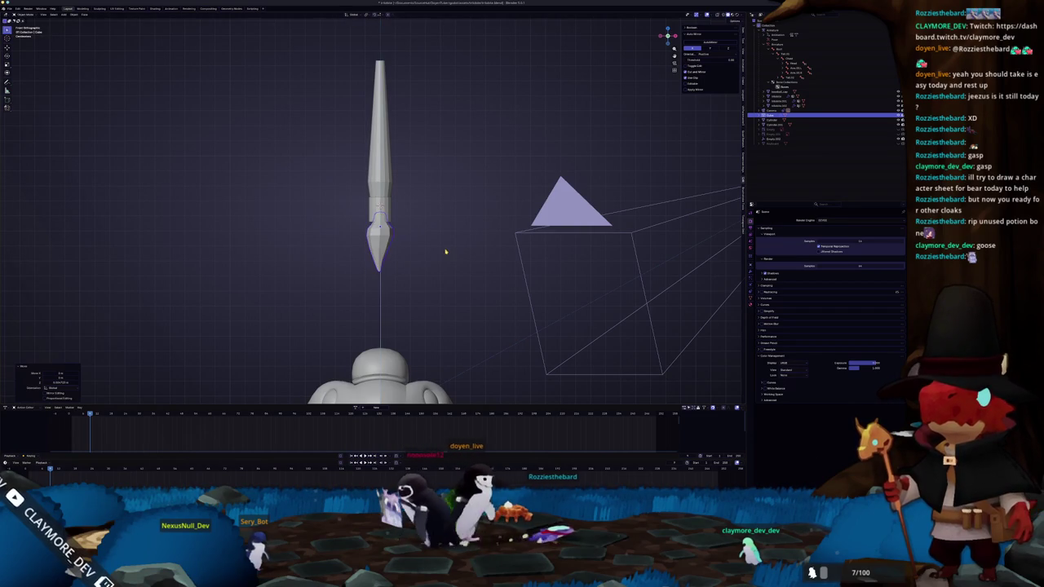
pyautogui.press('Tab')
pyautogui.press('r')
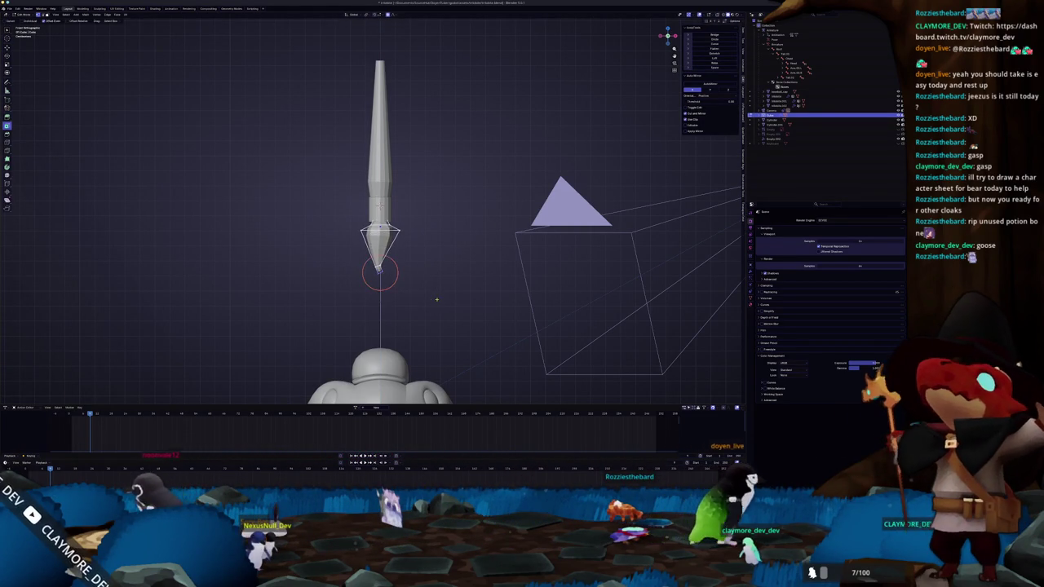
pyautogui.press('Escape')
pyautogui.press('Tab')
pyautogui.scroll(-2, 437, 296)
# Select the spear's Cylinder object and rescale it to fit the tip
pyautogui.moveTo(437, 296); pyautogui.dragTo(381, 283)
pyautogui.click(376, 214)
pyautogui.click(444, 204)
pyautogui.scroll(4, 439, 214)
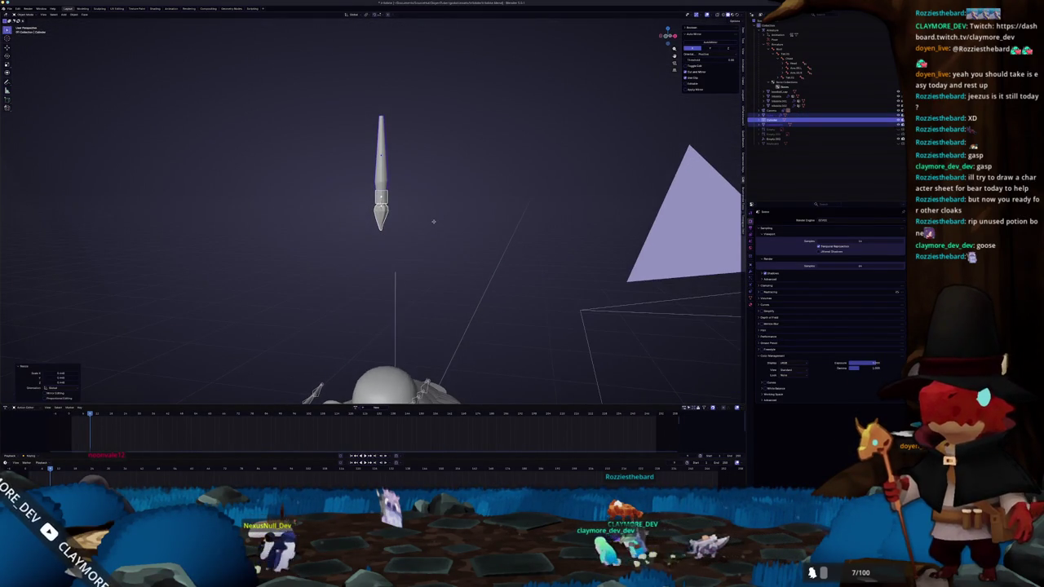
pyautogui.scroll(1, 452, 233)
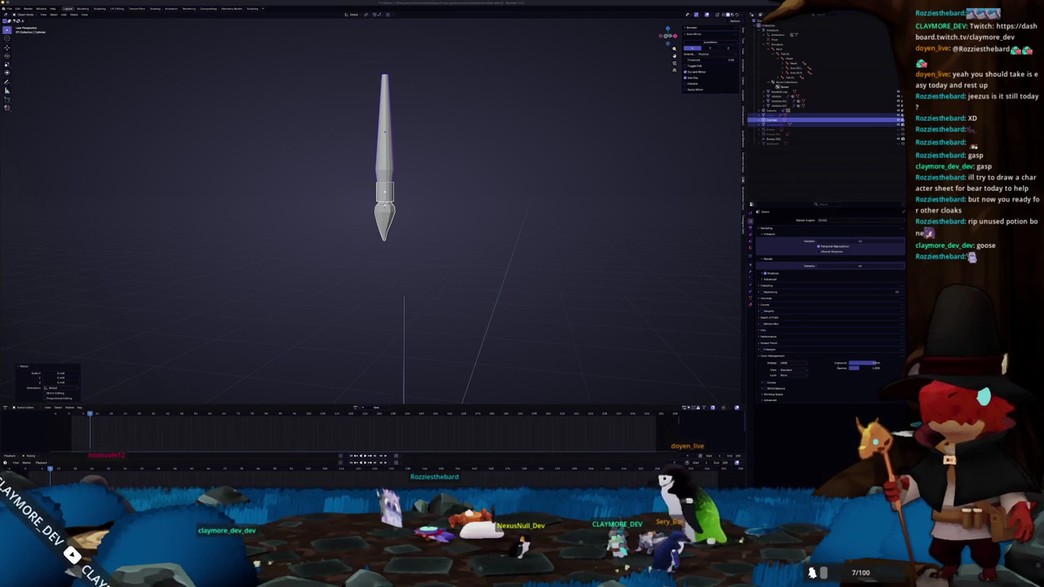
# Select the collar cylinder, add loop cuts around it, and scale the new band outward
pyautogui.click(771, 115)
pyautogui.click(771, 124)
pyautogui.press('KP_Decimal')
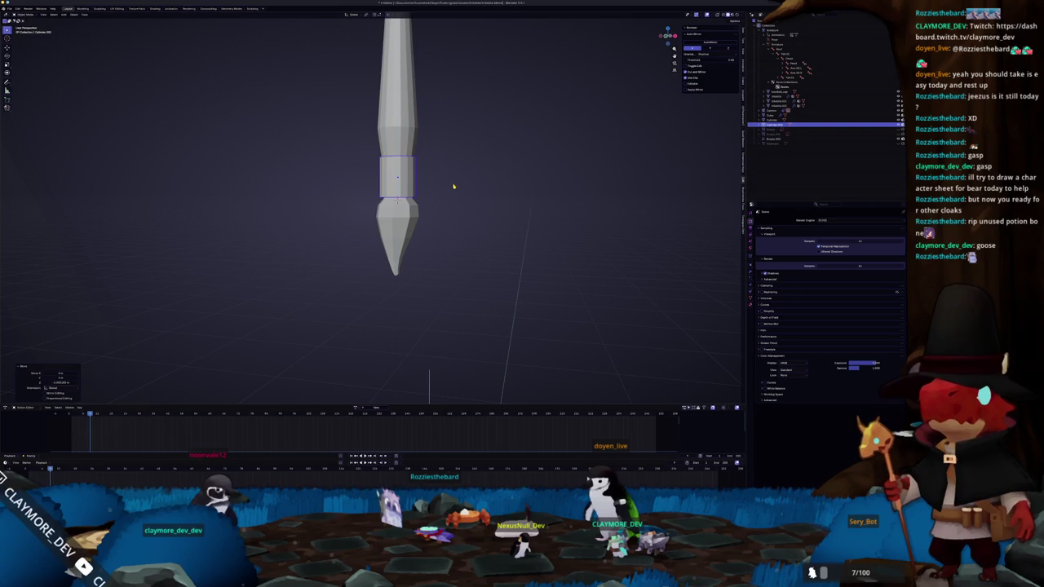
pyautogui.press('Tab')
pyautogui.hotkey('ctrl', 'r')
pyautogui.click(405, 178)
pyautogui.scroll(3, 406, 178)
pyautogui.press('s')
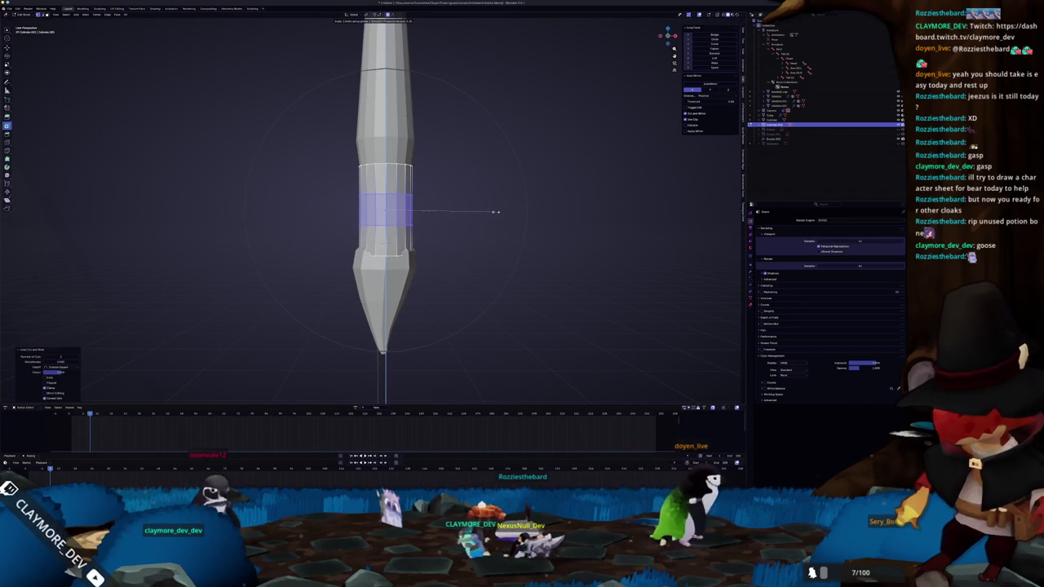
pyautogui.scroll(5, 496, 211)
pyautogui.click(530, 213)
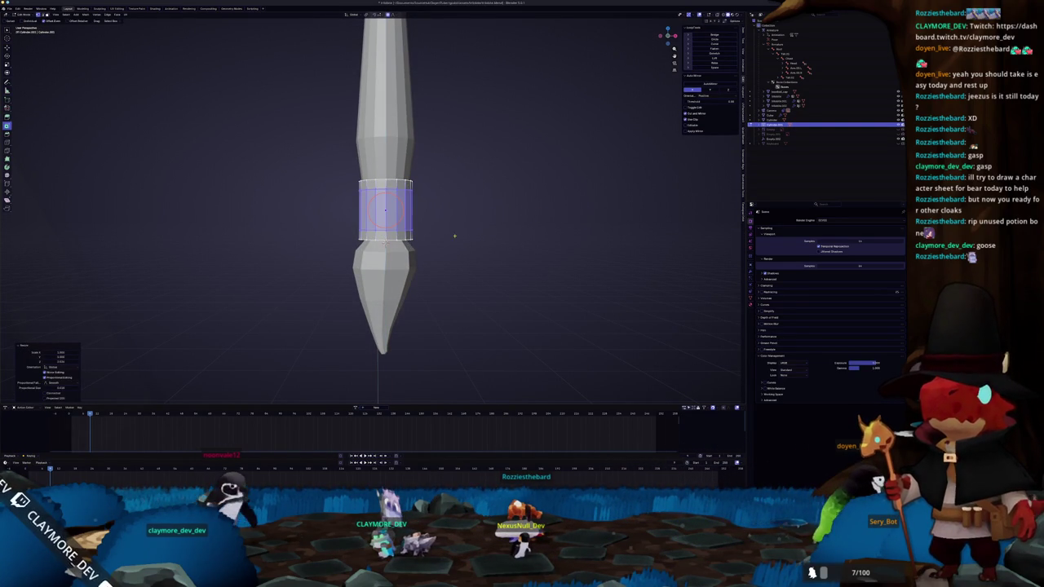
# Resize the collar band again, leaving the edge options menu unchanged
pyautogui.hotkey('alt', 'a')
pyautogui.press('s')
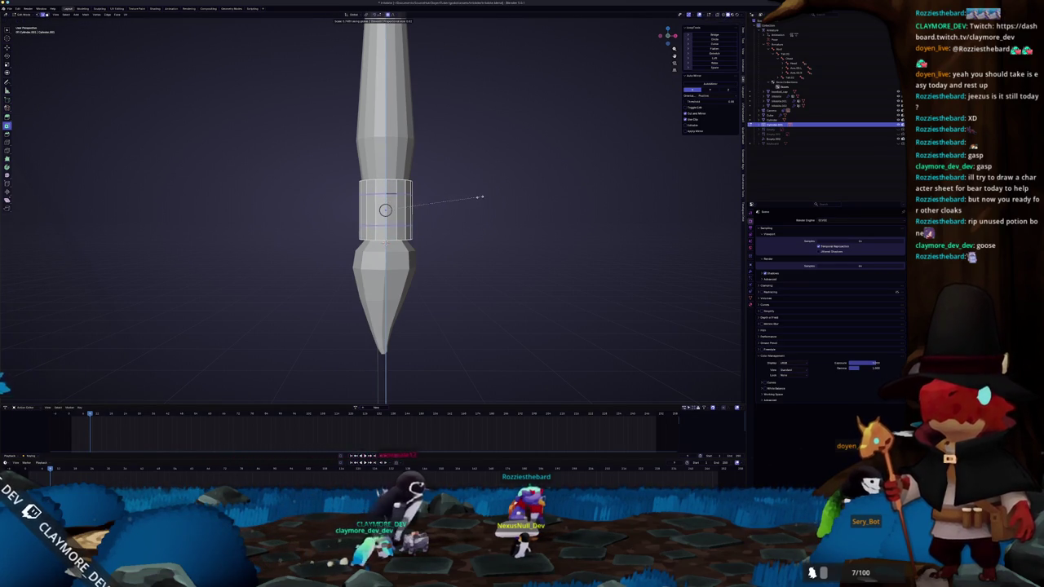
pyautogui.click(482, 197)
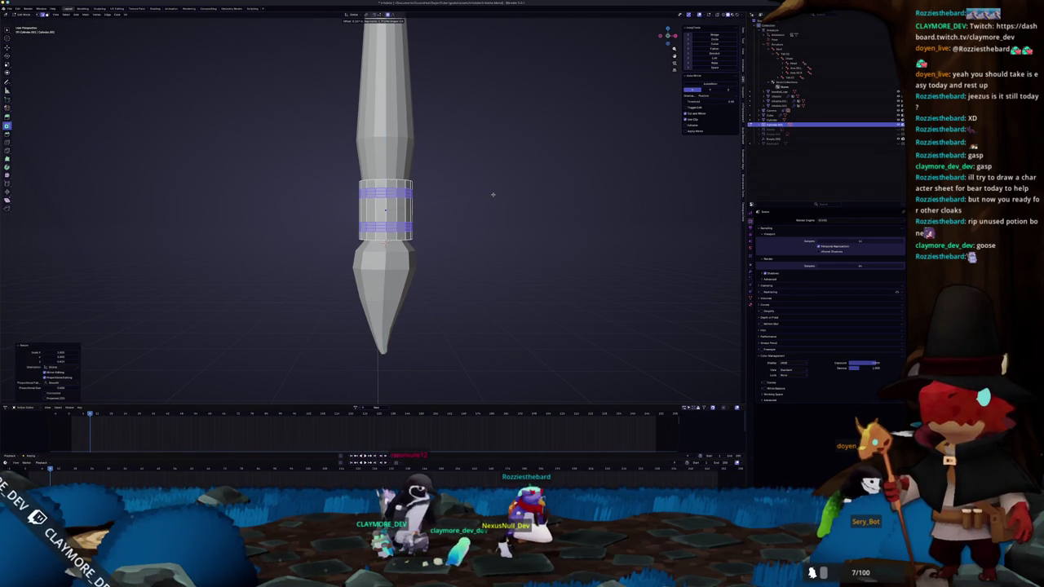
pyautogui.rightClick(466, 186)
pyautogui.click(466, 193)
pyautogui.hotkey('alt', 'a')
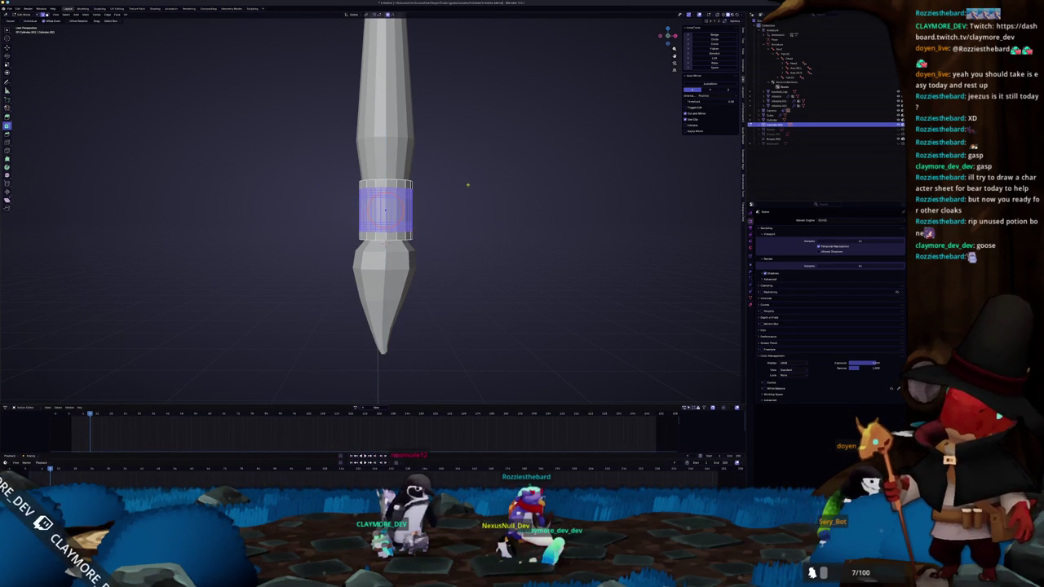
pyautogui.scroll(4, 469, 190)
# Scale a second collar loop inward along X to form the groove
pyautogui.hotkey('alt', 'a')
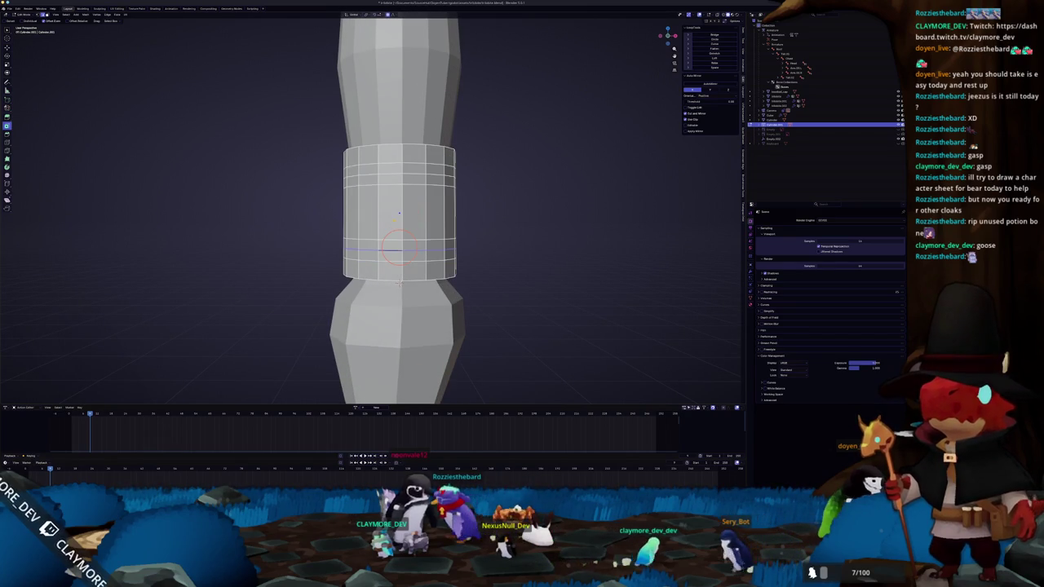
pyautogui.keyDown('alt'); pyautogui.keyDown('shift'); pyautogui.click(383, 174); pyautogui.keyUp('shift'); pyautogui.keyUp('alt')
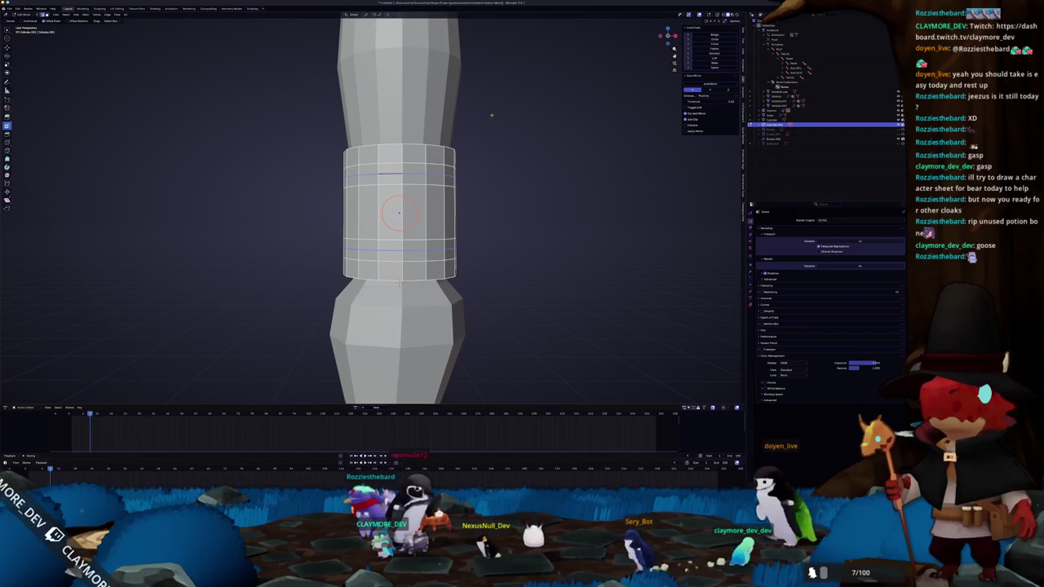
pyautogui.press('s')
pyautogui.press('x')
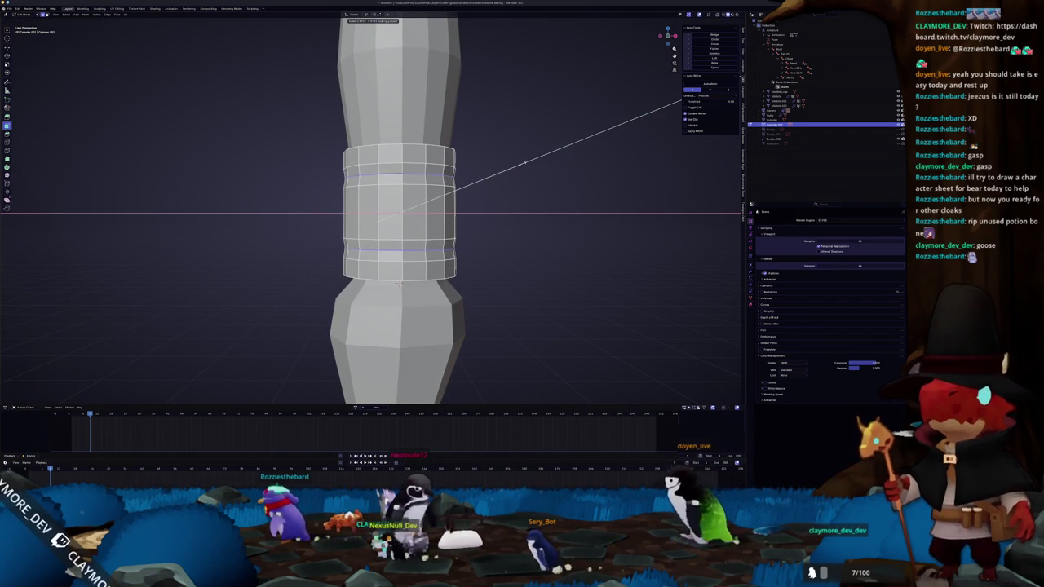
pyautogui.click(516, 165)
pyautogui.scroll(-5, 384, 233)
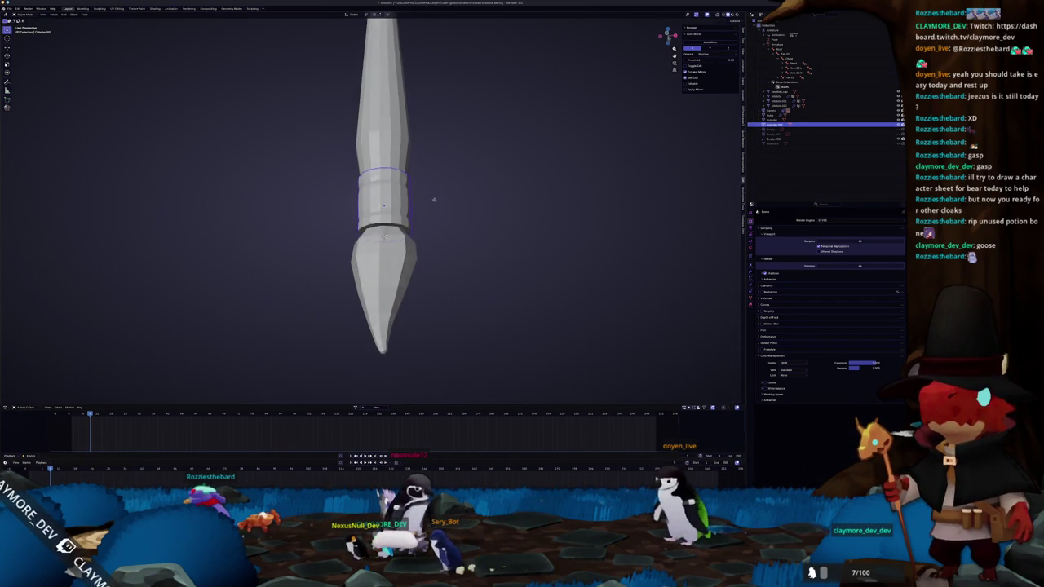
pyautogui.press('Tab')
pyautogui.press('KP_8')
pyautogui.press('KP_8')
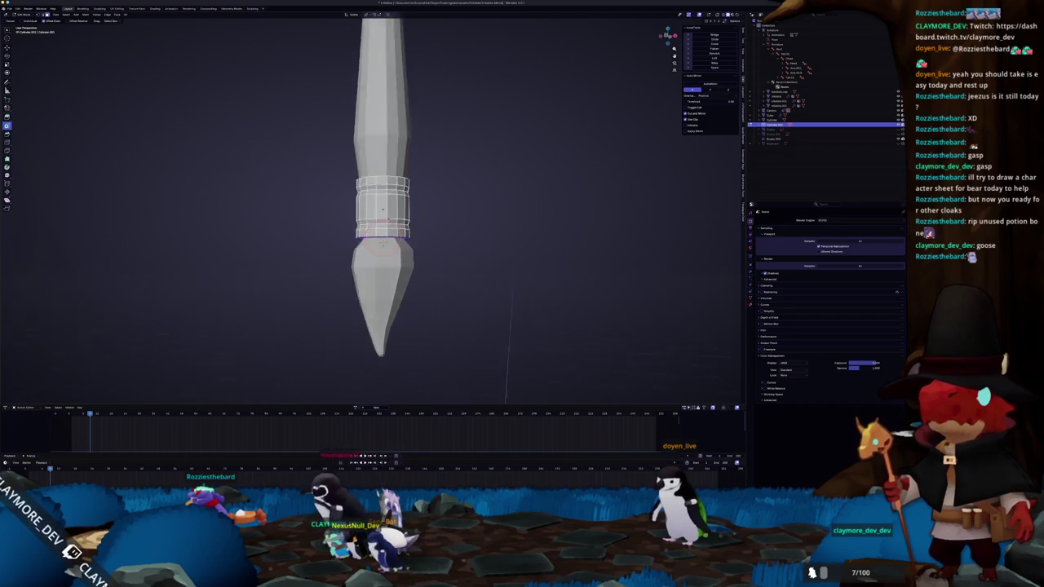
pyautogui.press('KP_2')
pyautogui.press('KP_2')
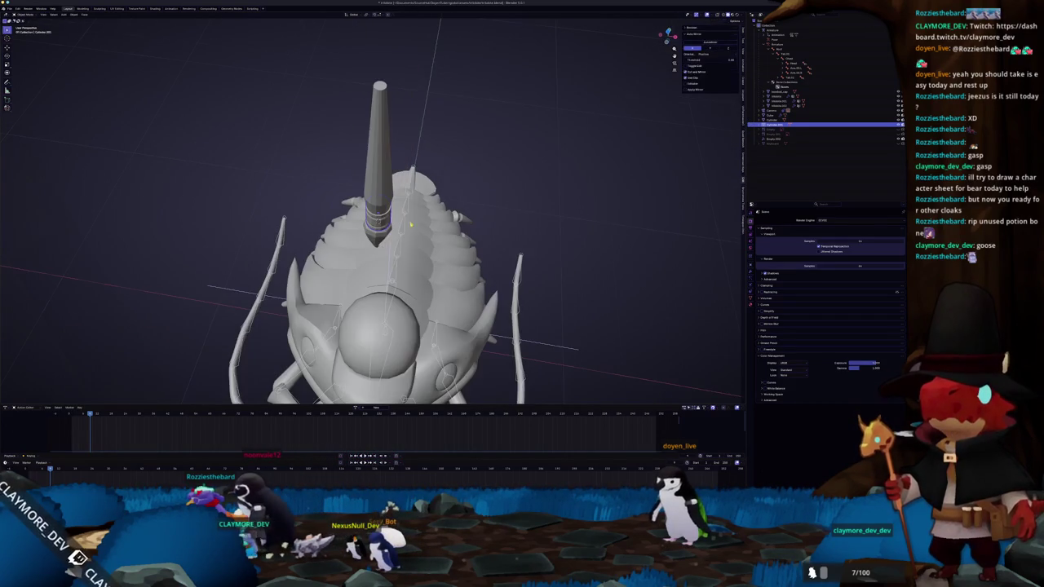
# Delete the shaft's top cap face and grid-fill the opening via F3 search
pyautogui.press('Tab')
pyautogui.press('Tab')
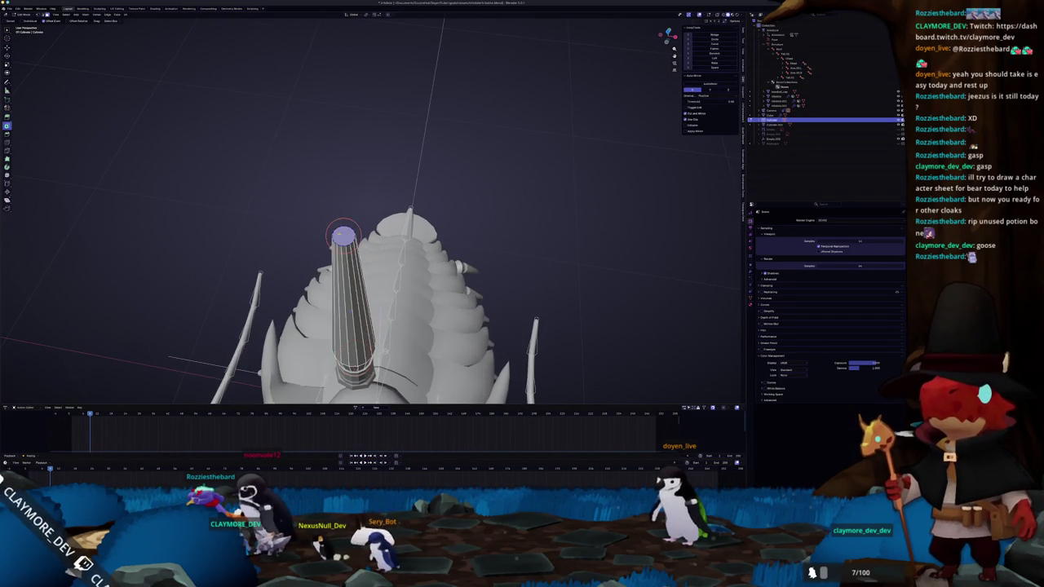
pyautogui.press('KP_2')
pyautogui.click(383, 207)
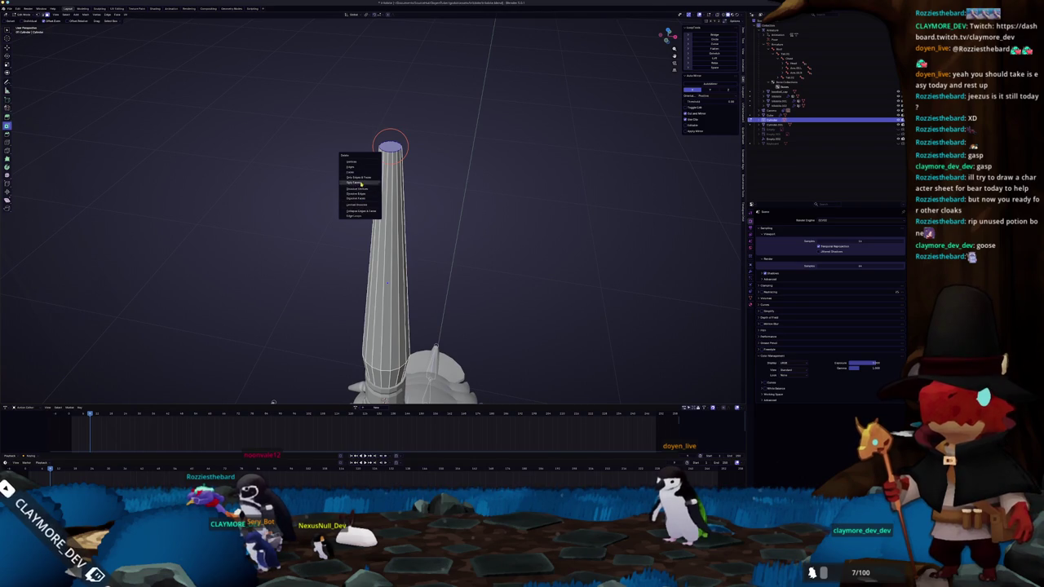
pyautogui.click(357, 170)
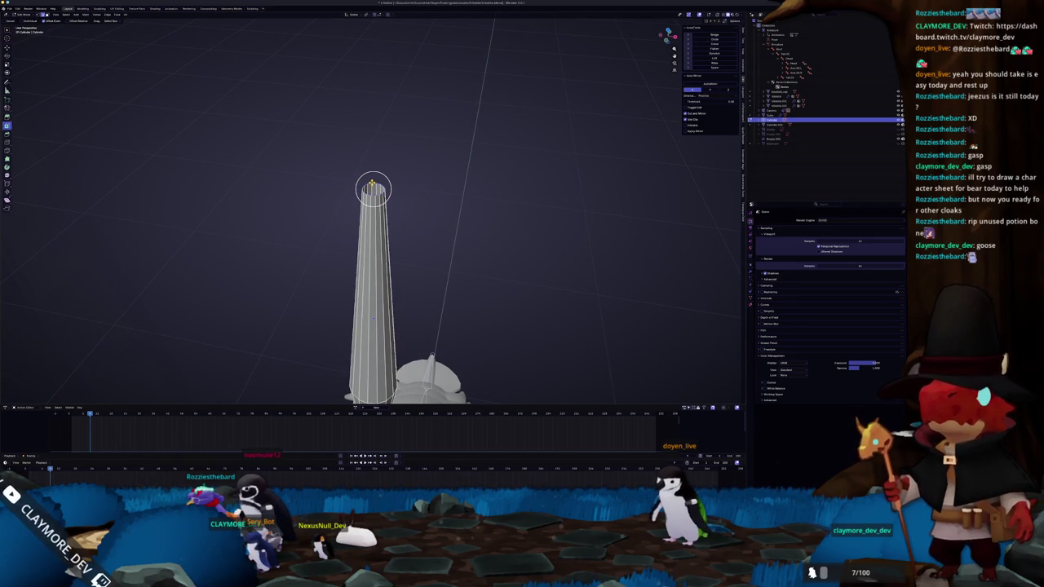
pyautogui.press('F3')
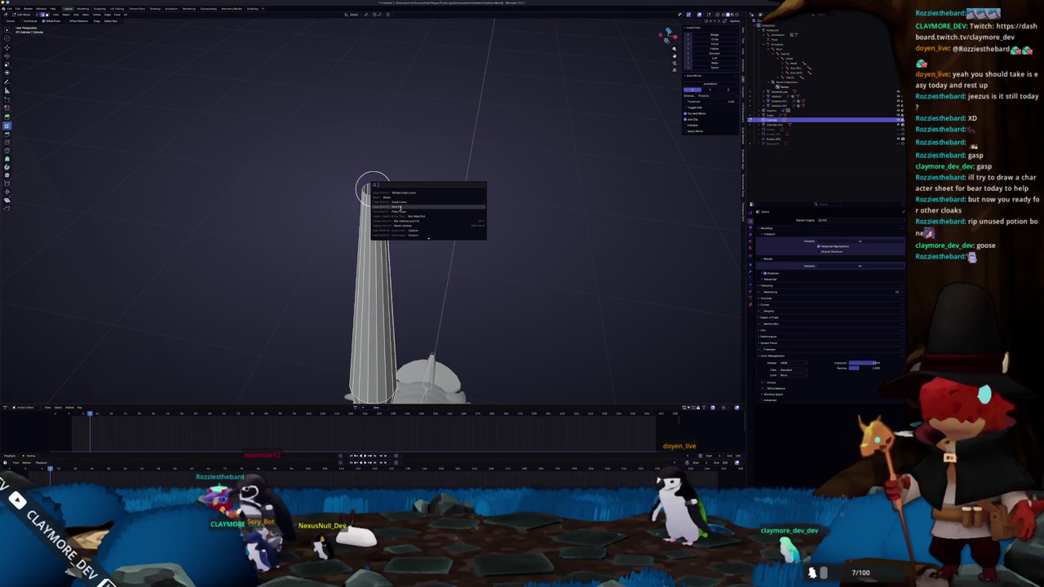
pyautogui.press('Return')
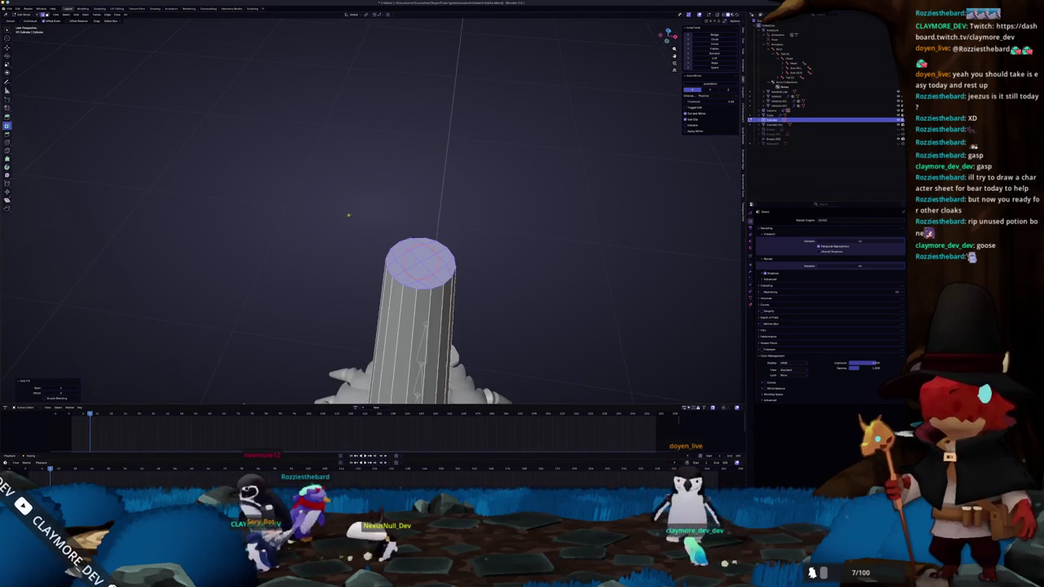
# Set the cap fill to the ring pattern and raise its centre vertex into a dome
pyautogui.click(79, 391)
pyautogui.click(44, 389)
pyautogui.click(77, 390)
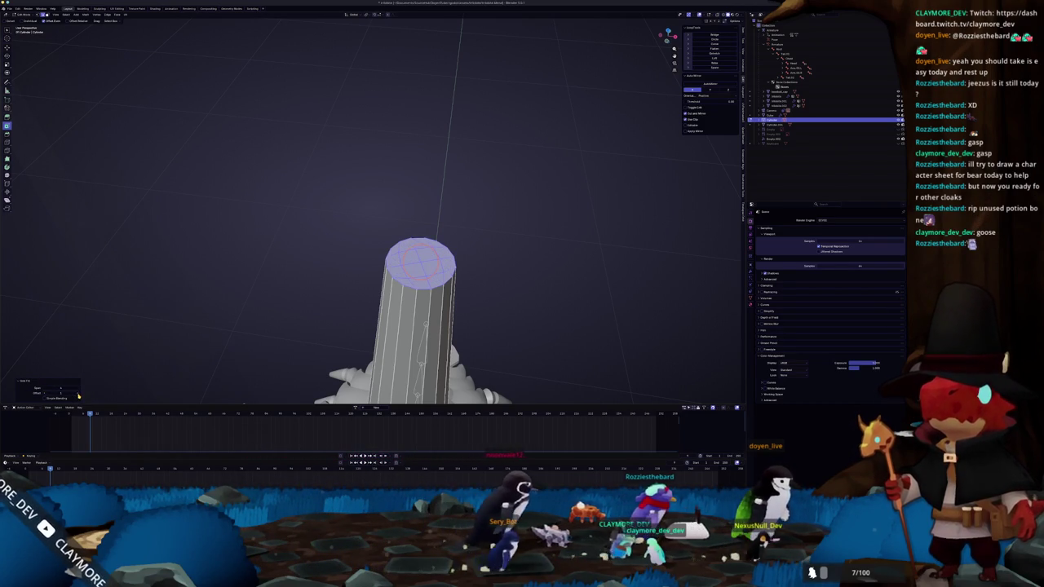
pyautogui.click(425, 266)
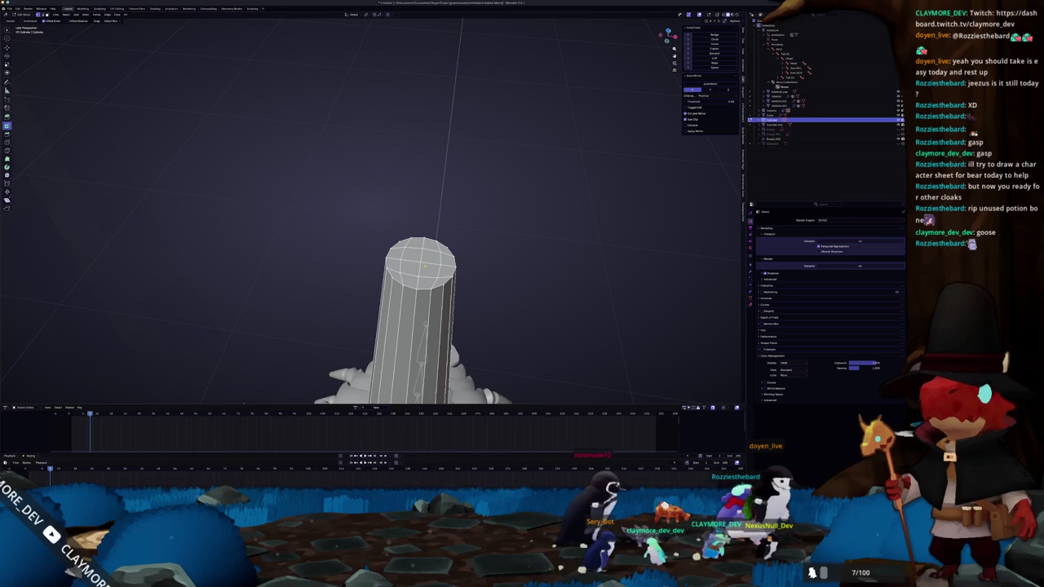
pyautogui.press('KP_1')
pyautogui.scroll(-3, 470, 238)
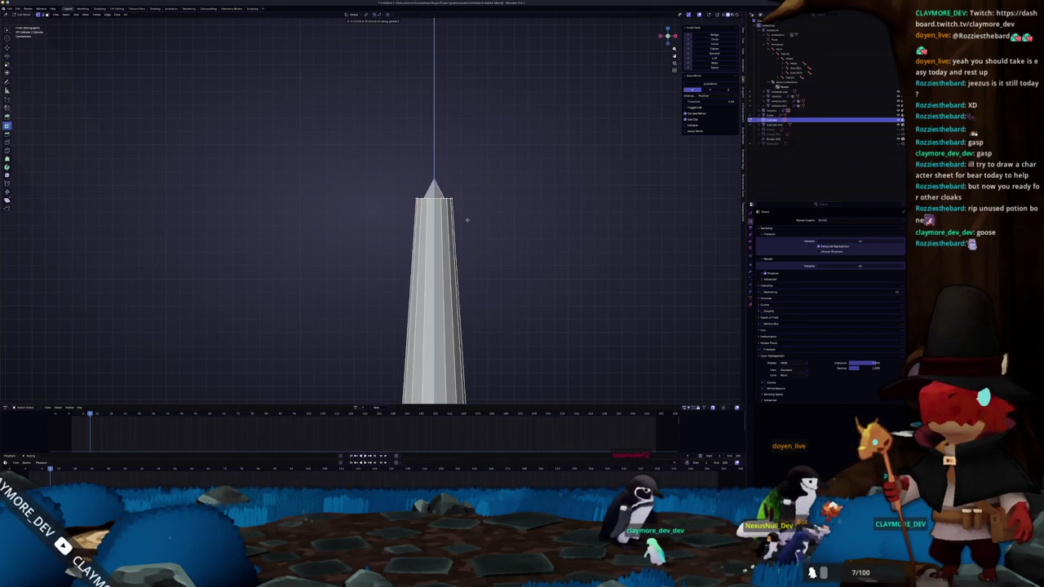
pyautogui.press('Escape')
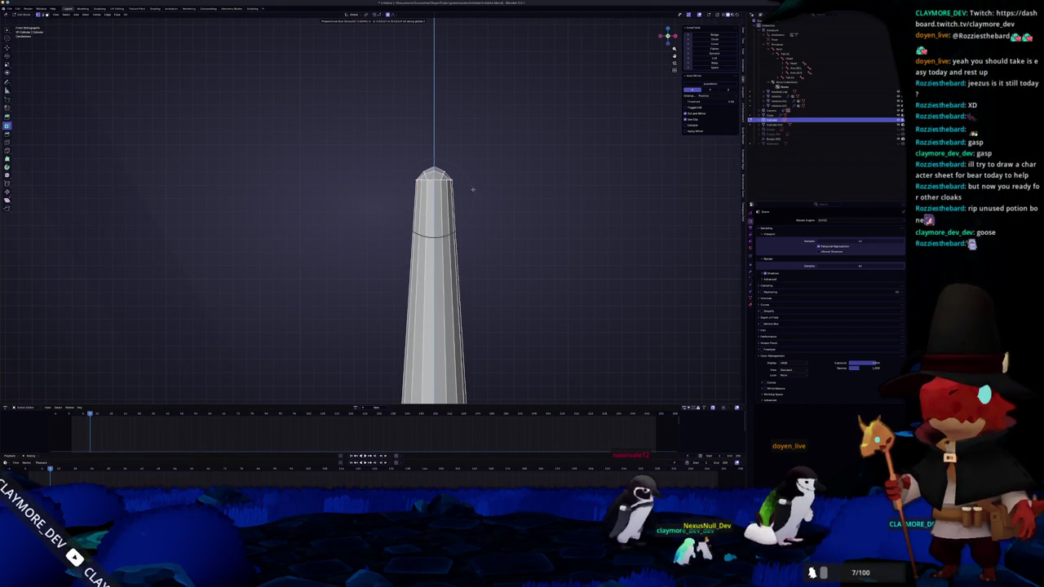
pyautogui.click(472, 190)
pyautogui.moveTo(456, 245); pyautogui.dragTo(359, 240)
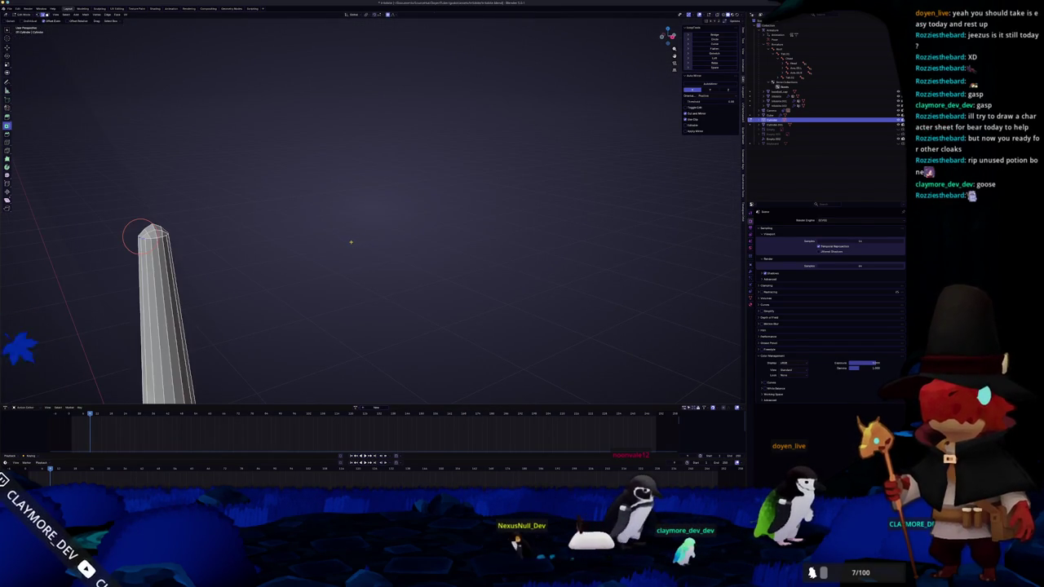
pyautogui.press('KP_Decimal')
pyautogui.scroll(-2, 359, 241)
pyautogui.moveTo(457, 212)
pyautogui.mouseDown()
pyautogui.moveTo(489, 175)
pyautogui.moveTo(497, 236)
pyautogui.moveTo(514, 245)
pyautogui.moveTo(473, 277)
pyautogui.moveTo(449, 261)
pyautogui.moveTo(476, 269)
pyautogui.moveTo(477, 196)
pyautogui.mouseUp()
# Select an edge loop around the shaft and isolate the shaft in local view
pyautogui.keyDown('alt'); pyautogui.click(476, 270); pyautogui.keyUp('alt')
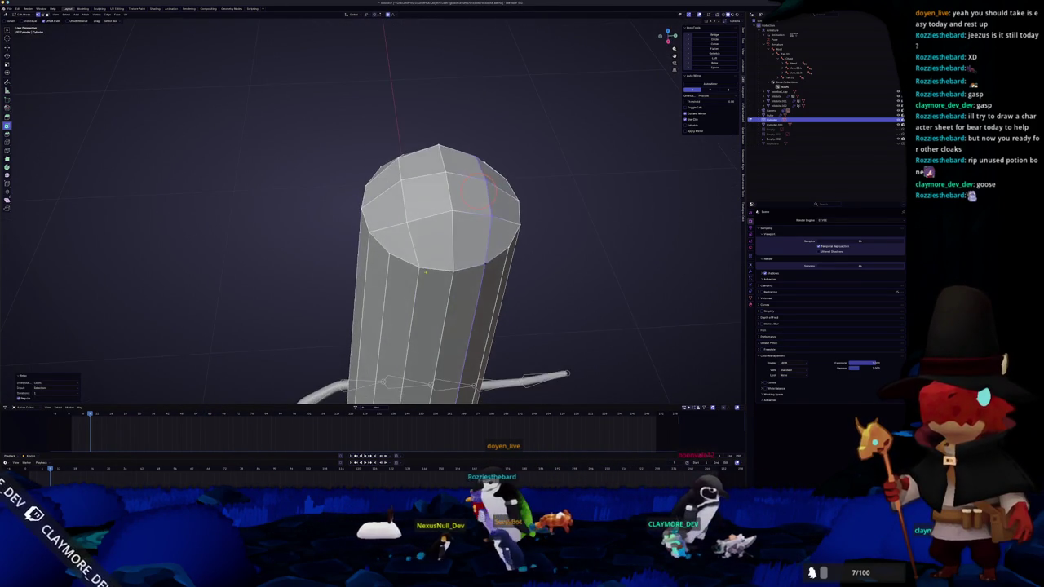
pyautogui.moveTo(418, 269); pyautogui.dragTo(418, 158)
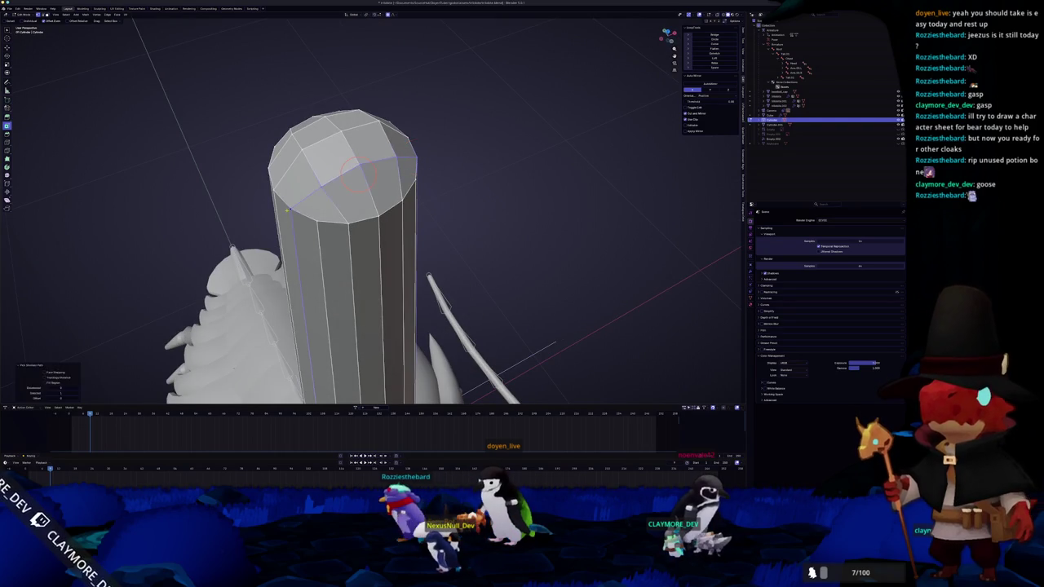
pyautogui.press('KP_Divide')
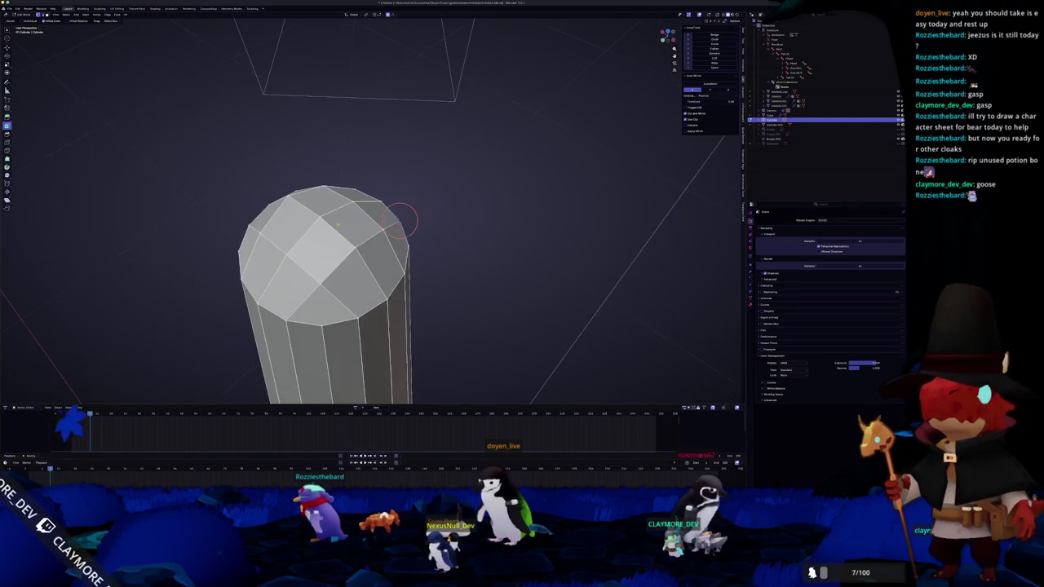
pyautogui.moveTo(400, 237); pyautogui.dragTo(420, 341)
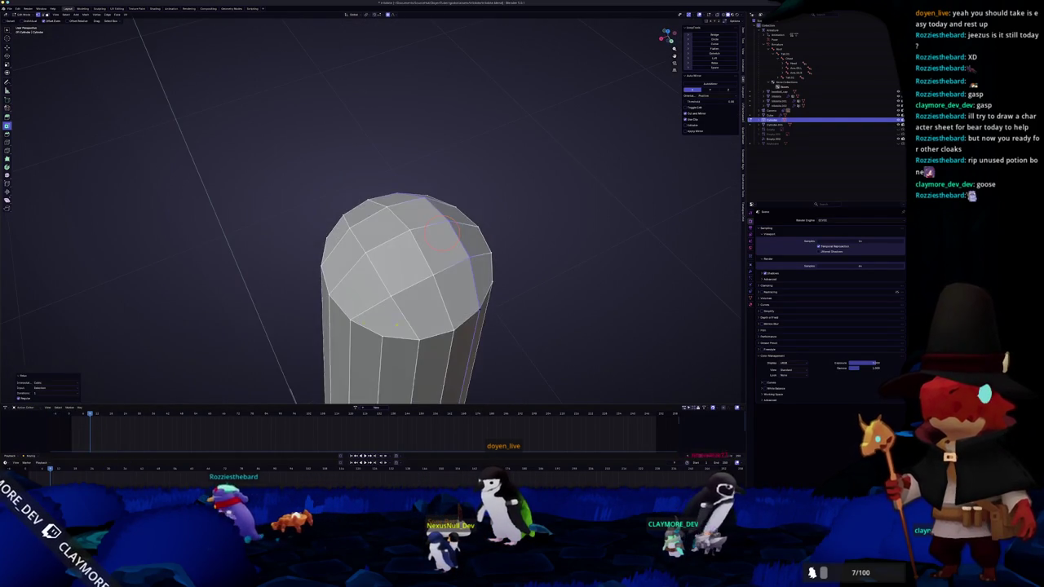
pyautogui.moveTo(372, 263); pyautogui.dragTo(393, 198)
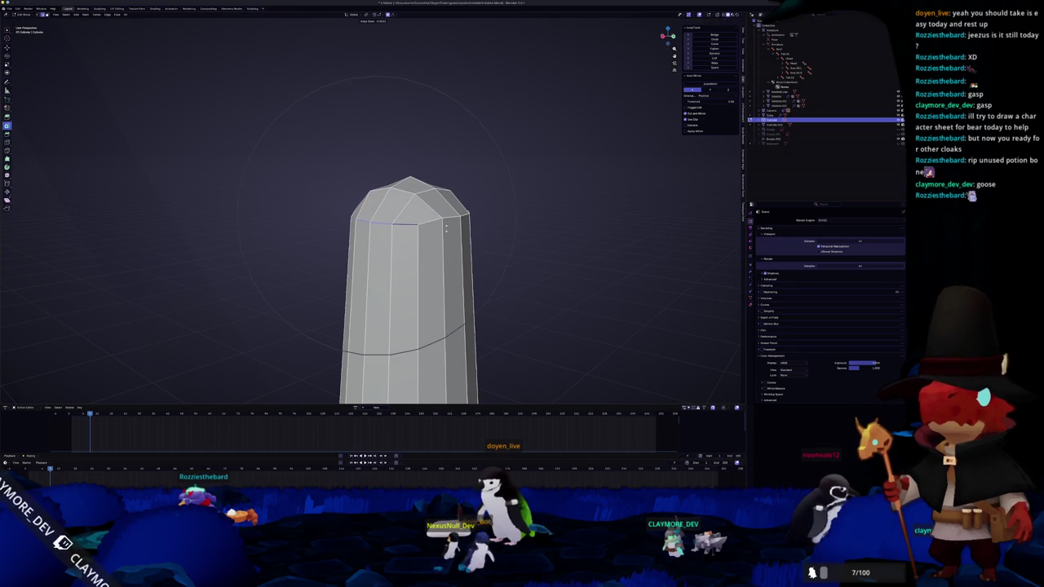
pyautogui.press('KP_Divide')
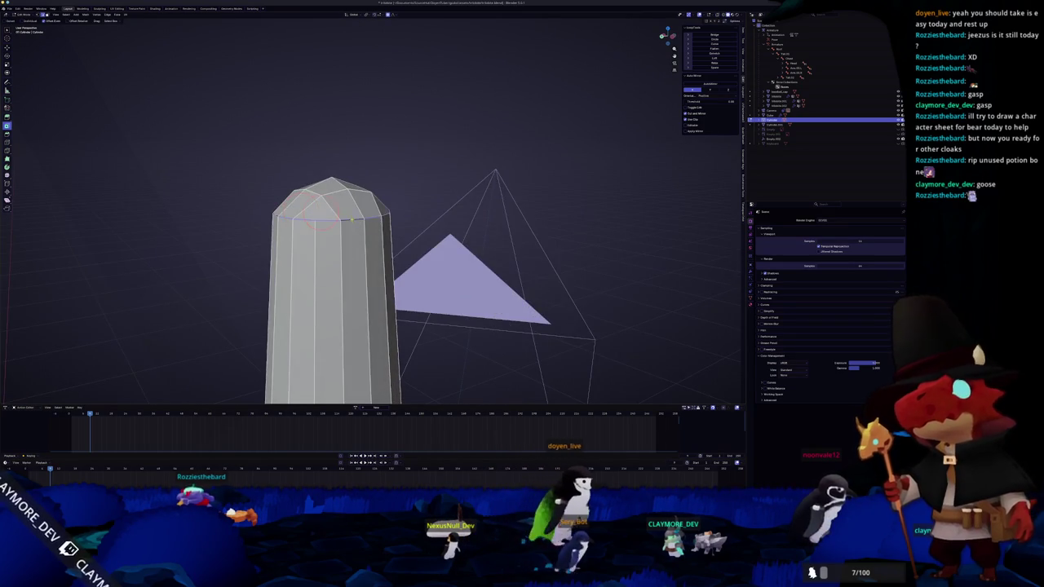
pyautogui.press('KP_Divide')
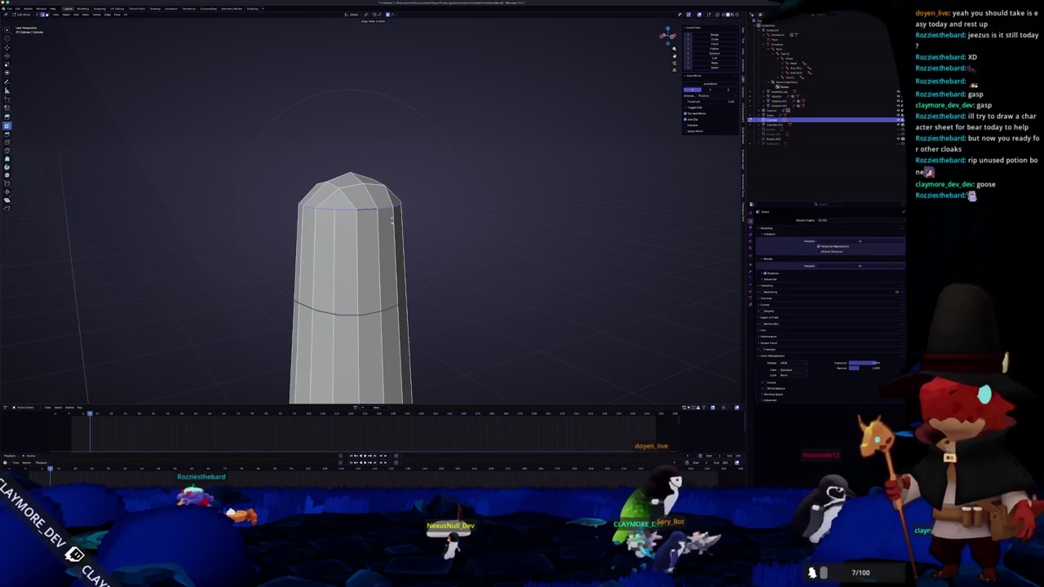
# Edge-slide the loop up near the top cap to round the tip, then leave local view
pyautogui.press('g')
pyautogui.press('g')
pyautogui.click(342, 246)
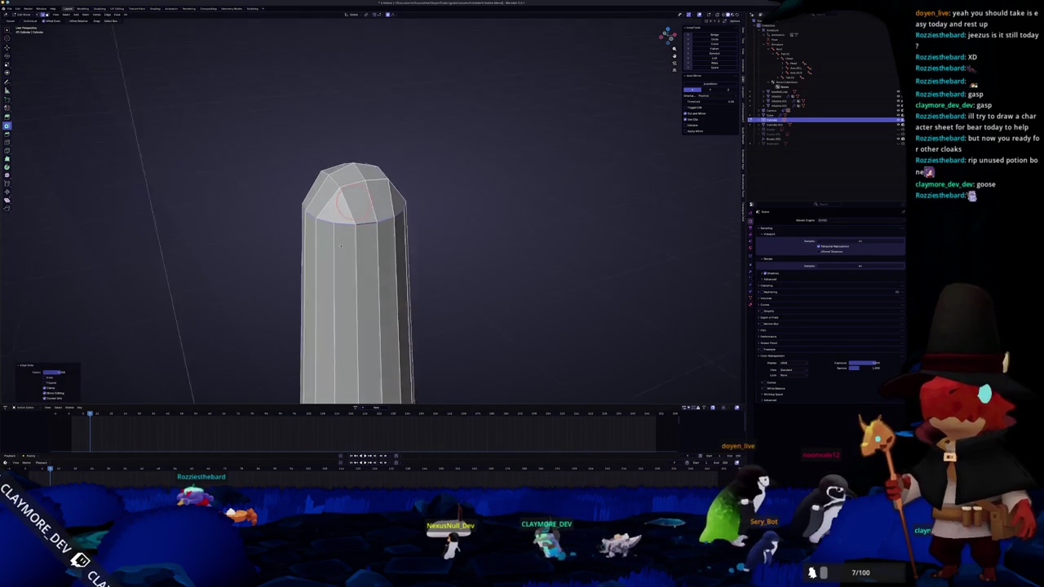
pyautogui.moveTo(342, 245); pyautogui.dragTo(350, 201)
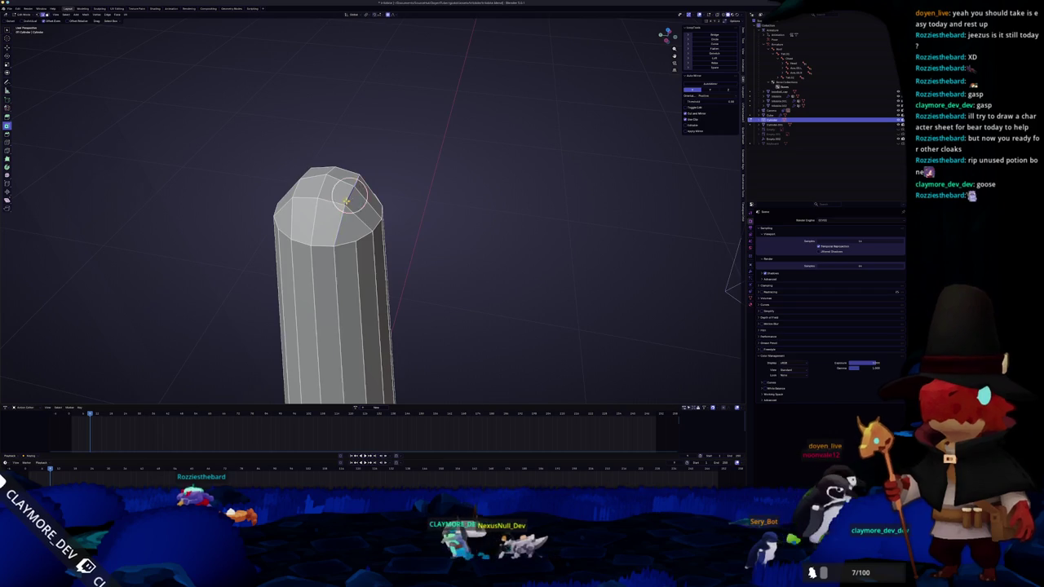
pyautogui.press('KP_Divide')
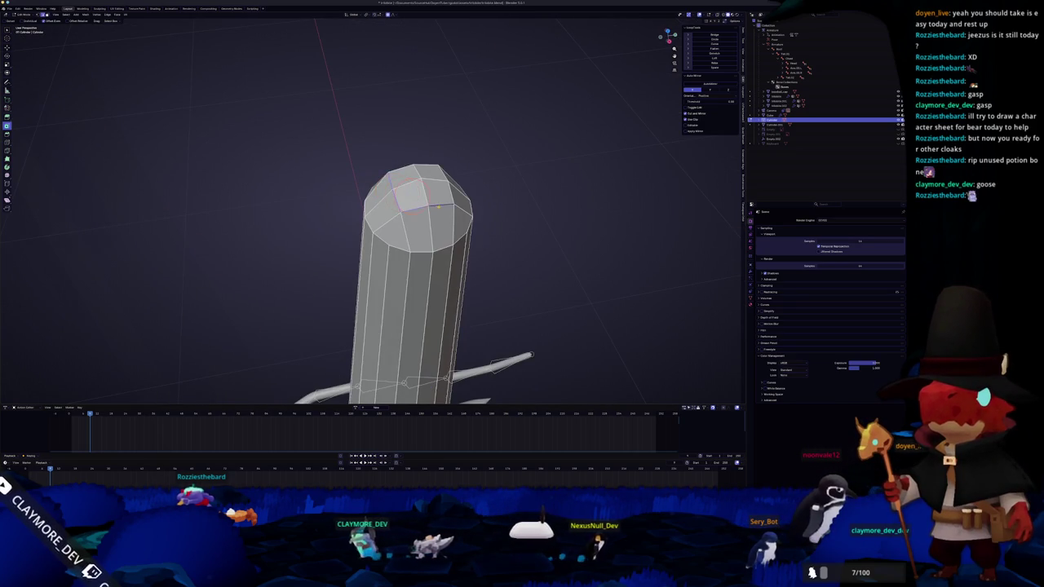
pyautogui.press('KP_Divide')
pyautogui.press('KP_8')
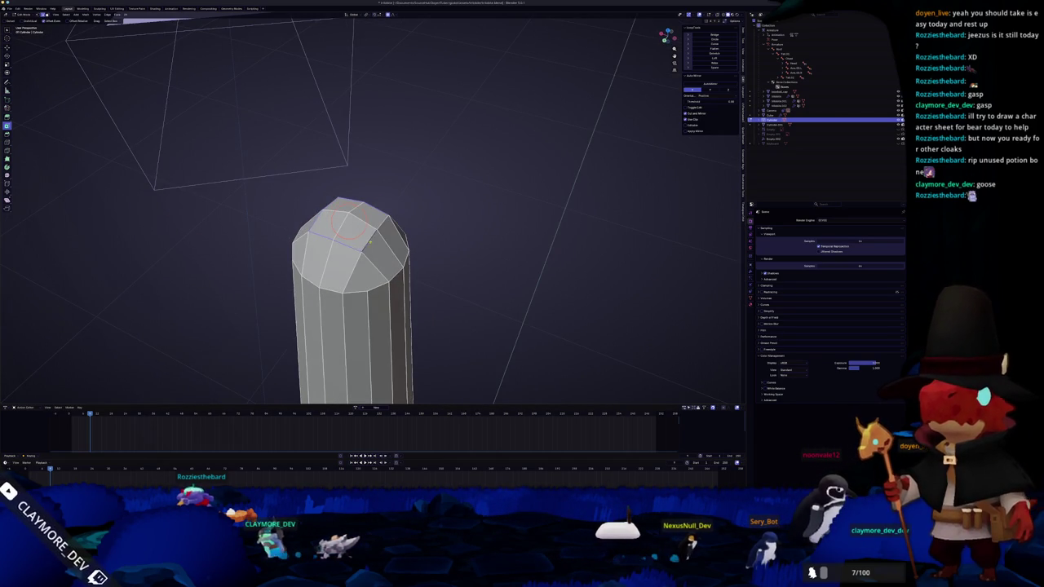
pyautogui.press('g')
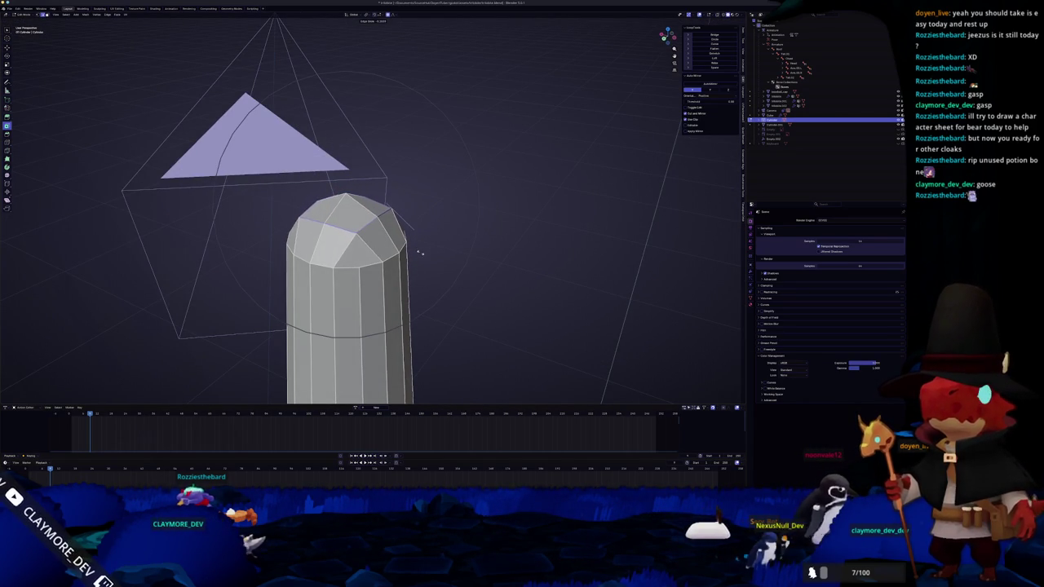
pyautogui.scroll(-5, 421, 247)
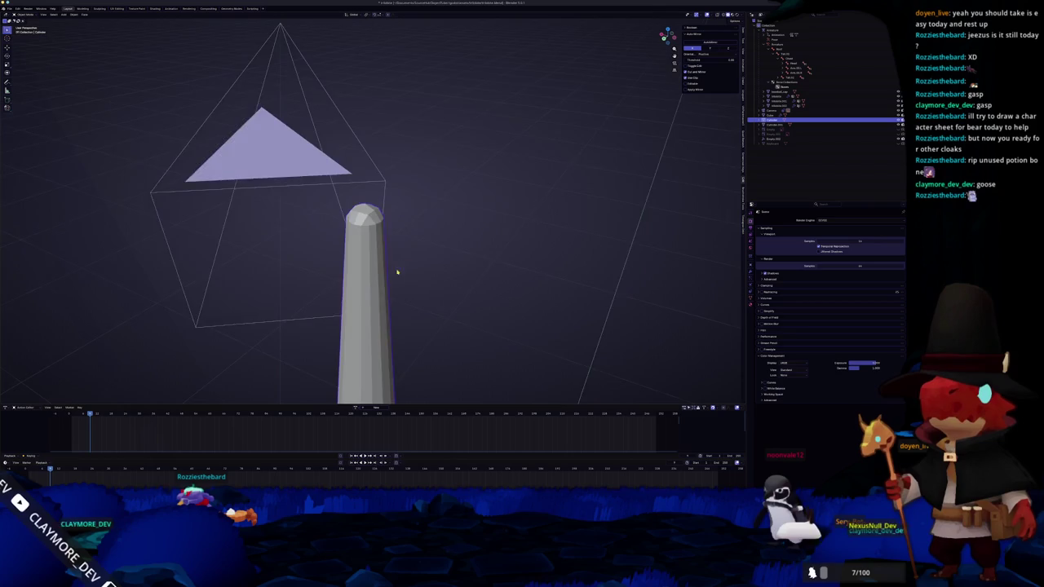
pyautogui.press('KP_Divide')
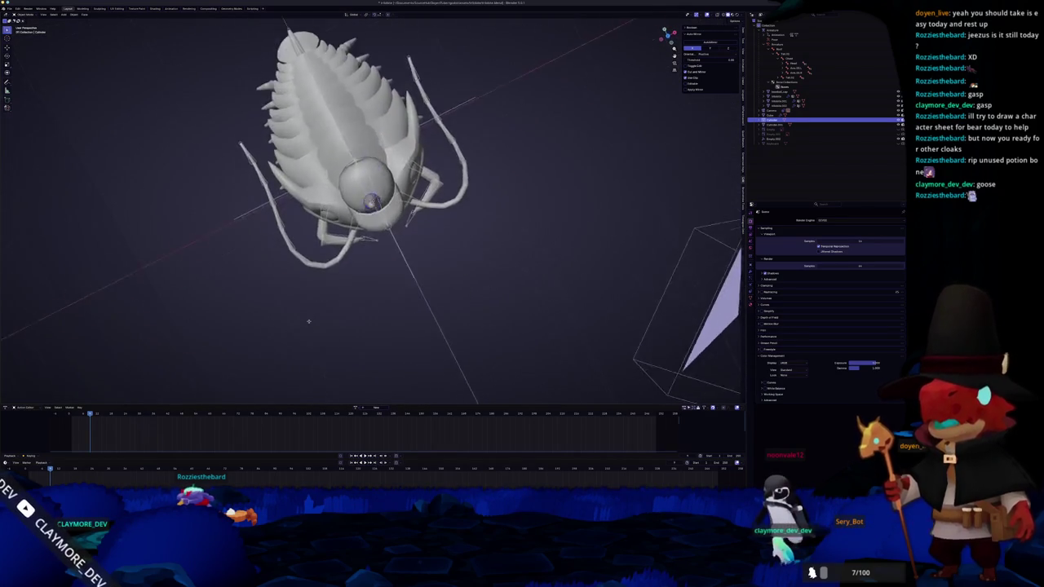
pyautogui.scroll(6, 303, 271)
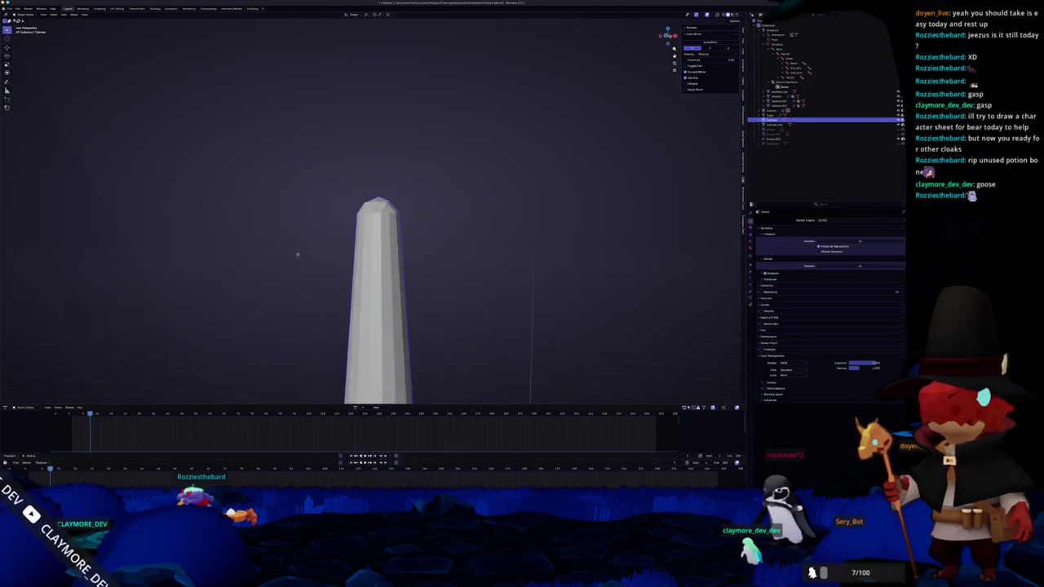
# Apply Shade Smooth to the spear shaft
pyautogui.rightClick(300, 259)
pyautogui.click(294, 255)
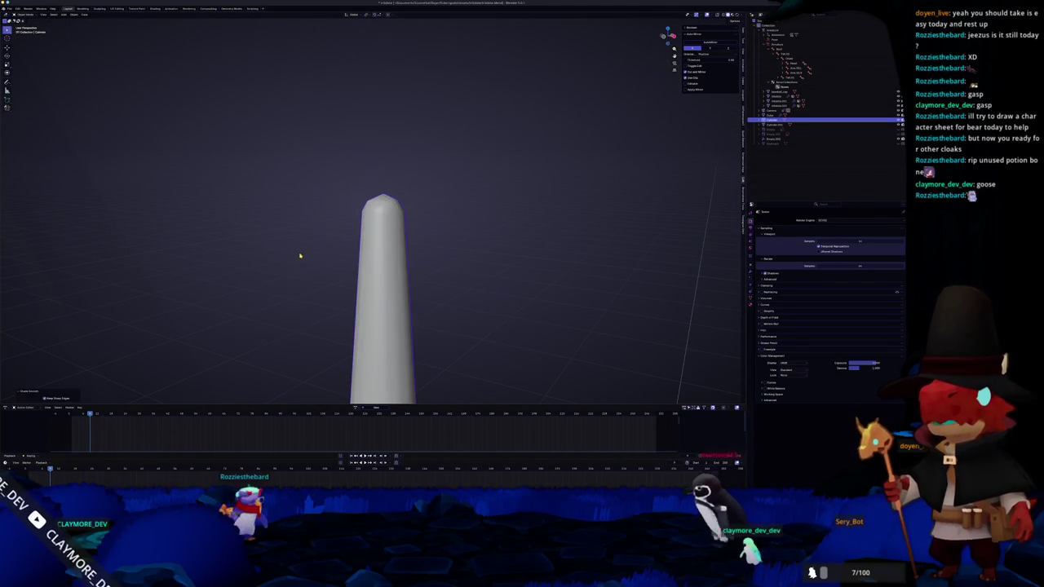
pyautogui.press('KP_Divide')
pyautogui.press('KP_Divide')
pyautogui.scroll(5, 326, 216)
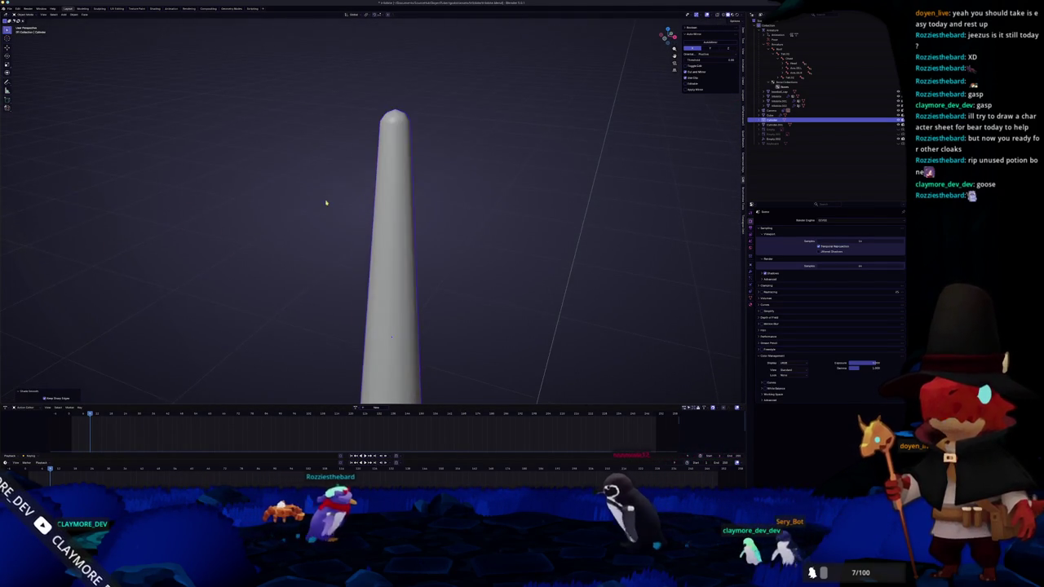
pyautogui.scroll(-2, 334, 221)
pyautogui.scroll(3, 334, 315)
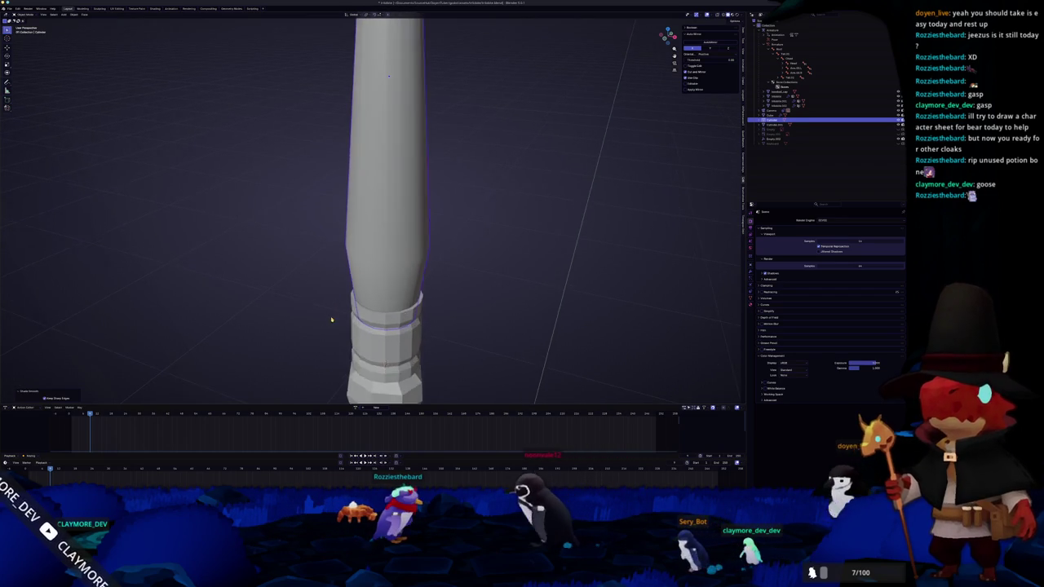
pyautogui.scroll(-2, 337, 285)
# Give the ringed collar section Shade Auto Smooth
pyautogui.click(412, 261)
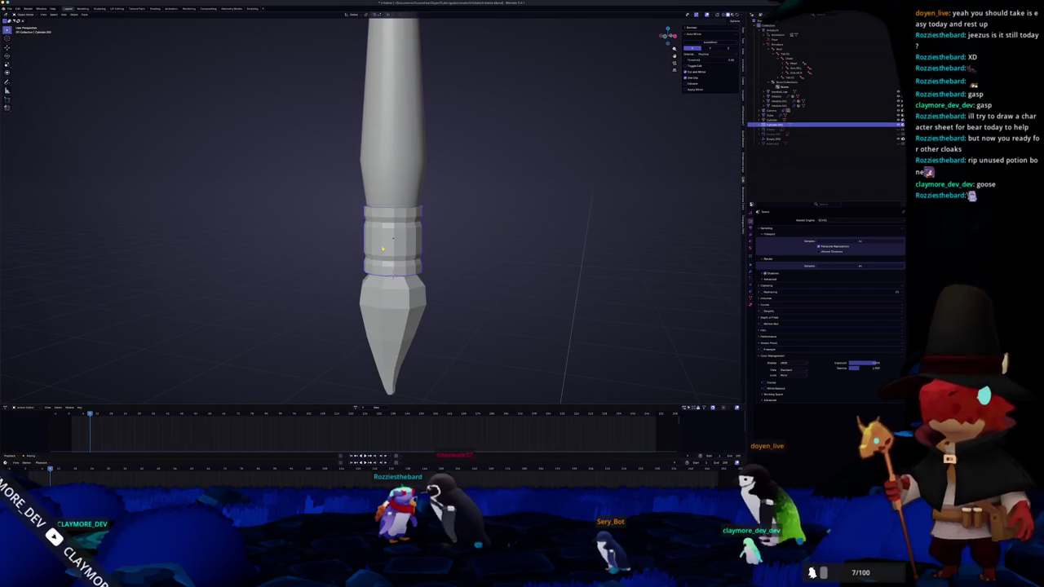
pyautogui.scroll(2, 392, 360)
pyautogui.scroll(-3, 392, 359)
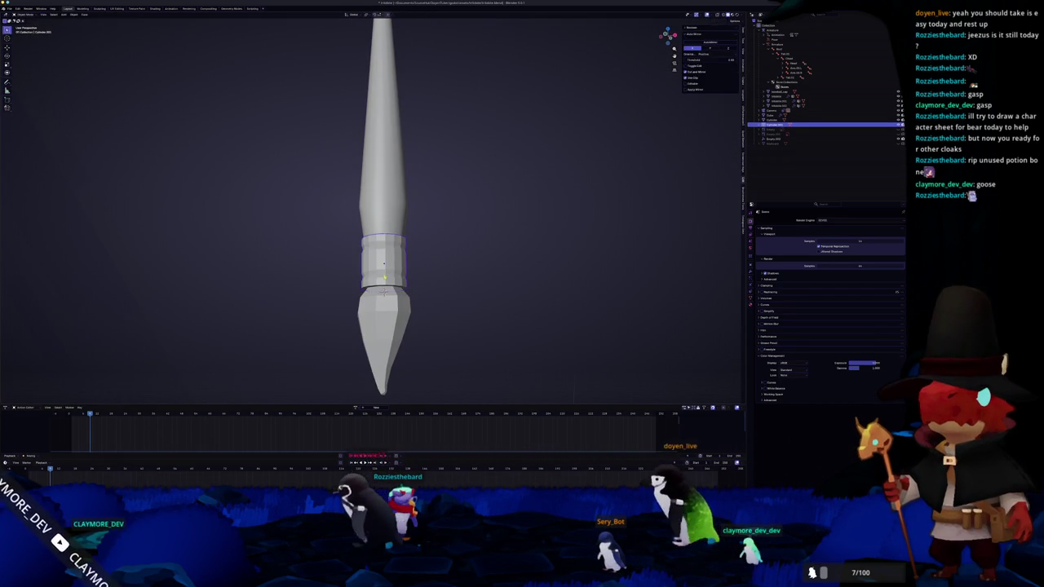
pyautogui.rightClick(377, 270)
pyautogui.click(376, 271)
pyautogui.rightClick(369, 262)
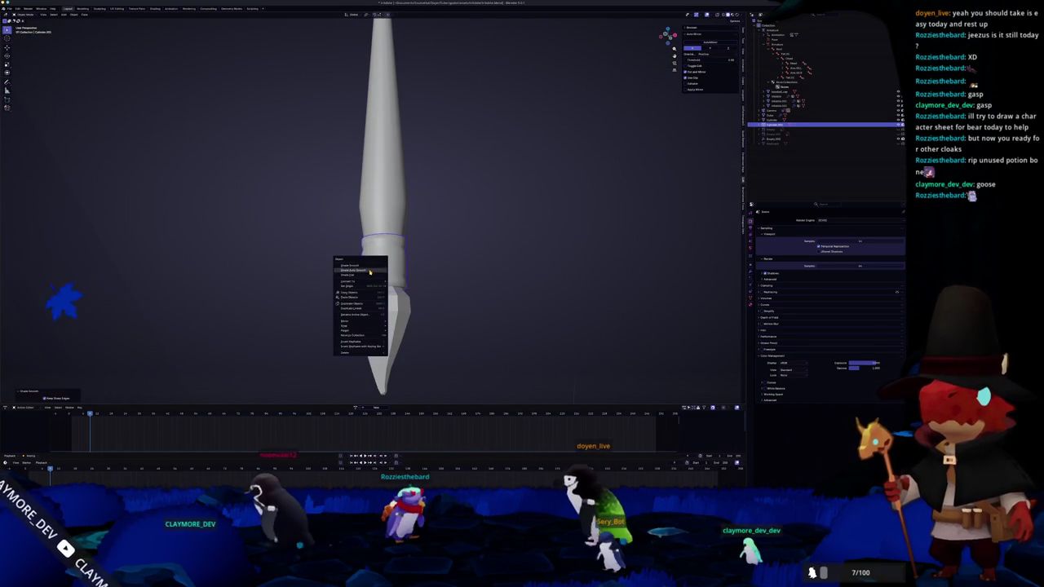